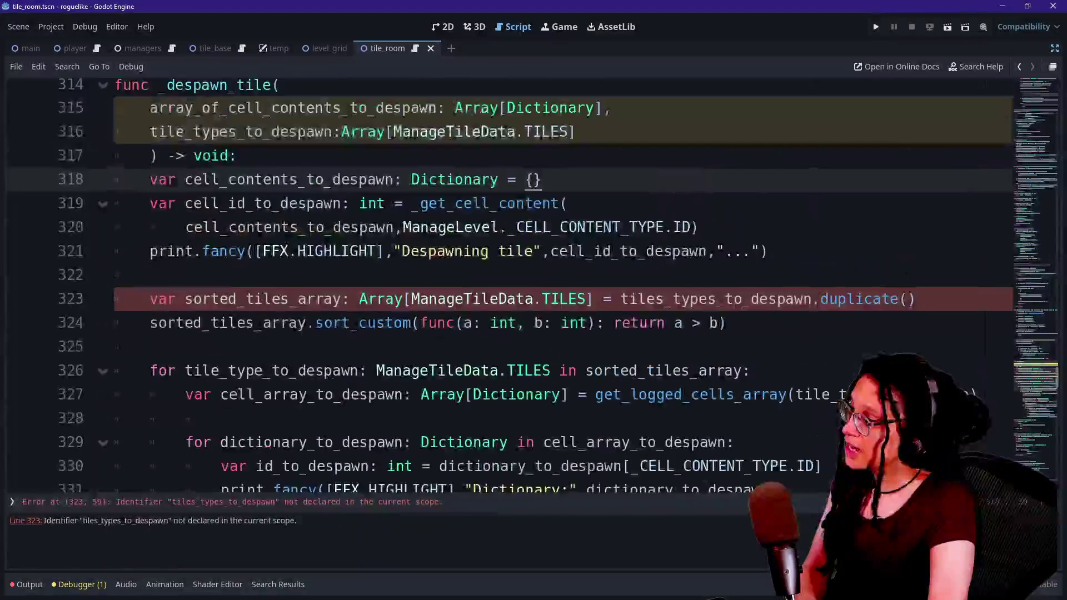
scroll(500, 278, "down", 1)
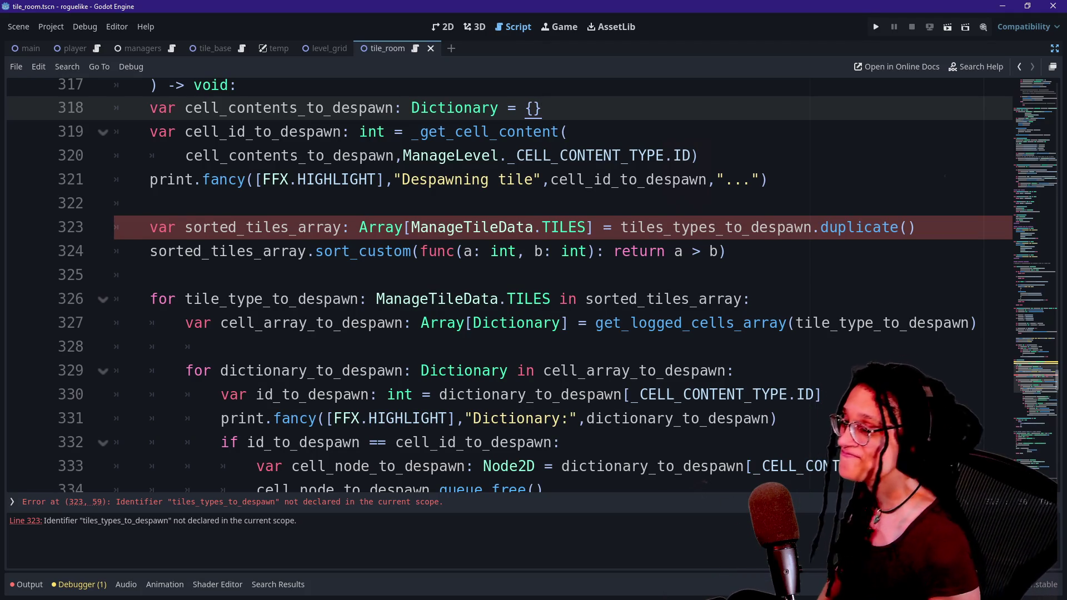
Step: Review the _despawn_tile tile-type loop, sort line 324 and the undeclared identifier on line 323
left_click(528, 323)
left_click(528, 299)
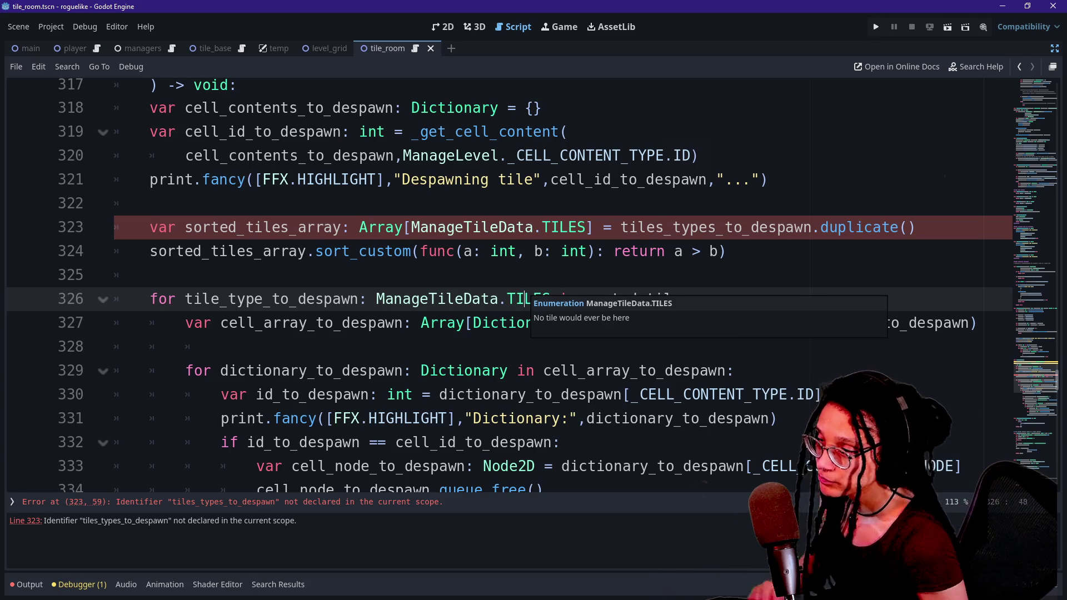
left_click(727, 251)
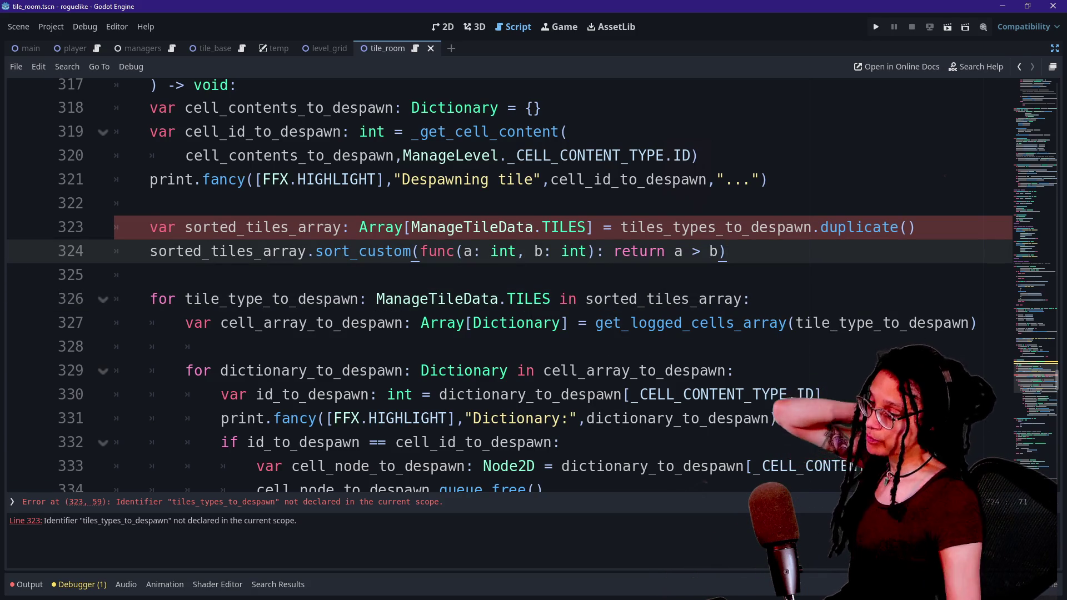
key("Up")
key("Down")
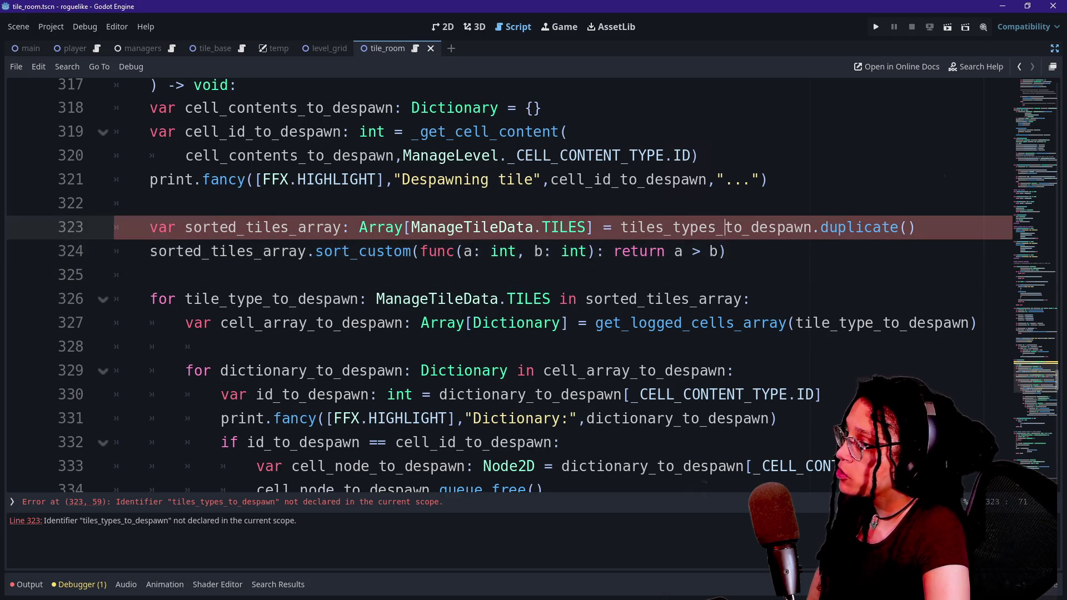
key("Down")
key("Down")
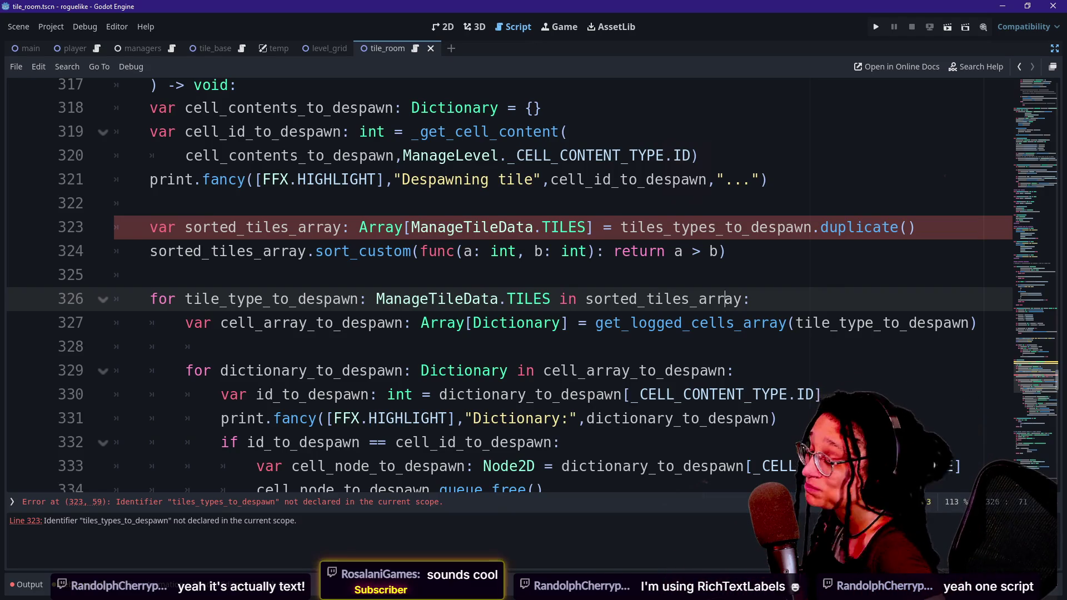
left_click(726, 251)
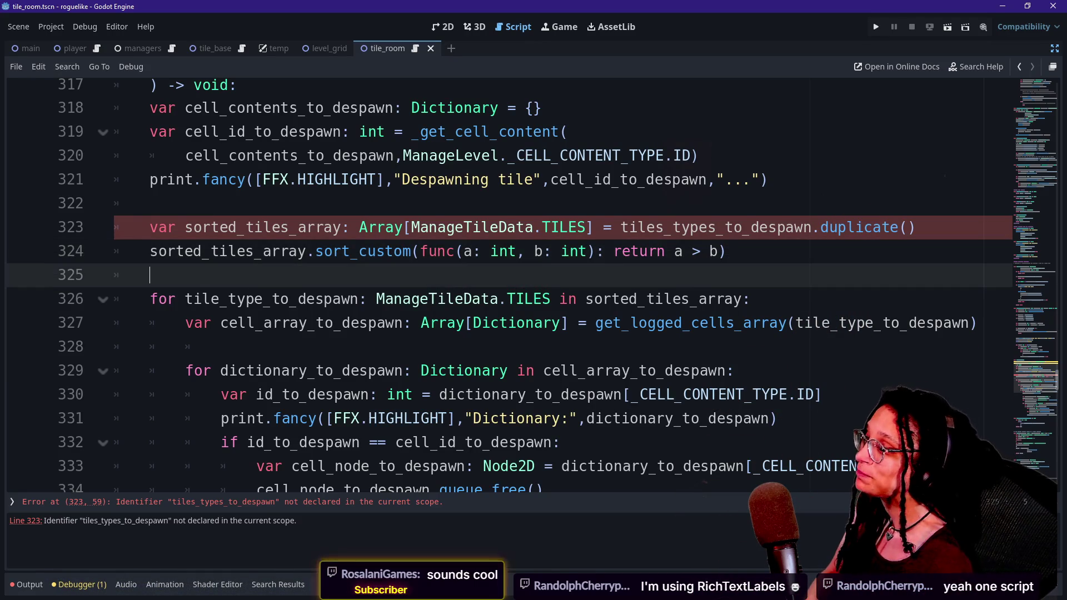
left_click(629, 228)
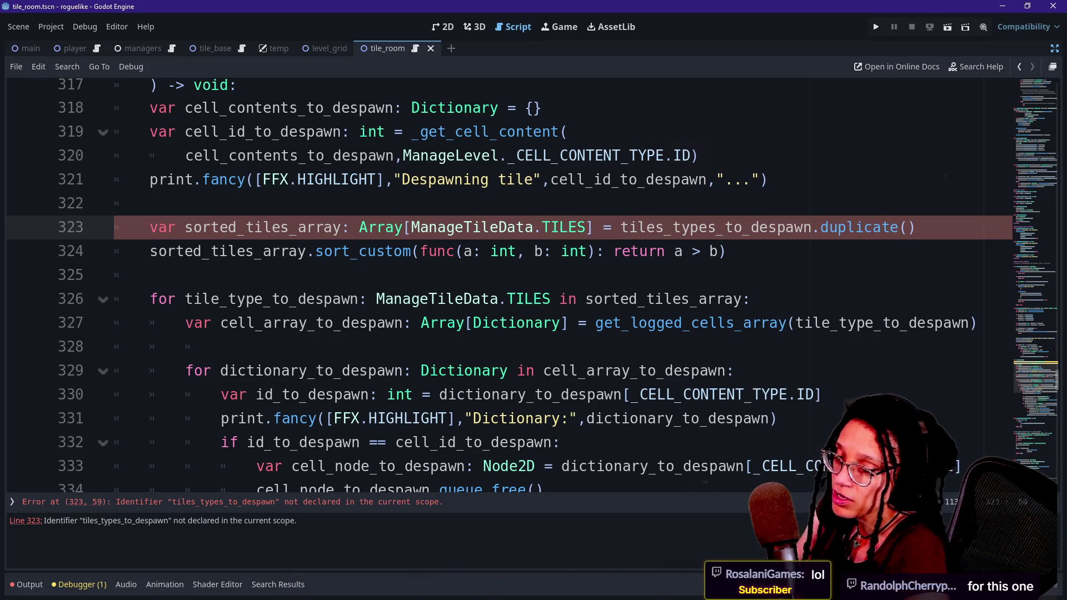
left_click(149, 203)
left_click(187, 346)
left_click(149, 275)
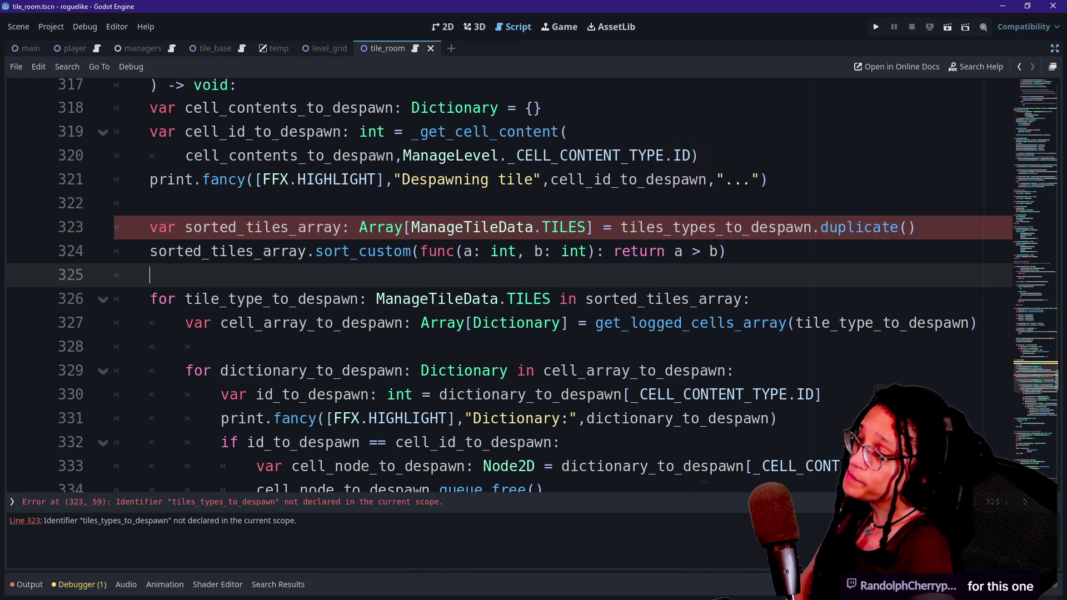
left_click(151, 251)
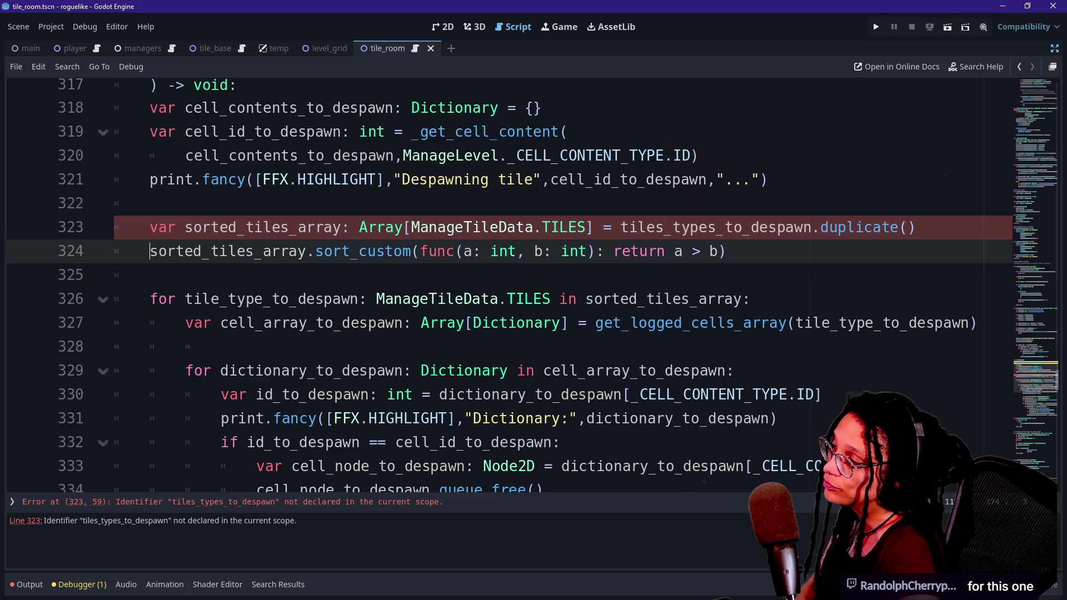
left_click(150, 274)
Step: Compare the parameter names, then fix 'tiles_types_to_despawn' to 'tile_types_to_despawn' on line 323
key("Up")
key("Up")
key("Up")
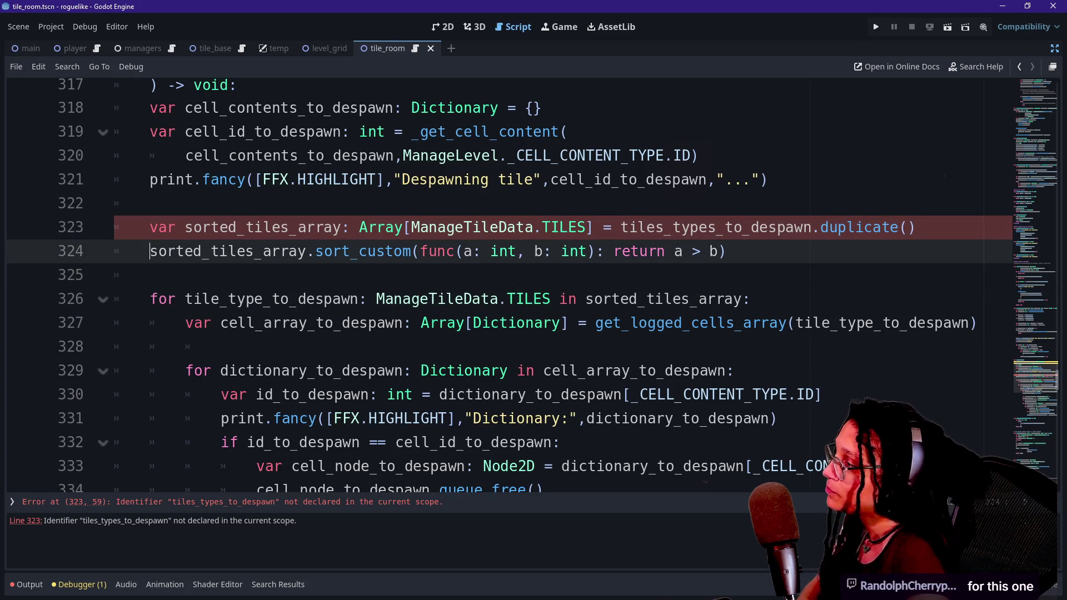
key("Up")
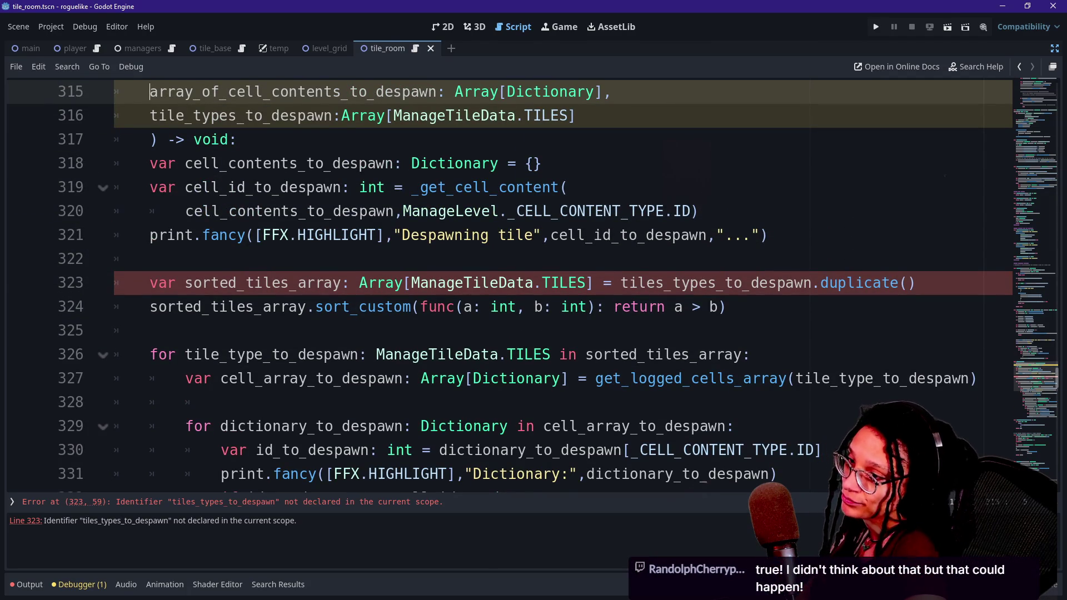
key("Down")
key("Down")
key("Up")
key("Up")
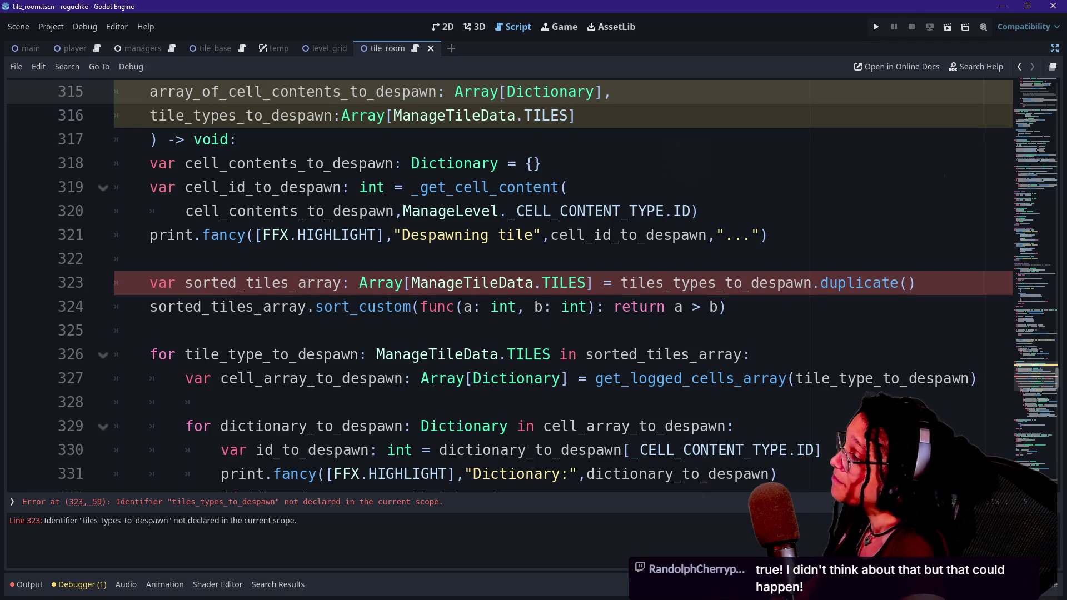
scroll(534, 284, "up", 1)
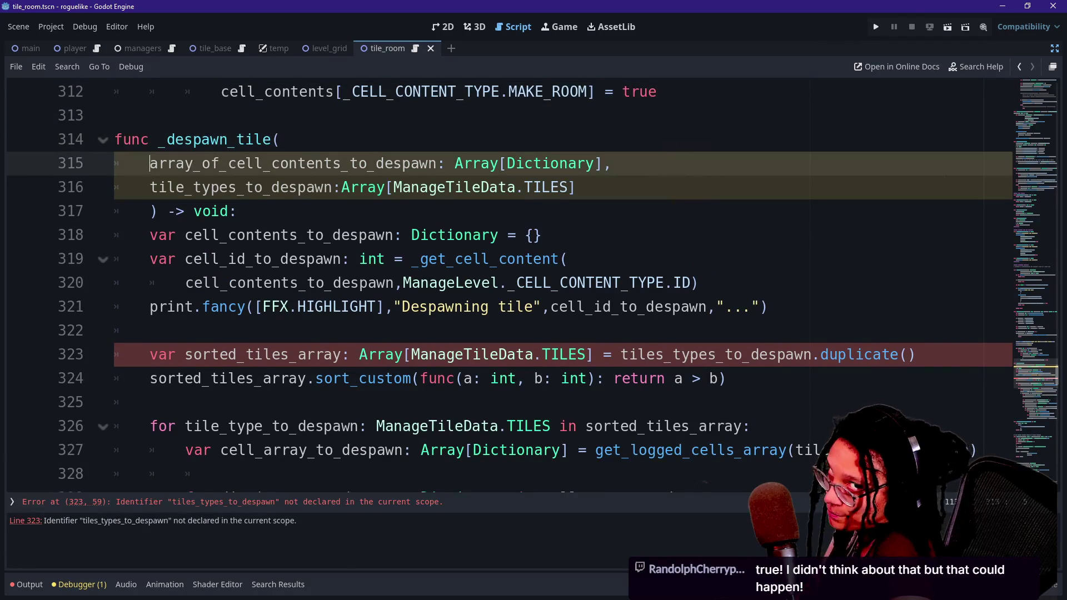
key("Down")
key("Down")
key("Down")
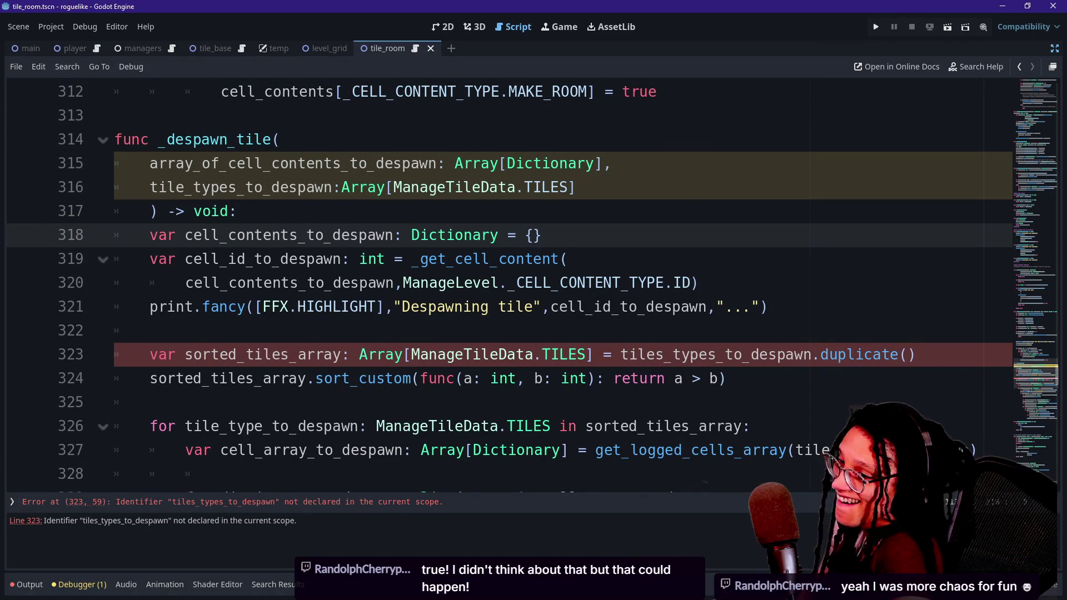
key("Down")
key("Down")
key("Up")
key("Up")
key("Down")
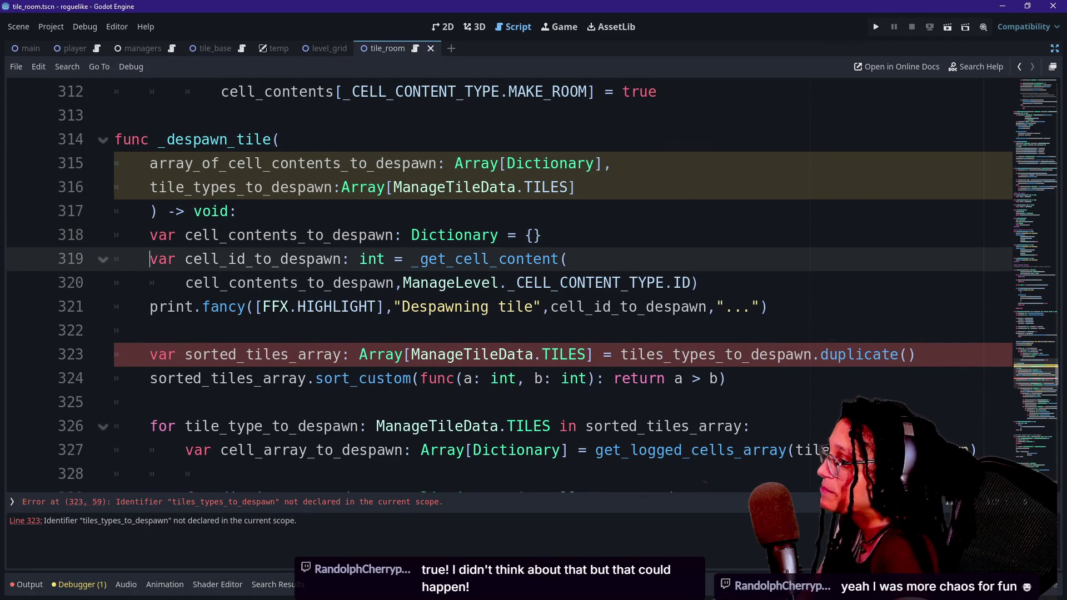
key("Down")
key("Down")
key("Down")
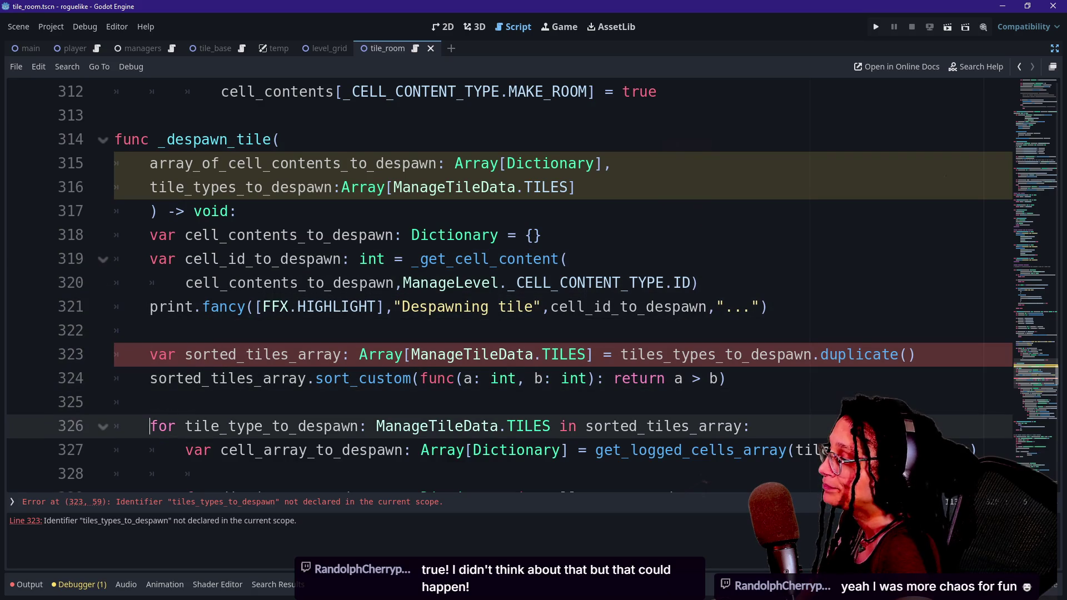
left_click_drag(568, 259, 569, 450)
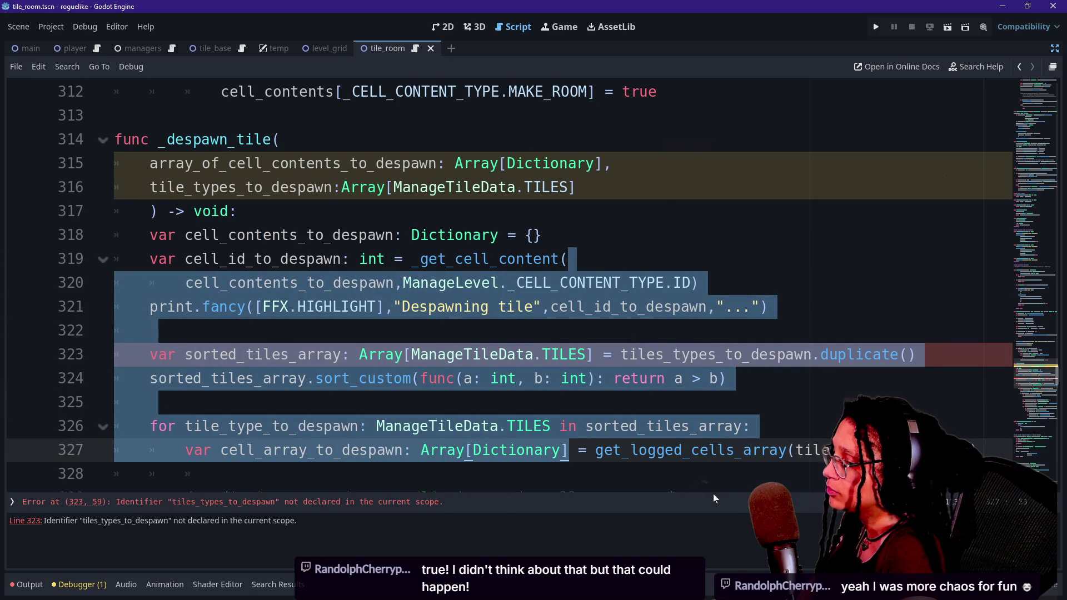
left_click(150, 402)
key("Up")
key("Up")
key("Up")
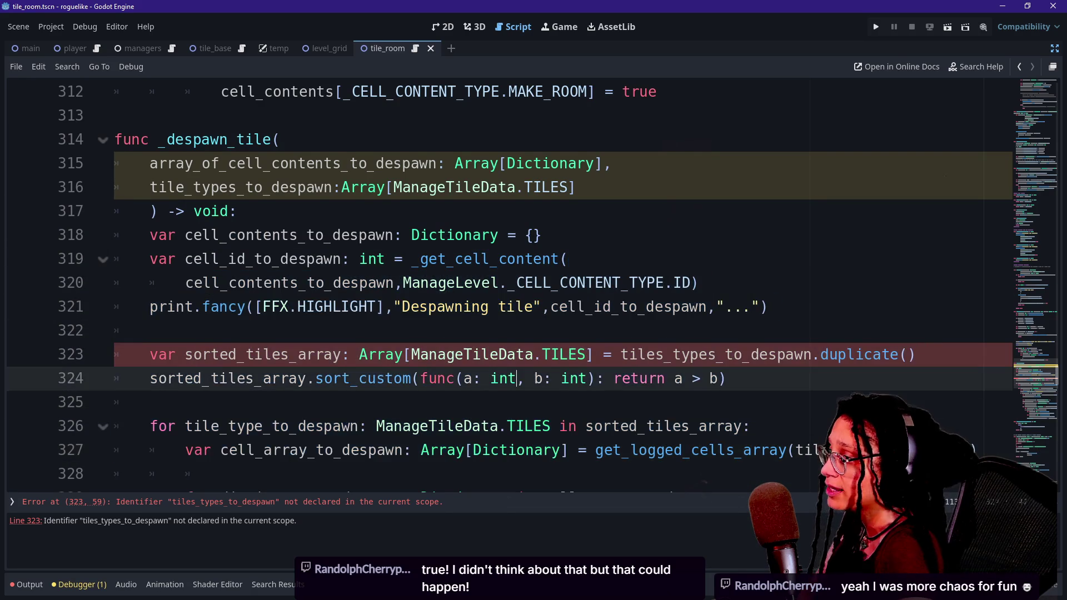
key("Down")
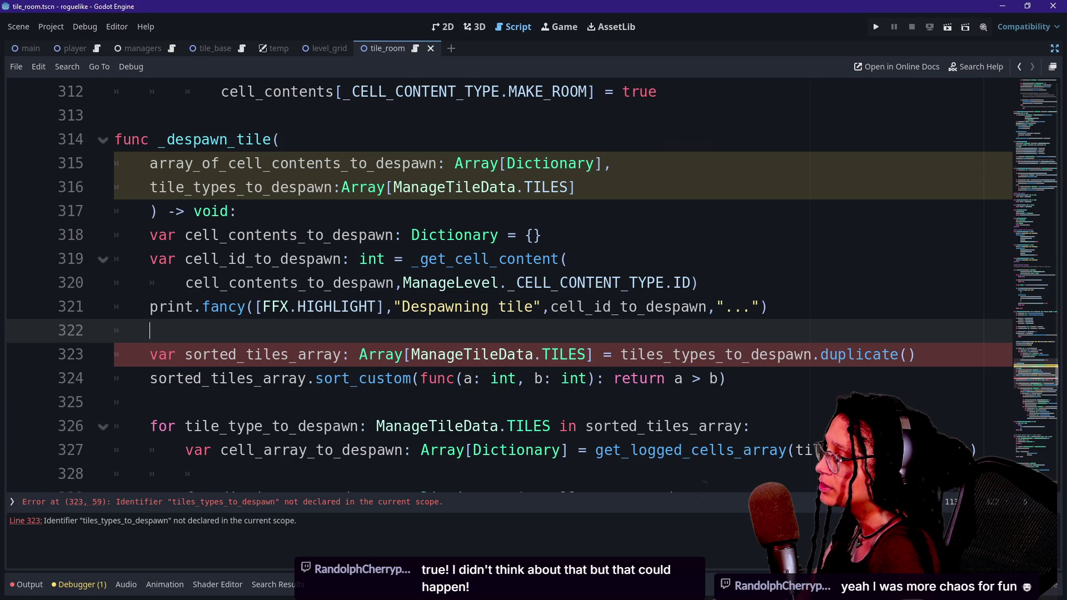
left_click(664, 355)
key("BackSpace")
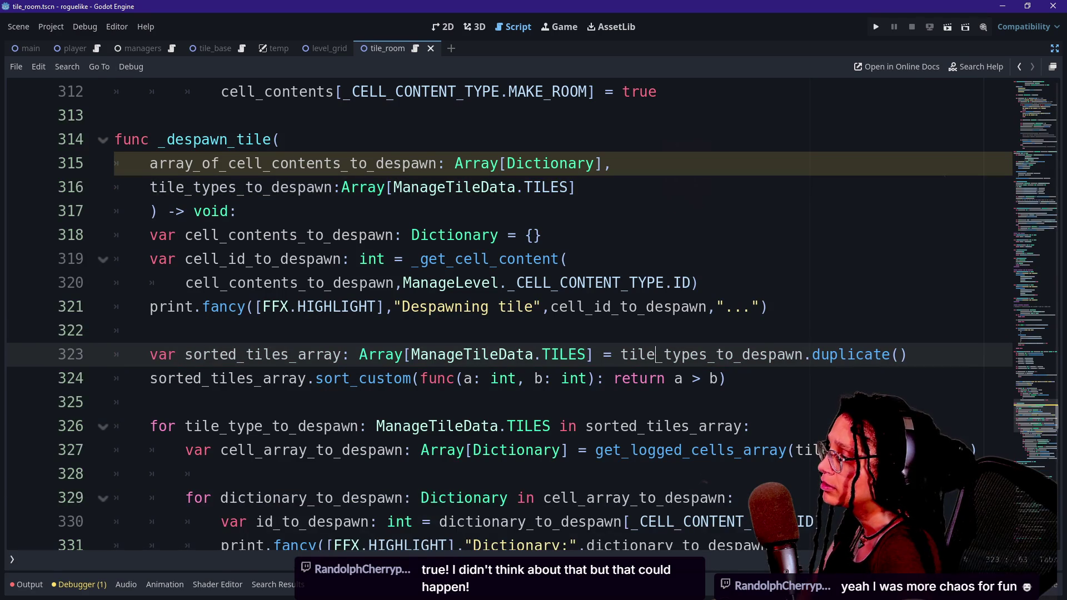
key("Up")
key("Up")
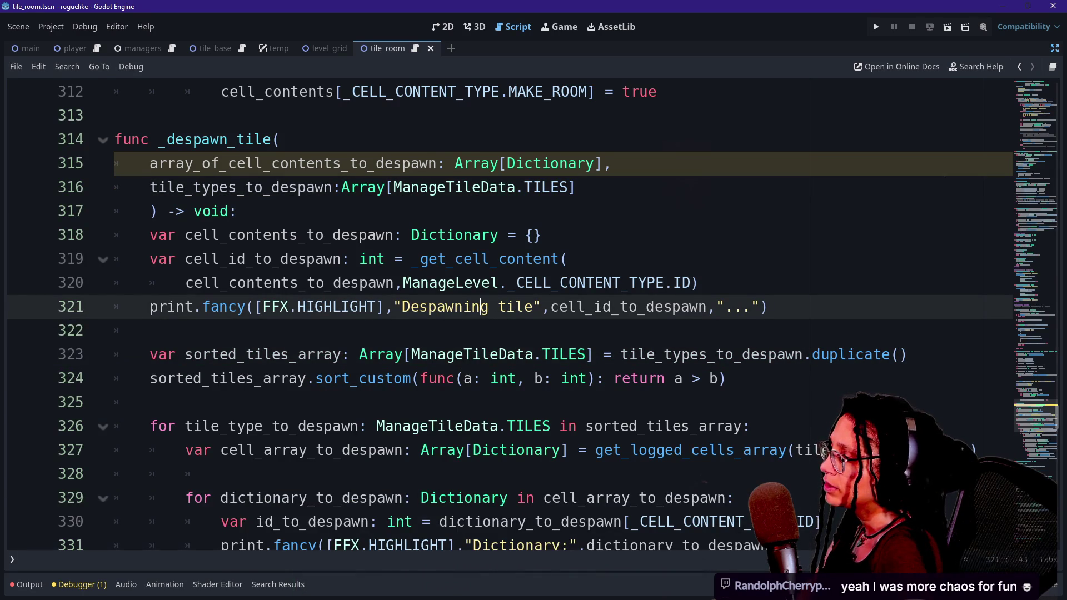
left_click_drag(150, 163, 298, 163)
left_click_drag(236, 186, 298, 163)
left_click(316, 259)
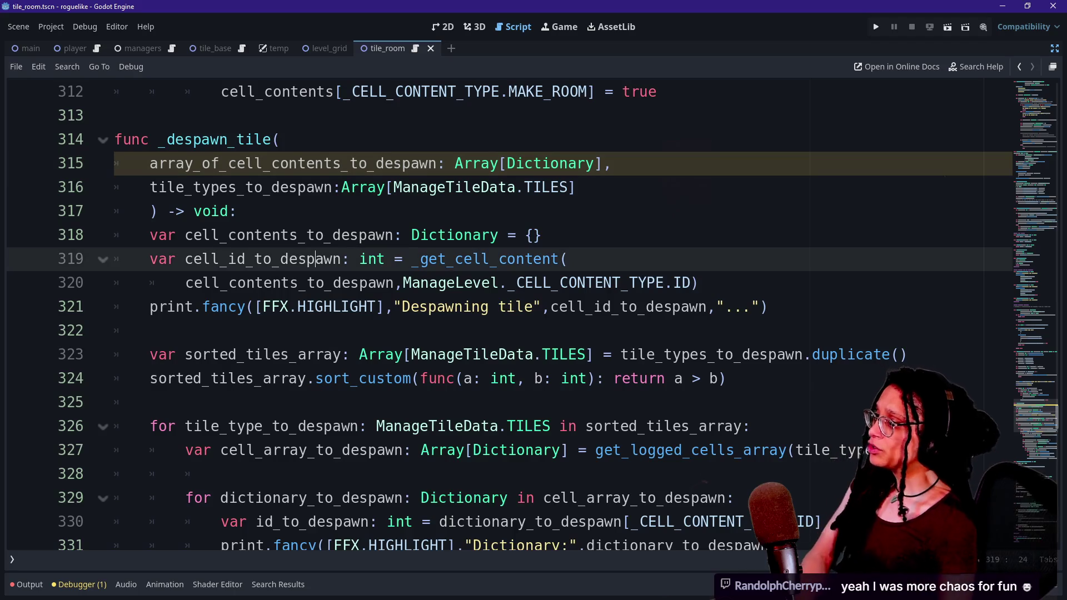
left_click(150, 331)
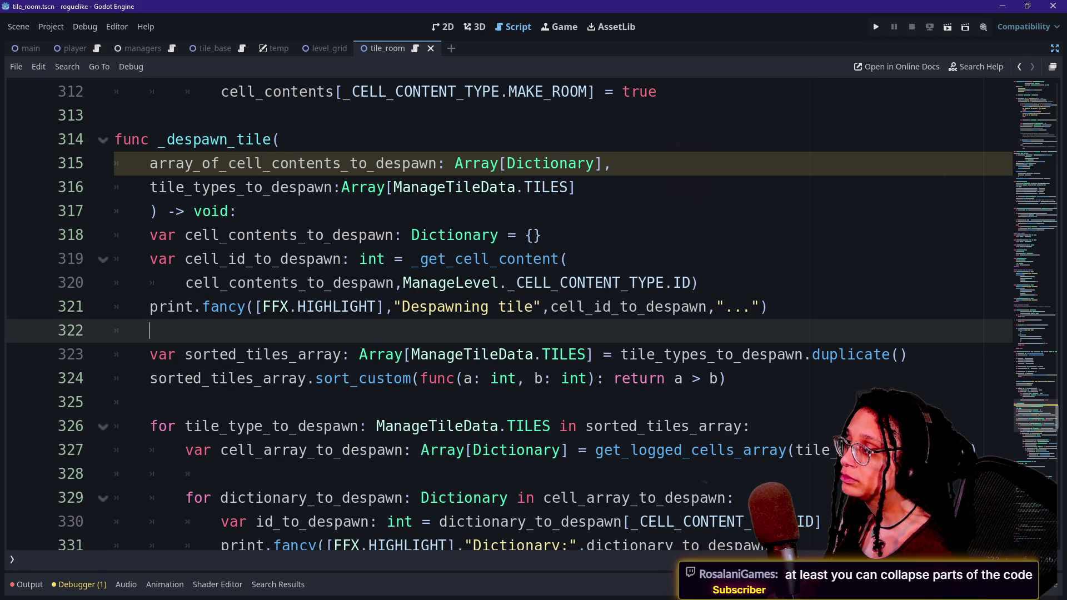
left_click(147, 211)
Step: Insert two blank lines after line 318 and begin a 'forr' loop on line 319
left_click(542, 235)
key("Return")
key("Up")
key("Down")
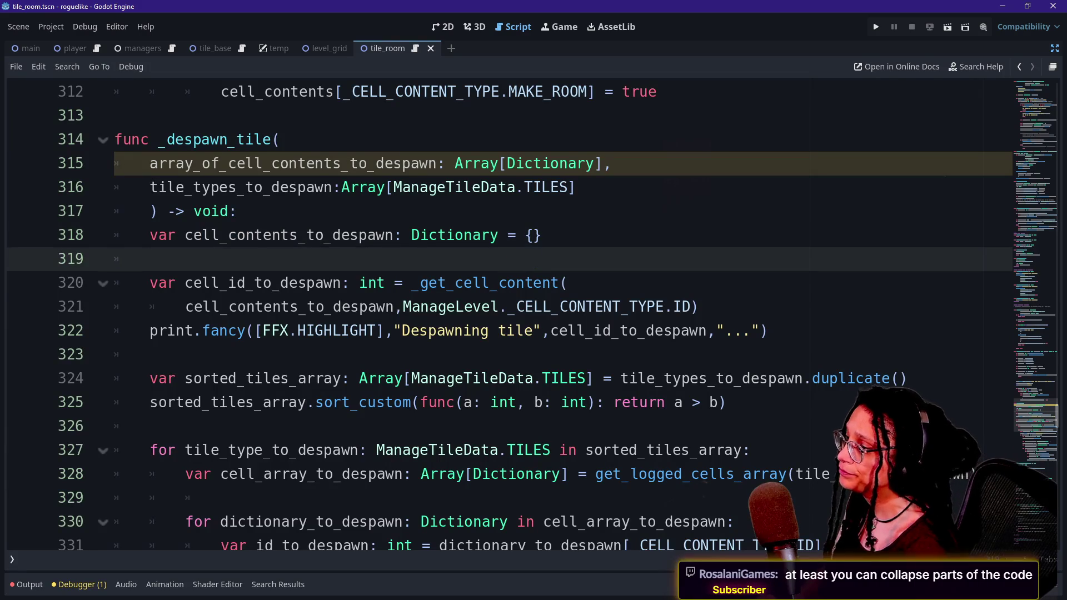
key("Return")
key("Up")
type("forr")
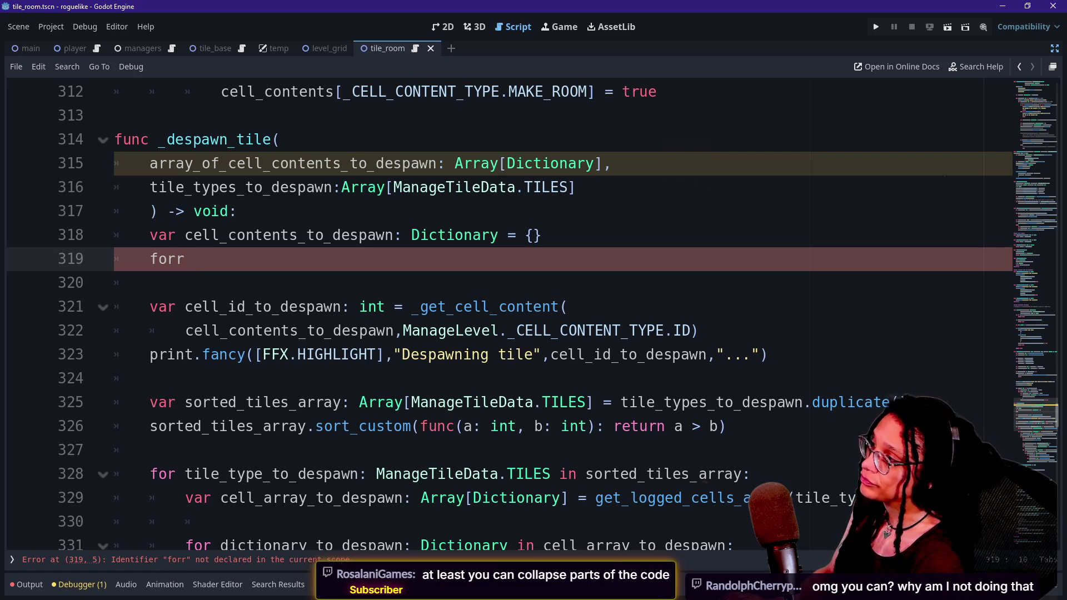
scroll(423, 345, "up", 10)
scroll(422, 317, "up", 15)
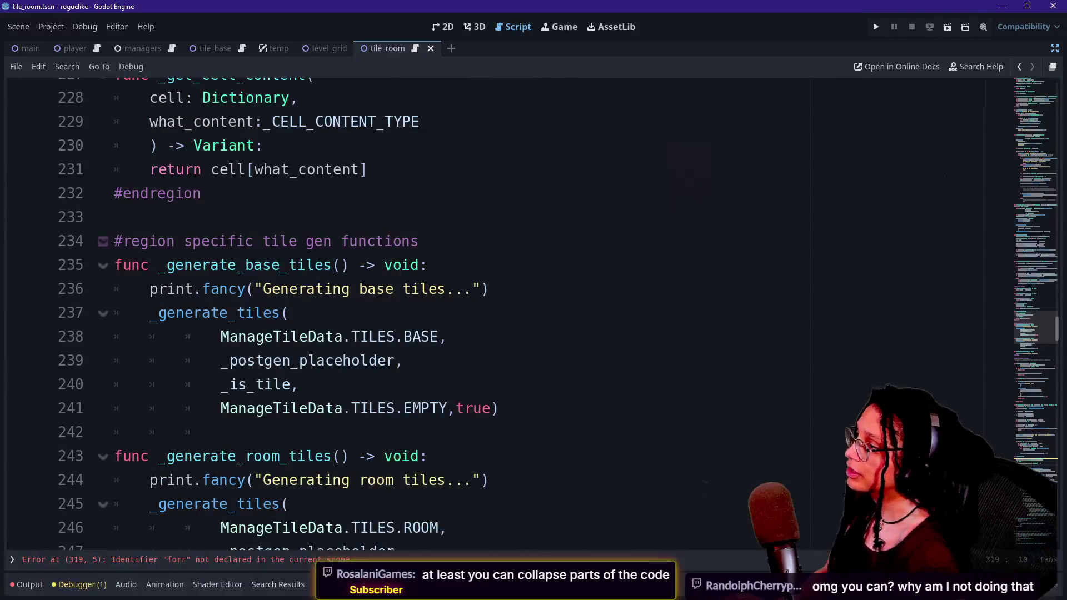
Step: Edit the region comment on line 234, then undo the deletion to restore it
left_click(119, 241)
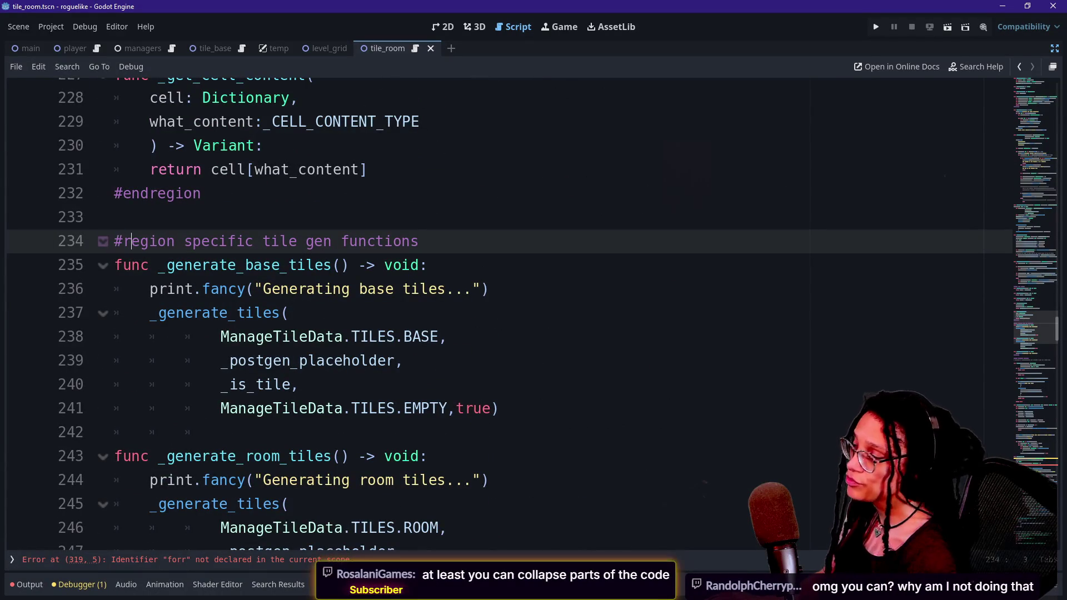
key("shift+Right")
key("shift+Right")
key("shift+Right")
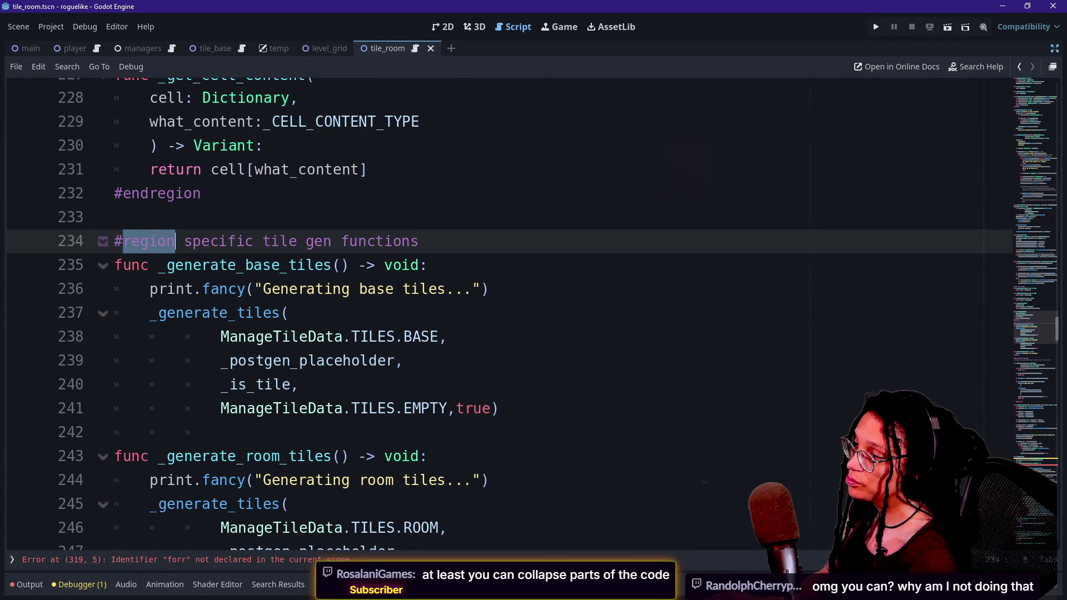
left_click_drag(418, 241, 158, 241)
key("BackSpace")
key("BackSpace")
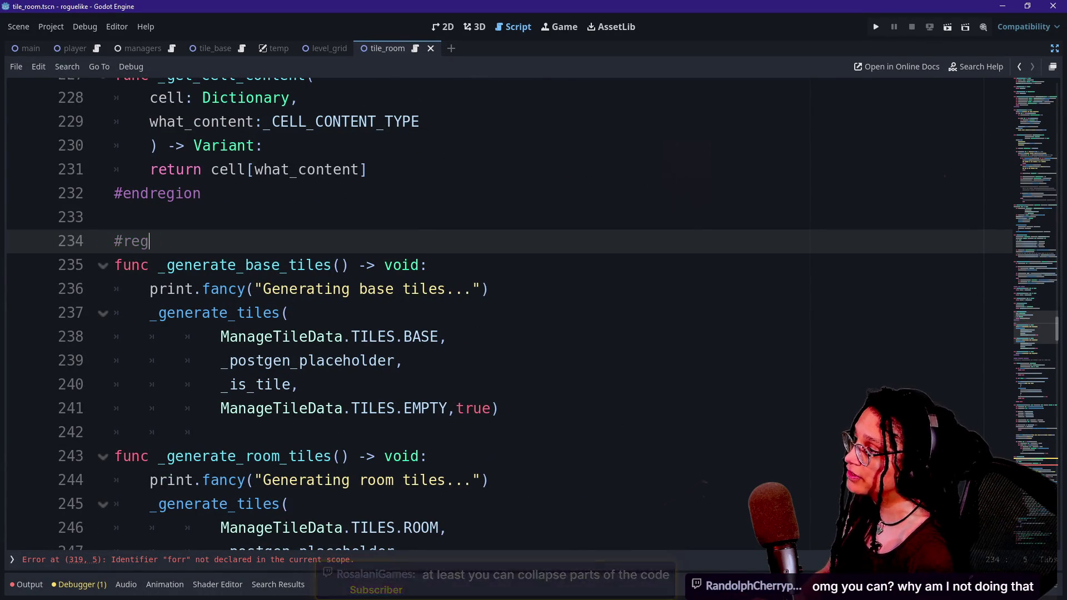
key("ctrl+z")
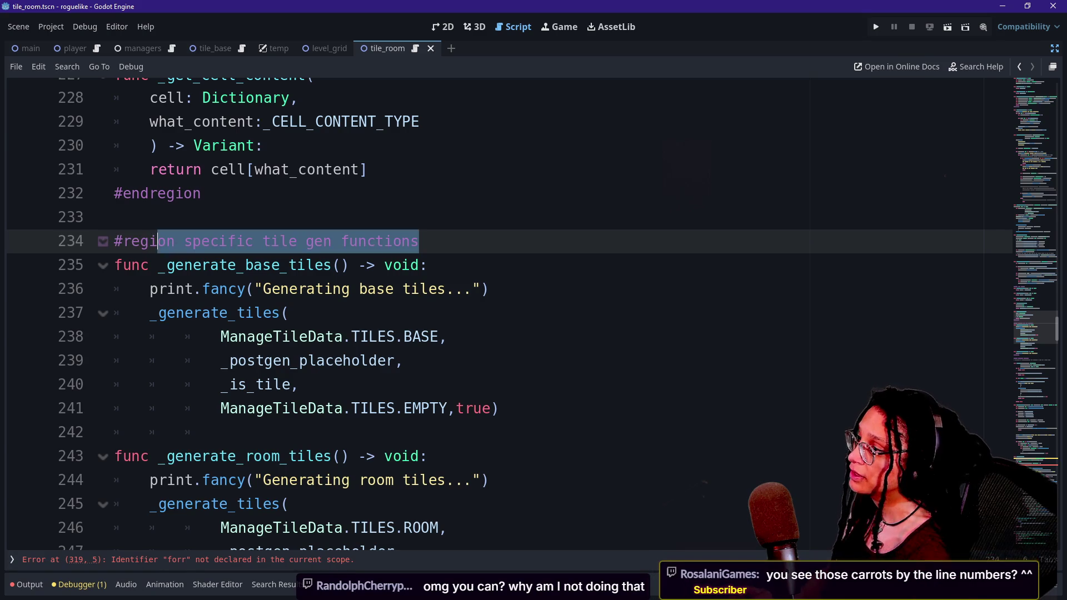
left_click(322, 241)
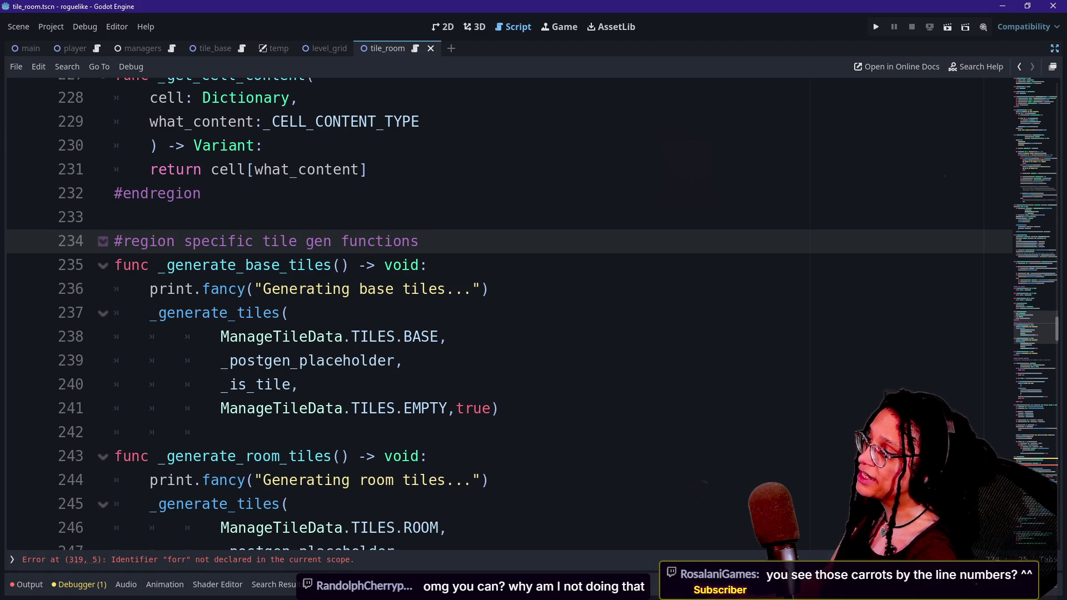
double_click(219, 241)
left_click(254, 242)
mouse_move(184, 241)
left_mouse_down()
mouse_move(427, 266)
mouse_move(418, 242)
left_mouse_up()
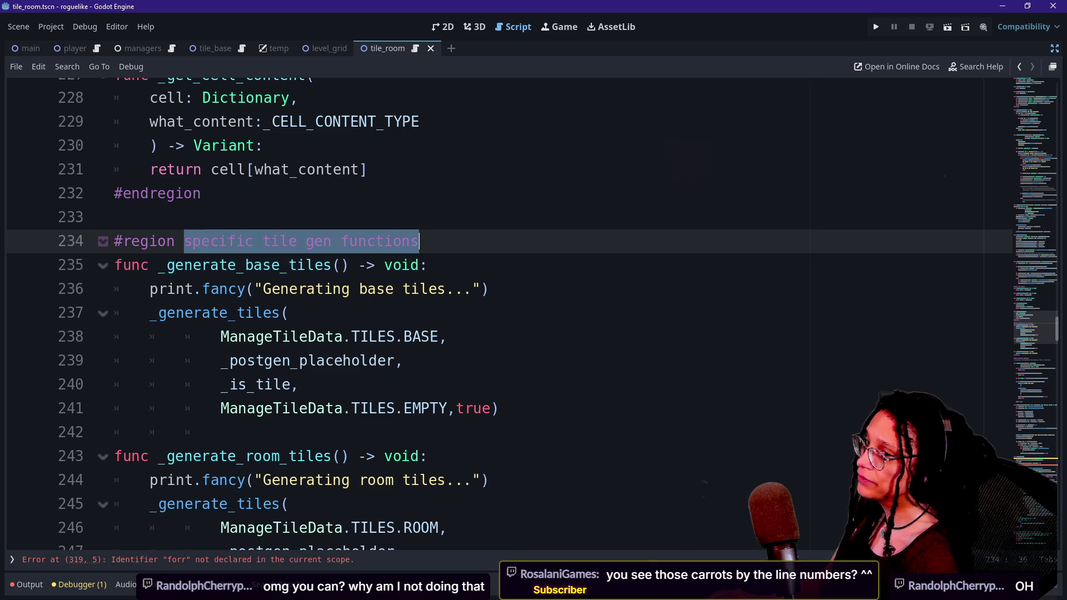
scroll(419, 241, "down", 2)
scroll(81, 241, "down", 1)
left_click_drag(201, 481, 114, 481)
scroll(95, 226, "up", 3)
Step: Fold and unfold the specific tile gen functions region, leaving it expanded
left_click(251, 226)
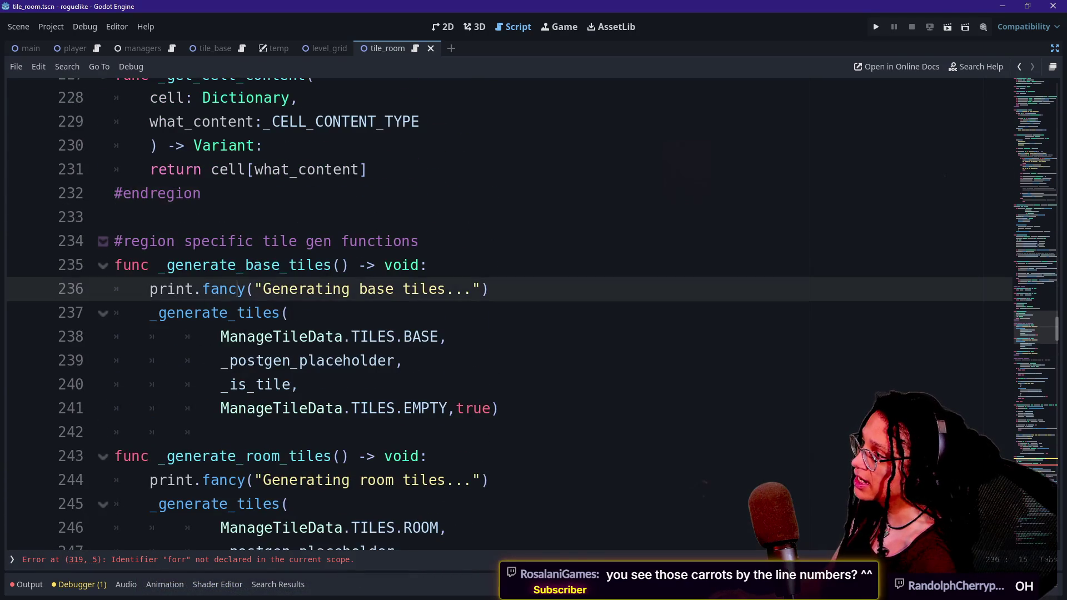
left_click(103, 241)
key("shift+Home")
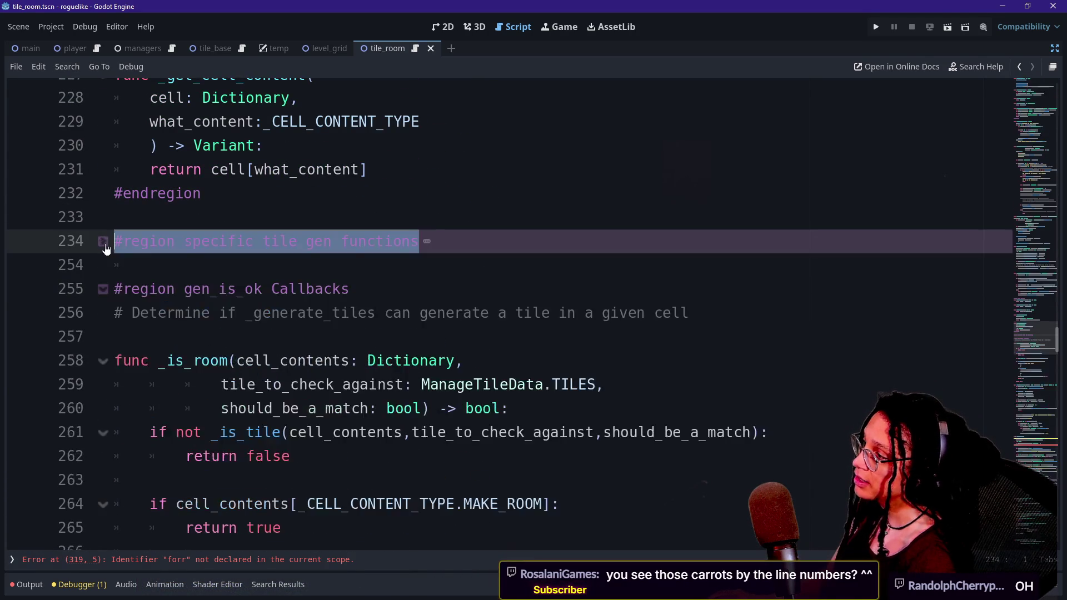
left_click(103, 241)
left_click(103, 241)
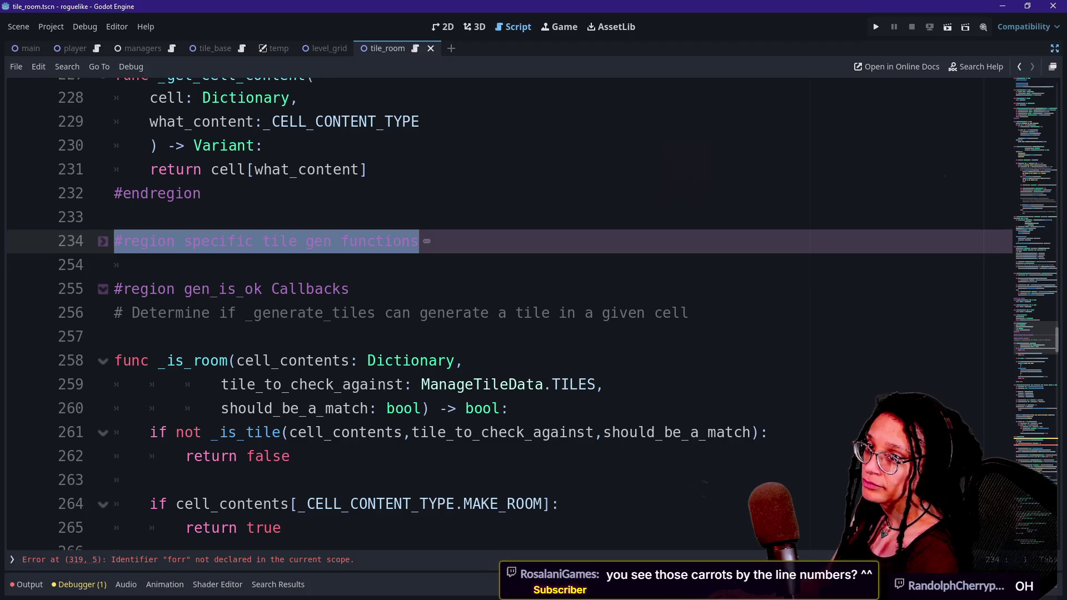
left_click(150, 266)
left_click(108, 242)
left_click(108, 242)
left_click(107, 242)
left_click(108, 243)
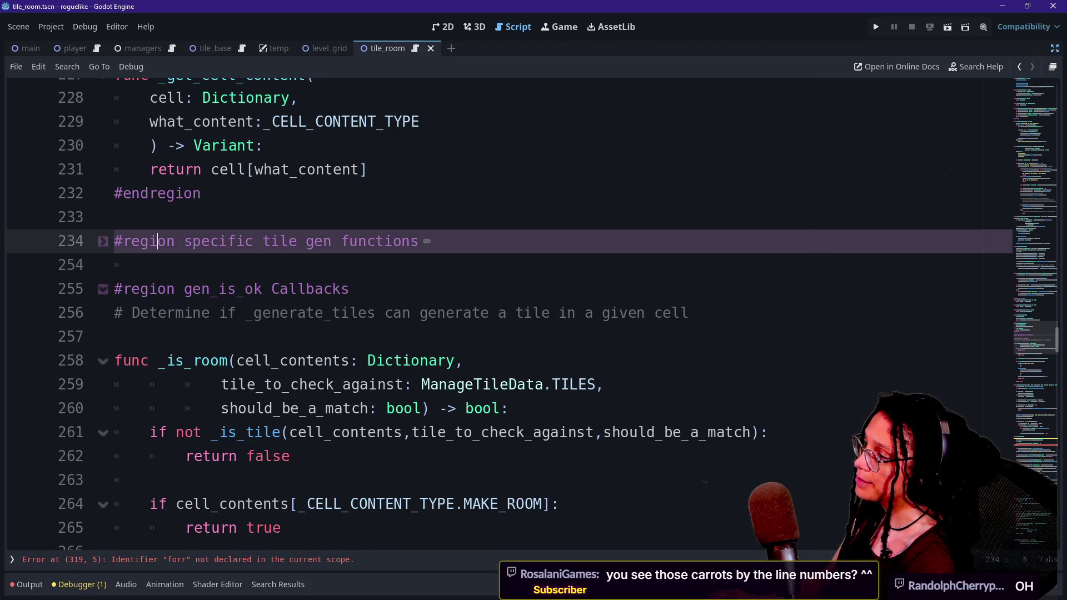
left_click(108, 242)
Step: Collapse and re-expand _generate_base_tiles, _generate_room_tiles and _generate_wall_tiles
left_click(104, 266)
left_click(107, 270)
left_click(106, 271)
left_click(105, 274, "shift")
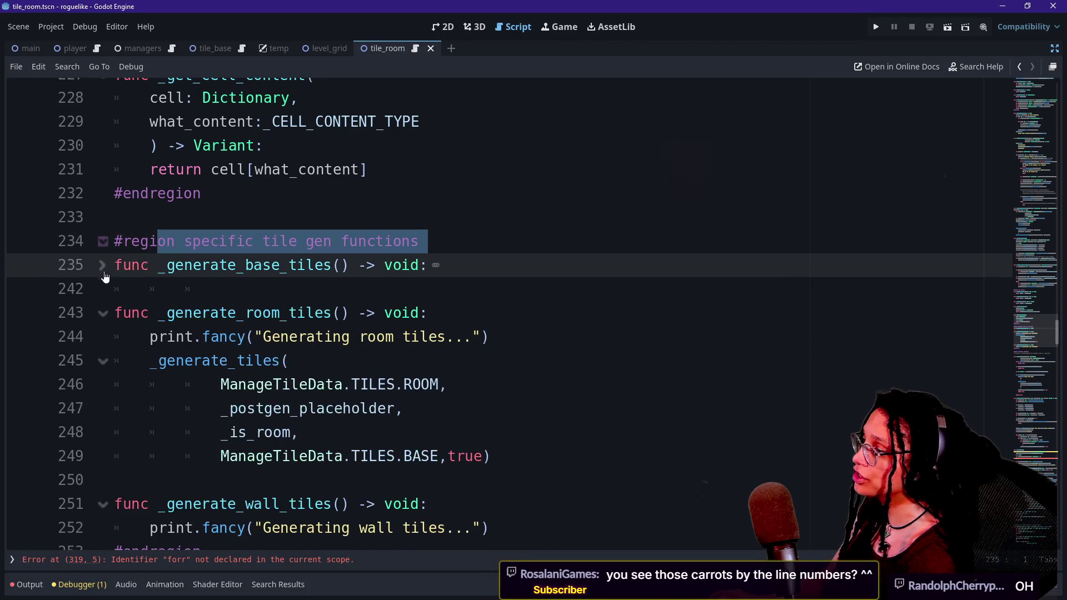
left_click(106, 315, "shift")
left_click(103, 359, "shift")
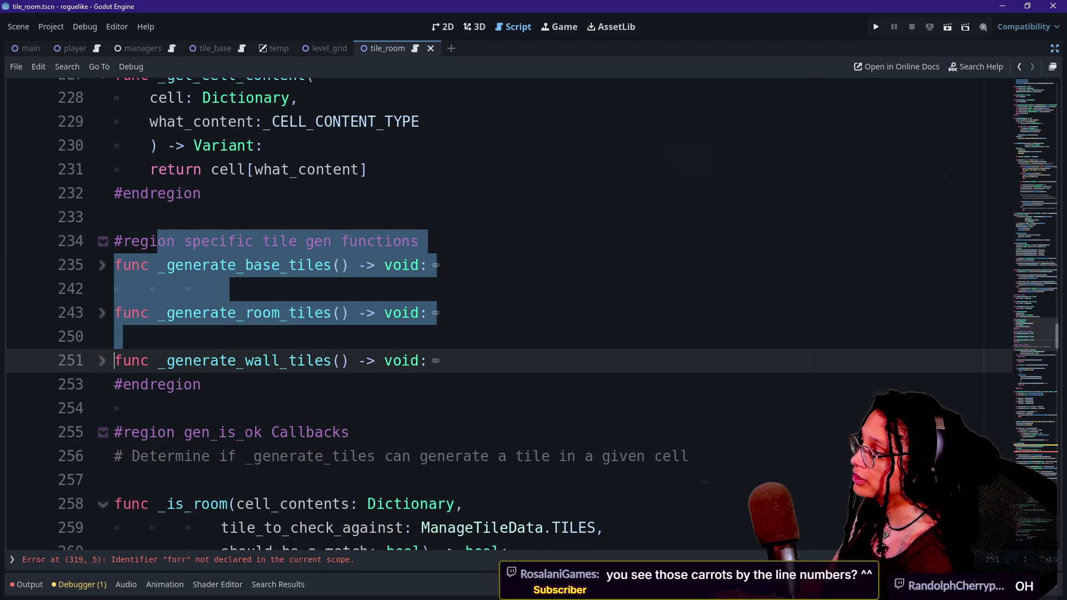
left_click(102, 336)
left_click(103, 361)
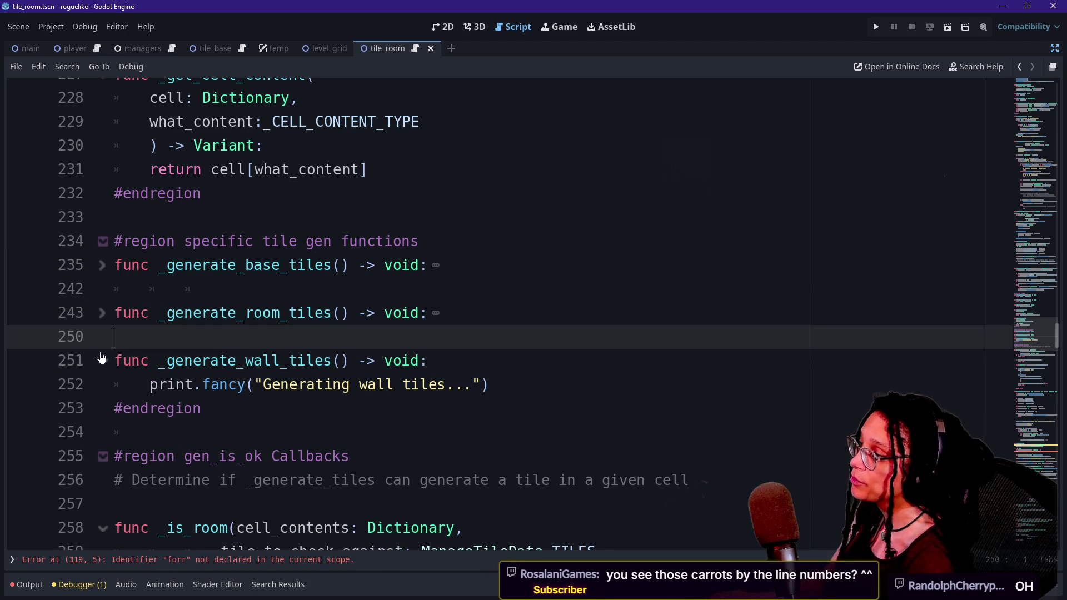
left_click(102, 313)
left_click(103, 265)
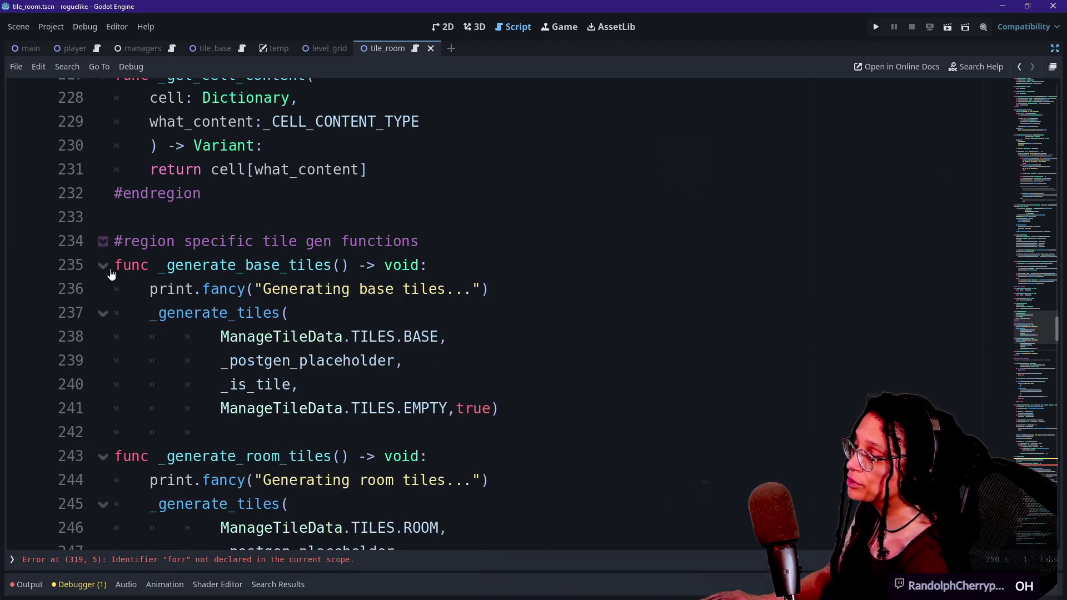
left_click(156, 289)
Step: Step through lines 236–250 of the base and room tile functions into _is_room
key("Down")
key("Down")
key("Down")
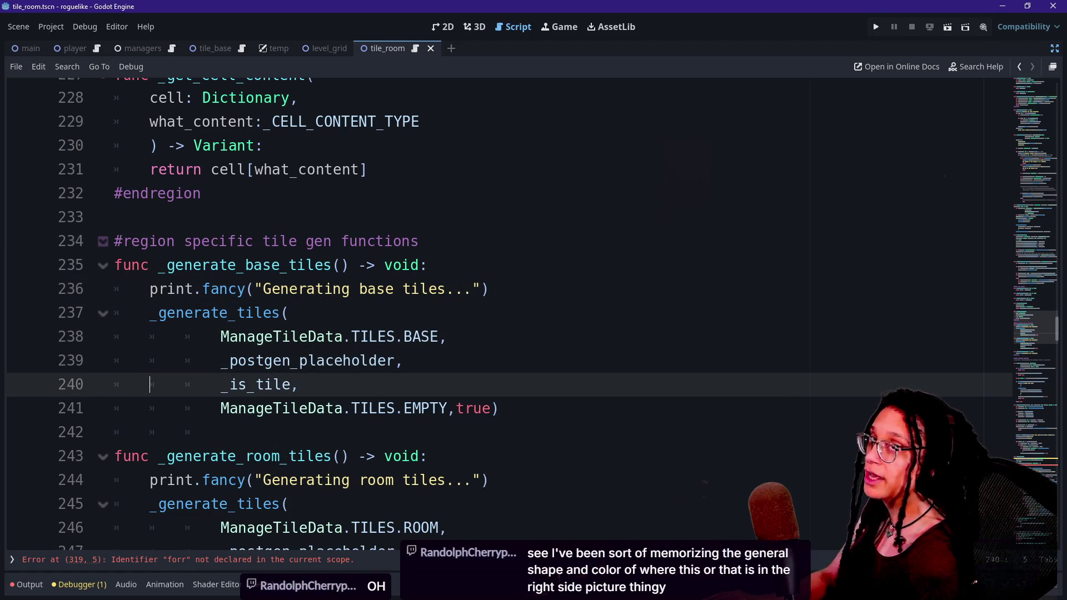
key("Down")
key("Down")
key("Down")
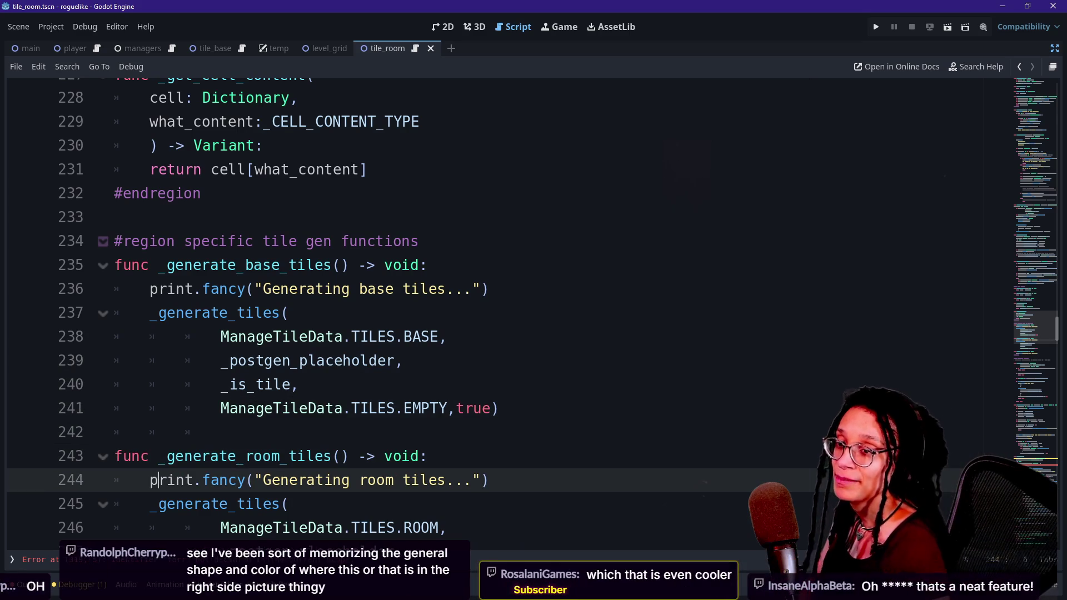
key("Down")
key("Down")
key("Down")
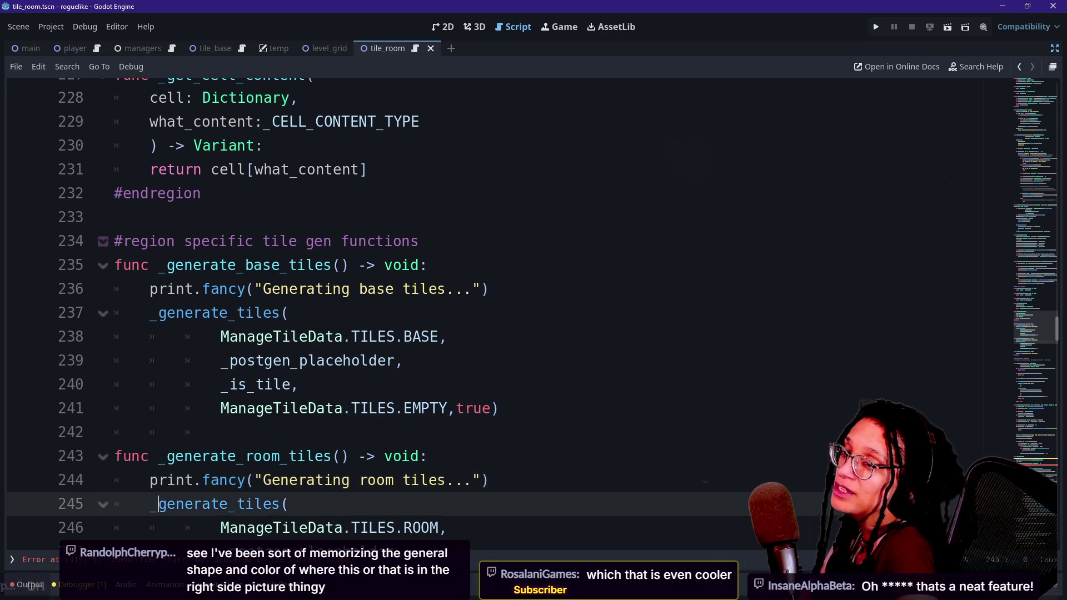
key("Down")
key("Down")
key("Up")
key("Up")
key("Up")
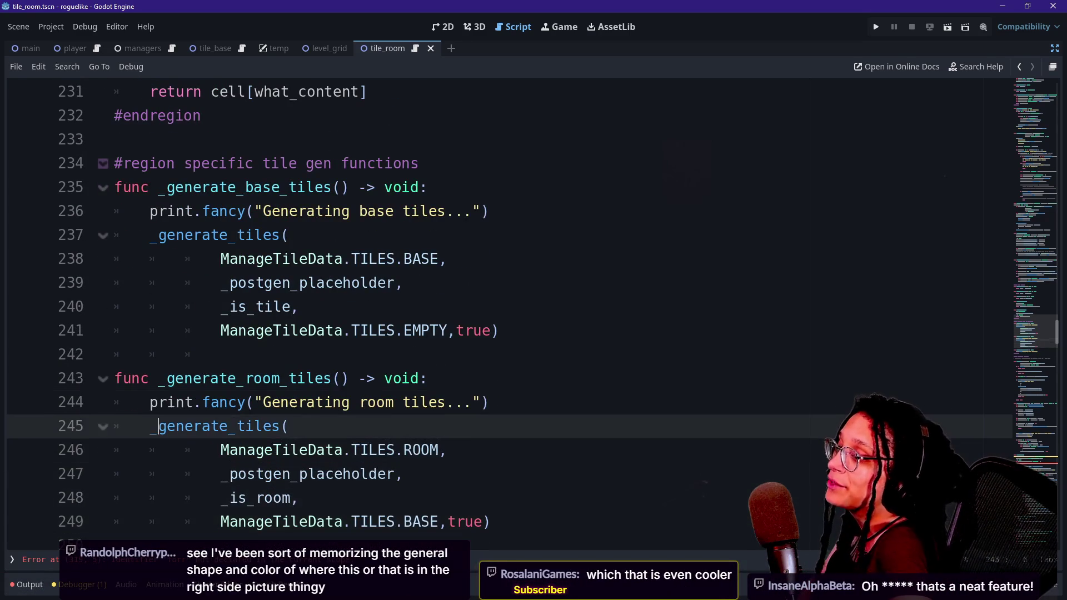
key("Up")
key("Up")
key("Down")
key("Down")
key("Up")
key("Up")
key("Up")
key("Up")
key("Down")
key("Down")
key("Down")
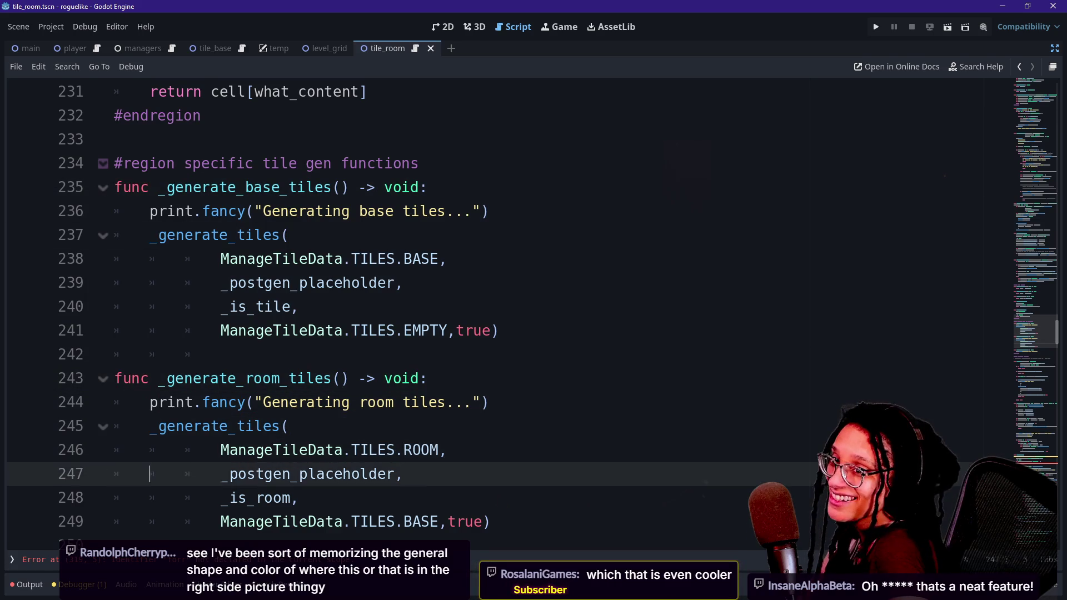
key("Down")
key("Down")
key("Down")
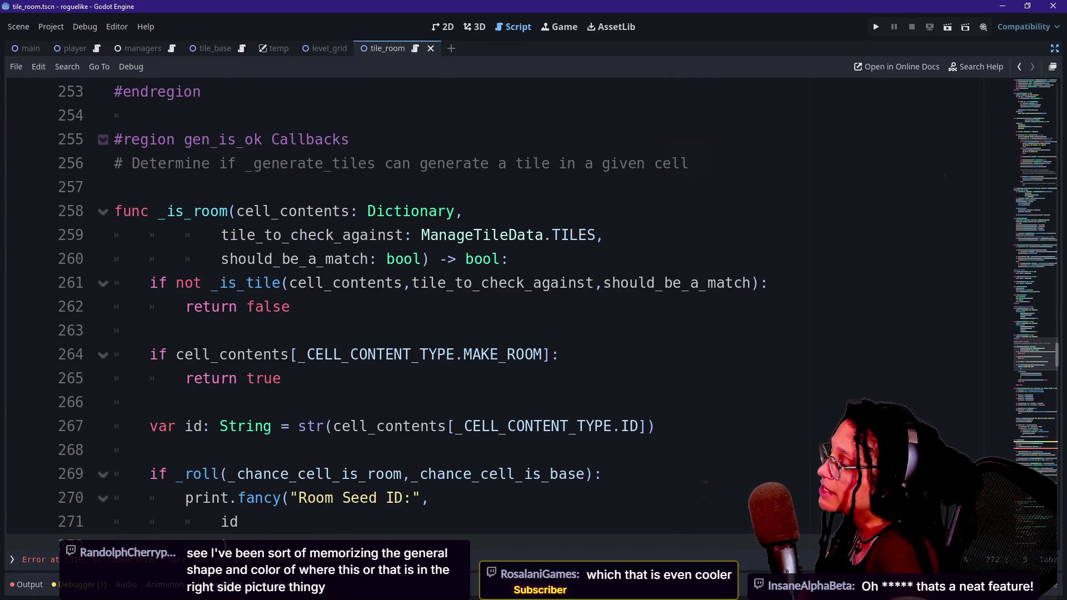
Step: Inspect the checks in _is_room and scroll down past _find_offsets to _despawn_tile
left_click_drag(247, 283, 282, 378)
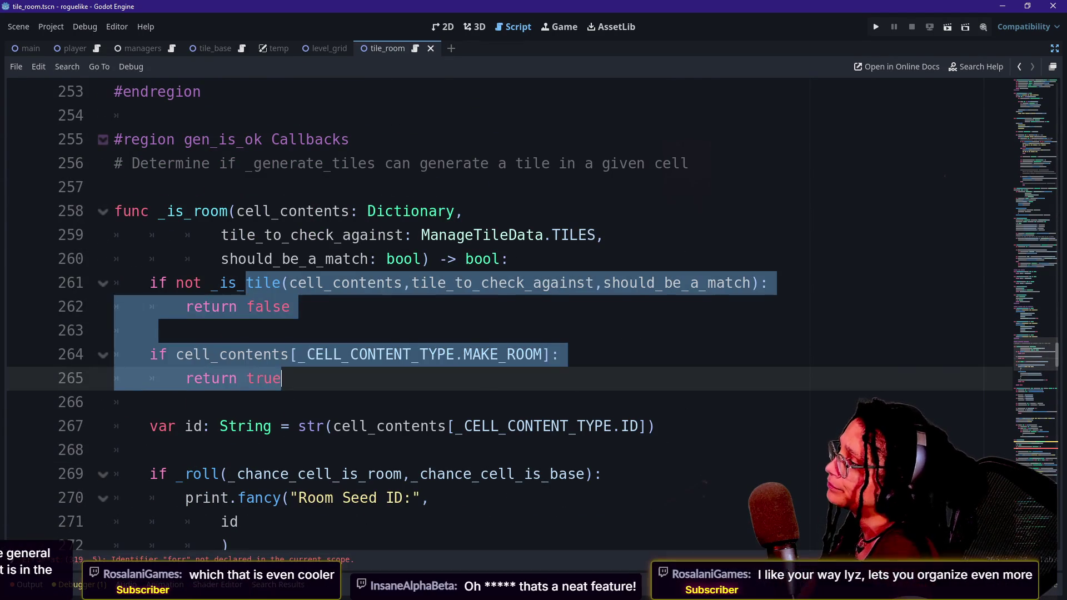
left_click(282, 259)
left_click_drag(111, 211, 437, 545)
left_click(434, 474)
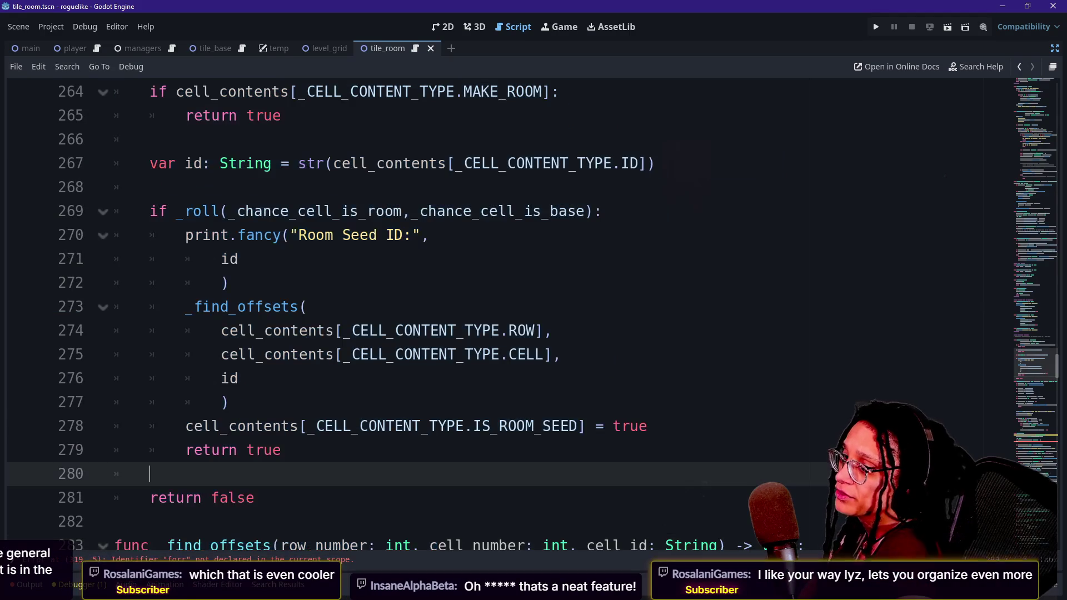
left_click(417, 354)
left_click(239, 379)
key("Down")
key("Down")
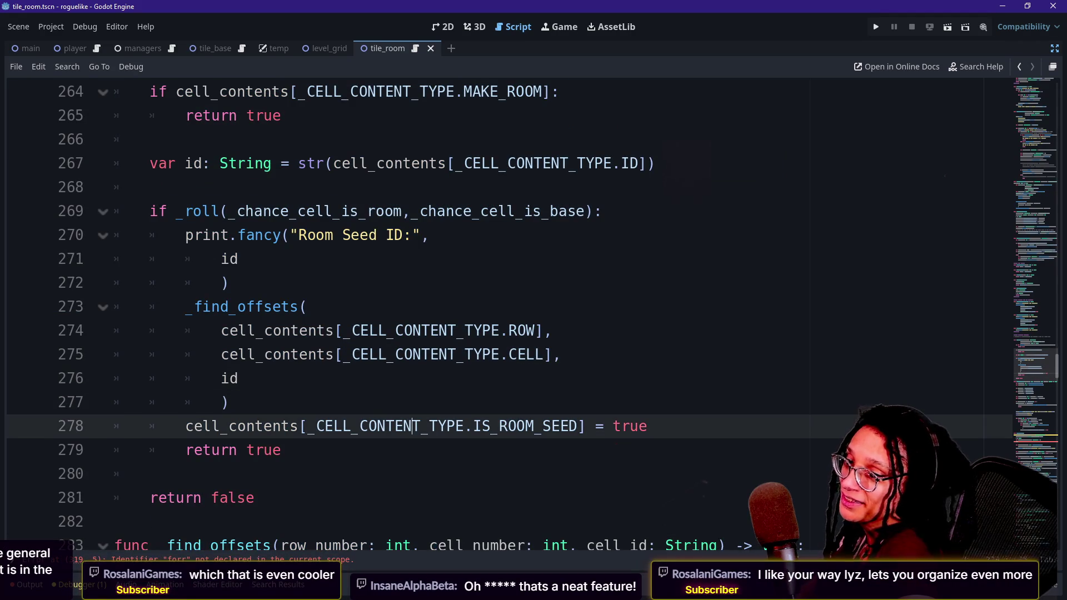
scroll(400, 316, "down", 5)
left_click(150, 546)
scroll(79, 187, "down", 8)
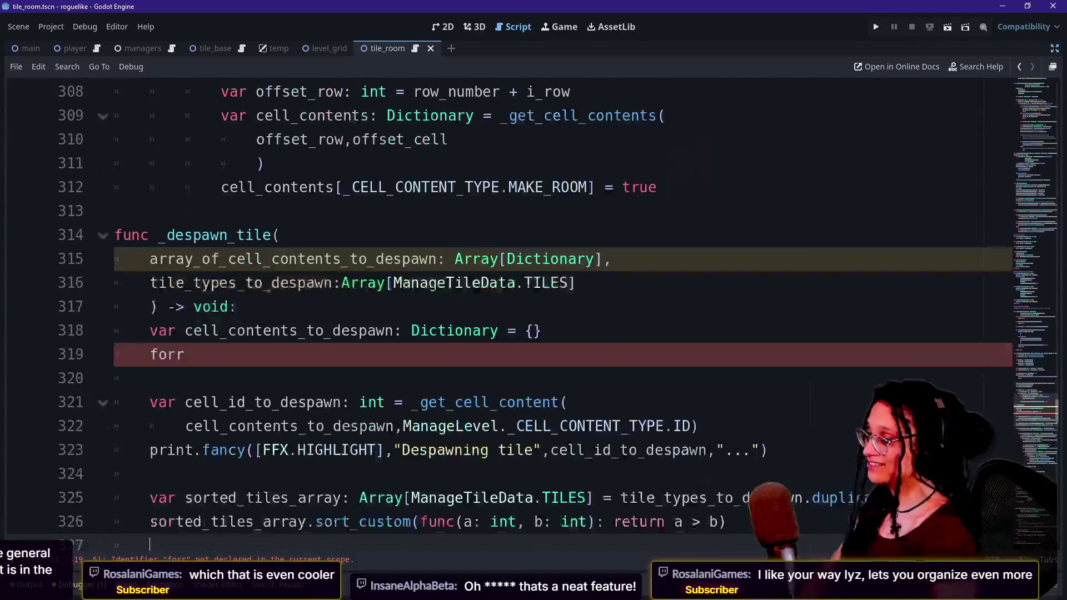
Step: Correct 'forr' to 'for' and type 'dictionary_to_despawn: Dictionar' on line 319
left_click(150, 355)
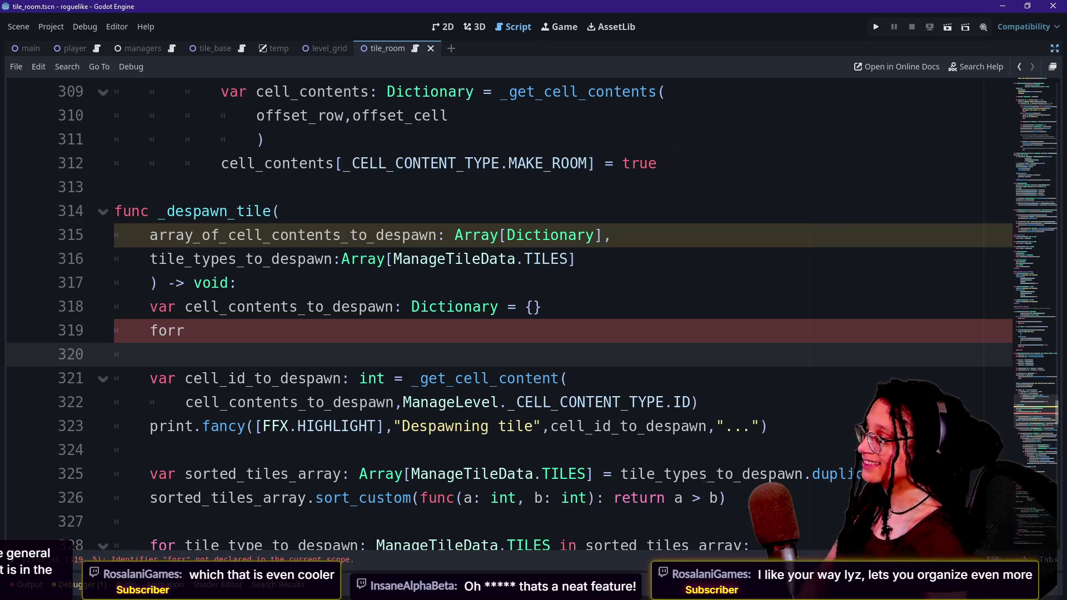
left_click(185, 331)
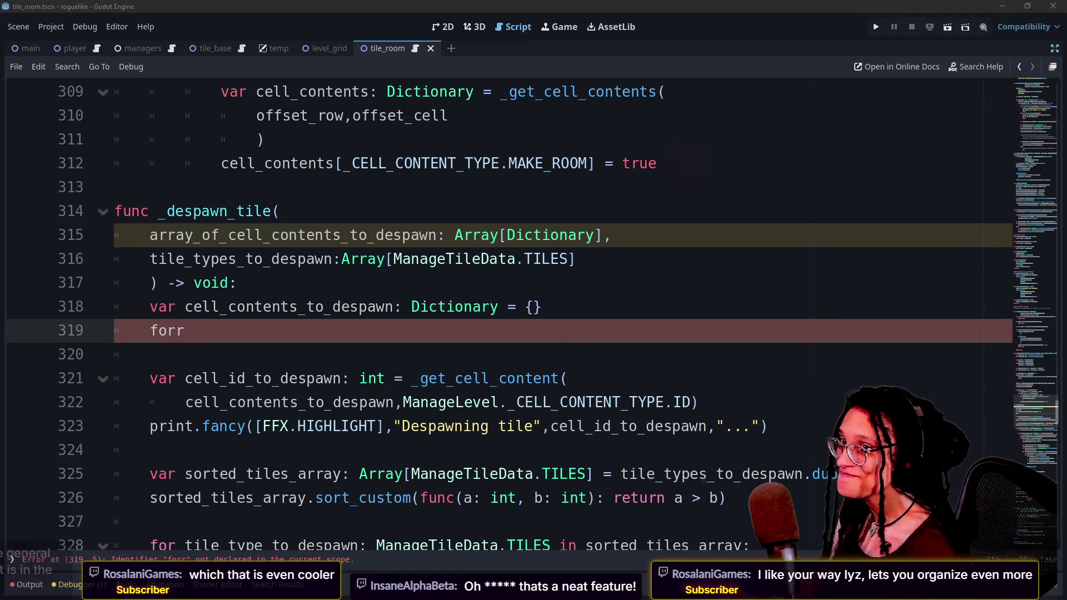
left_click(185, 331)
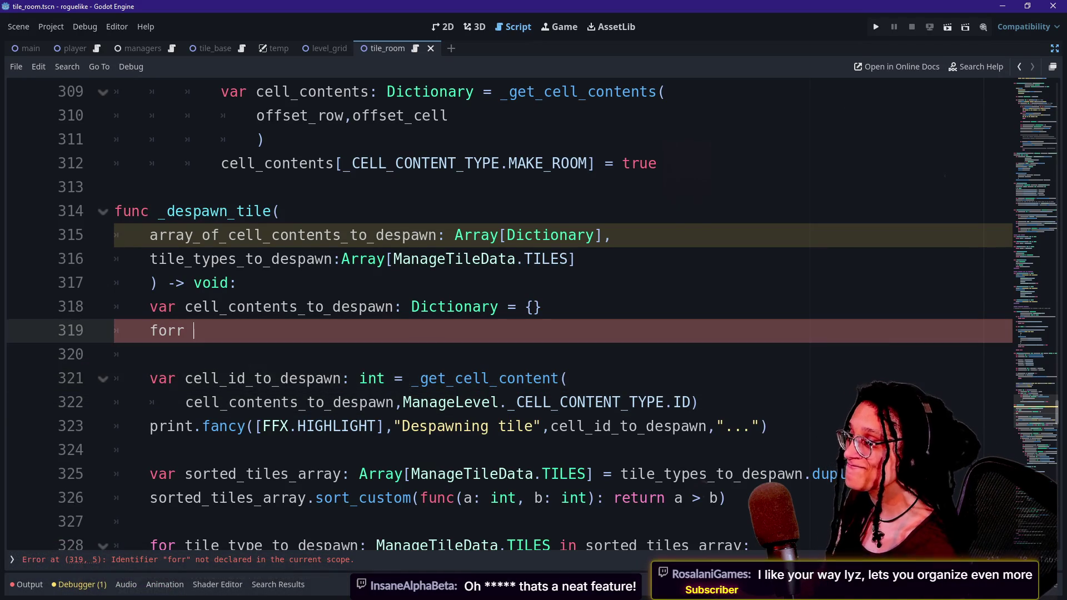
key("BackSpace")
key("BackSpace")
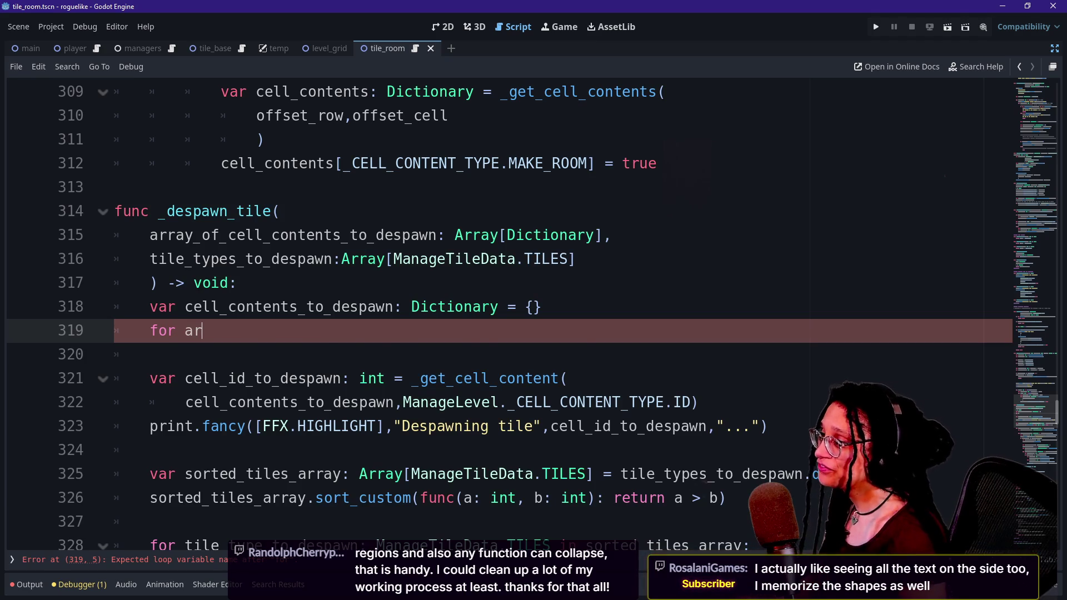
key("BackSpace")
key("BackSpace")
key("ctrl+space")
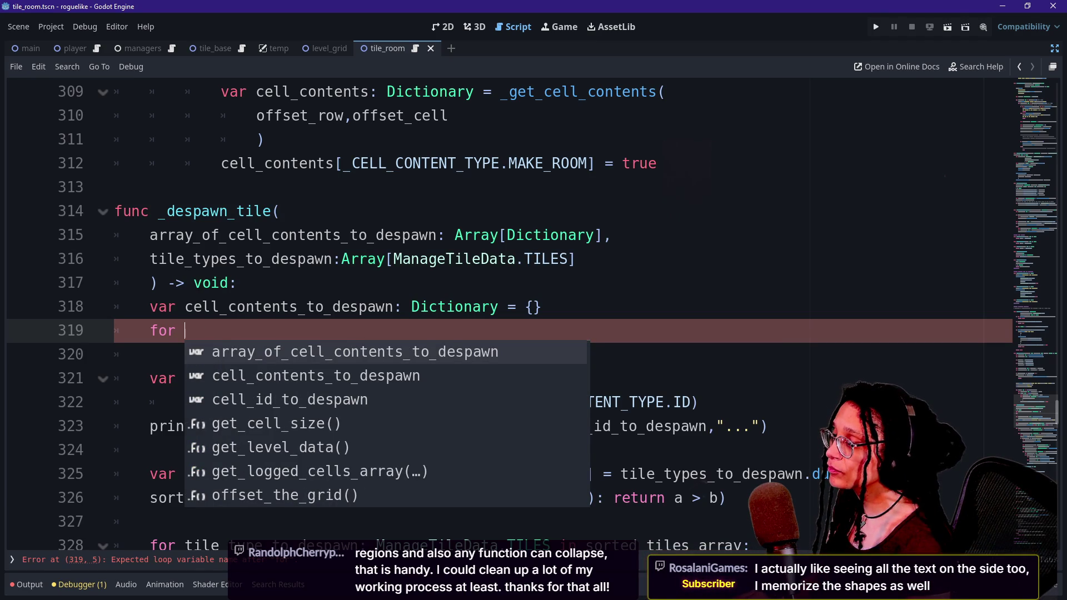
type("diction")
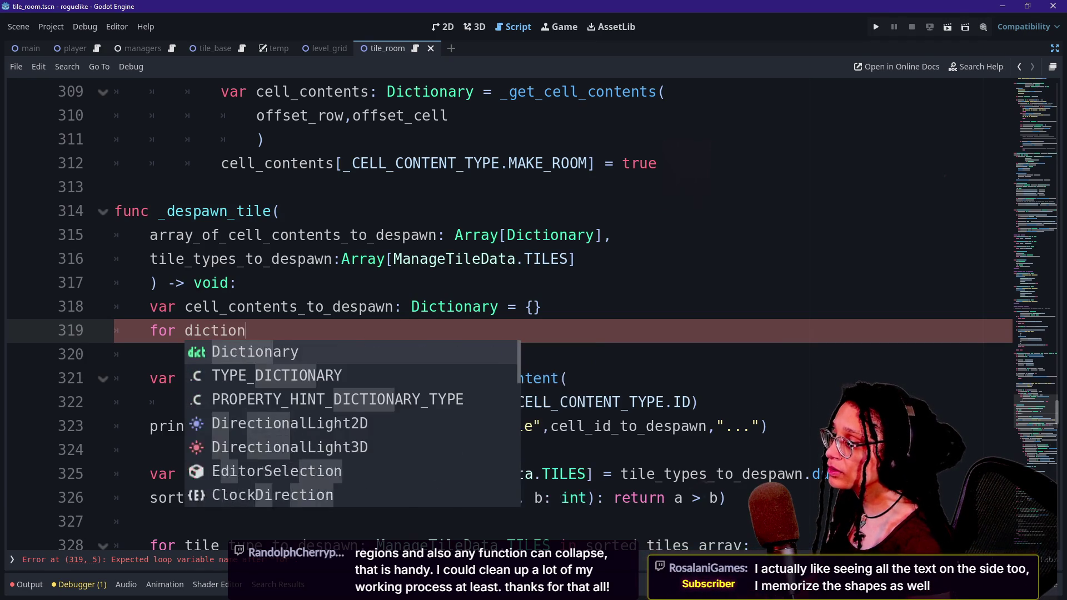
type("ary_to_despawn:")
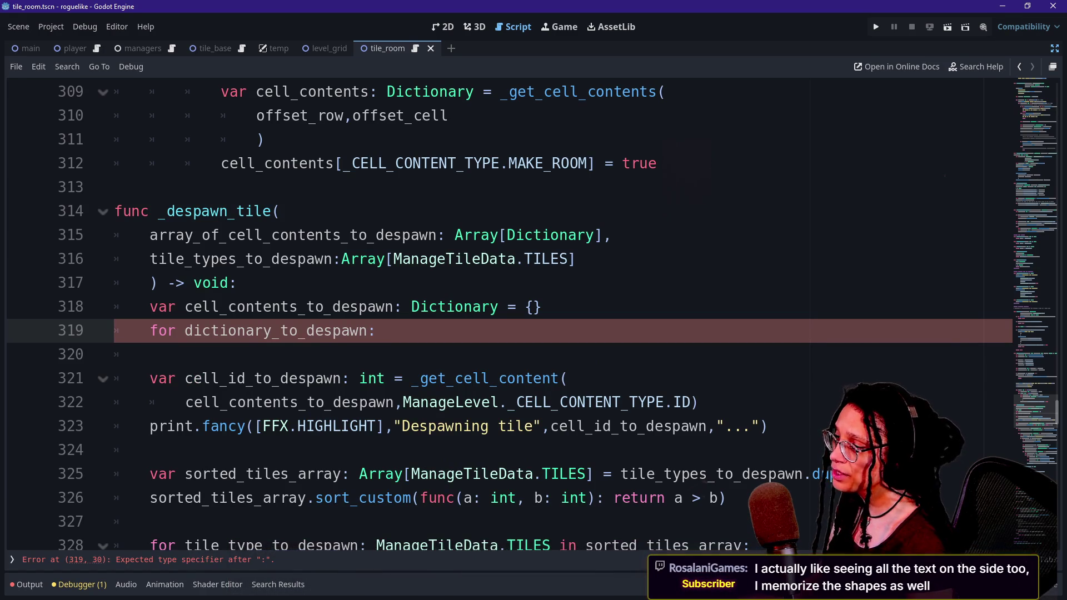
type(" Dictionar")
scroll(533, 311, "down", 2)
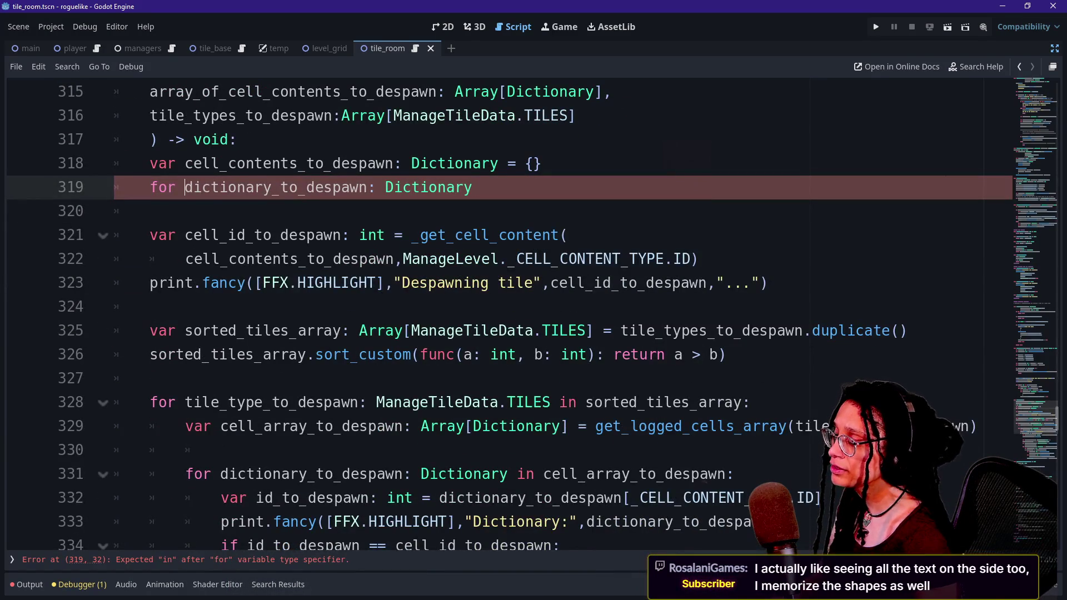
scroll(534, 311, "up", 1)
scroll(533, 311, "down", 2)
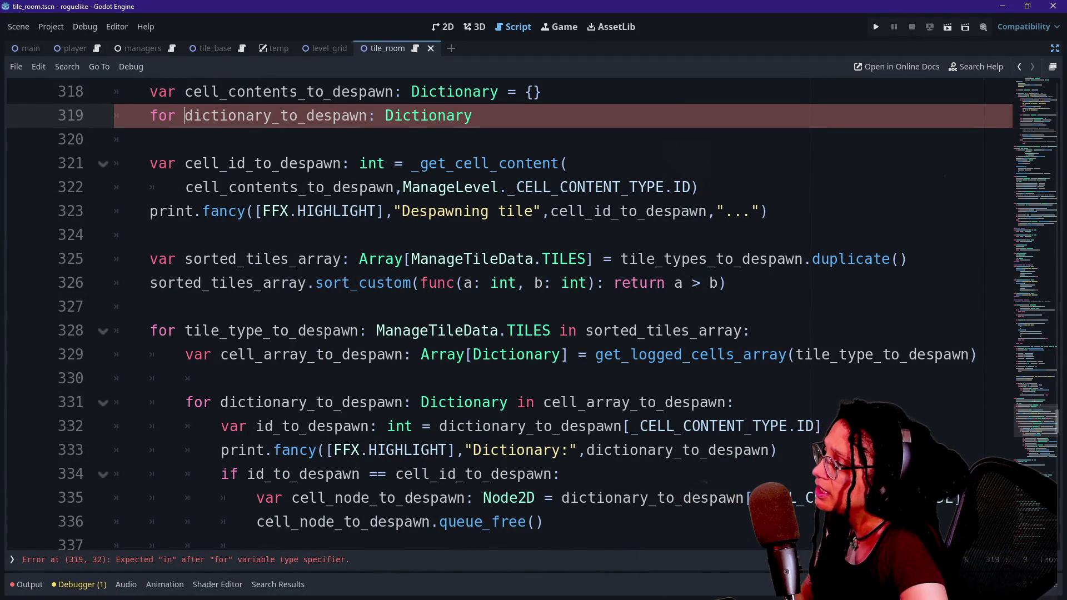
Step: Compare with the dictionary loop on line 331, then prefix the variable with 'unsorted_'
left_click(701, 403)
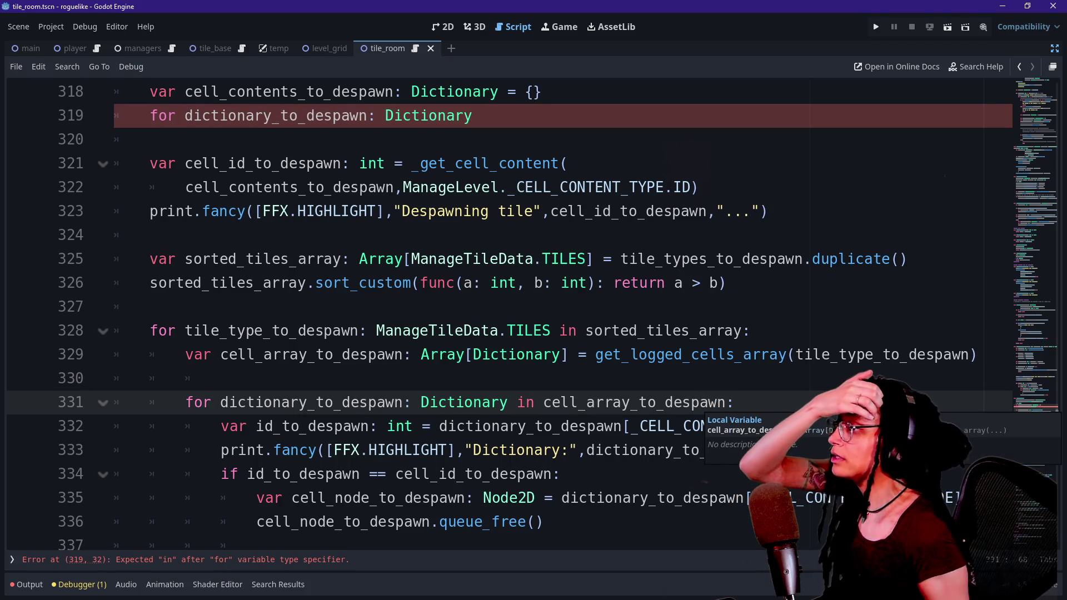
left_click(288, 116)
scroll(184, 188, "up", 1)
left_click(184, 187)
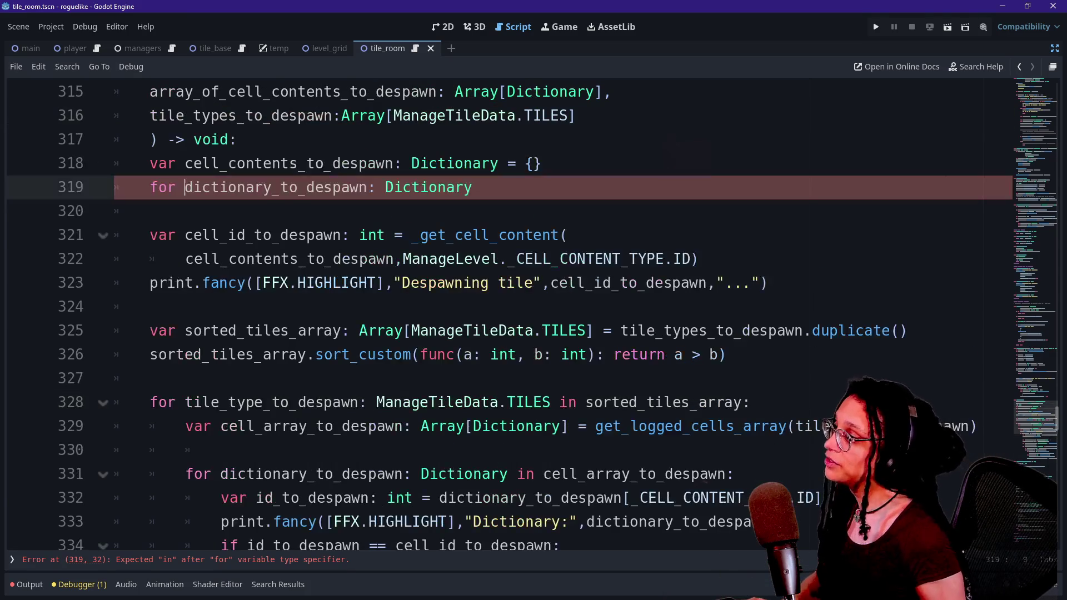
type("unsorte")
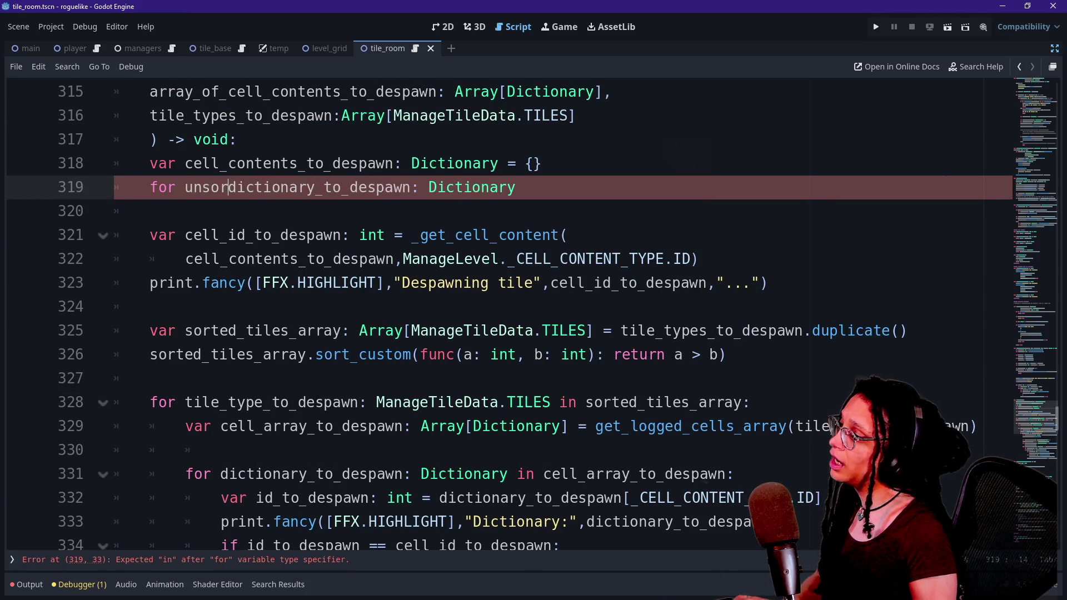
type("d_")
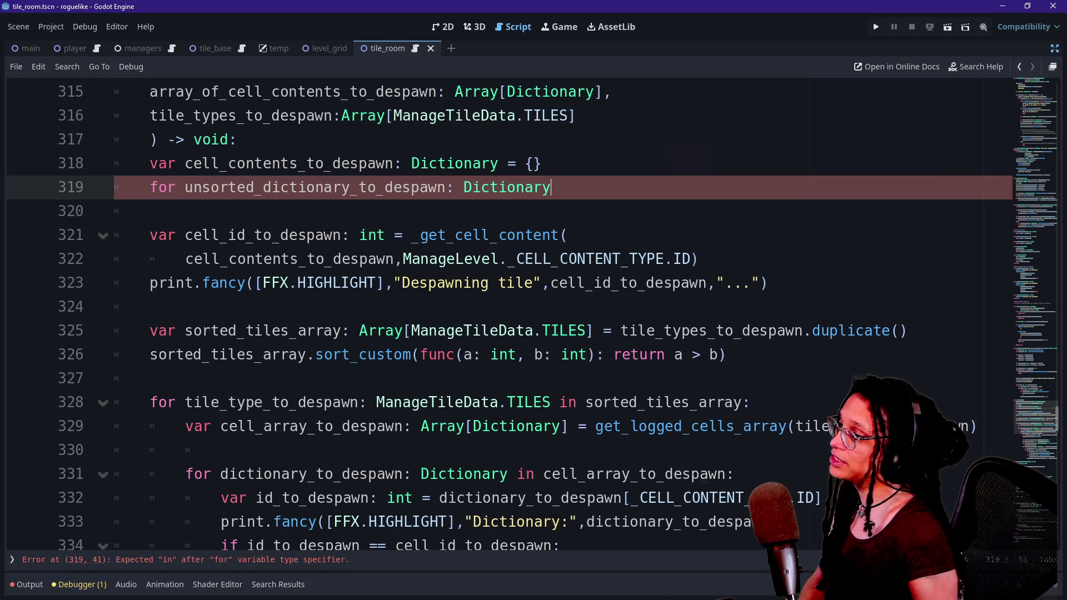
mouse_move(489, 187)
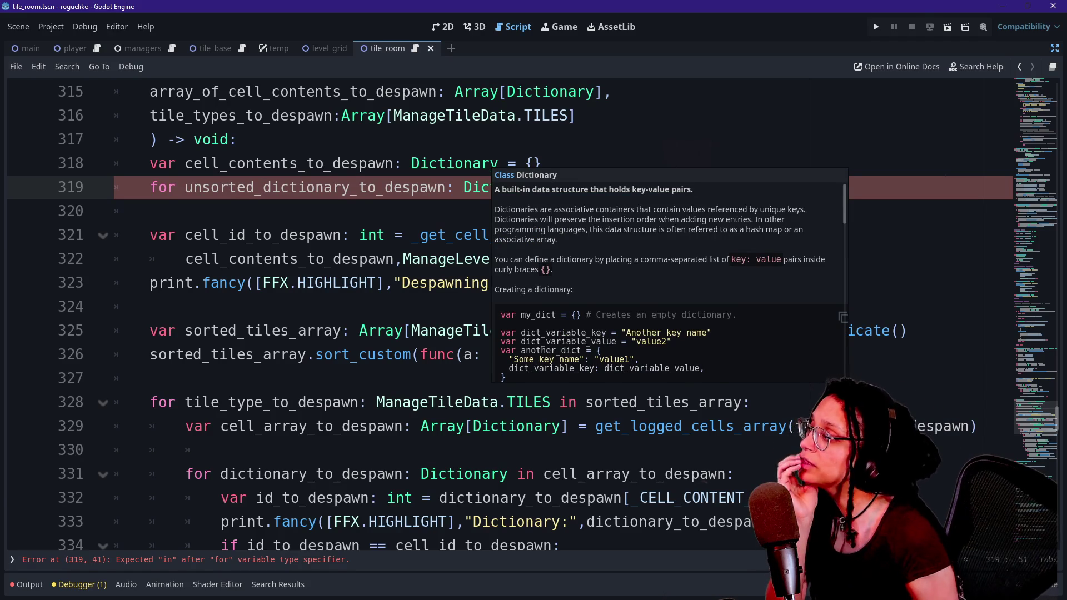
scroll(289, 289, "up", 1)
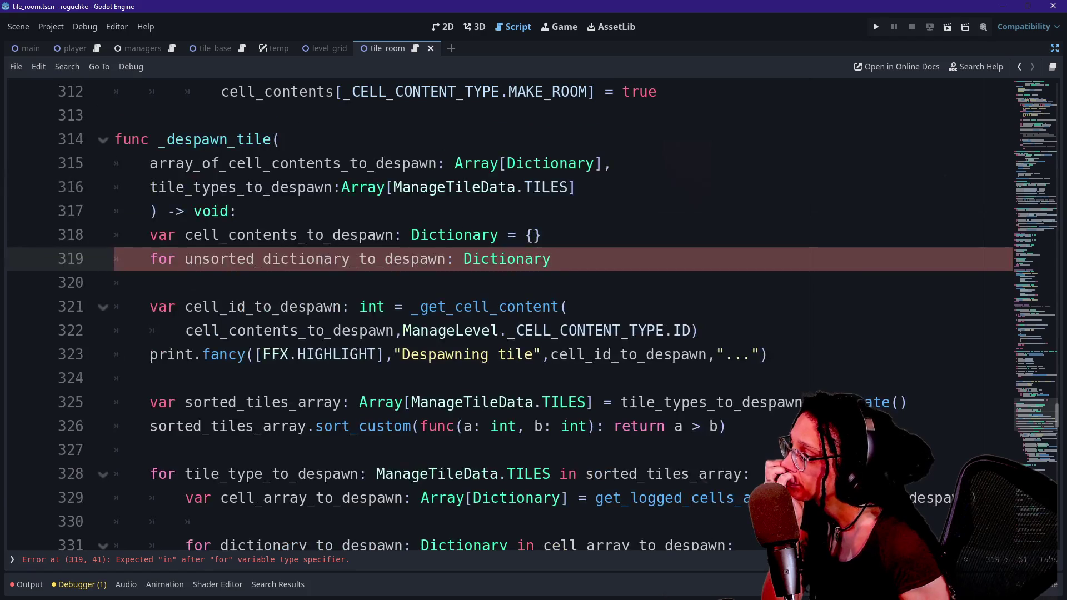
right_click(443, 315)
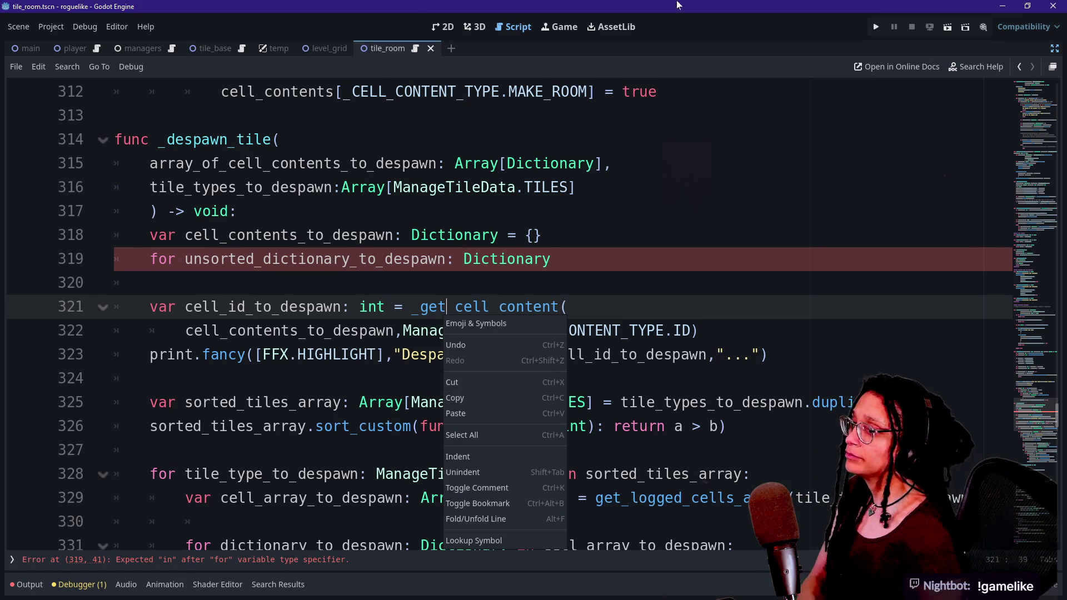
Step: Undo the unsorted_ rename and loop edits back to the row and cell arguments on line 86
key("Escape")
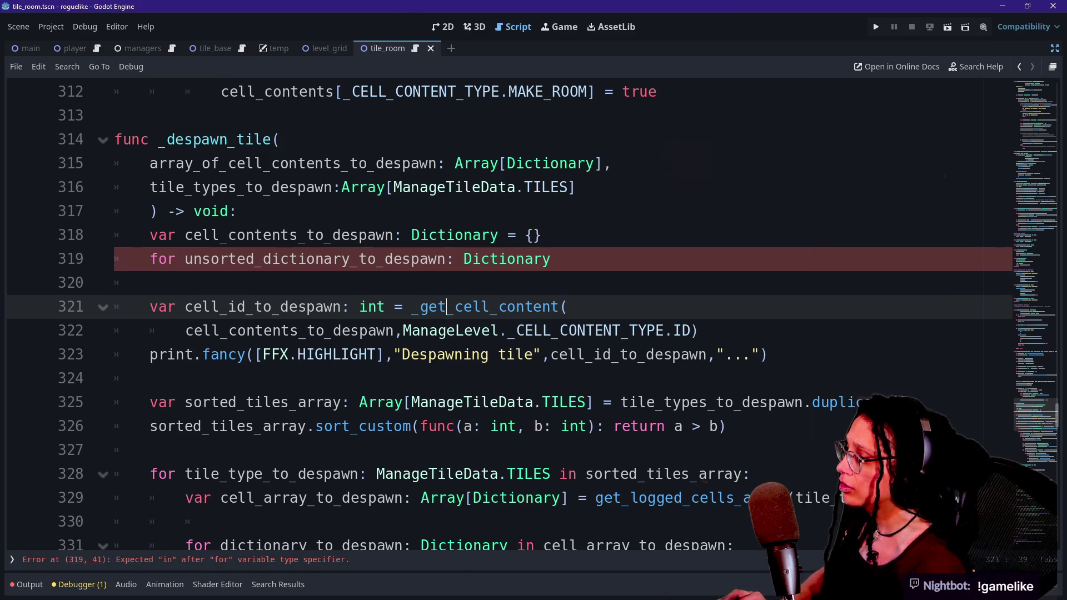
key("ctrl+z")
key("ctrl+y")
key("ctrl+a")
key("ctrl+z")
key("shift+End")
type("ar")
key("ctrl+z")
key("ctrl+z")
key("ctrl+z")
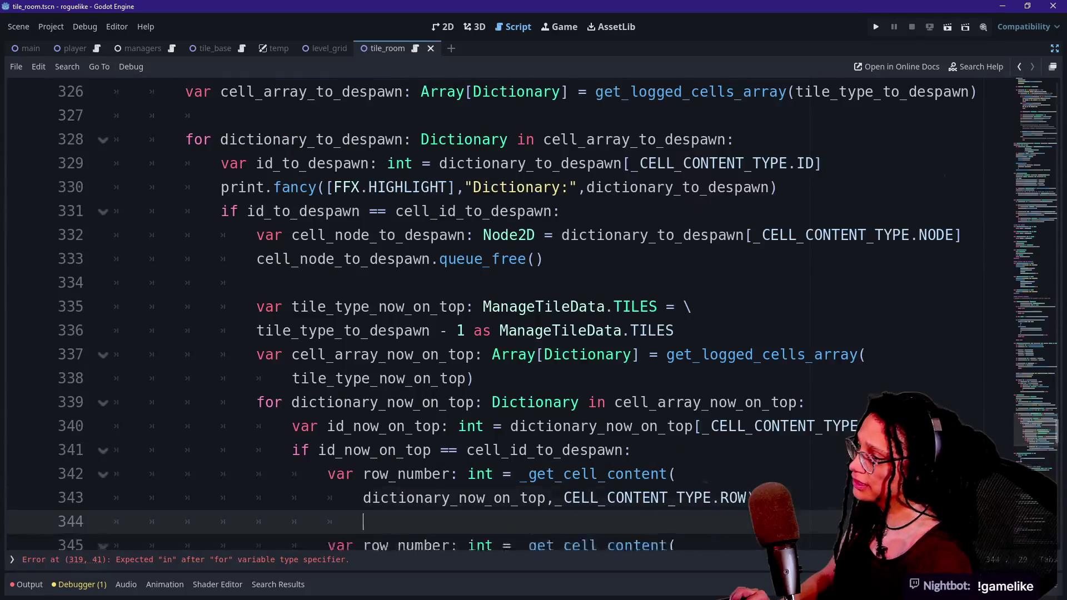
key("ctrl+z")
key("ctrl+z")
key("ctrl+z")
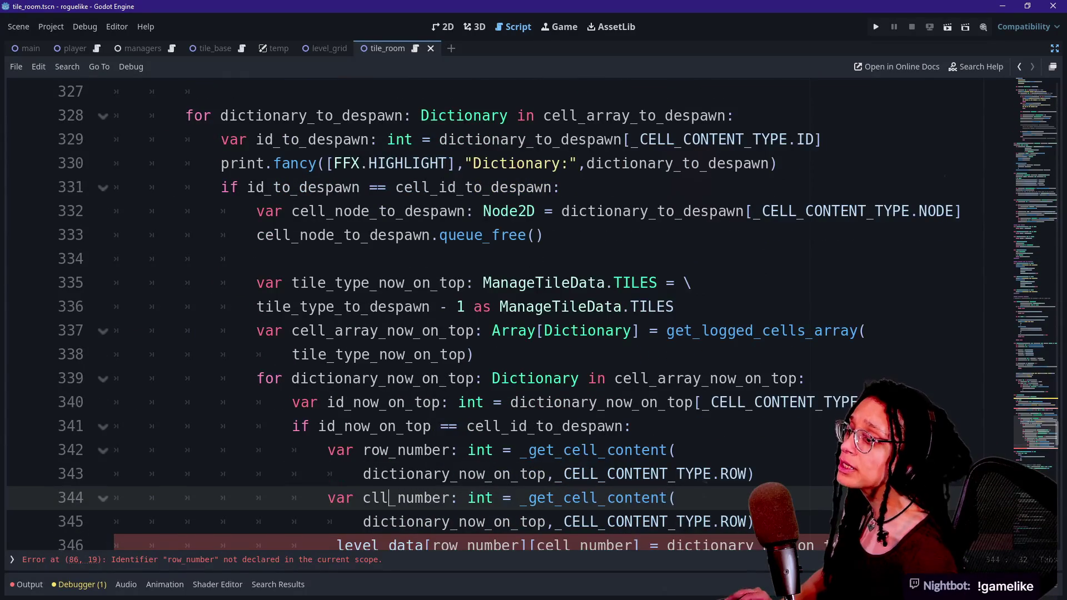
key("ctrl+z")
key("ctrl+z")
key("ctrl+z")
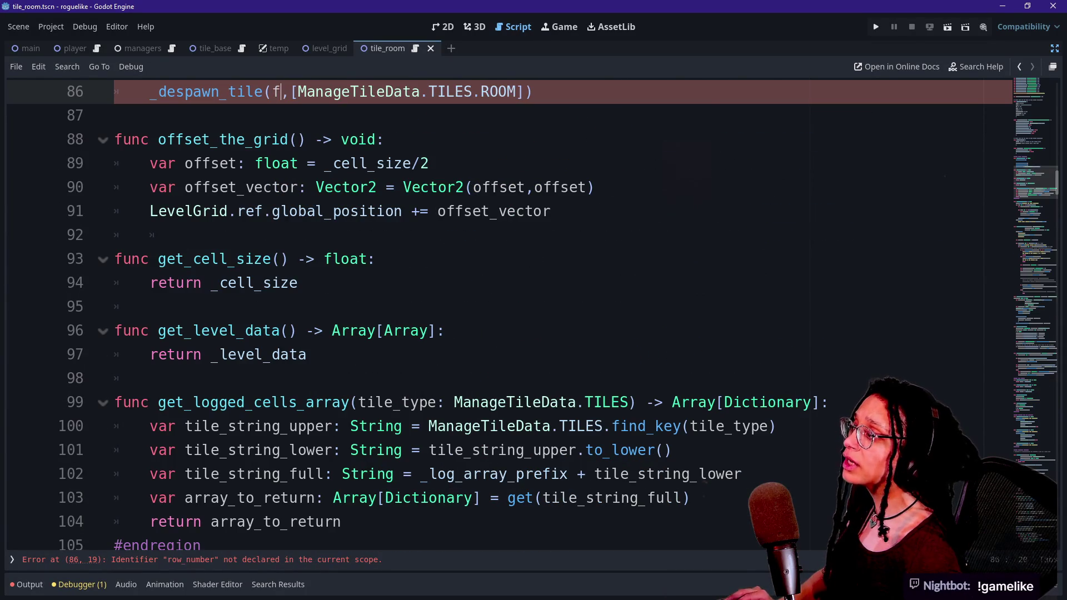
Step: Remove then restore line 86's row and cell arguments, briefly typing '_despawn_these_room_cells'
key("BackSpace")
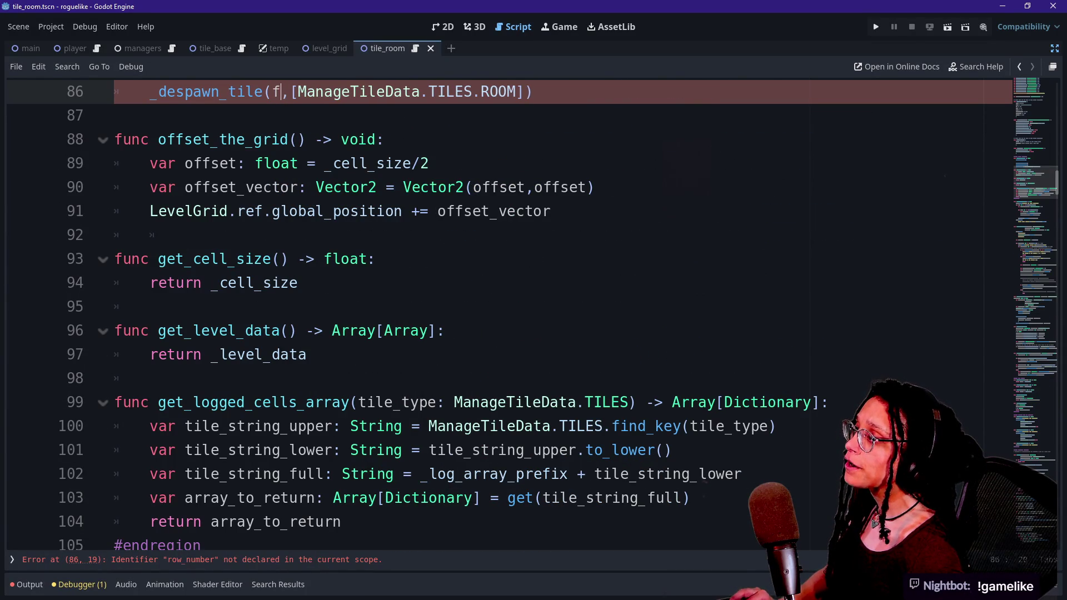
key("ctrl+z")
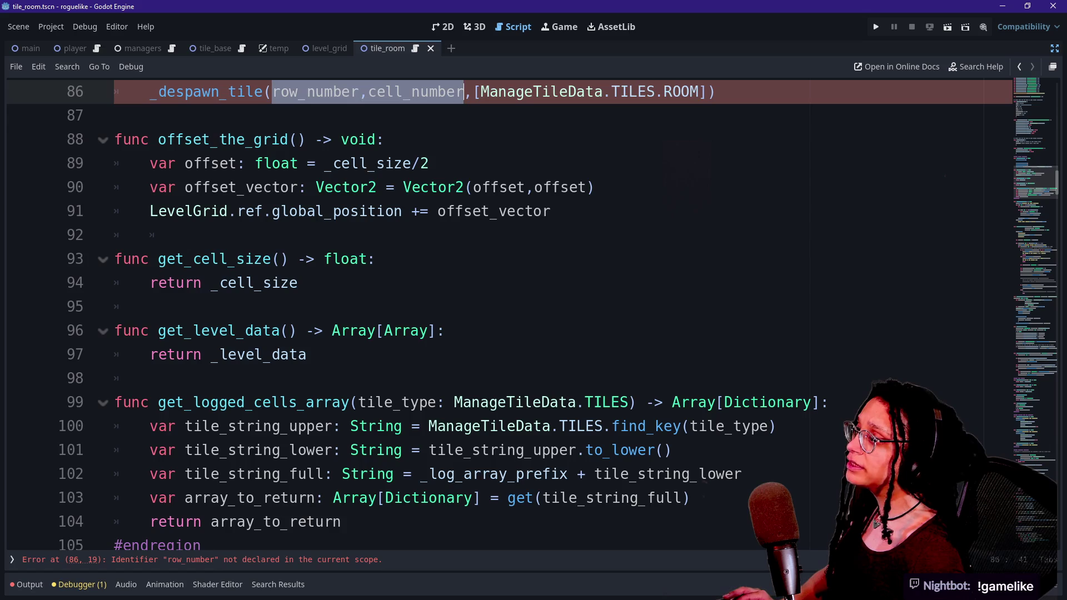
scroll(535, 246, "up", 2)
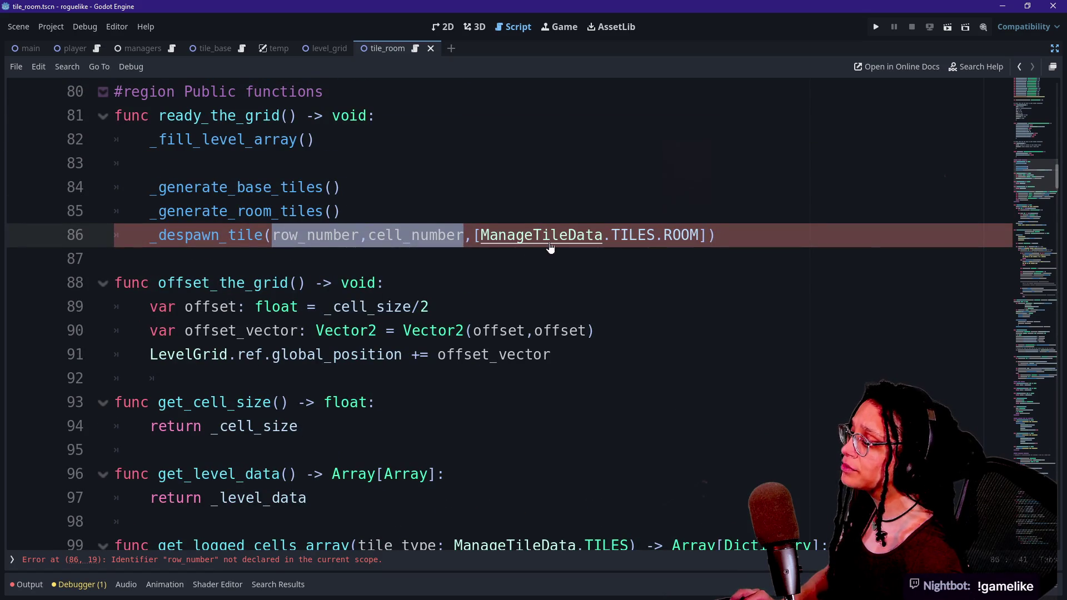
key("ctrl+z")
key("ctrl+z")
type("_despawn_these_room_cells")
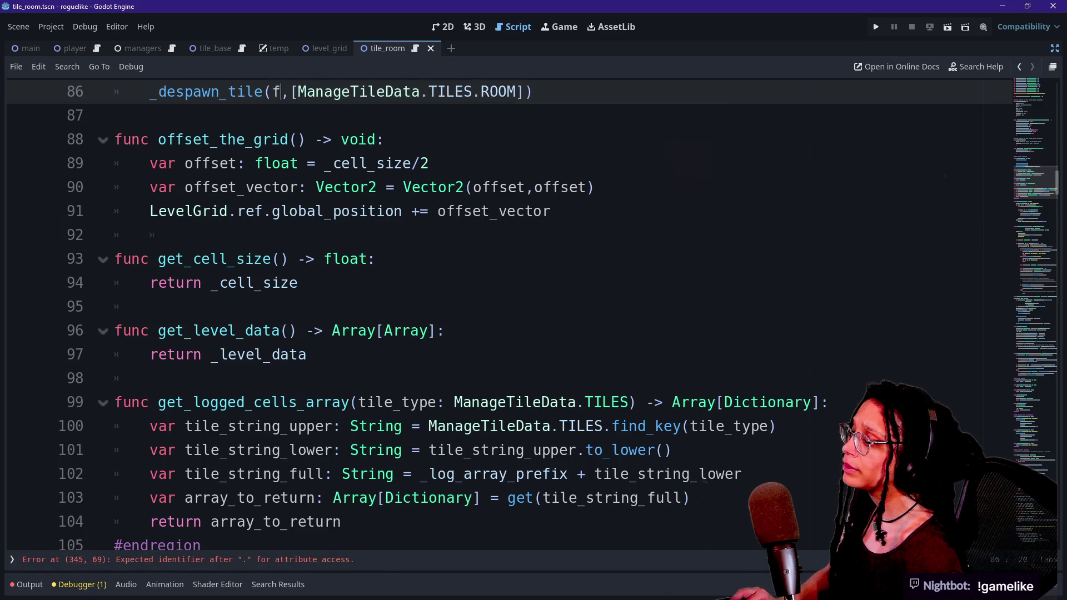
left_click(1035, 400)
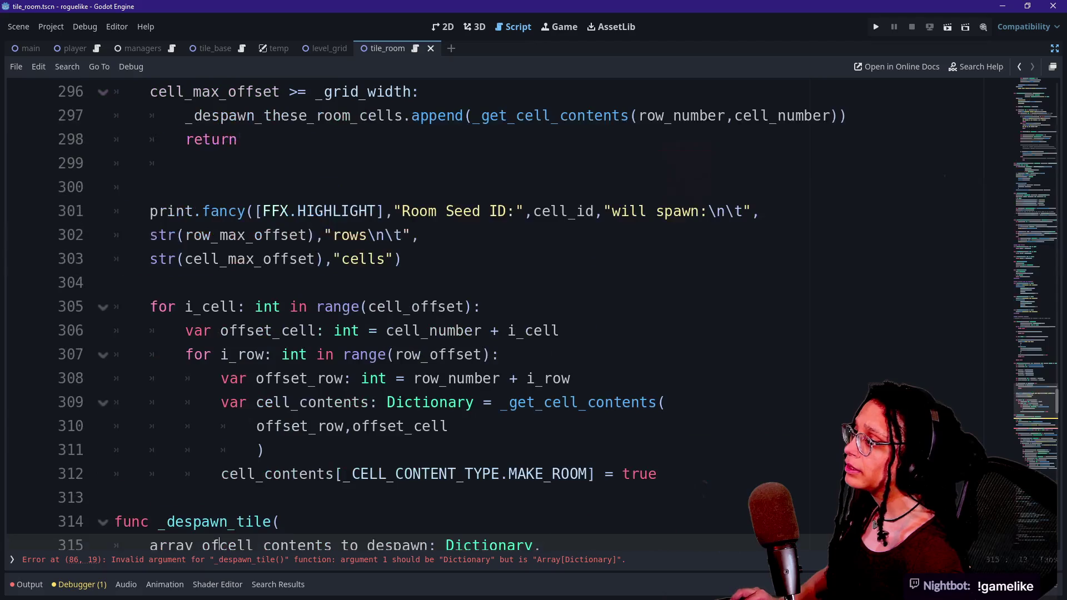
left_click(150, 545)
Step: Undo the _despawn_tile parameter changes and the line 86 call until no error remains
key("ctrl+z")
key("ctrl+z")
key("ctrl+z")
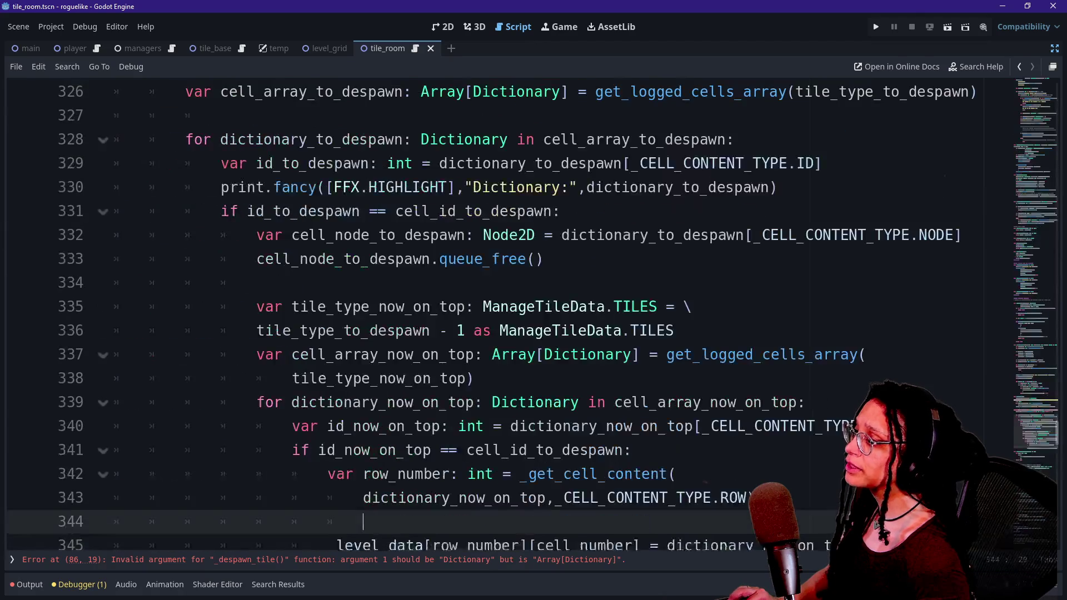
key("ctrl+z")
key("ctrl+z")
key("ctrl+z")
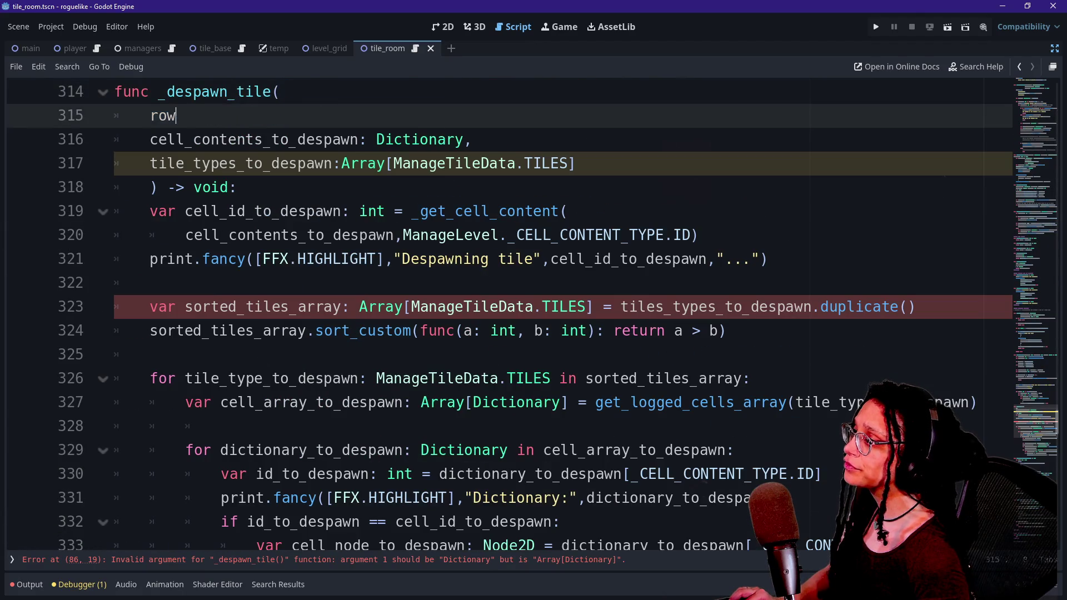
key("ctrl+z")
key("ctrl+z")
key("ctrl+z")
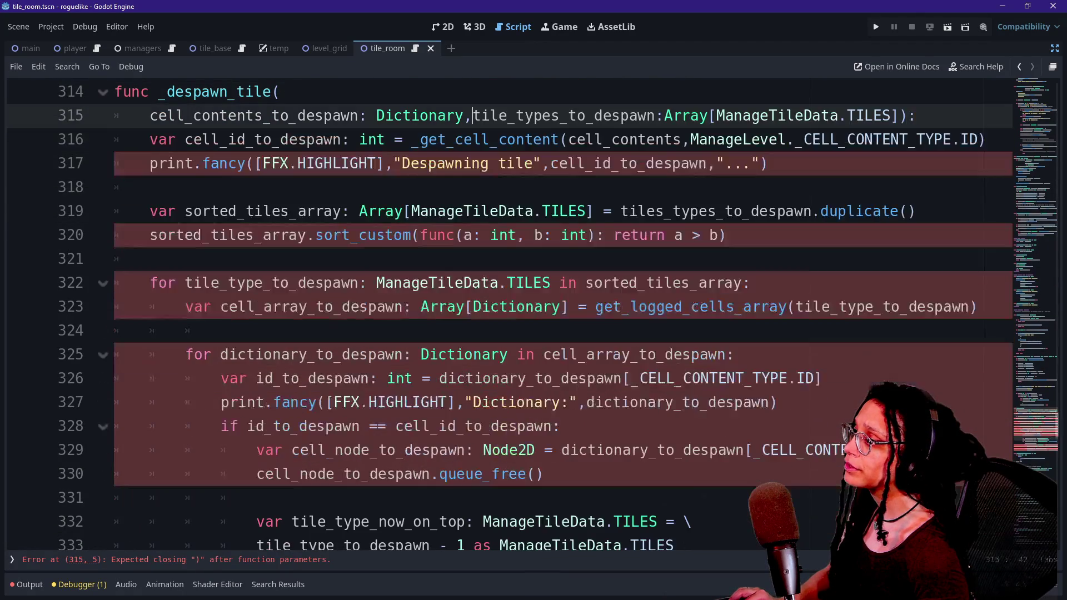
key("ctrl+z")
key("ctrl+z")
key("ctrl+z")
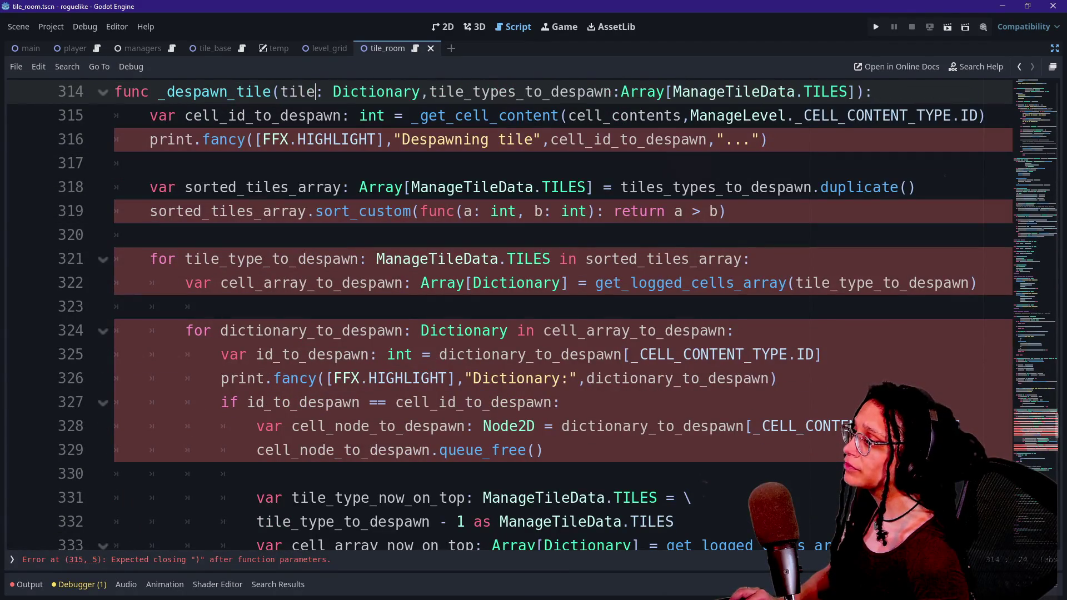
key("ctrl+z")
key("ctrl+z")
key("ctrl+z")
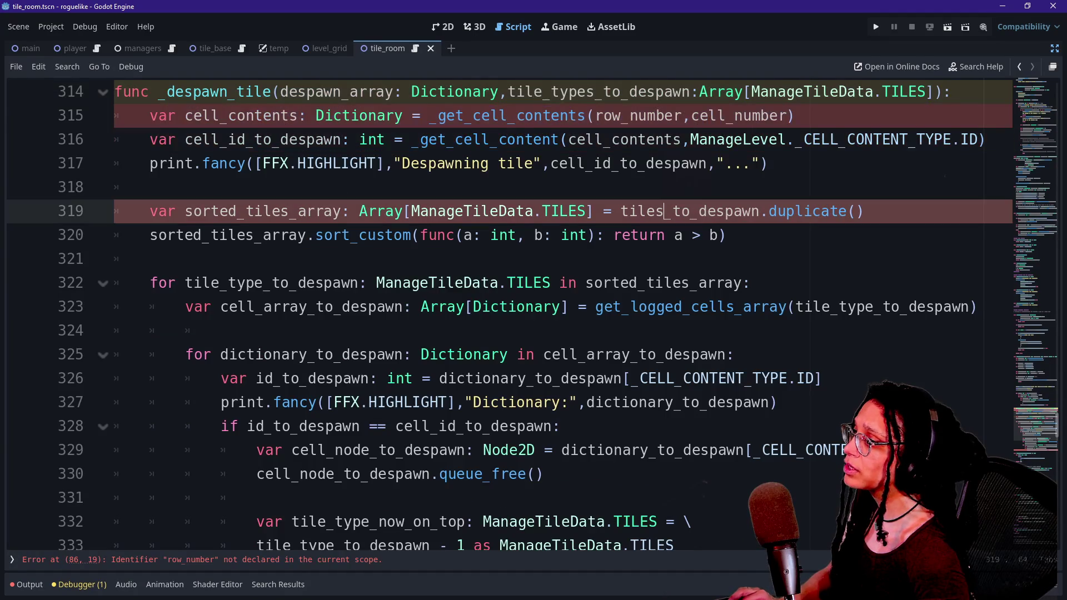
key("ctrl+z")
key("ctrl+z")
key("ctrl+z")
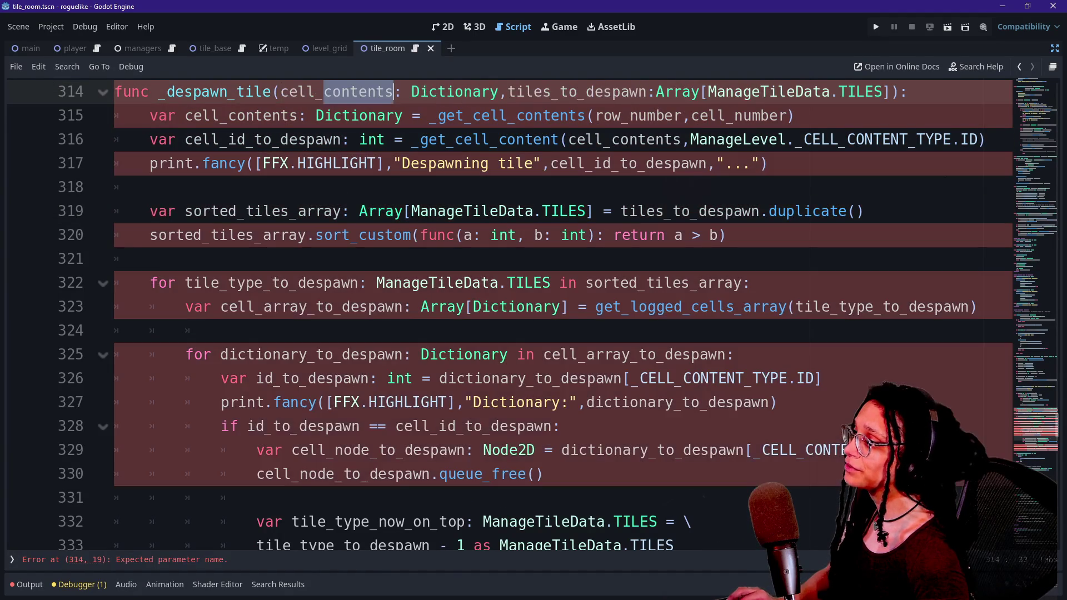
key("ctrl+z")
key("ctrl+z")
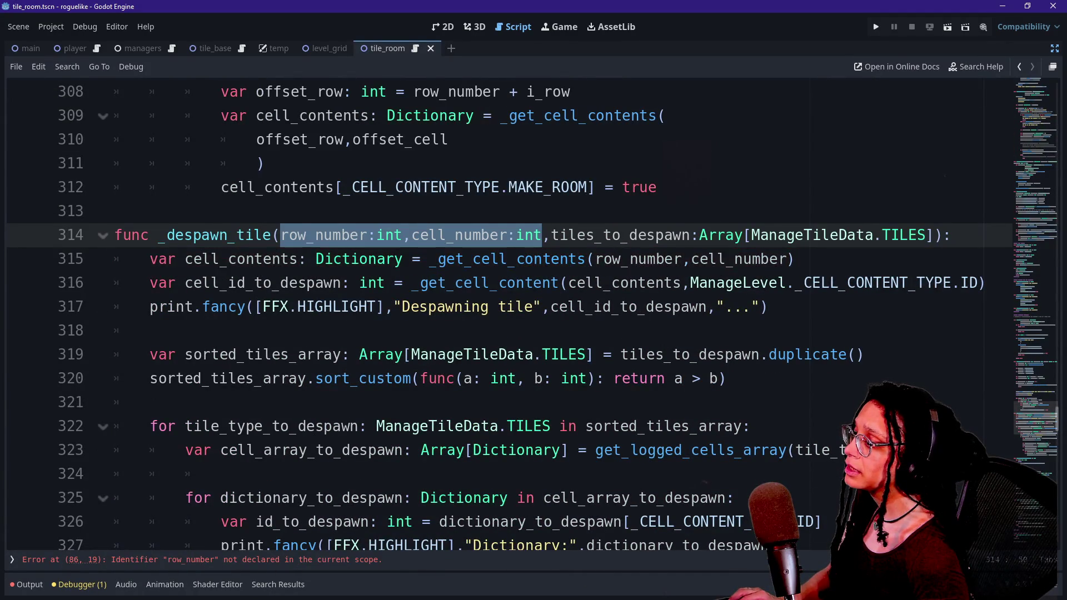
key("ctrl+z")
scroll(500, 311, "up", 2)
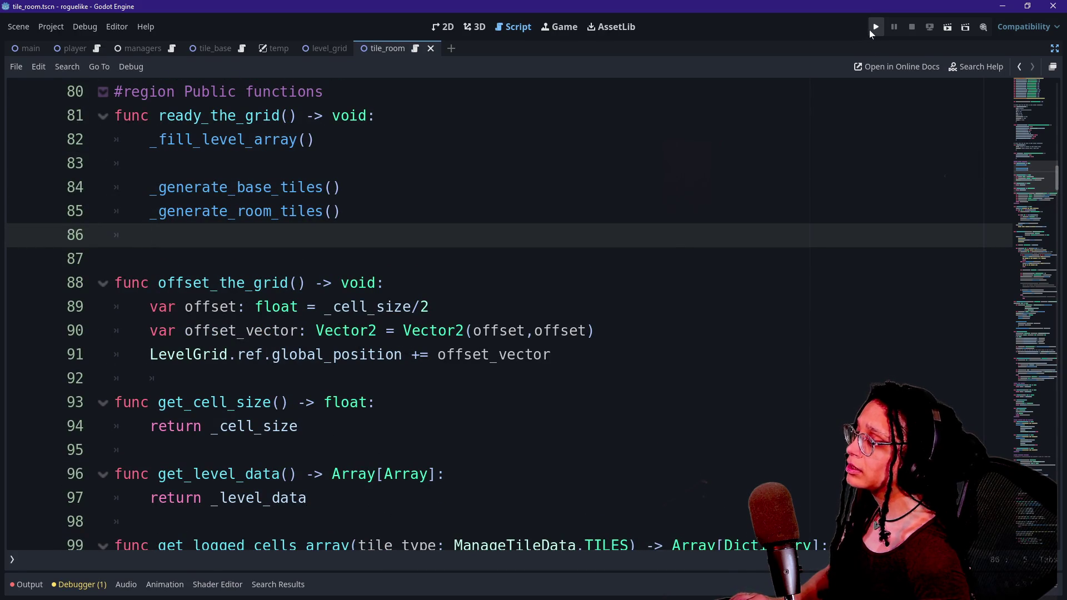
key("super+v")
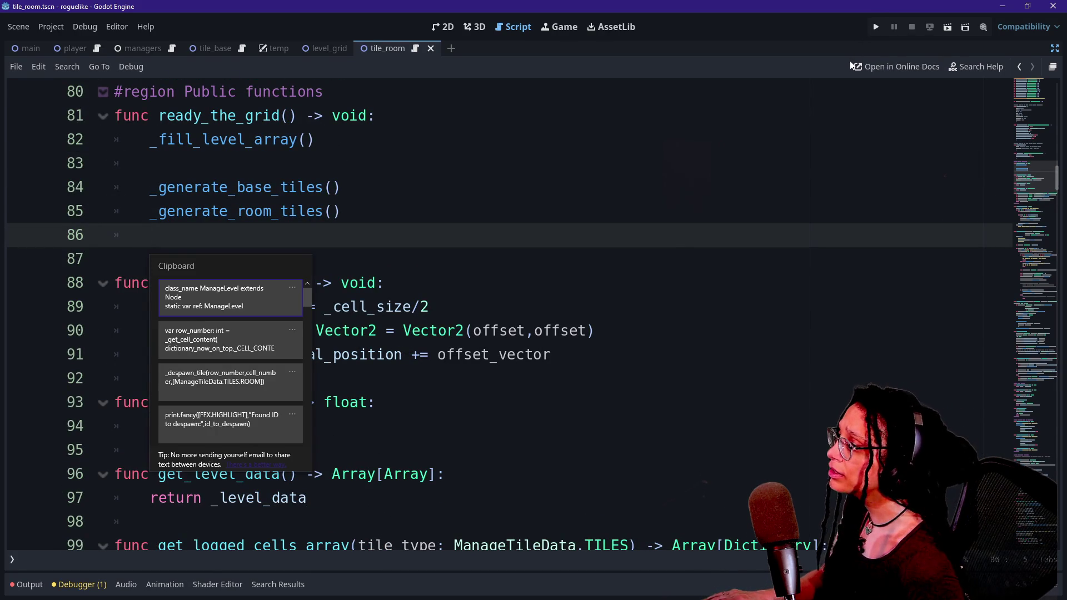
Step: Run the project and scroll through the Output log's room-seed entries beside the pink room grid
left_click(881, 34)
left_click(880, 32)
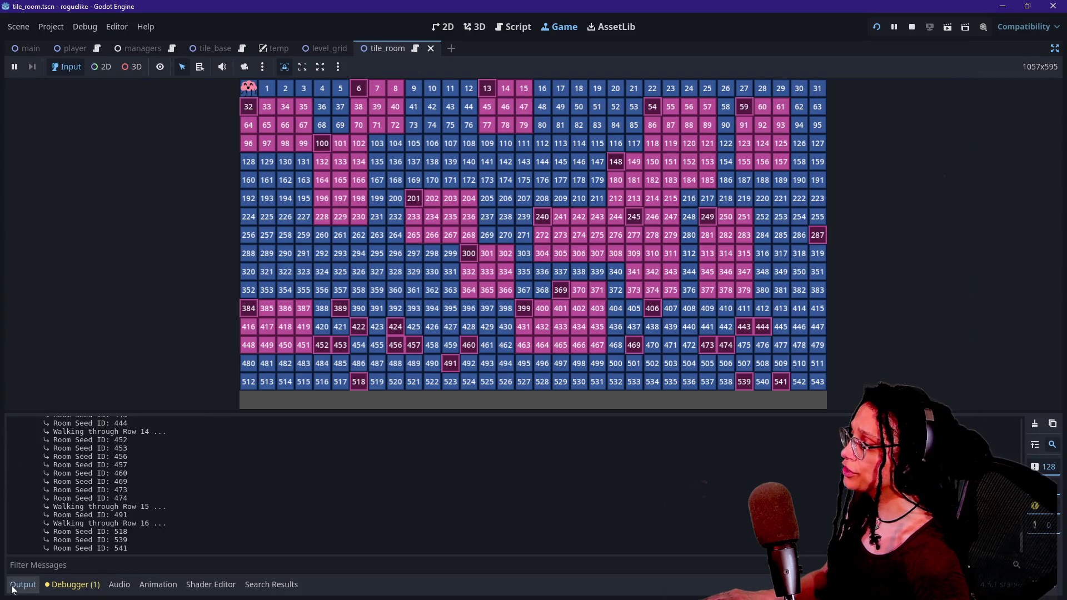
scroll(242, 448, "up", 15)
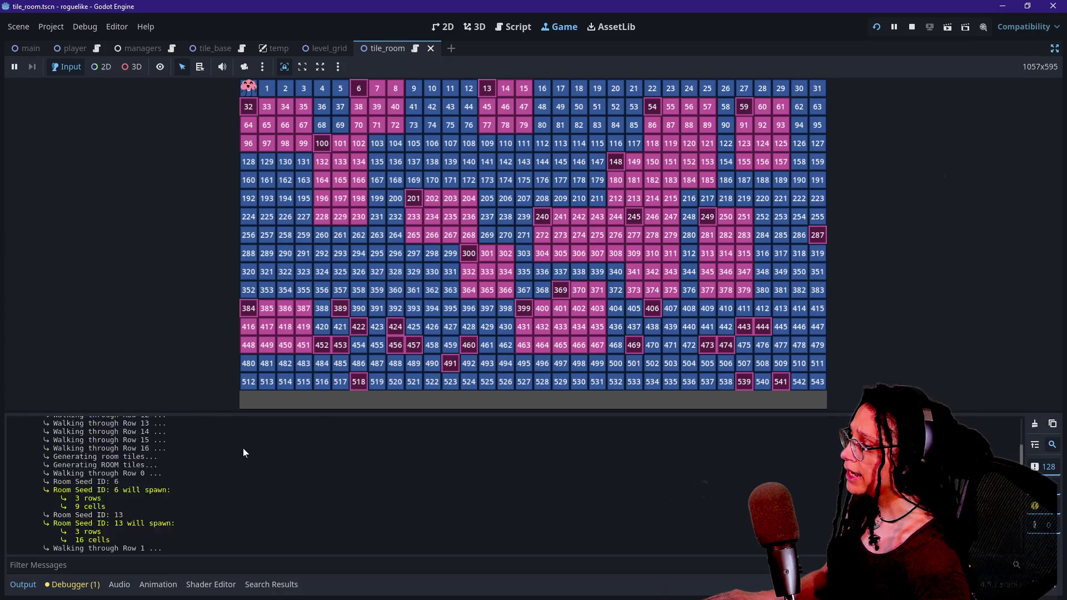
scroll(242, 448, "down", 3)
scroll(243, 448, "down", 15)
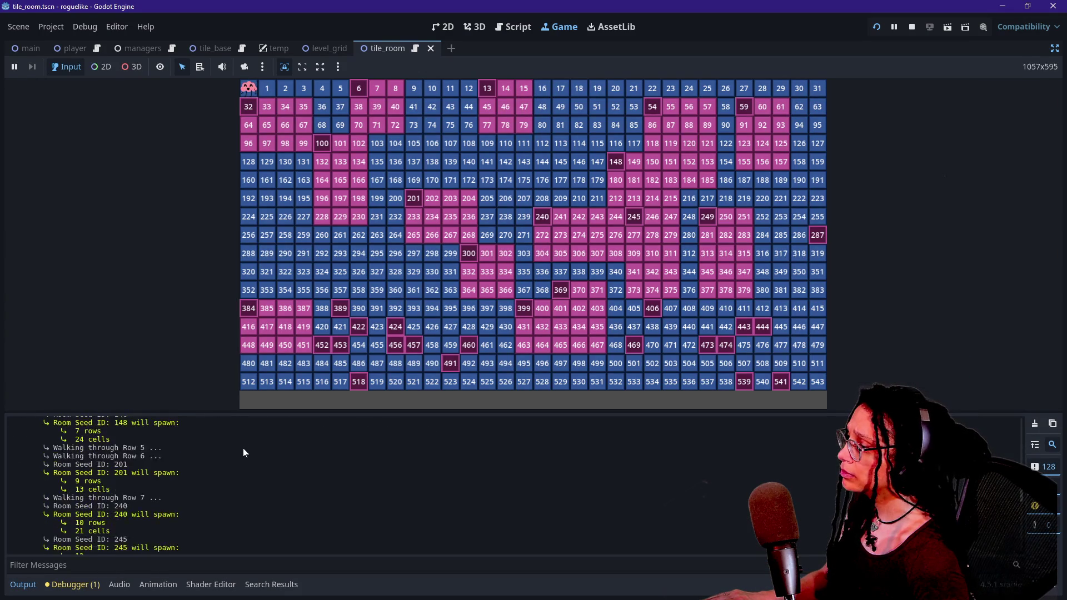
scroll(242, 448, "down", 10)
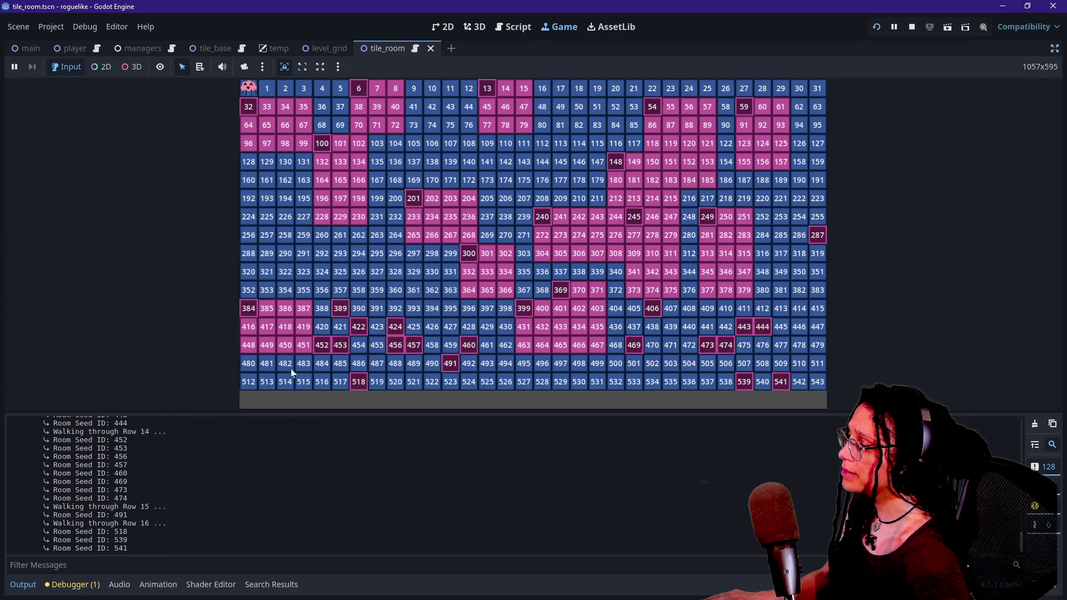
left_click(513, 26)
Step: Undo the recent edits to the _despawn_these_room_cells declaration and the line 294 _despawn_tile call
key("ctrl+z")
key("ctrl+shift+z")
key("ctrl+z")
key("ctrl+z")
key("ctrl+z")
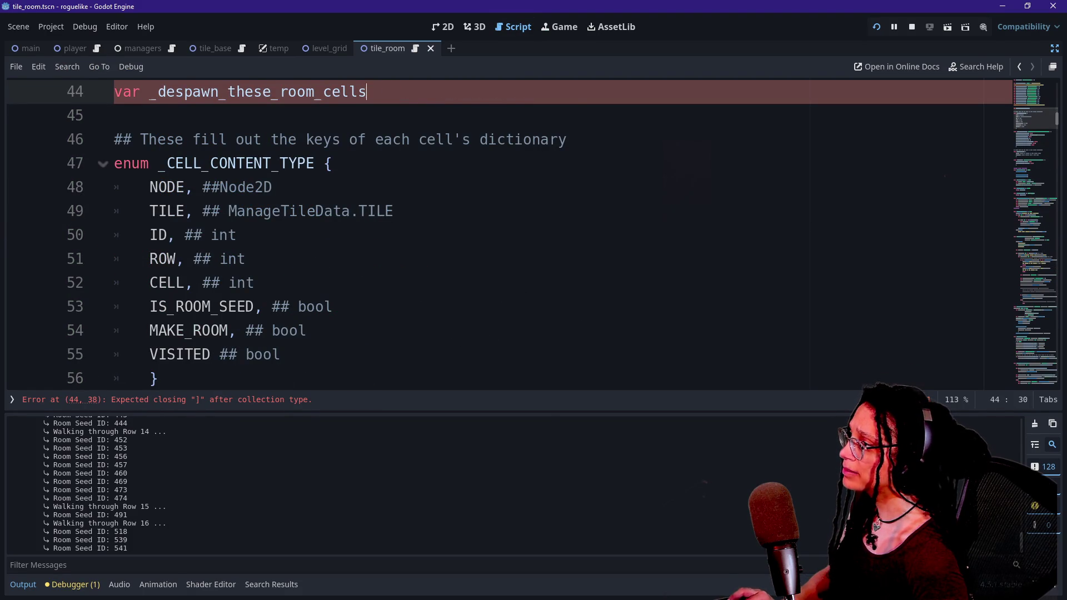
key("ctrl+z")
key("ctrl+z")
key("ctrl+z")
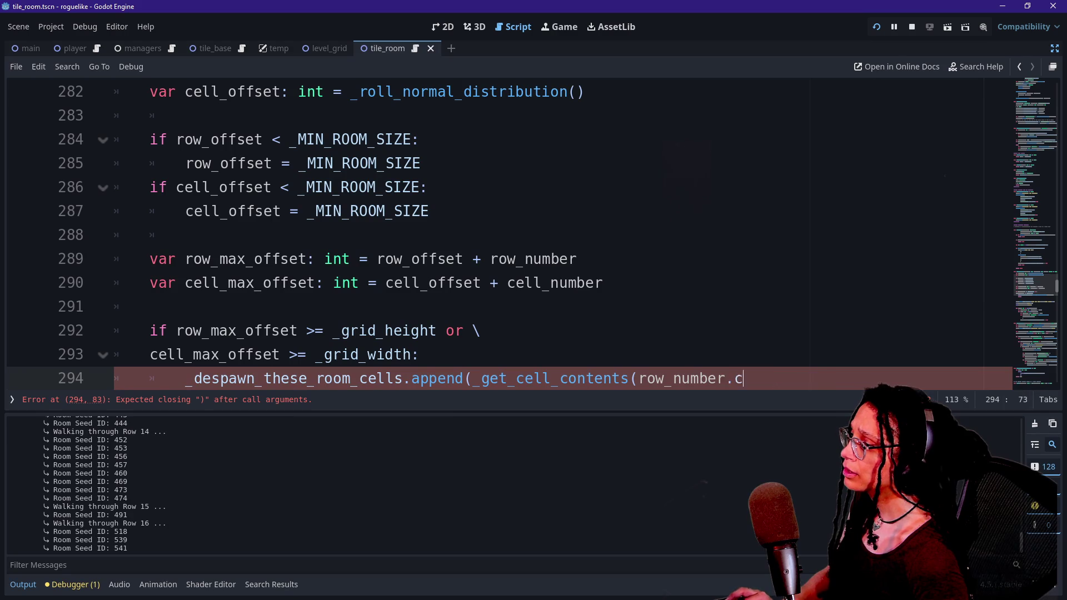
key("BackSpace")
key("BackSpace")
key("BackSpace")
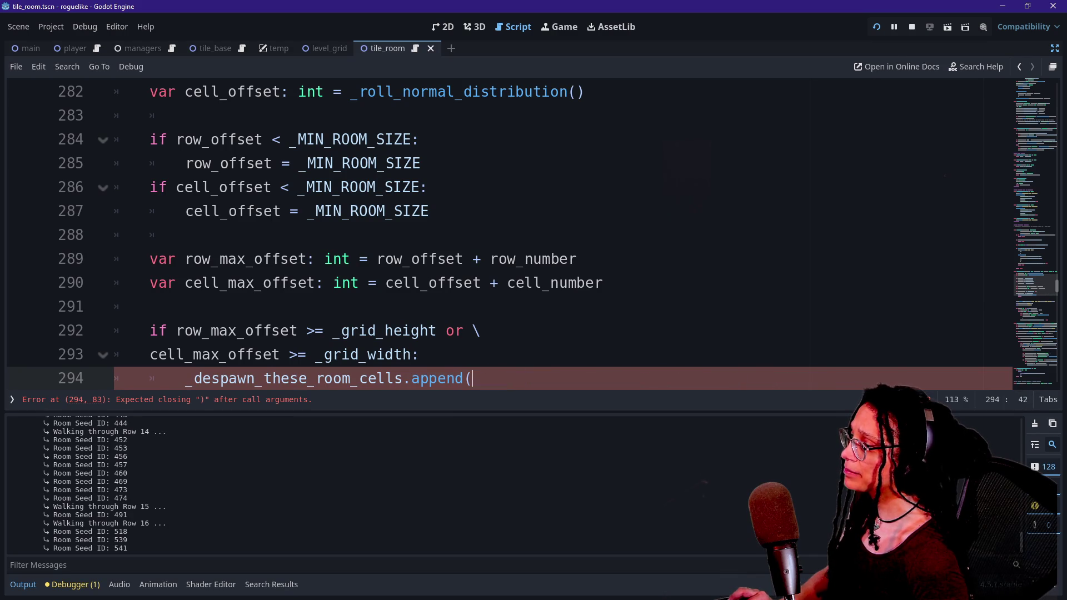
key("ctrl+z")
key("ctrl+z")
key("ctrl+z")
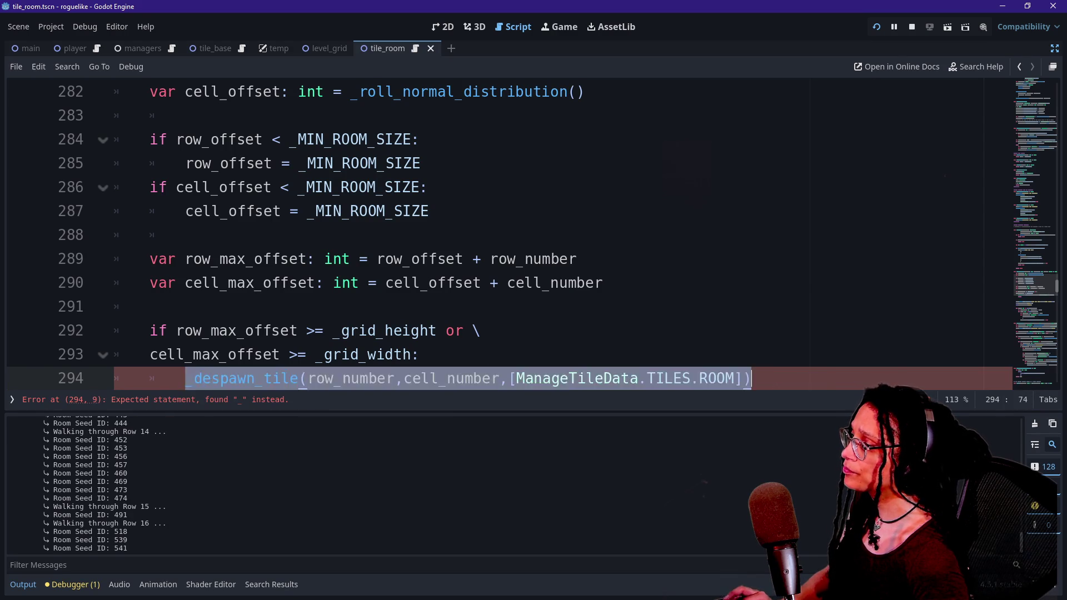
Step: Make line 324 print 'Dictionary:' with dictionary_to_despawn, then rerun the game
key("ctrl+z")
key("ctrl+z")
key("ctrl+z")
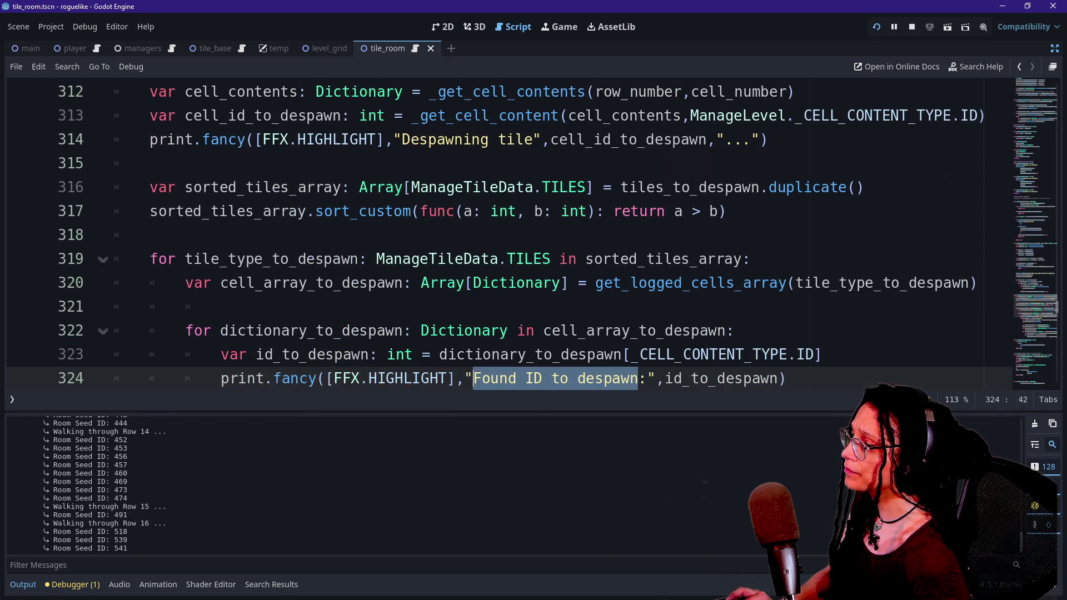
key("ctrl+y")
key("ctrl+y")
key("ctrl+y")
key("ctrl+y")
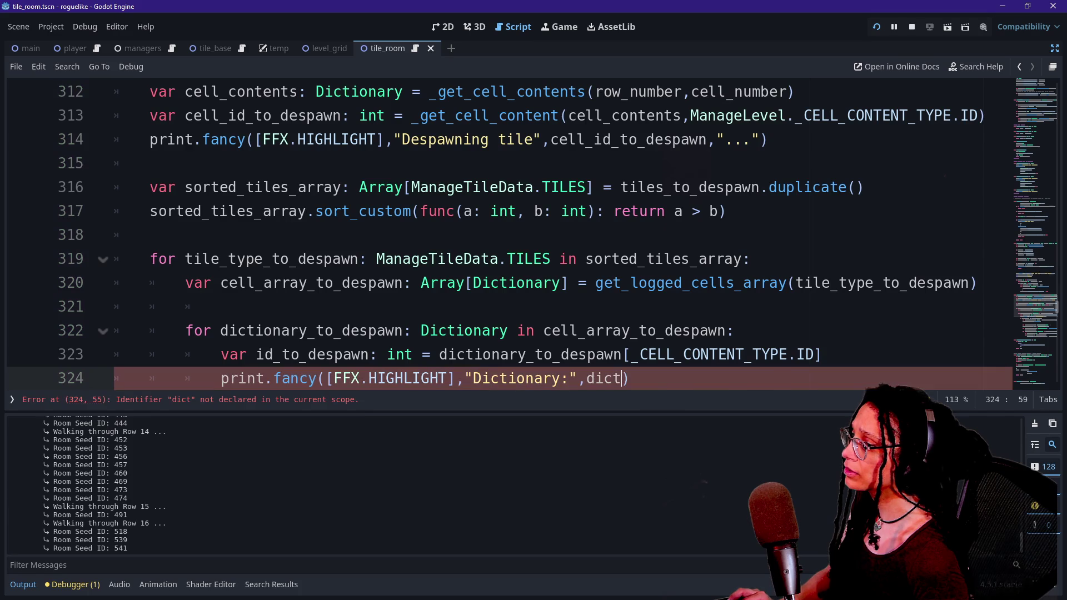
key("ctrl+z")
key("ctrl+z")
key("ctrl+y")
key("ctrl+y")
key("ctrl+y")
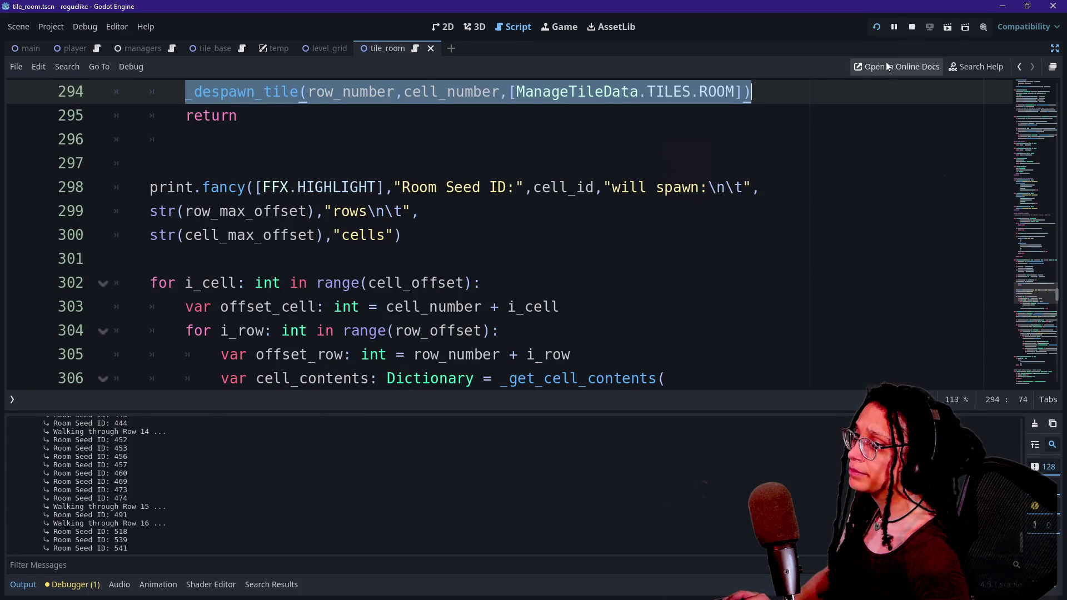
left_click(877, 27)
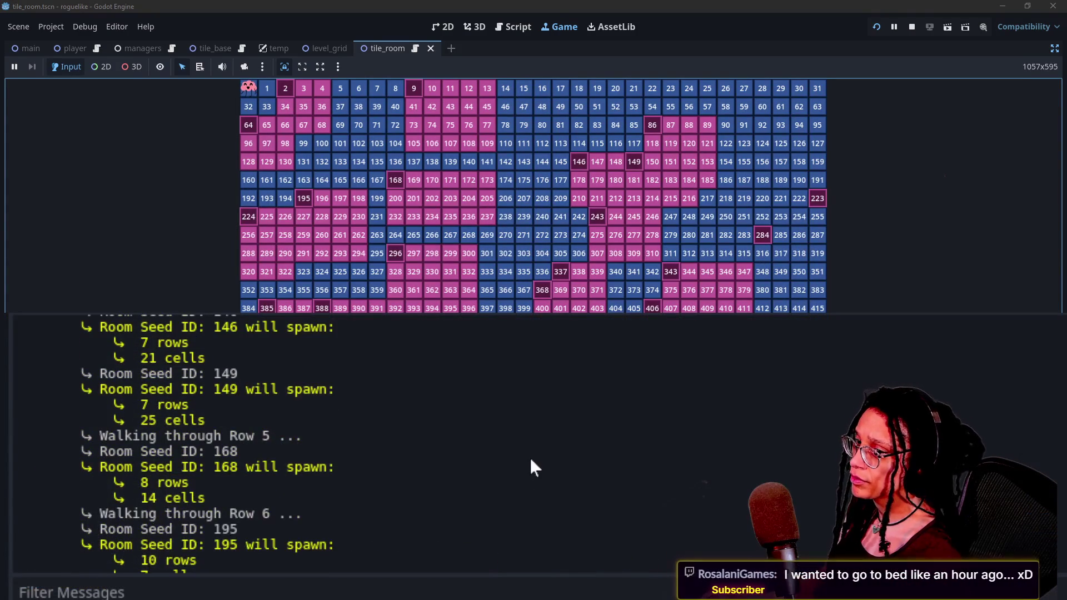
Step: Scroll the Output log to the Dictionary entries printed after 'Despawning tile 223'
scroll(529, 462, "up", 4)
scroll(663, 431, "up", 8)
scroll(336, 546, "down", 15)
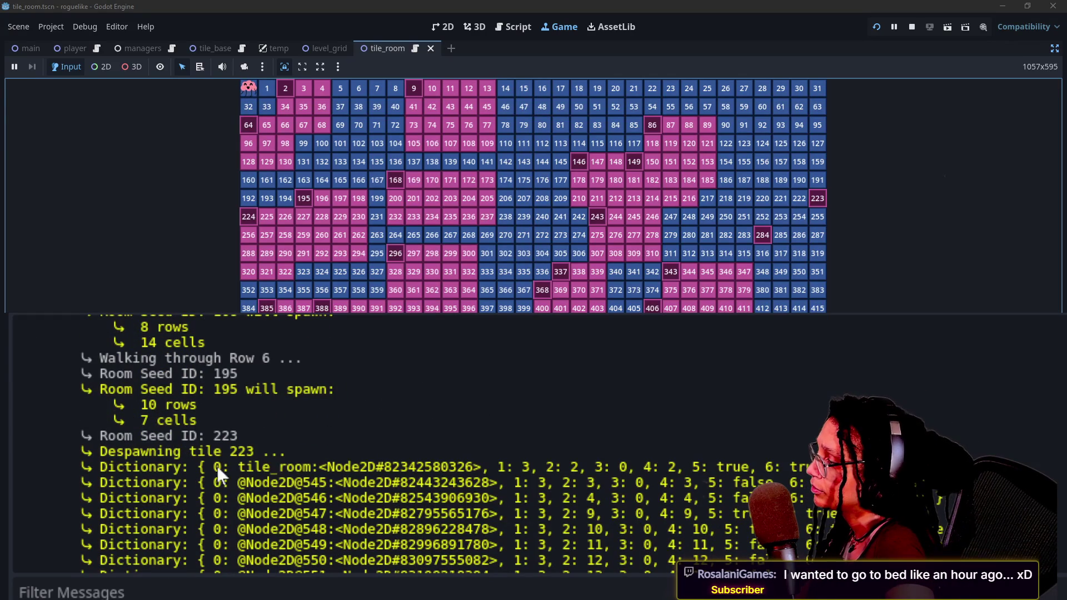
scroll(629, 513, "down", 2)
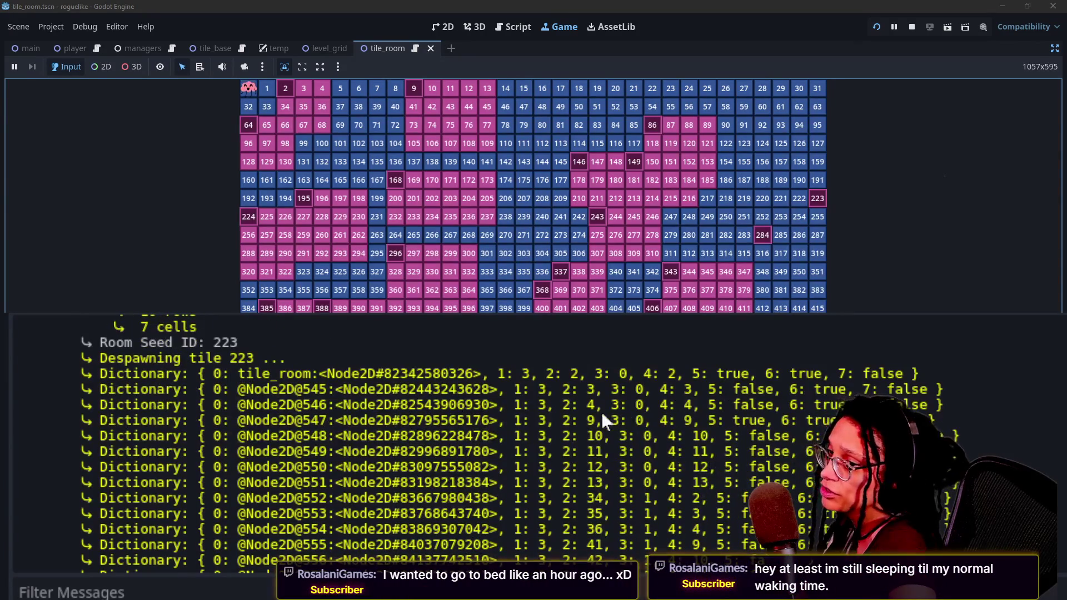
scroll(729, 435, "down", 2)
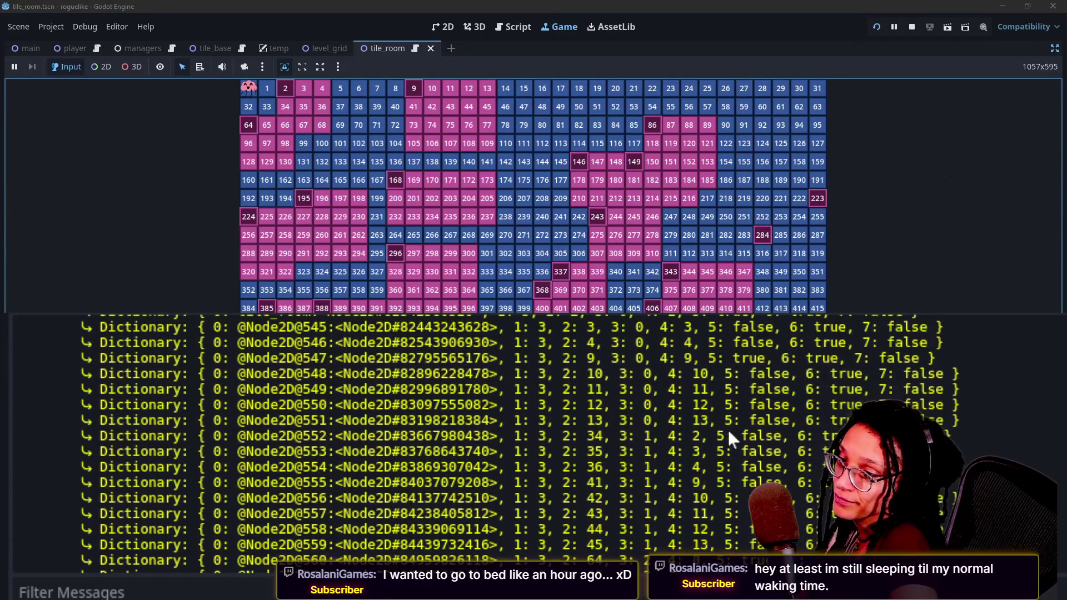
scroll(628, 447, "down", 15)
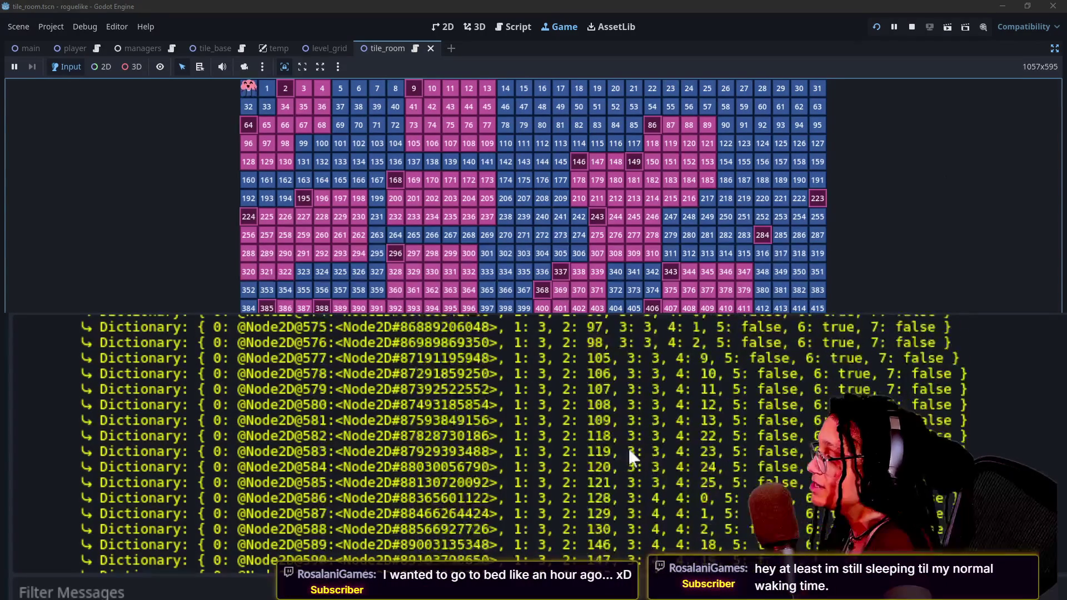
scroll(628, 448, "down", 9)
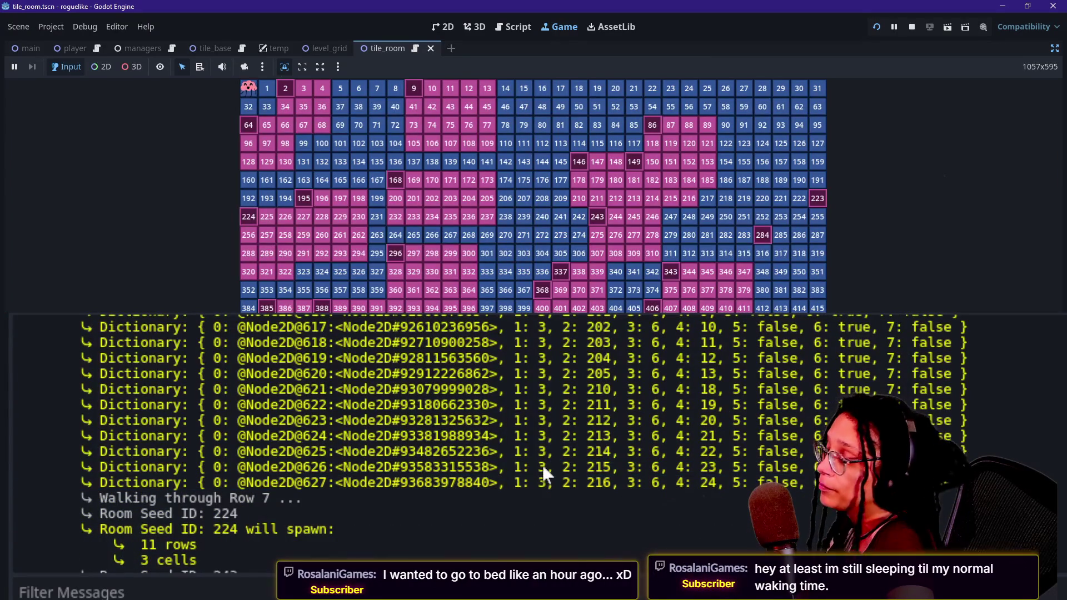
mouse_move(449, 482)
left_mouse_down()
mouse_move(639, 500)
mouse_move(660, 486)
mouse_move(700, 500)
mouse_move(667, 484)
left_mouse_up()
triple_click(466, 482)
left_click(465, 482)
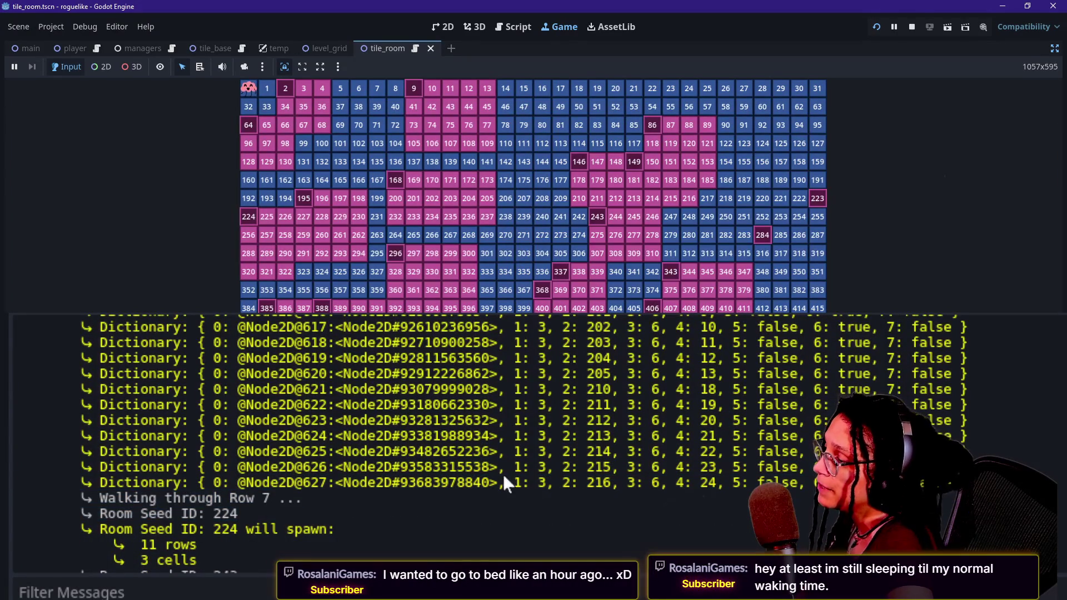
left_click_drag(499, 483, 718, 498)
left_click(718, 490)
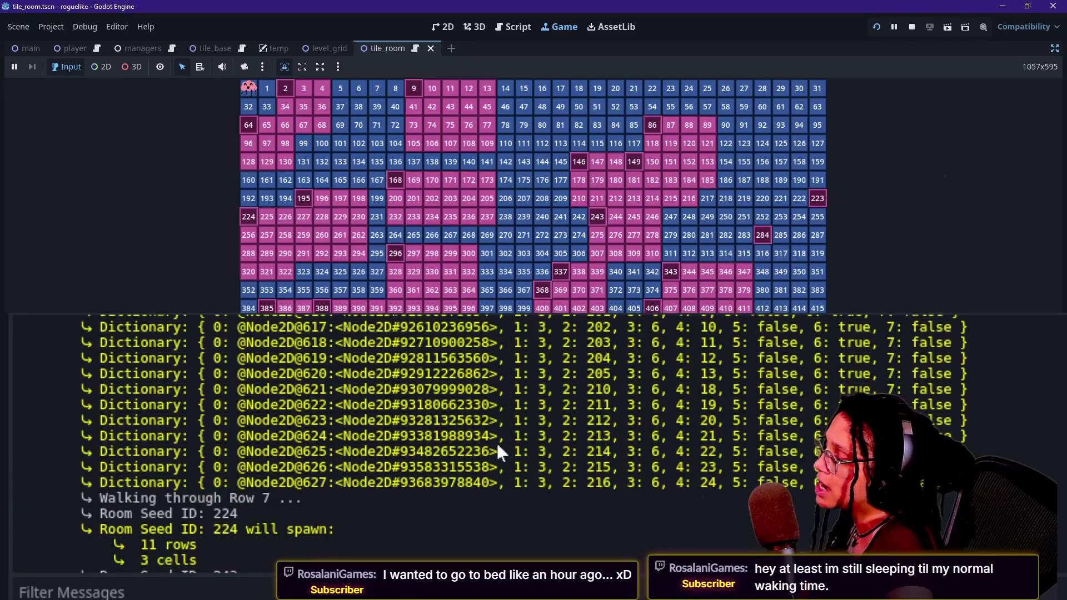
scroll(495, 451, "up", 3)
scroll(498, 447, "up", 20)
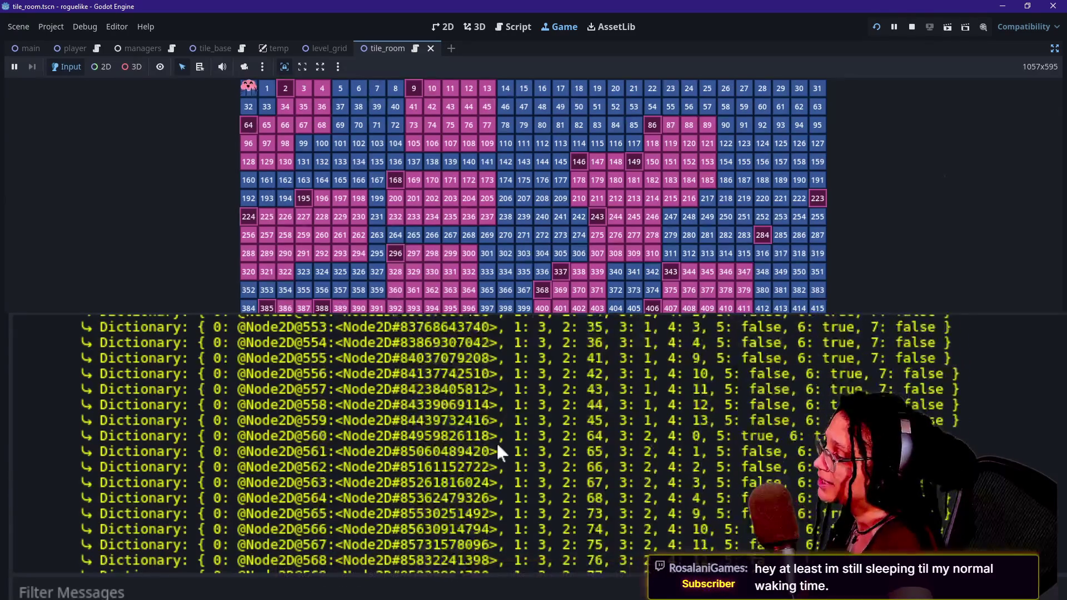
left_click_drag(367, 472, 603, 549)
left_click(603, 549)
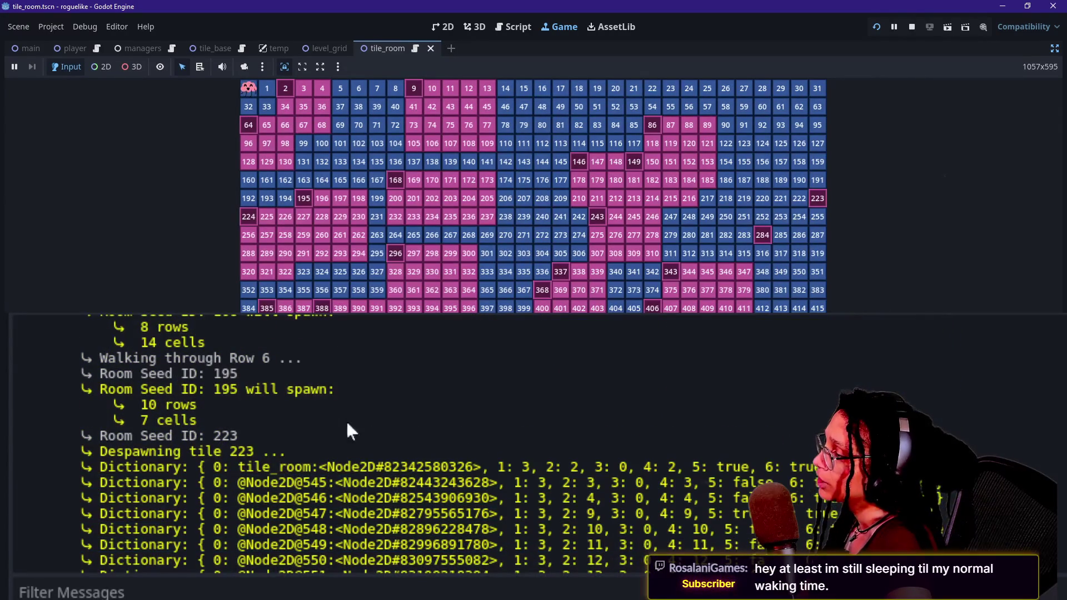
right_click(506, 468)
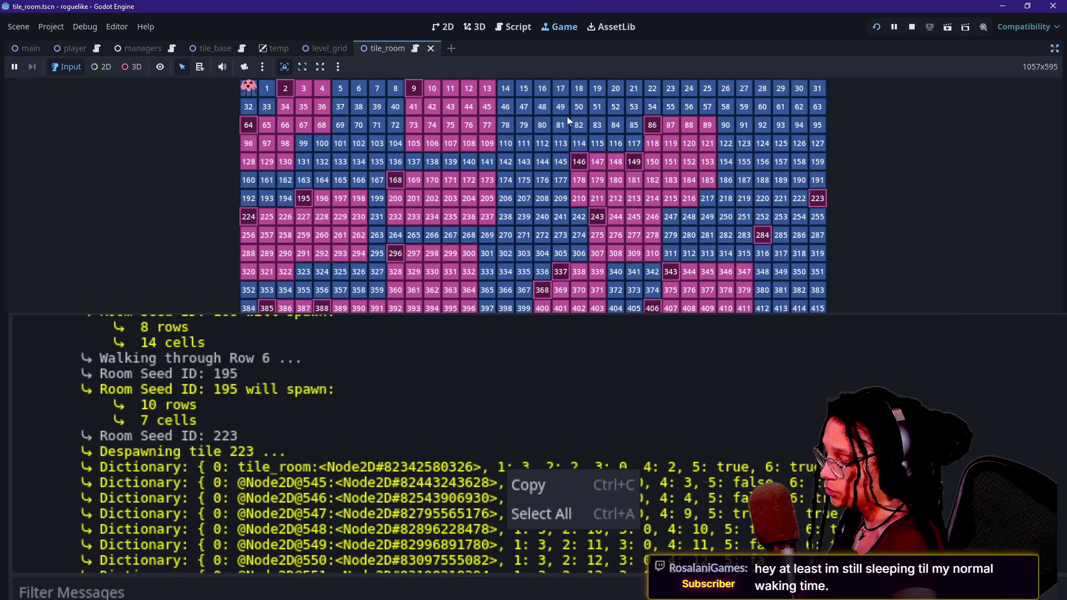
left_click(519, 26)
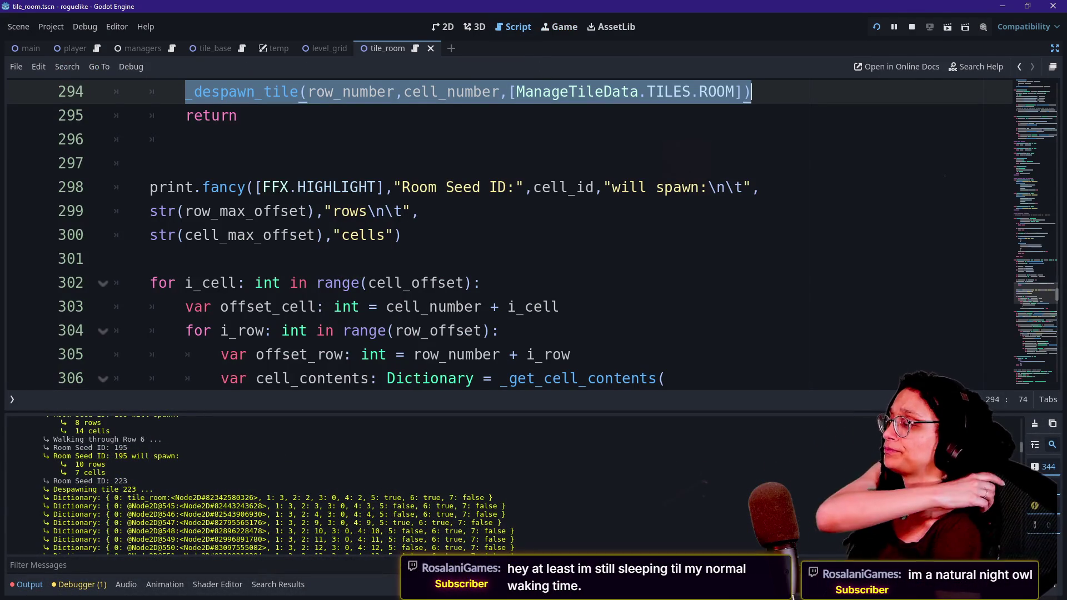
scroll(500, 234, "down", 7)
left_click(739, 259)
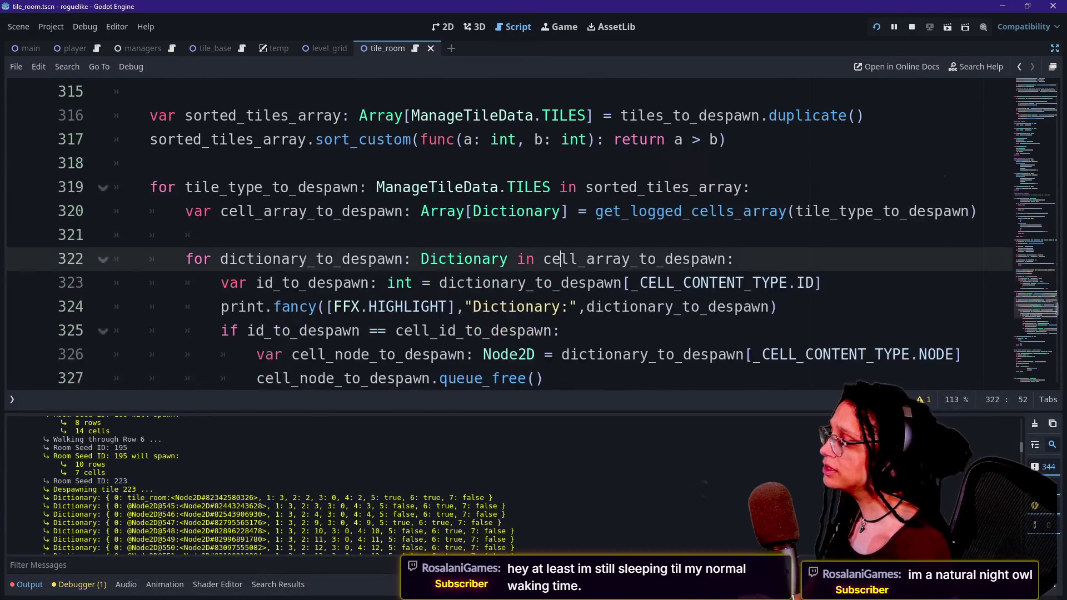
key("ctrl+f")
type("dictionary")
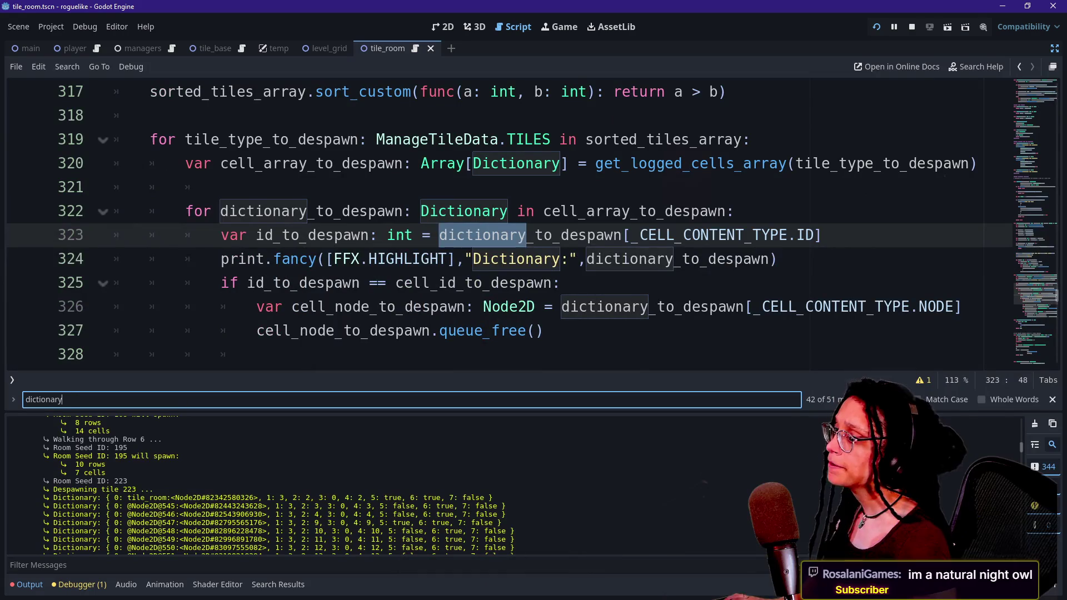
left_click(561, 259)
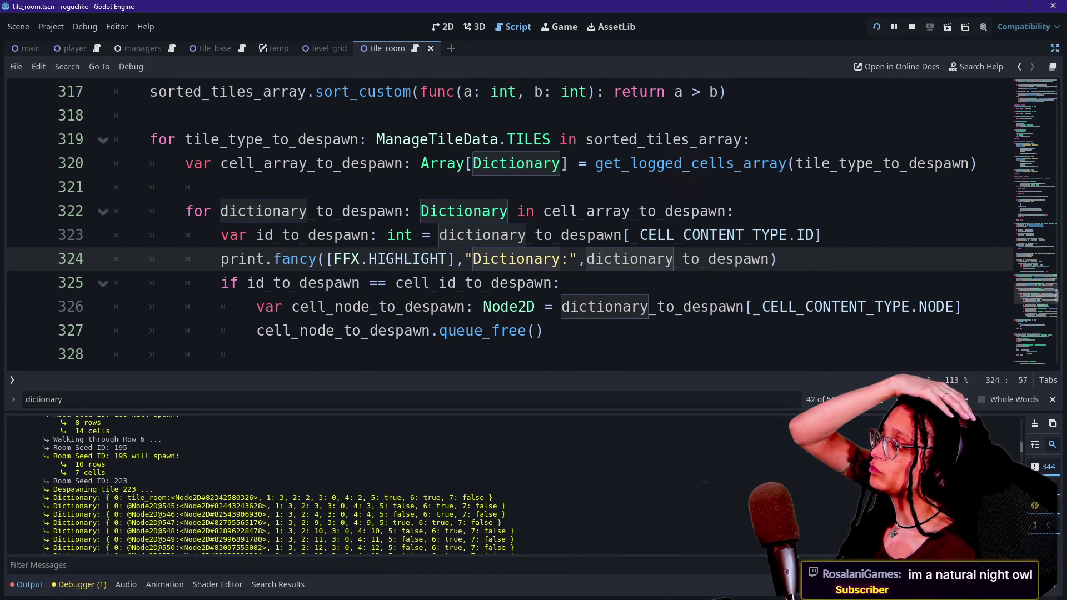
left_click_drag(587, 259, 639, 259)
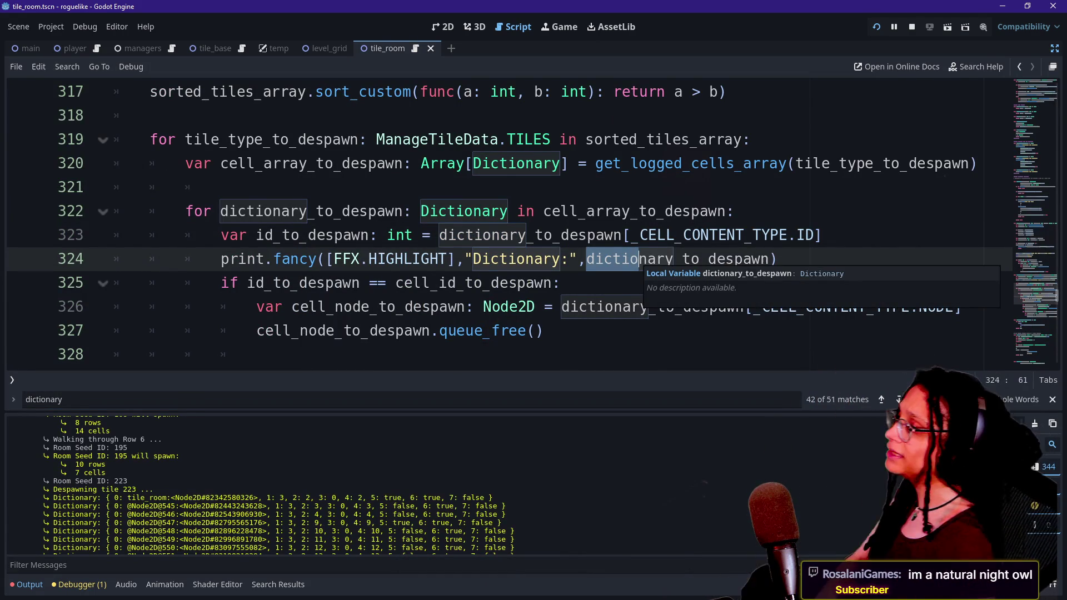
left_click(588, 235)
mouse_move(589, 259)
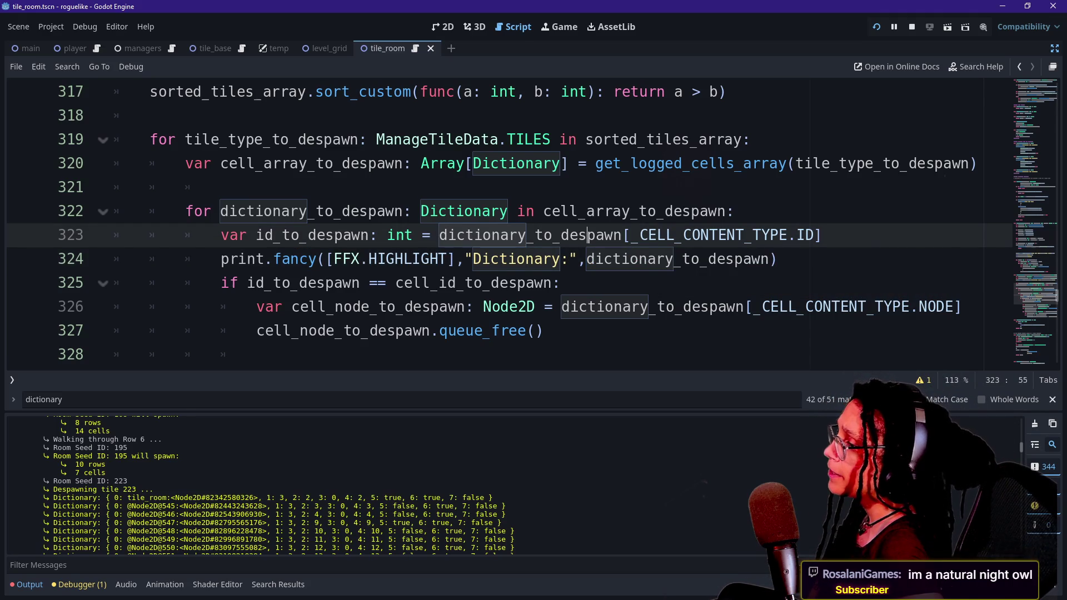
left_click(683, 211)
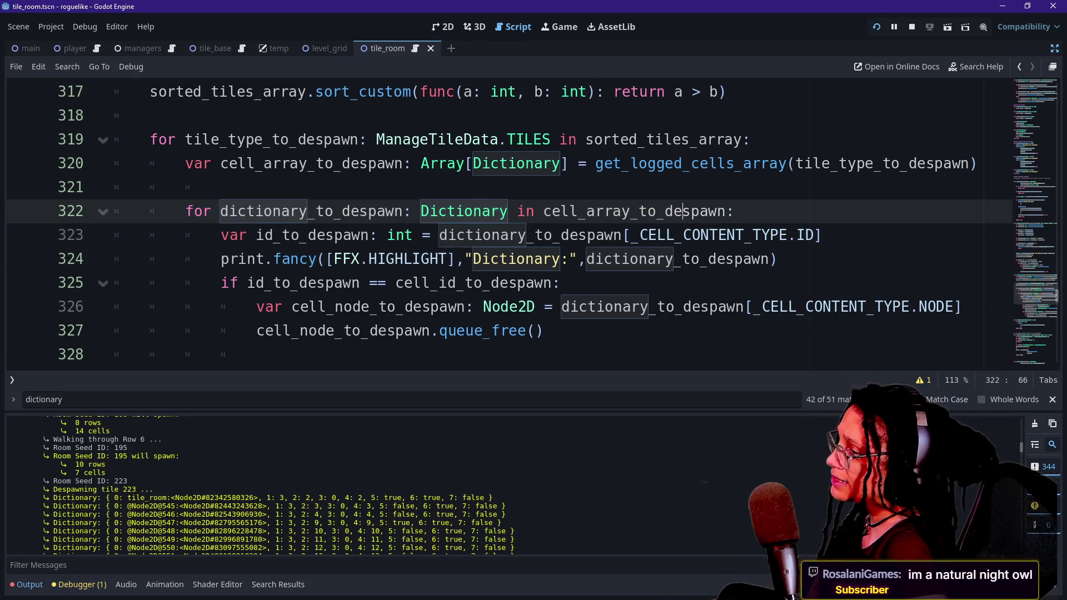
scroll(683, 211, "up", 2)
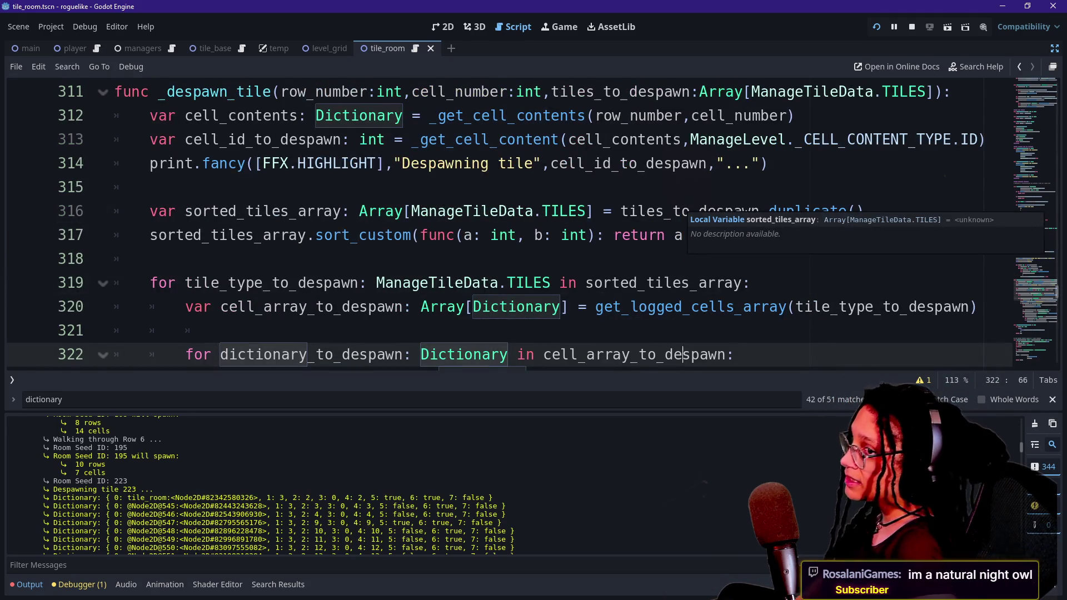
key("ctrl+j")
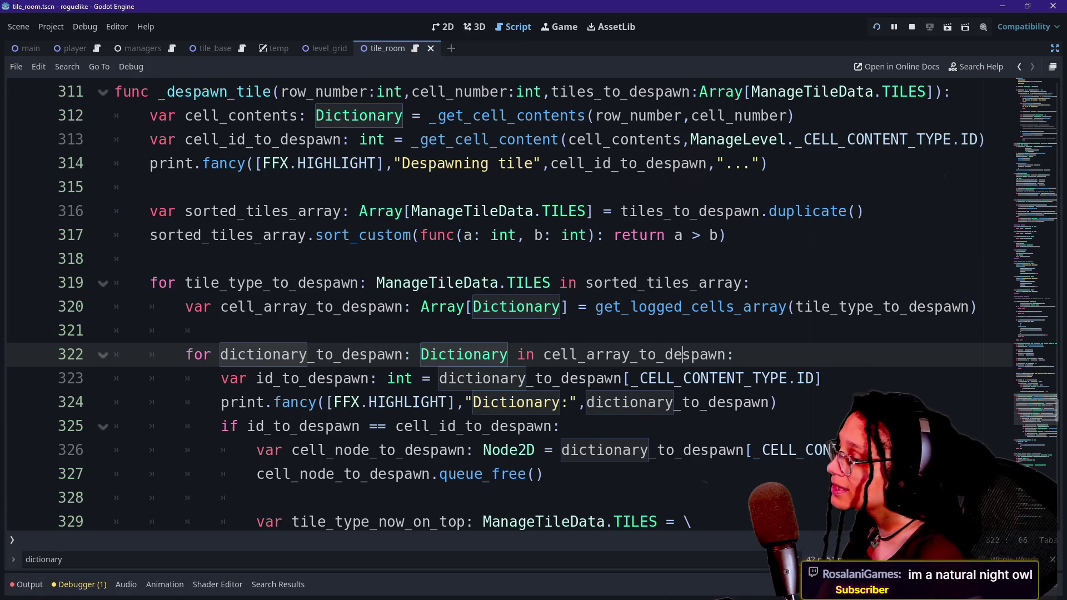
left_click(221, 330)
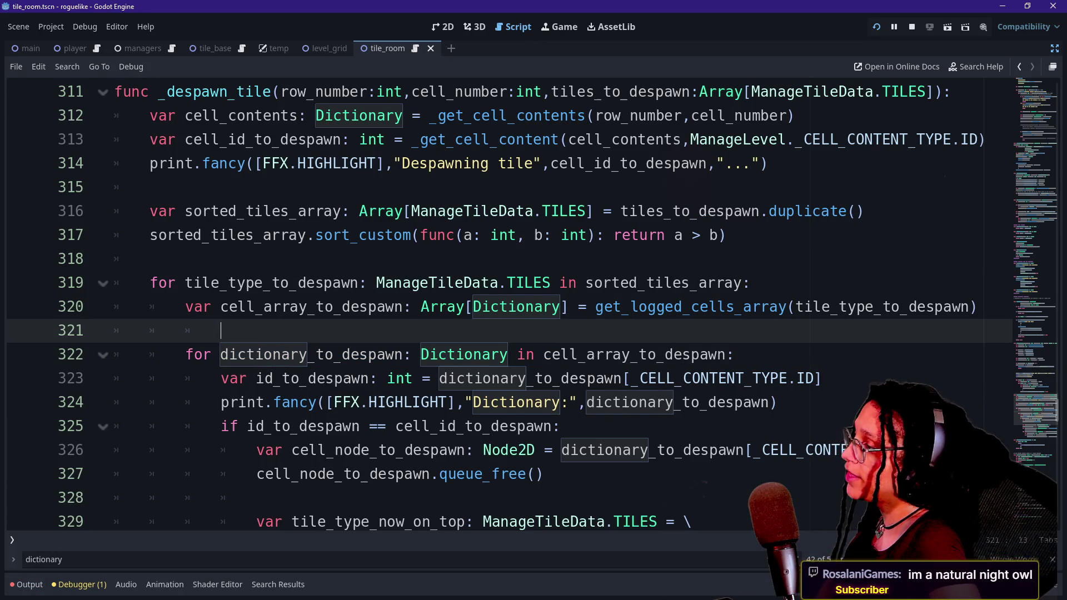
left_click_drag(221, 330, 281, 91)
left_click(977, 306)
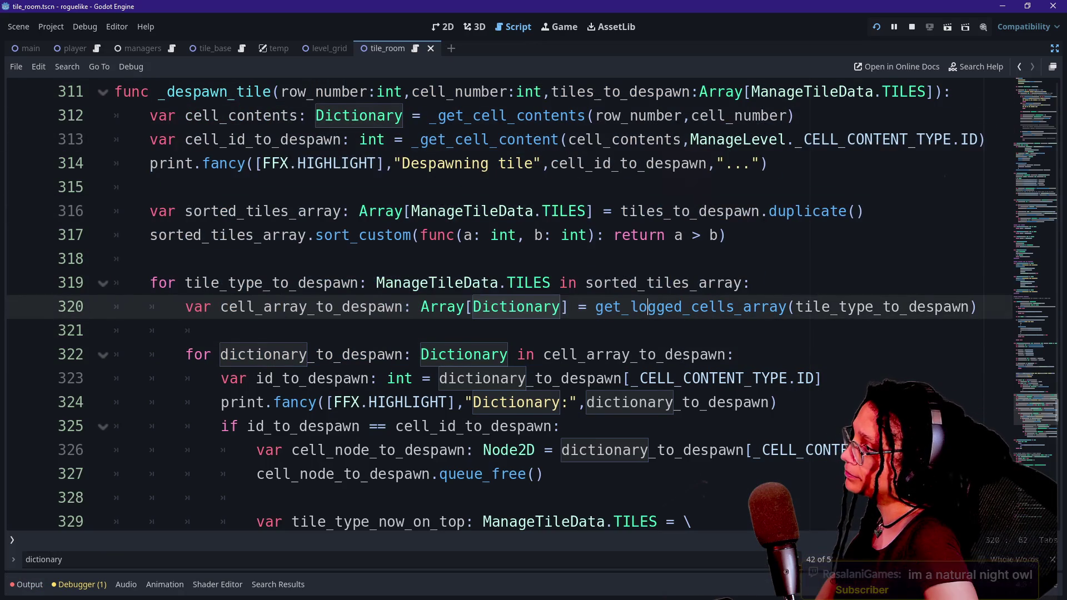
left_click_drag(527, 379, 719, 355)
left_click(718, 354)
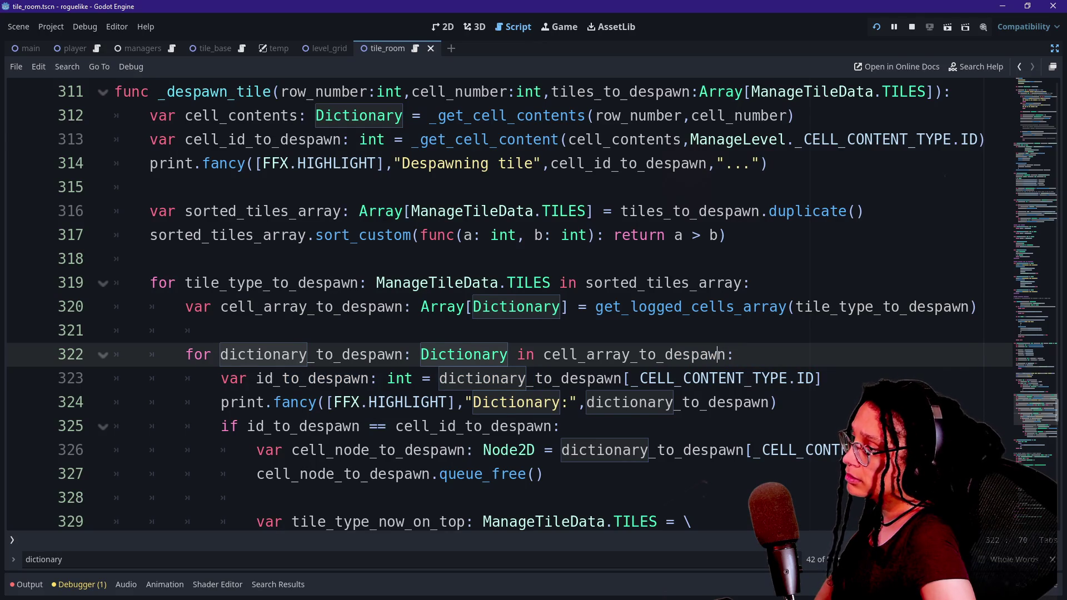
left_click_drag(595, 307, 831, 307)
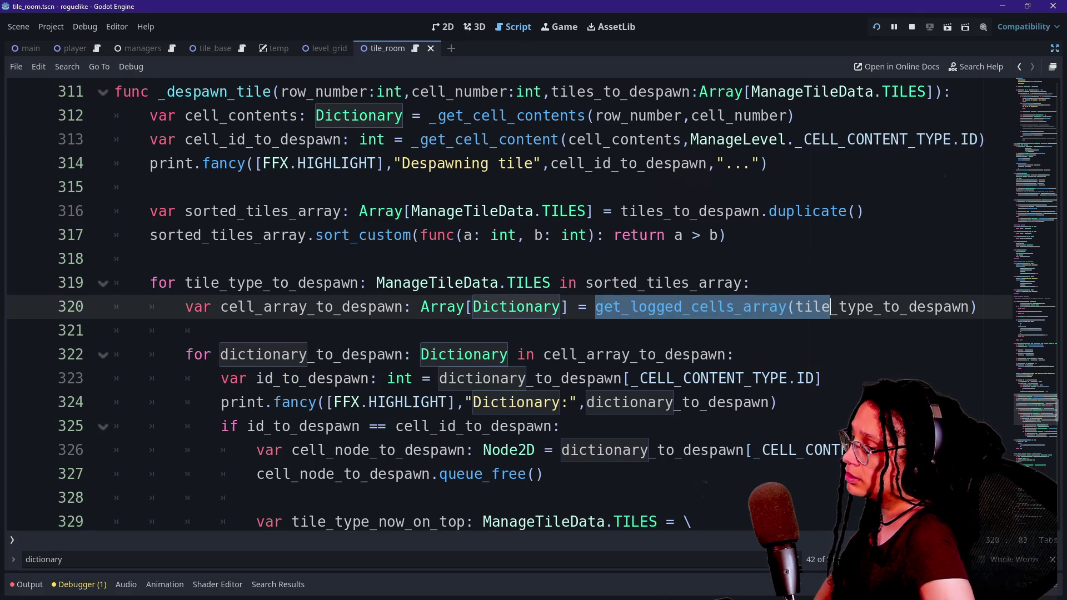
left_click(831, 306)
mouse_move(596, 307)
left_mouse_down()
mouse_move(822, 306)
mouse_move(787, 306)
left_mouse_up()
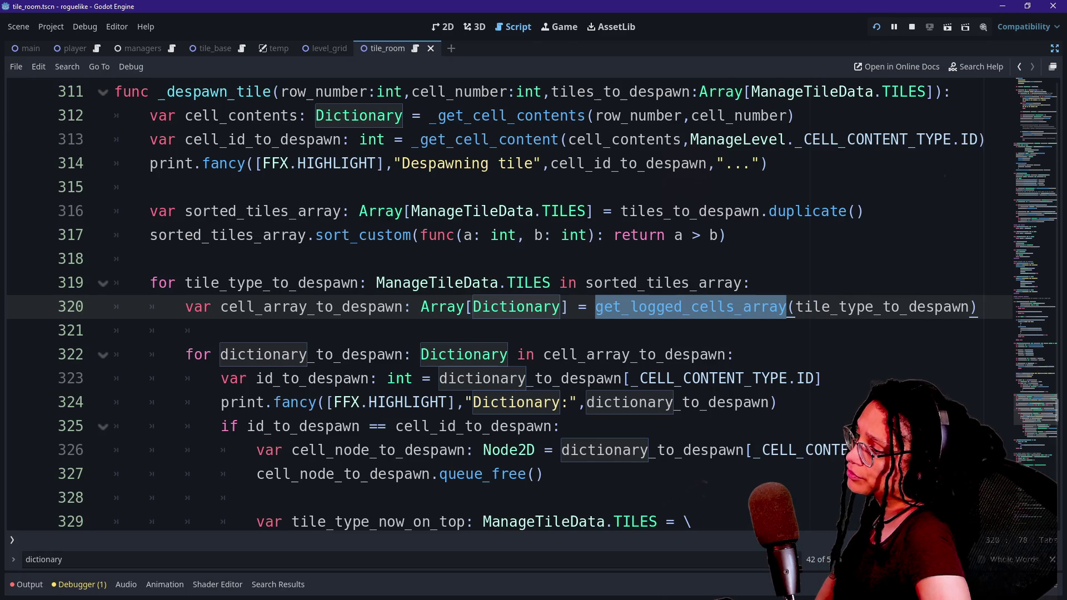
scroll(787, 307, "down", 1)
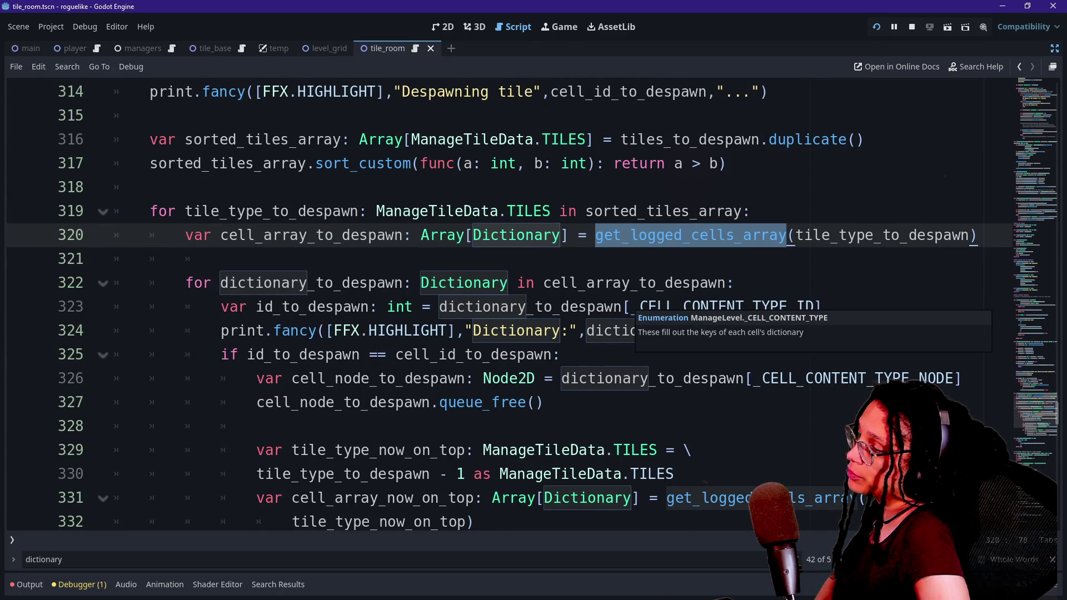
left_click(524, 211)
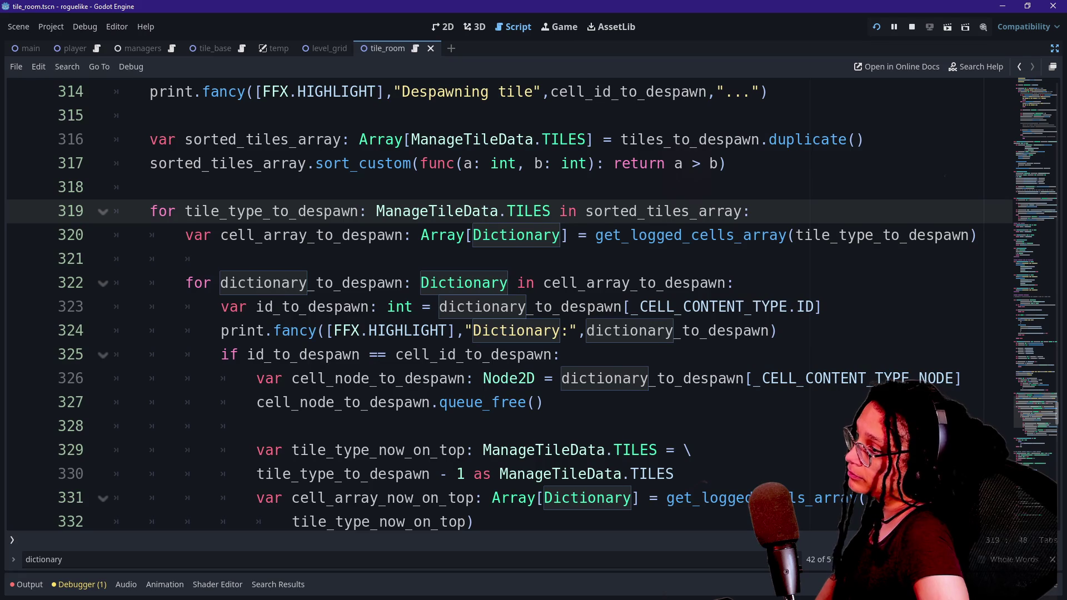
mouse_move(689, 235)
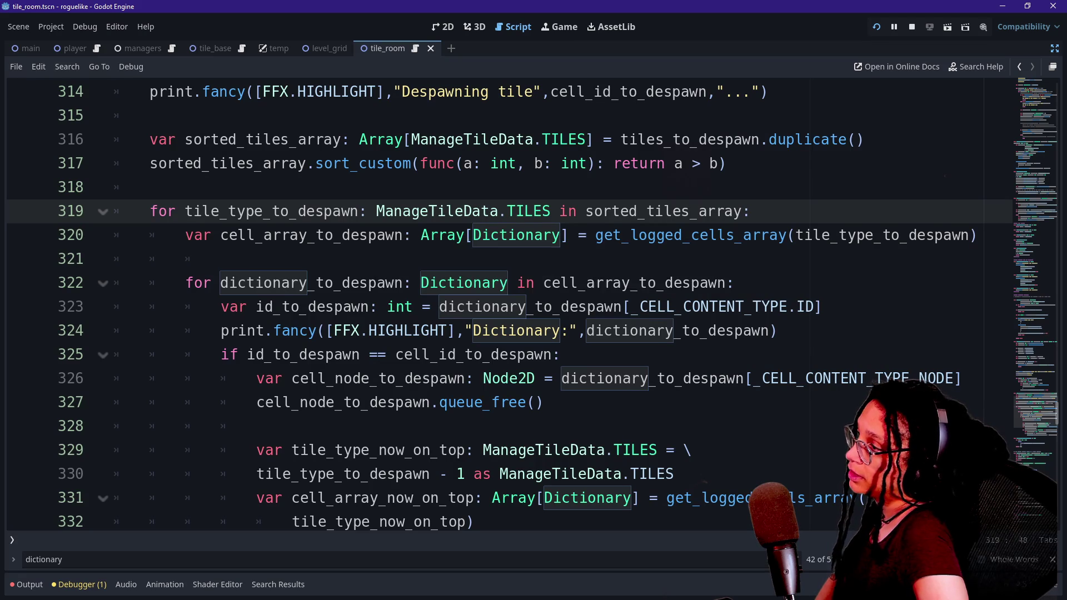
mouse_move(525, 211)
left_mouse_down()
mouse_move(189, 259)
mouse_move(552, 378)
left_mouse_up()
left_click(553, 378)
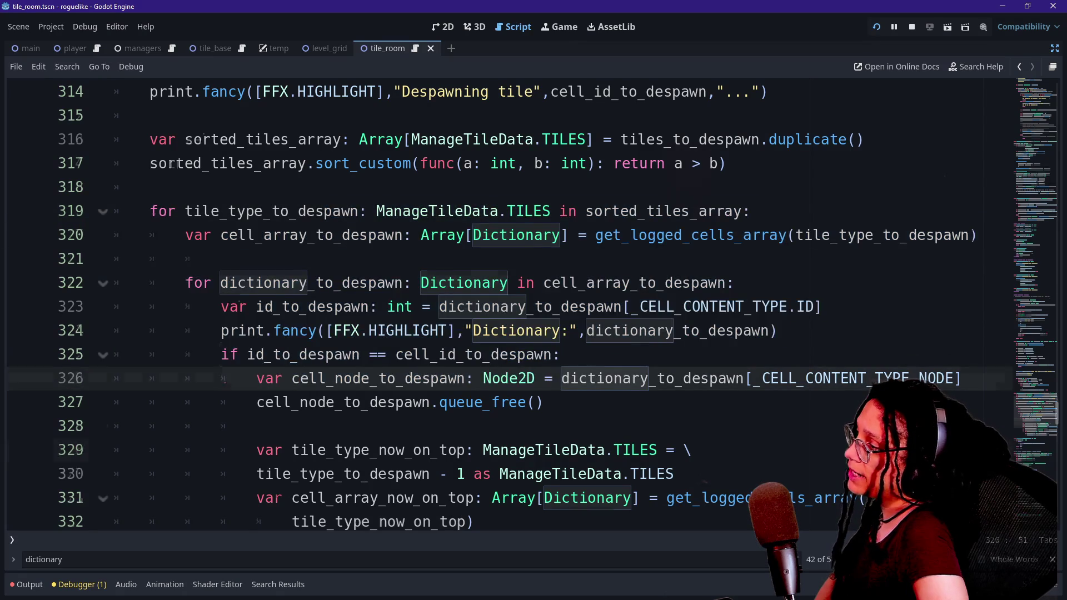
scroll(500, 305, "up", 1)
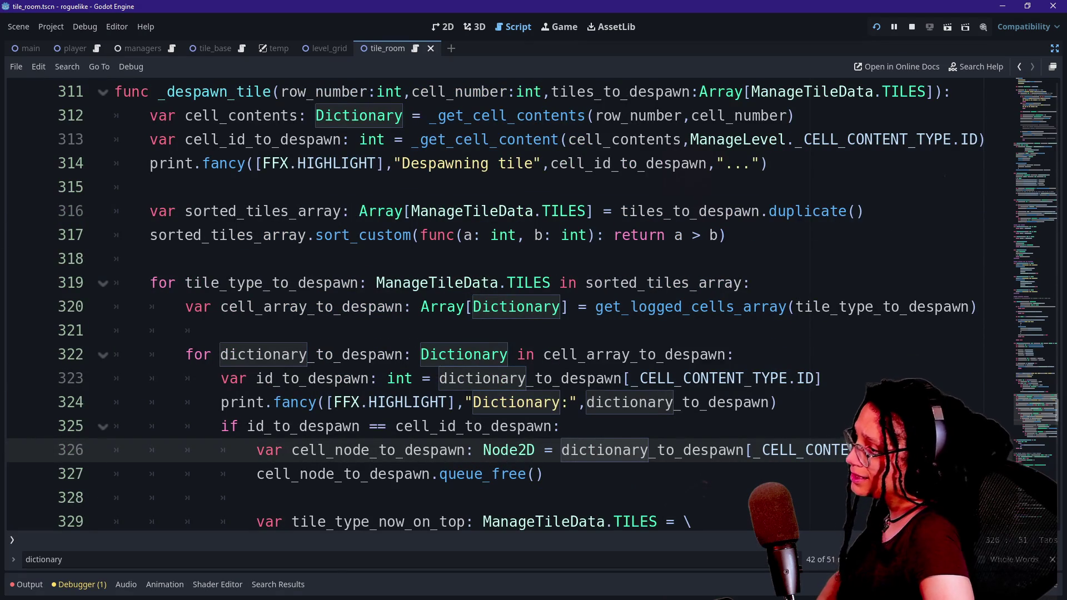
scroll(500, 306, "up", 1)
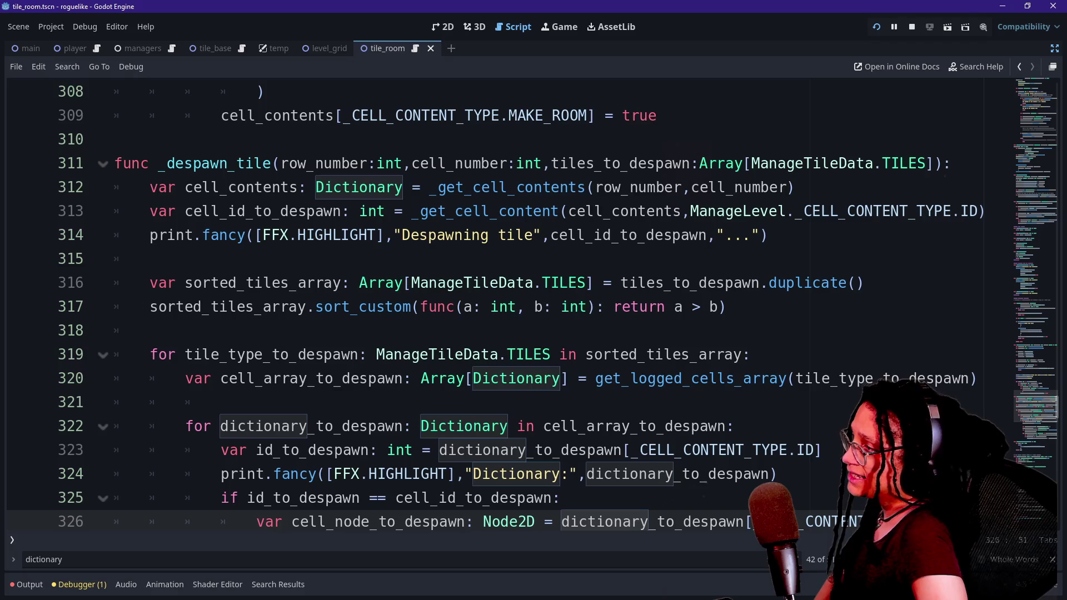
scroll(389, 306, "up", 9)
scroll(389, 306, "down", 2)
left_click_drag(115, 212, 315, 235)
left_click(315, 235)
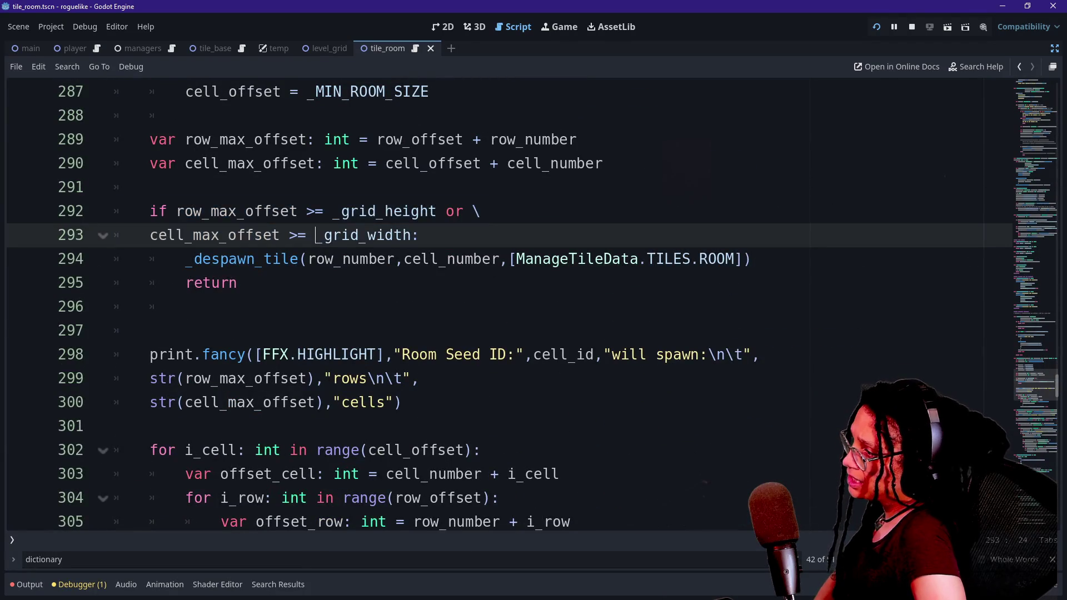
scroll(315, 235, "up", 1)
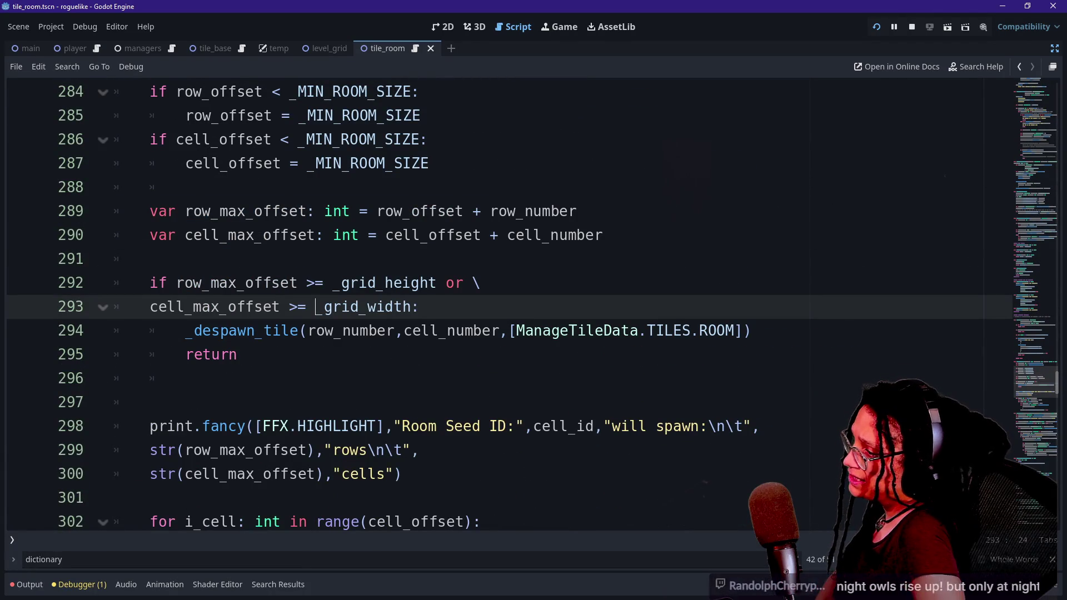
left_click_drag(310, 330, 506, 331)
left_click(515, 330)
left_click_drag(309, 331, 517, 331)
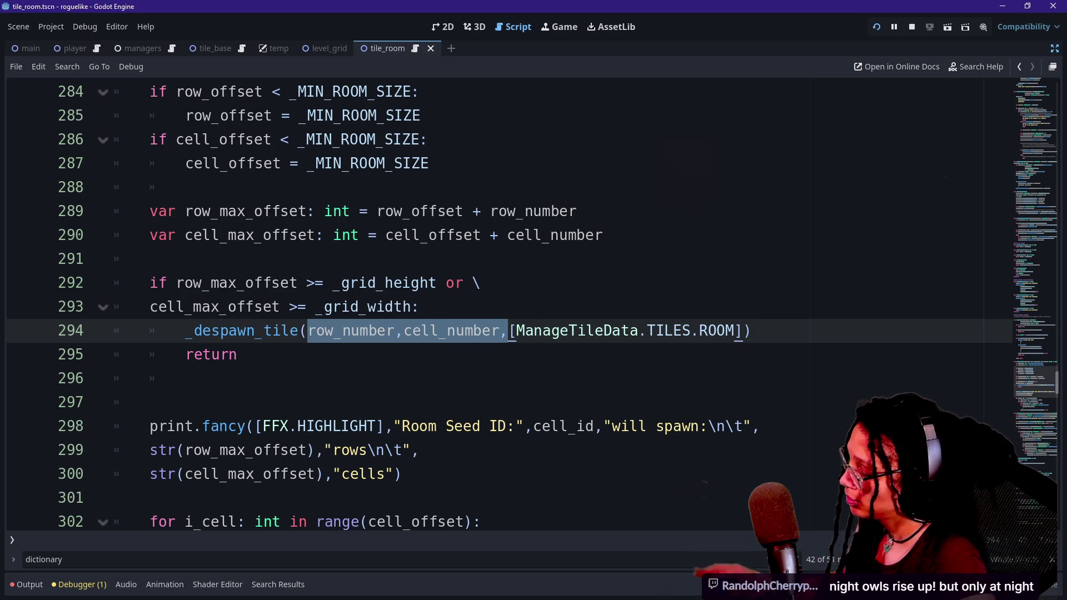
Step: Replace the whole script with the pasted refactored version and search for '_min_R'
key("ctrl+a")
key("ctrl+v")
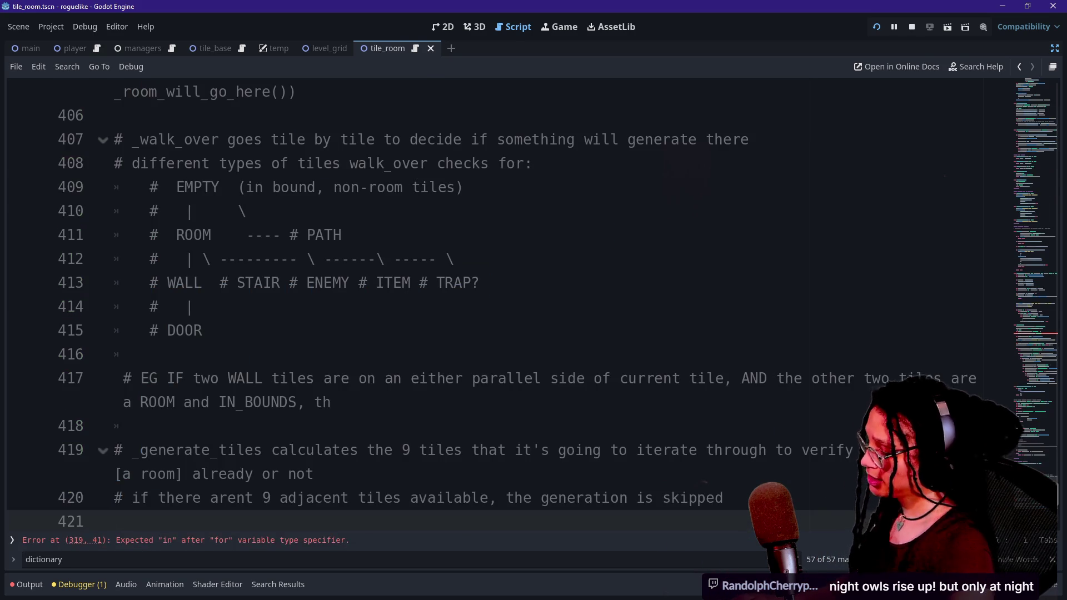
key("ctrl+f")
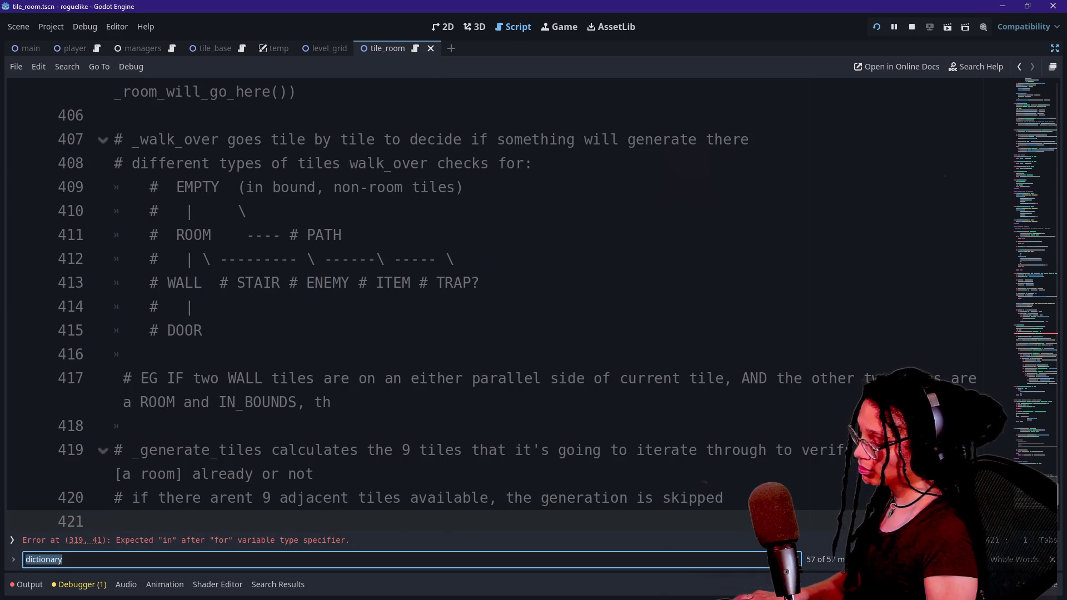
type("_min_R")
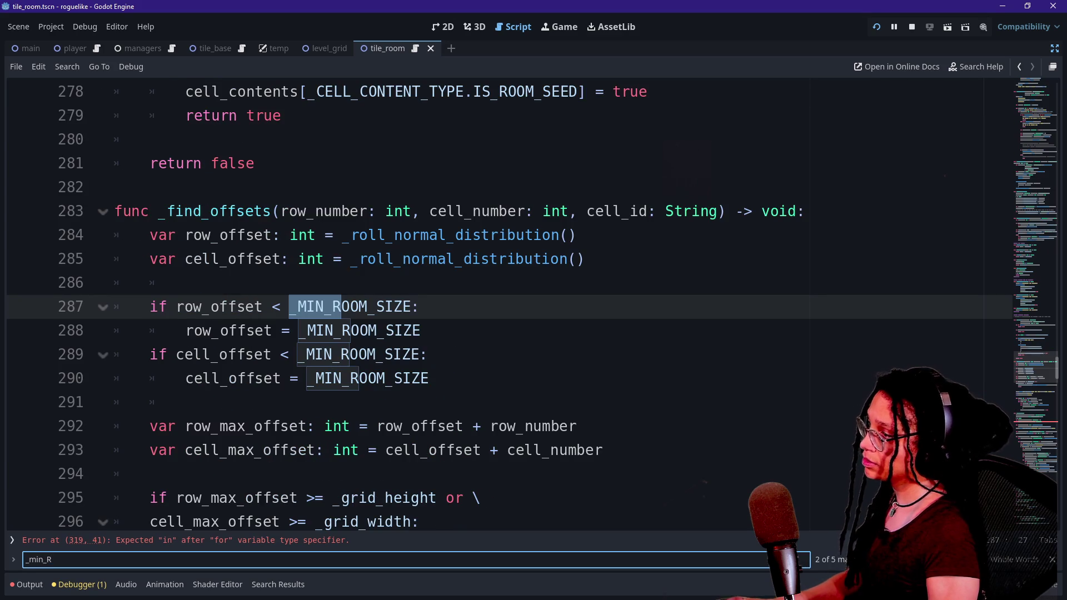
scroll(501, 300, "down", 5)
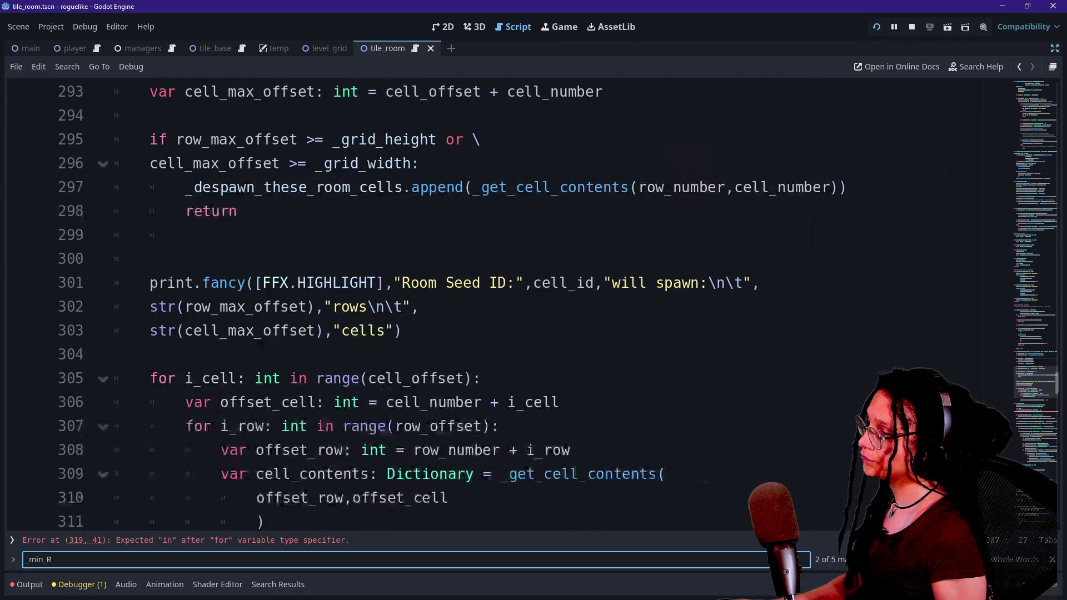
Step: Inspect the _despawn_these_room_cells.append call on line 297 and the return on line 298
left_click(238, 212)
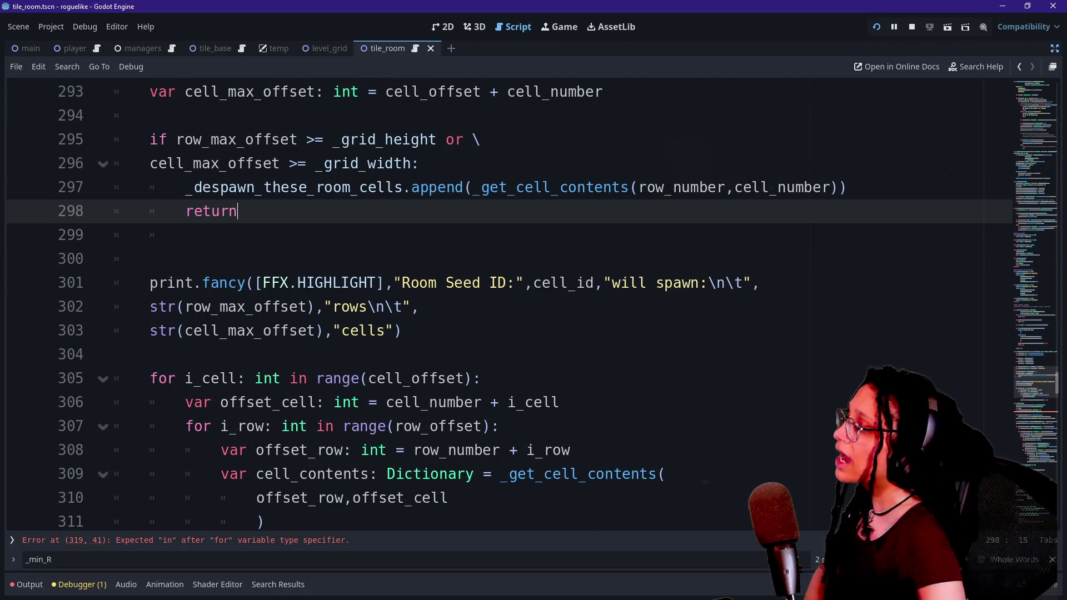
left_click(447, 187)
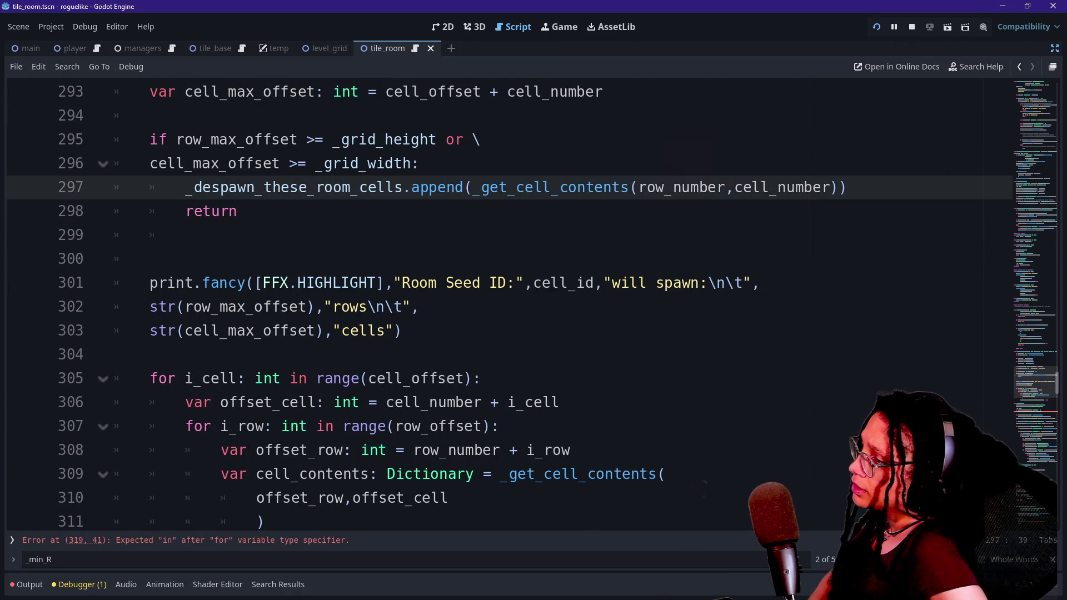
scroll(500, 300, "up", 1)
key("Down")
key("Up")
left_click(567, 259)
left_click_drag(560, 259, 472, 259)
left_click(561, 259)
left_click_drag(629, 259, 238, 283)
left_click(238, 283)
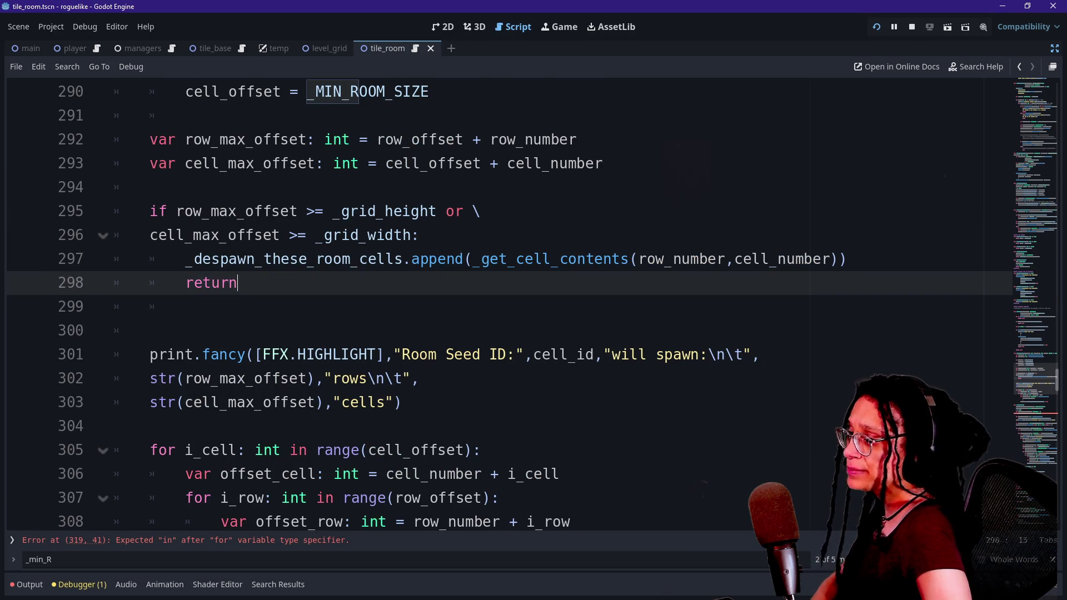
Step: Mark line 297 through row_number and jump to the _despawn_these_room_cells declaration
left_click_drag(687, 259, 735, 259)
left_click(734, 259)
left_click_drag(288, 259, 700, 259)
left_click(700, 259)
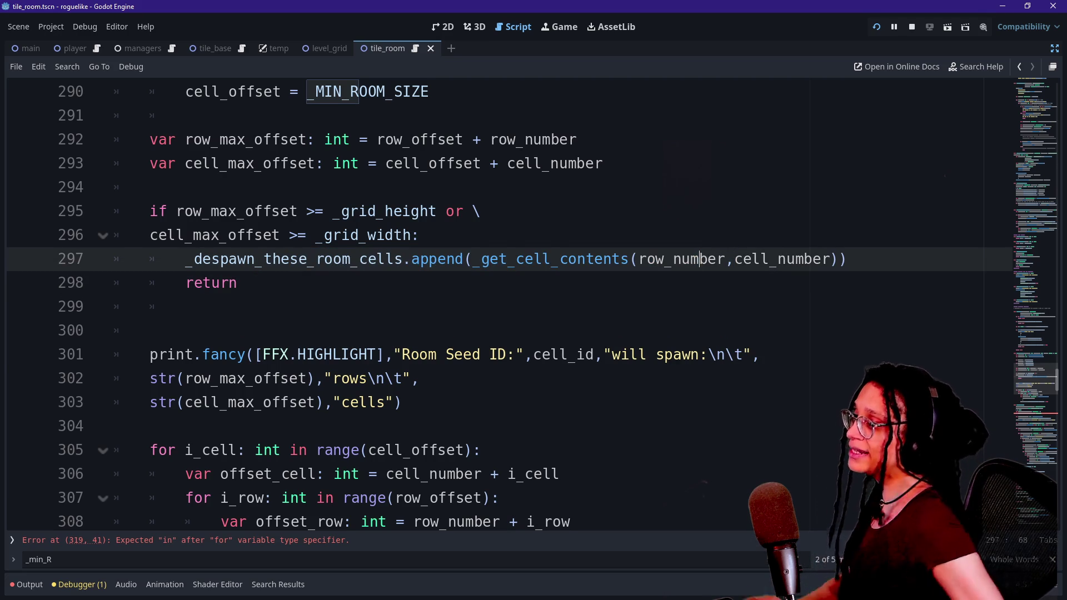
left_click(302, 262, "ctrl")
scroll(533, 306, "down", 12)
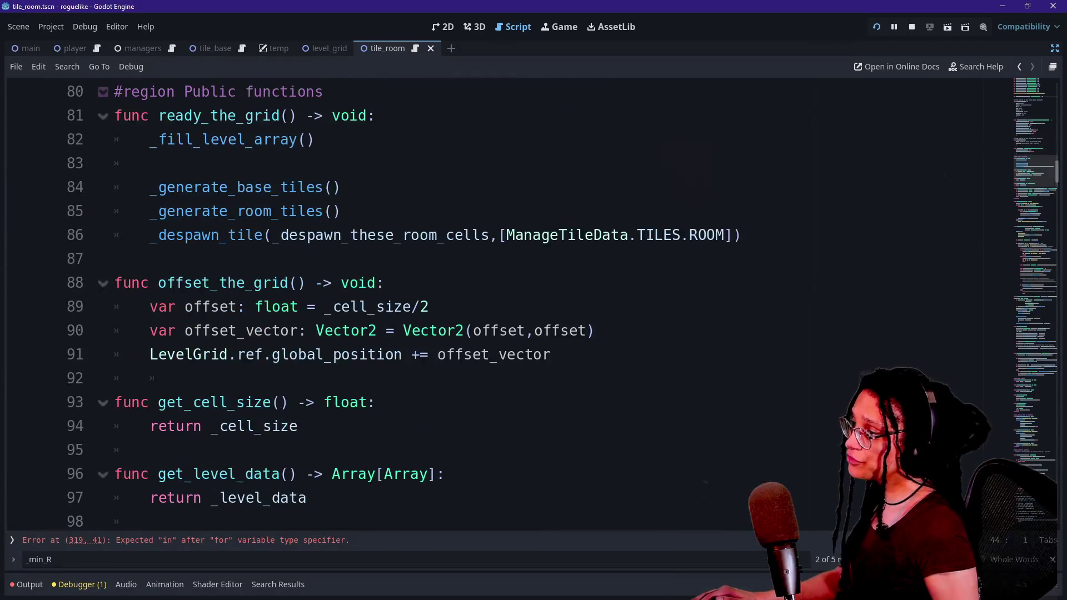
left_click_drag(158, 211, 341, 211)
left_click(341, 211)
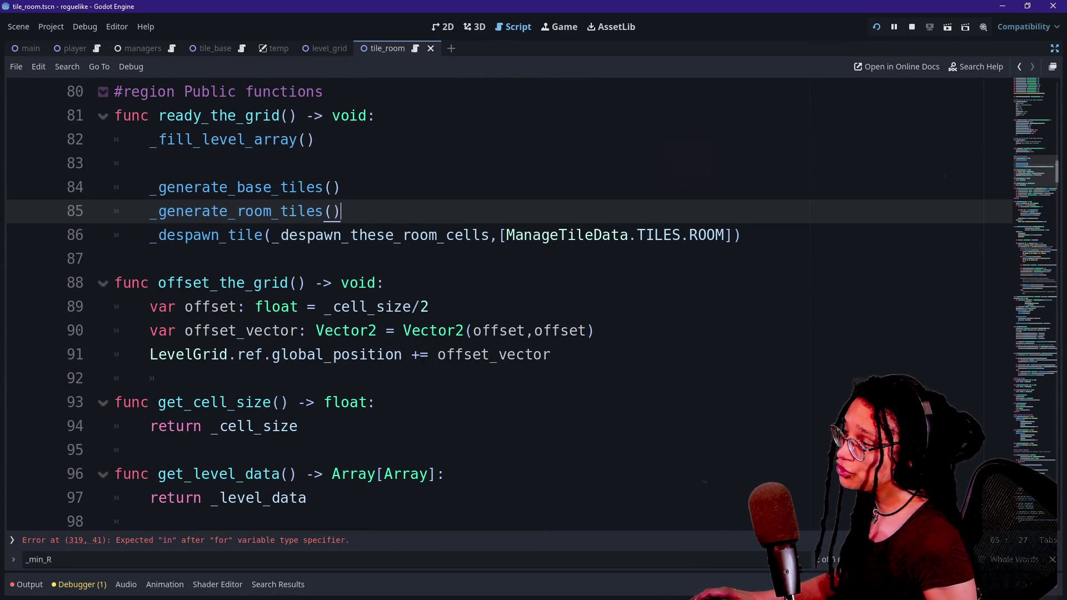
left_click_drag(201, 235, 655, 236)
left_click(654, 235)
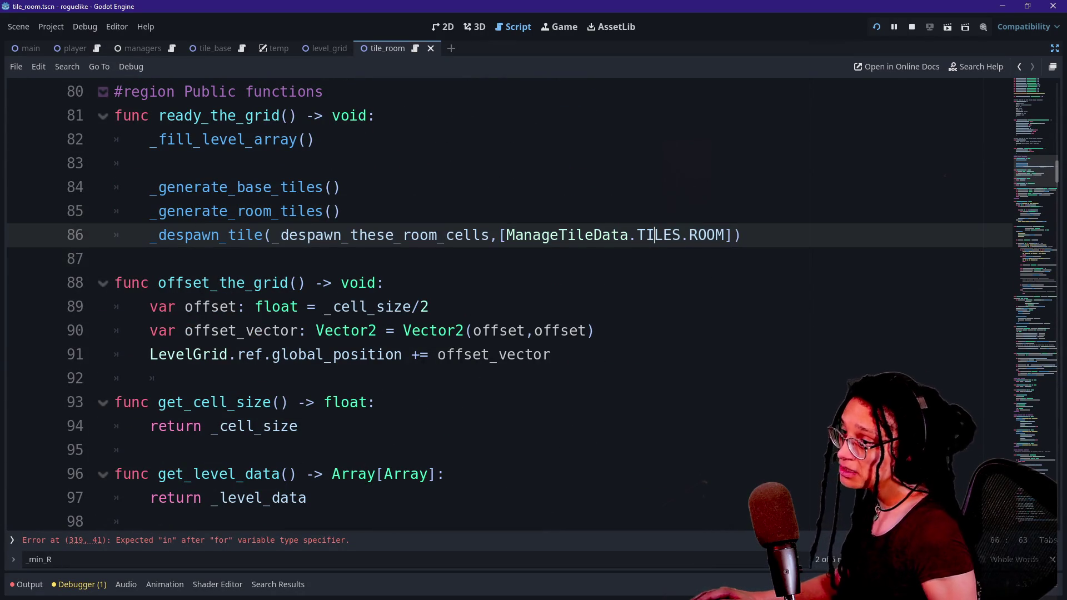
left_click_drag(273, 235, 464, 236)
left_click(211, 236)
left_click(206, 235, "ctrl")
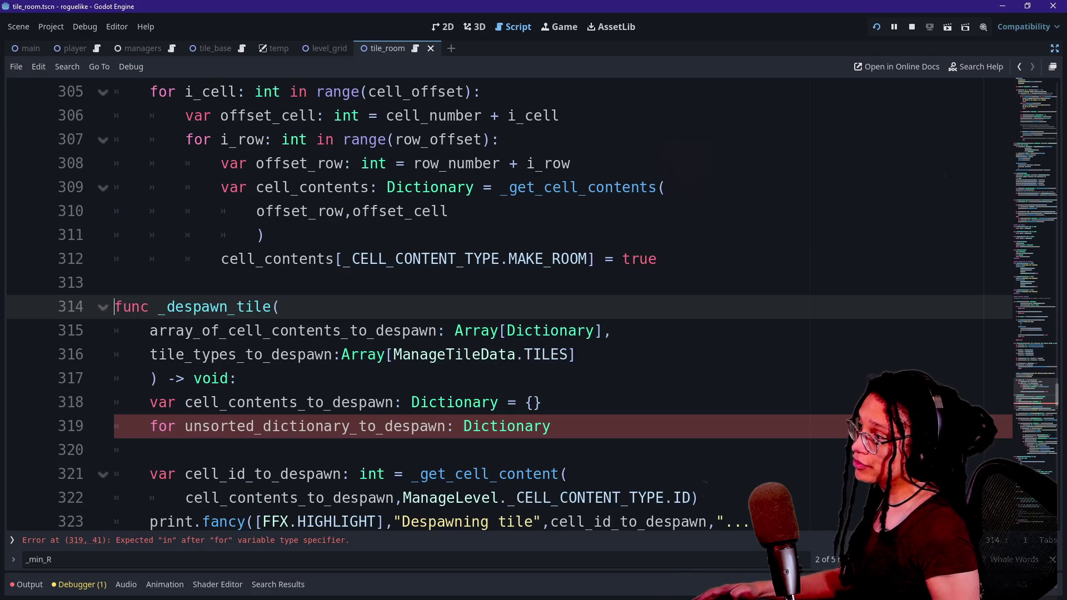
scroll(500, 300, "down", 1)
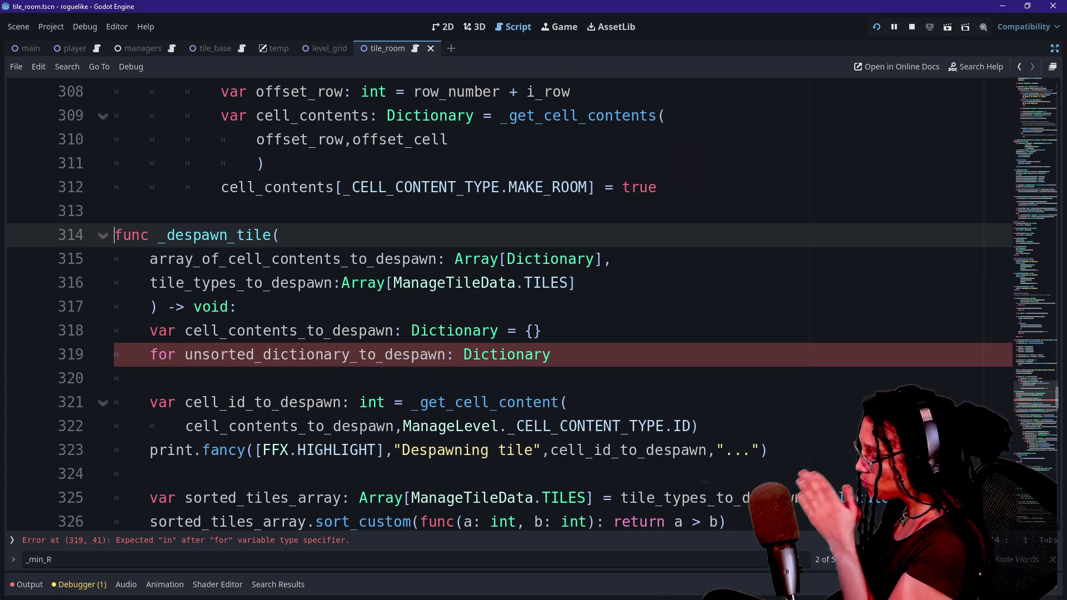
Step: Revert the script to its earlier version and search '_Despawn' to reach _despawn_tile at line 311
key("shift+Page_Down")
key("shift+Page_Down")
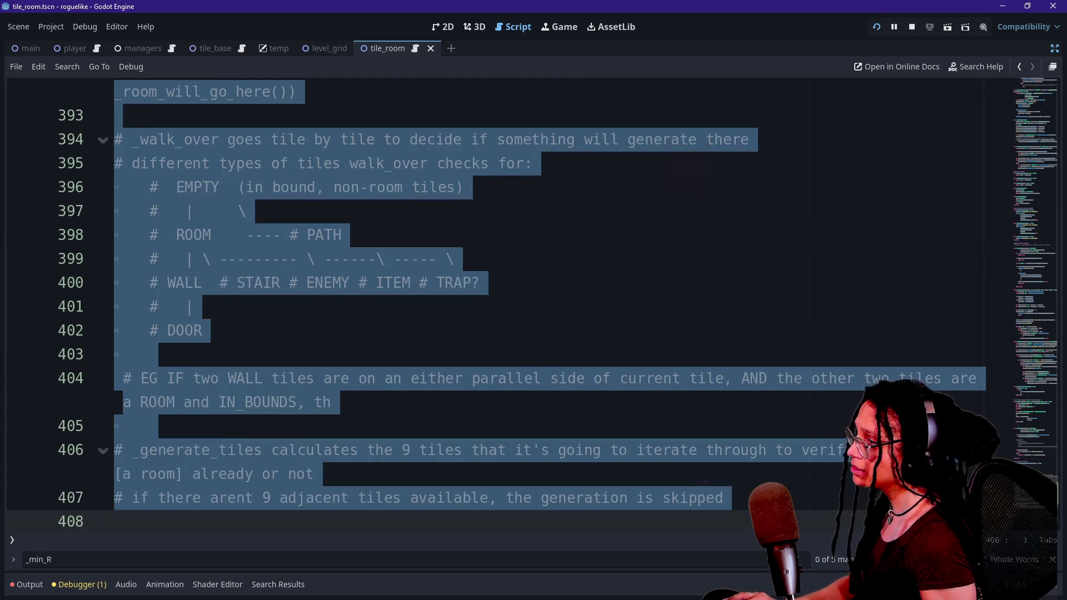
key("ctrl+f")
type("_Despawn")
key("Return")
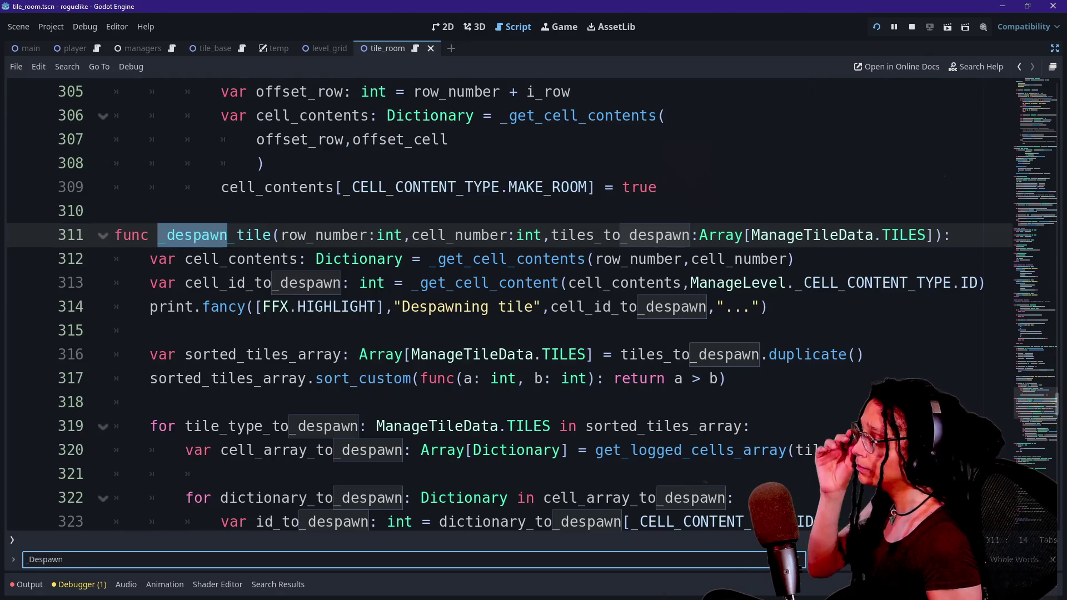
left_click(333, 403)
Step: Read the print.fancy call and sort_custom line inside _despawn_tile
left_click(255, 307)
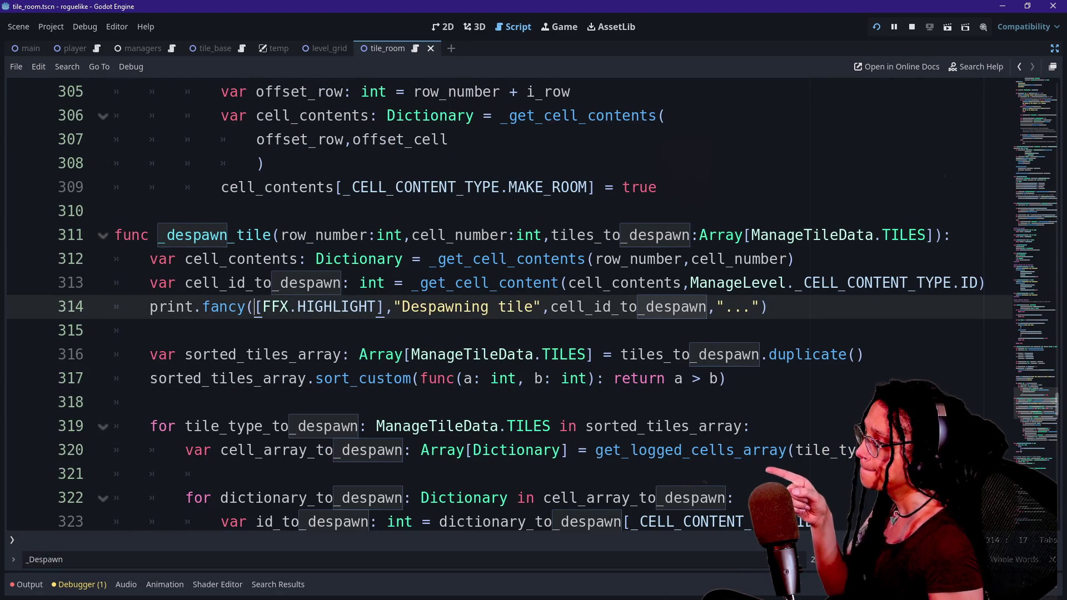
mouse_move(255, 306)
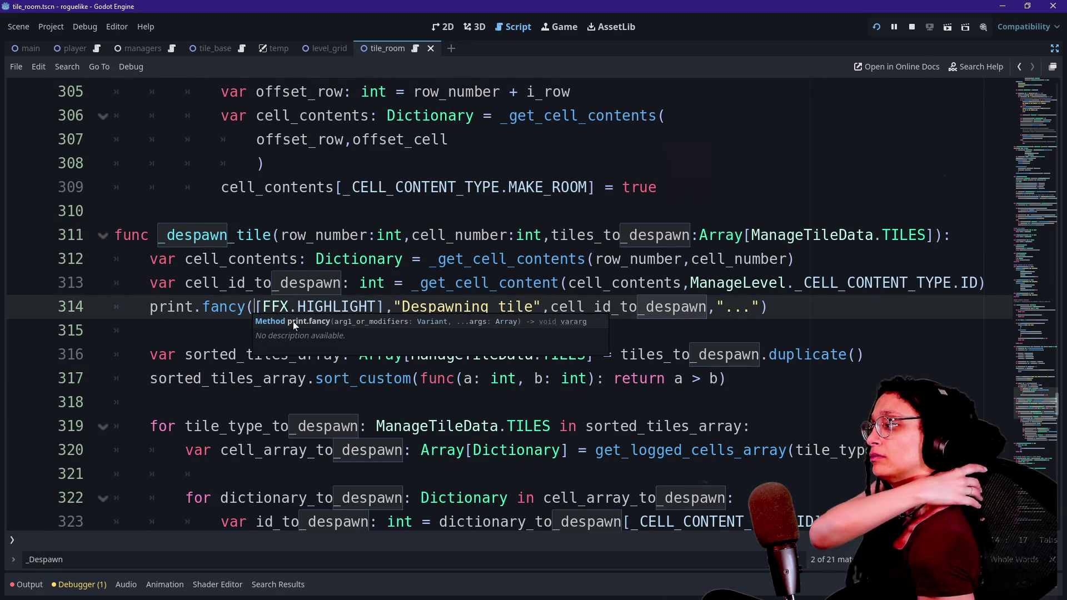
left_click(596, 378)
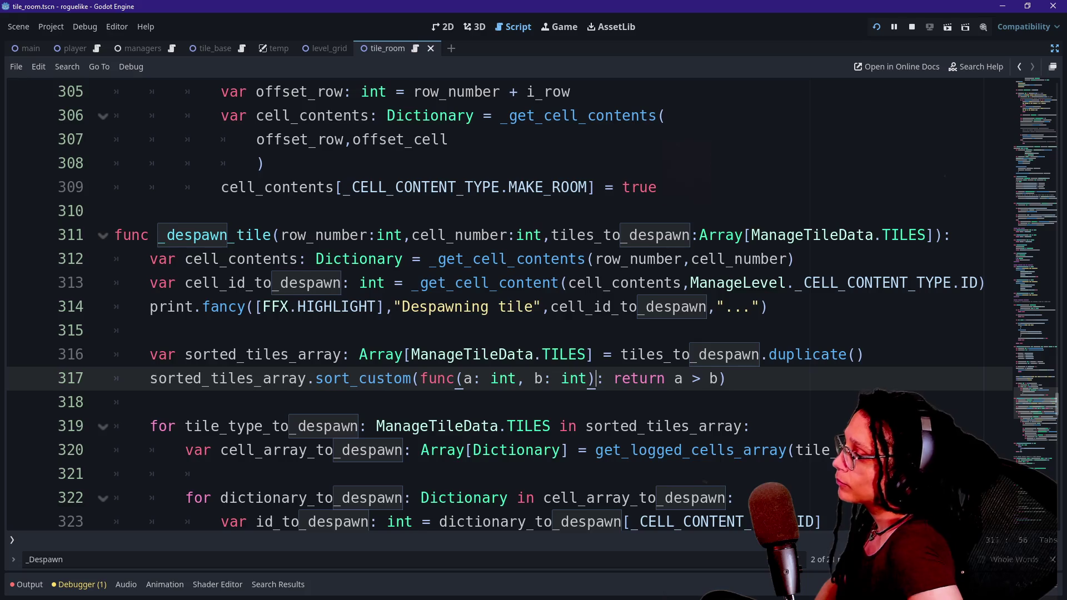
scroll(596, 378, "down", 1)
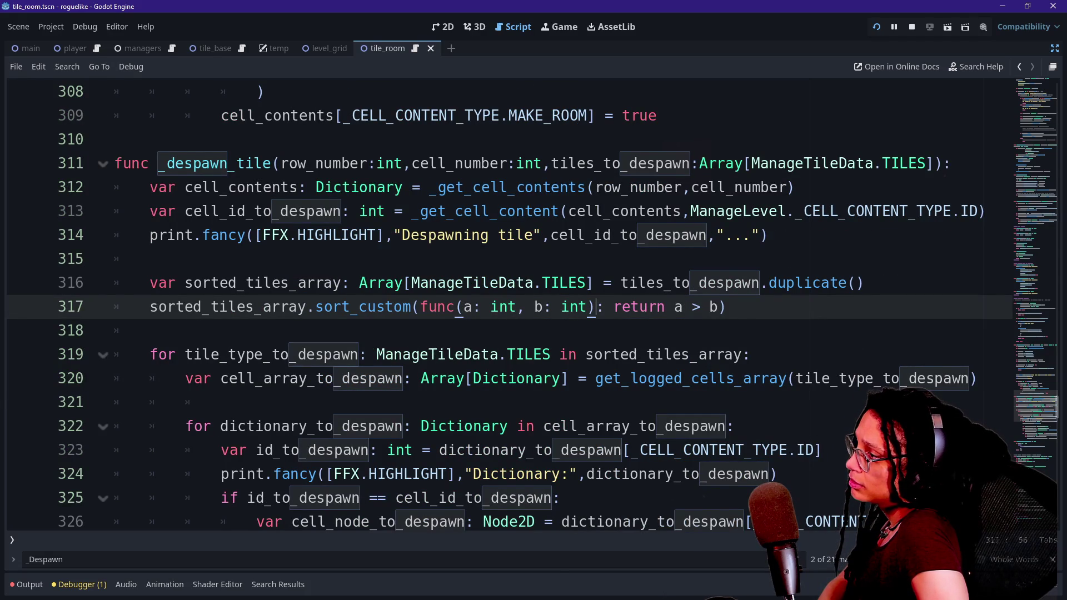
Step: Examine _despawn_tile's header and its row_number and cell_number arguments
left_click_drag(358, 188, 647, 212)
left_click(646, 212)
left_click_drag(777, 187, 674, 187)
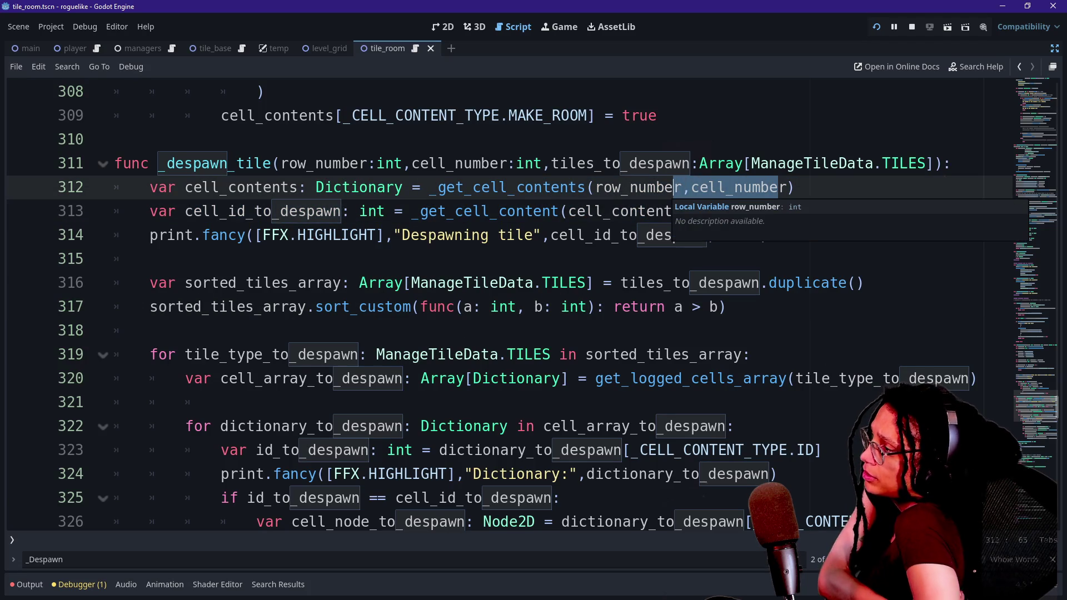
left_click_drag(790, 187, 412, 163)
left_click(412, 163)
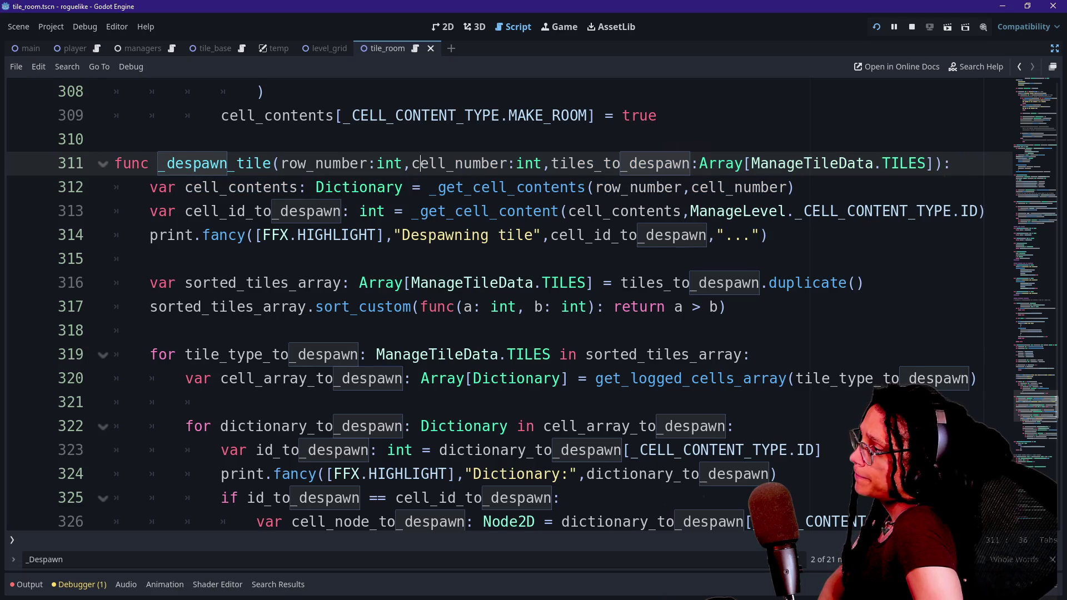
double_click(325, 163)
left_click(368, 163)
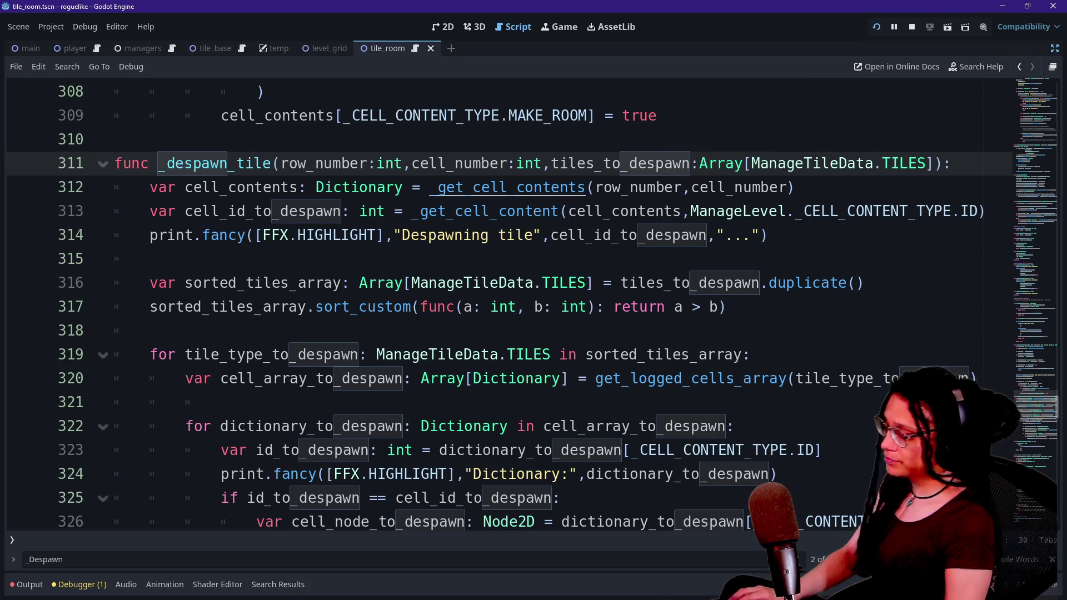
Step: Restore the refactored script and delete the unfinished for line 319 flagged by the parse error
key("ctrl+End")
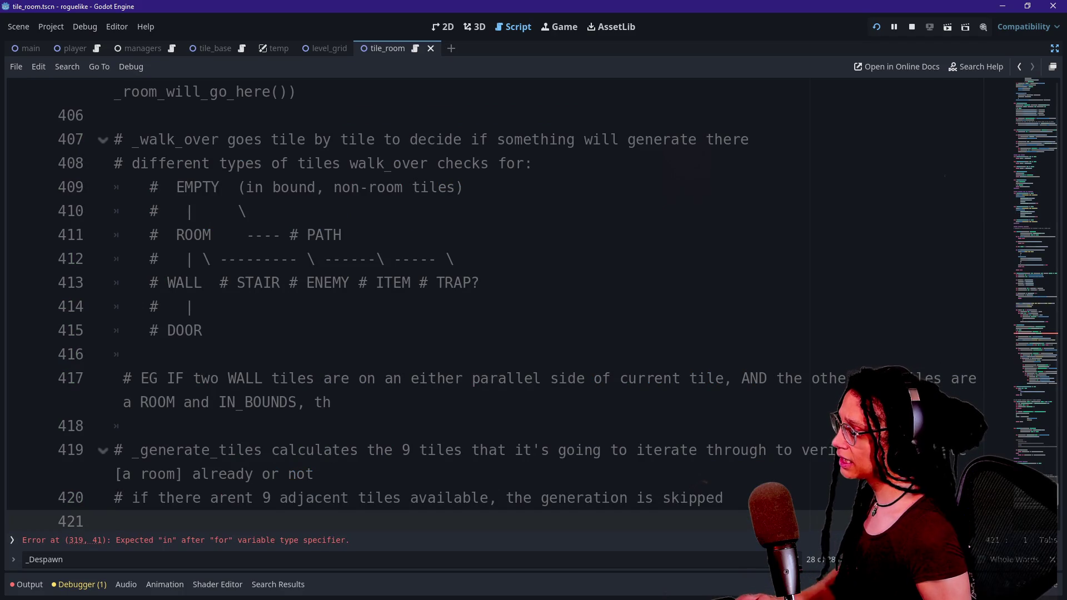
key("ctrl+a")
key("Right")
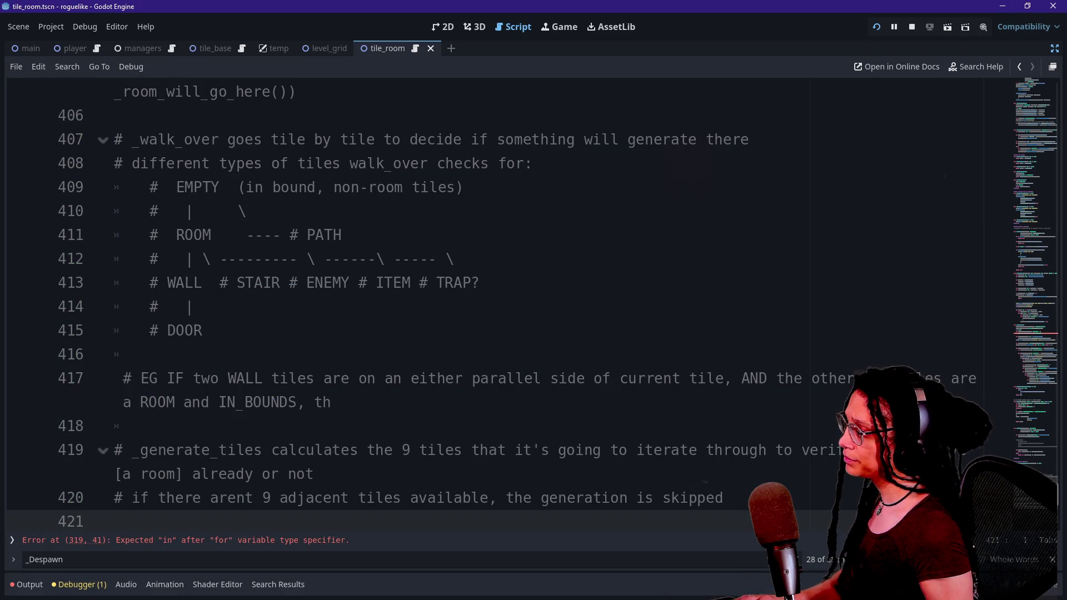
left_click(312, 536)
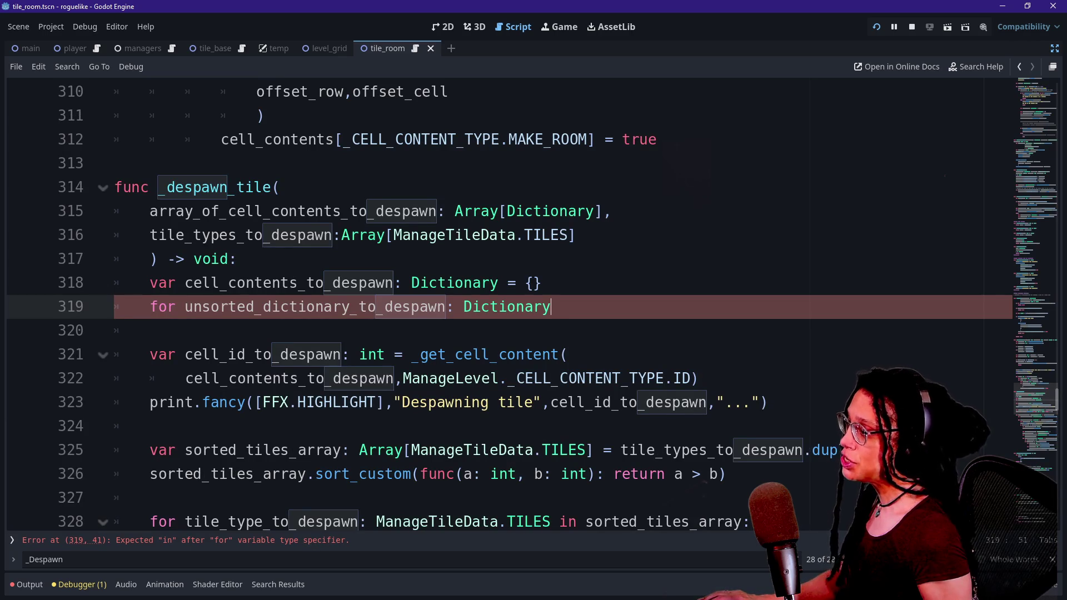
key("shift+Up")
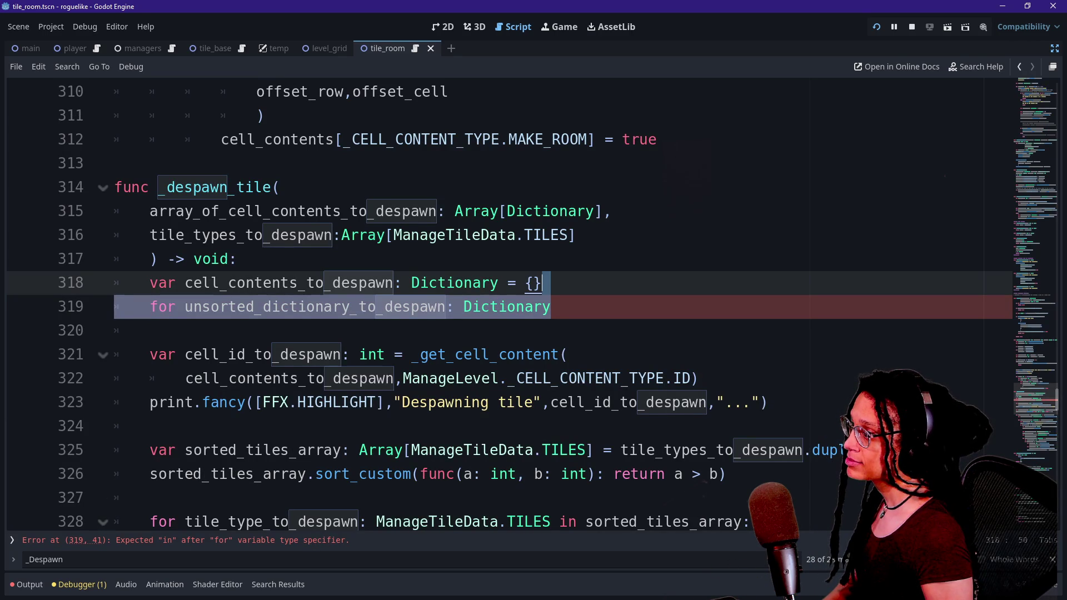
key("BackSpace")
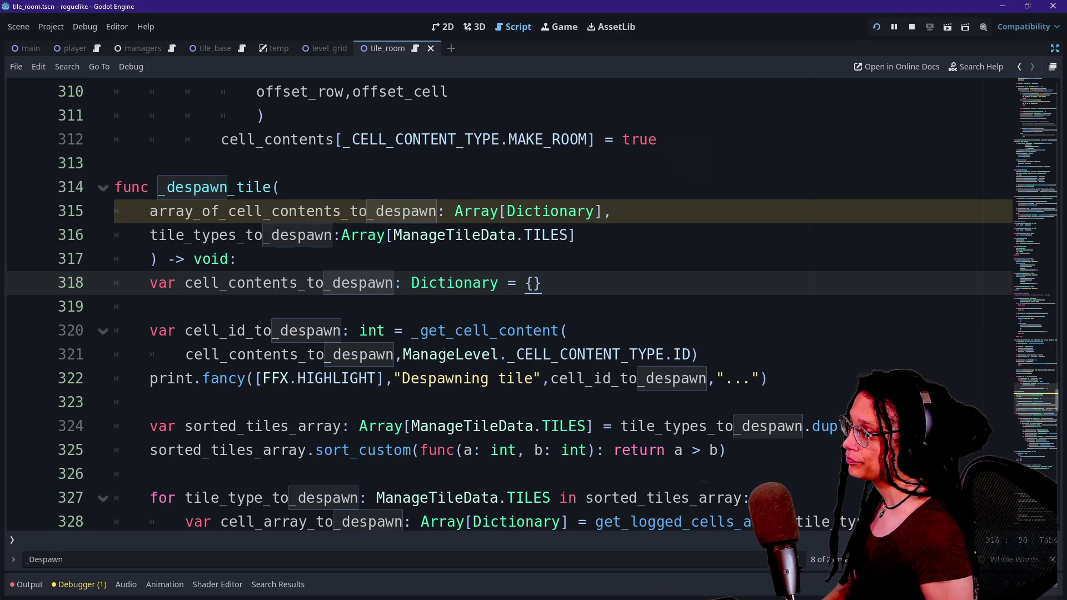
Step: Delete the redundant local cell_contents_to_despawn dictionary variable in _despawn_tile
left_click_drag(150, 211, 431, 211)
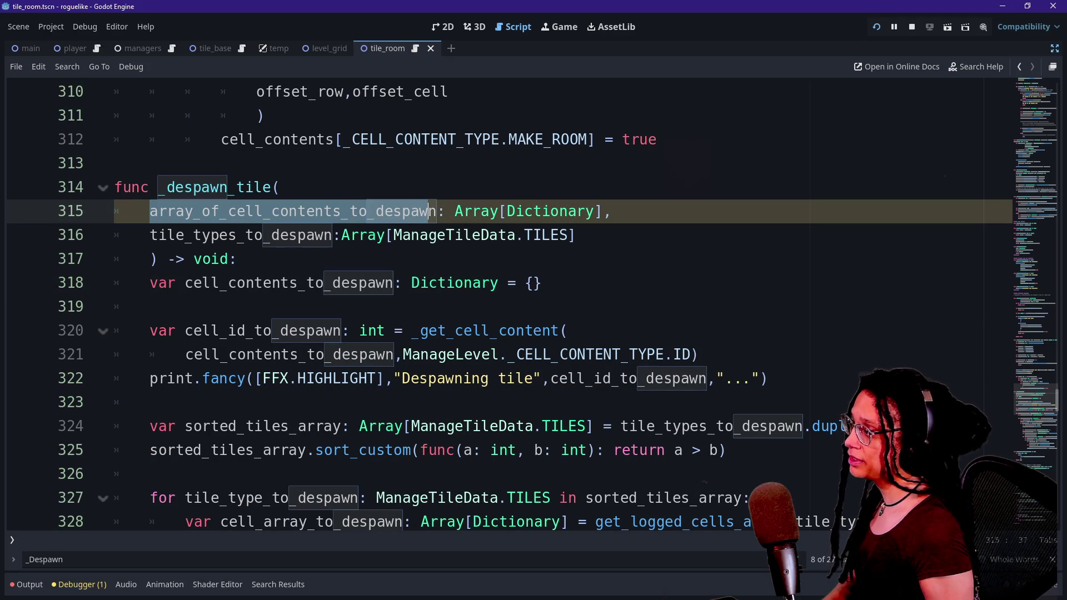
left_click(405, 211)
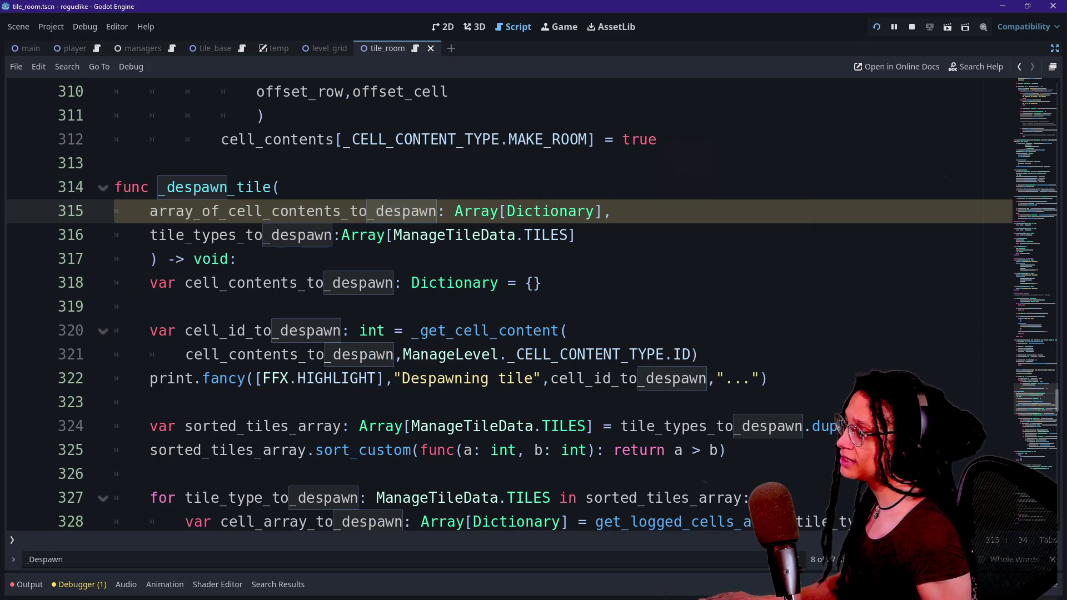
left_click(542, 283)
key("shift+Up")
key("BackSpace")
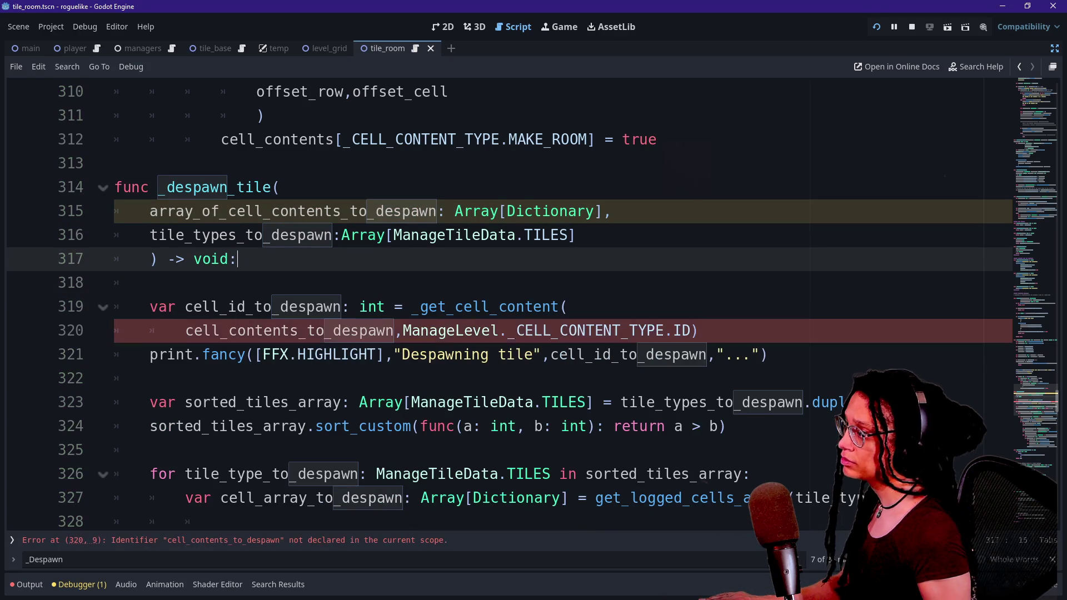
Step: Change the first parameter from array_of_…: Array[Dictionary] to cell_contents_to_despawn: Dictionary
key("Down")
key("Up")
key("Up")
key("Up")
key("shift+Left")
key("shift+Left")
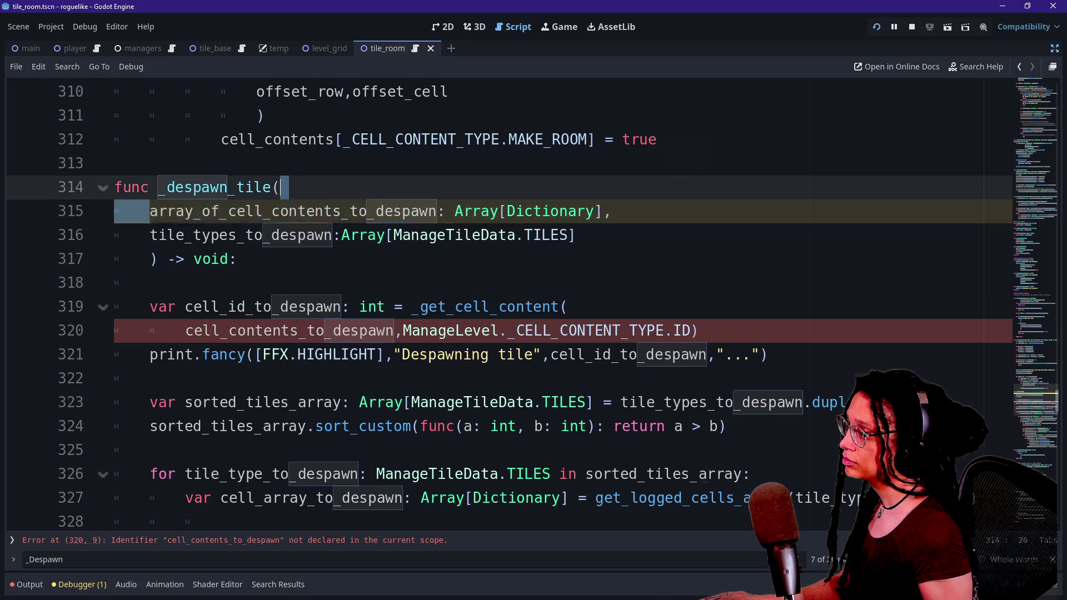
key("ctrl+shift+Right")
key("shift+Left")
key("shift+Left")
key("shift+Left")
key("BackSpace")
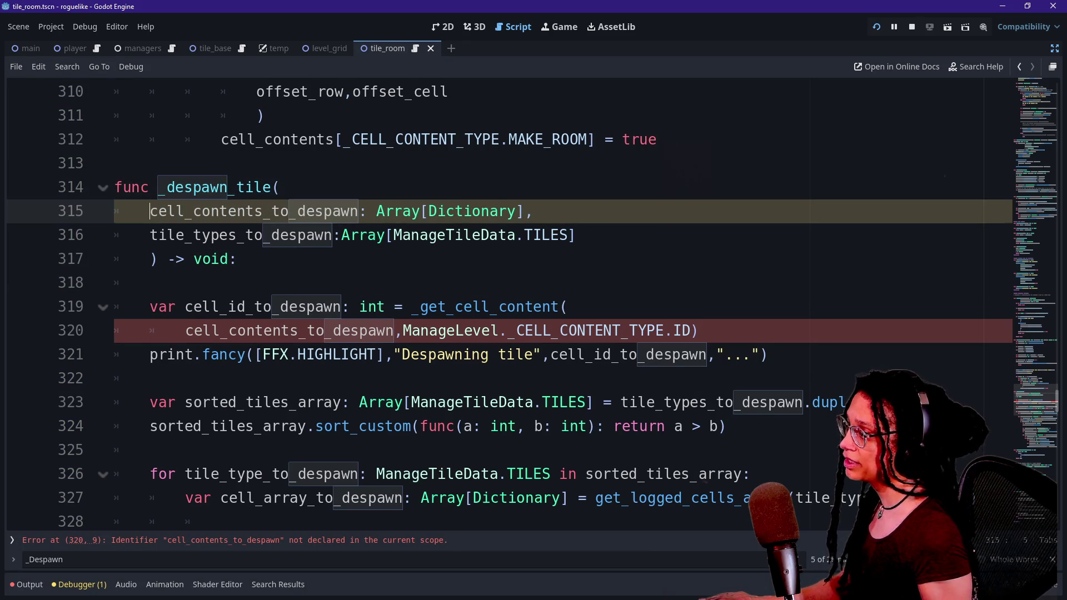
key("ctrl+Right")
key("ctrl+Right")
key("ctrl+shift+Right")
key("shift+Right")
key("BackSpace")
key("Up")
key("Up")
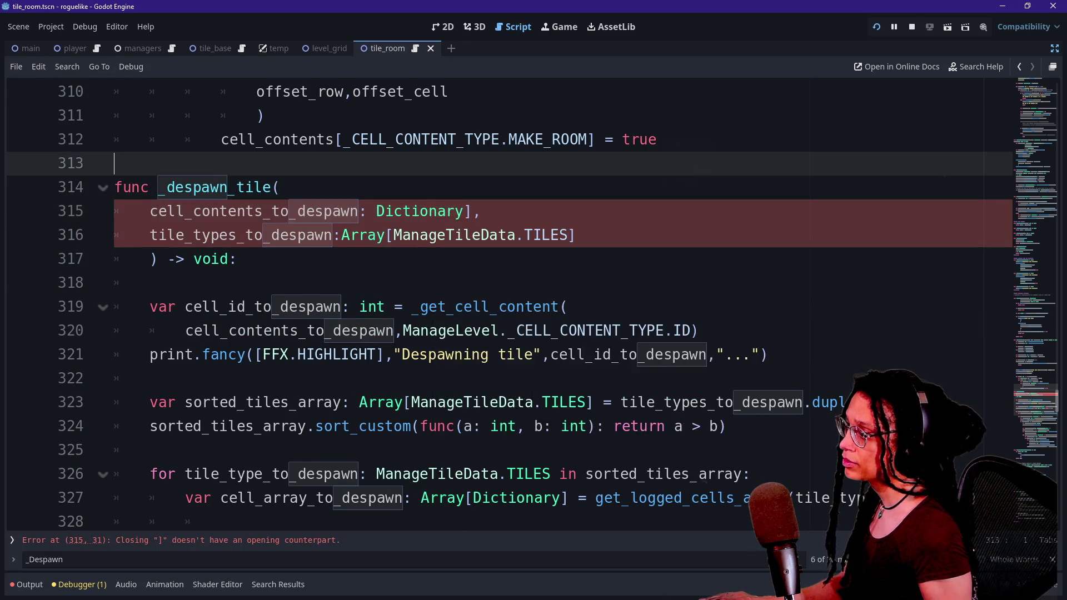
key("Down")
key("Down")
key("ctrl+Right")
key("Delete")
key("Up")
key("Up")
key("Up")
scroll(501, 300, "up", 3)
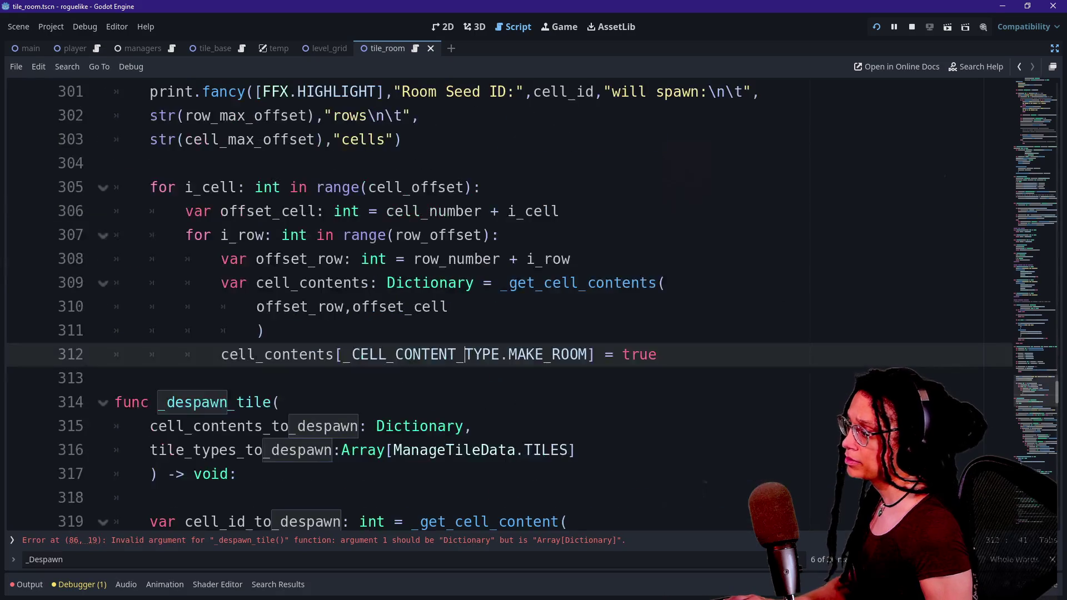
Step: Rename the erroring call on line 86 from _despawn_tile to _despawn_tiles
left_click(486, 540)
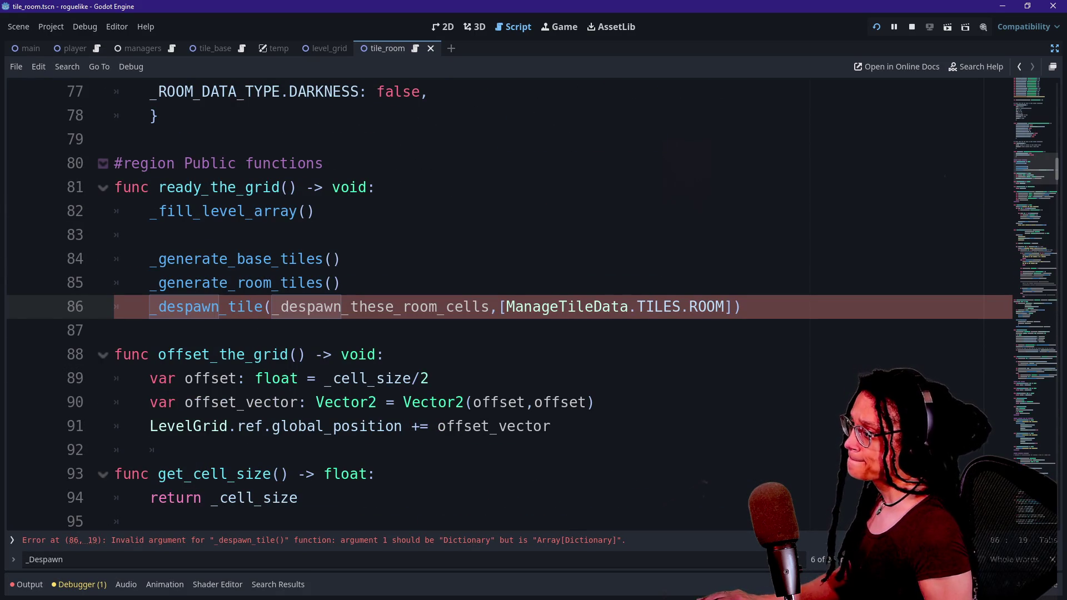
key("Home")
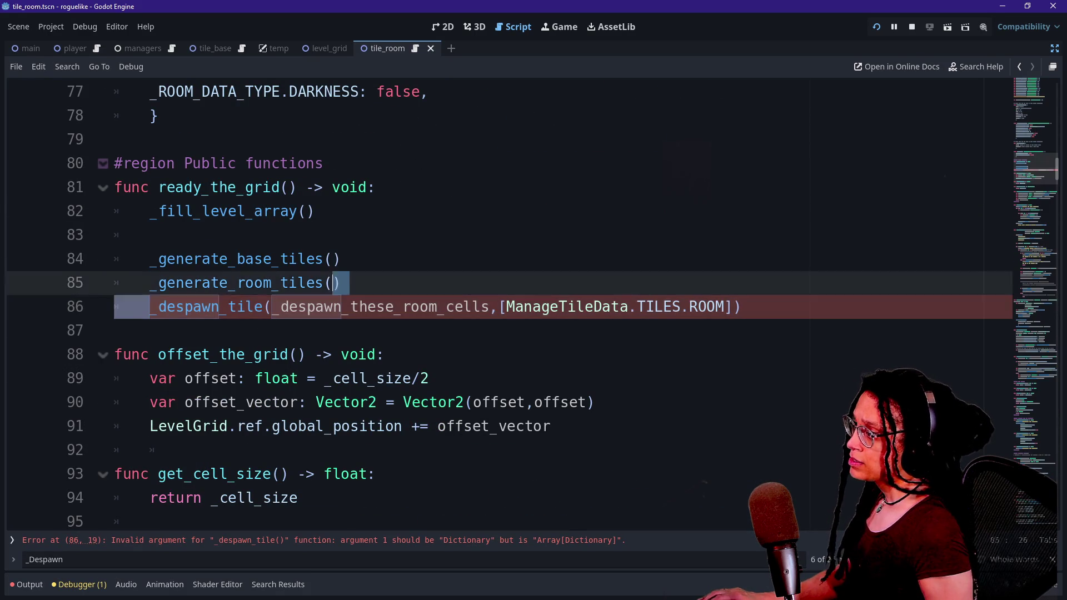
key("shift+End")
key("End")
key("ctrl+shift+Left")
key("ctrl+shift+Left")
key("ctrl+shift+Left")
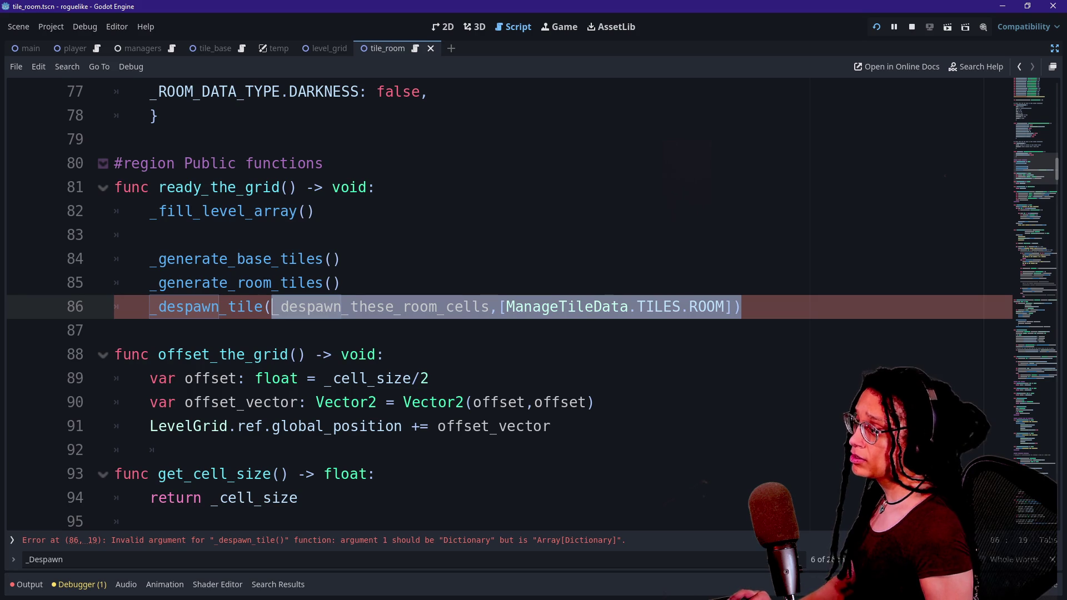
key("Left")
key("Left")
key("Left")
type("s")
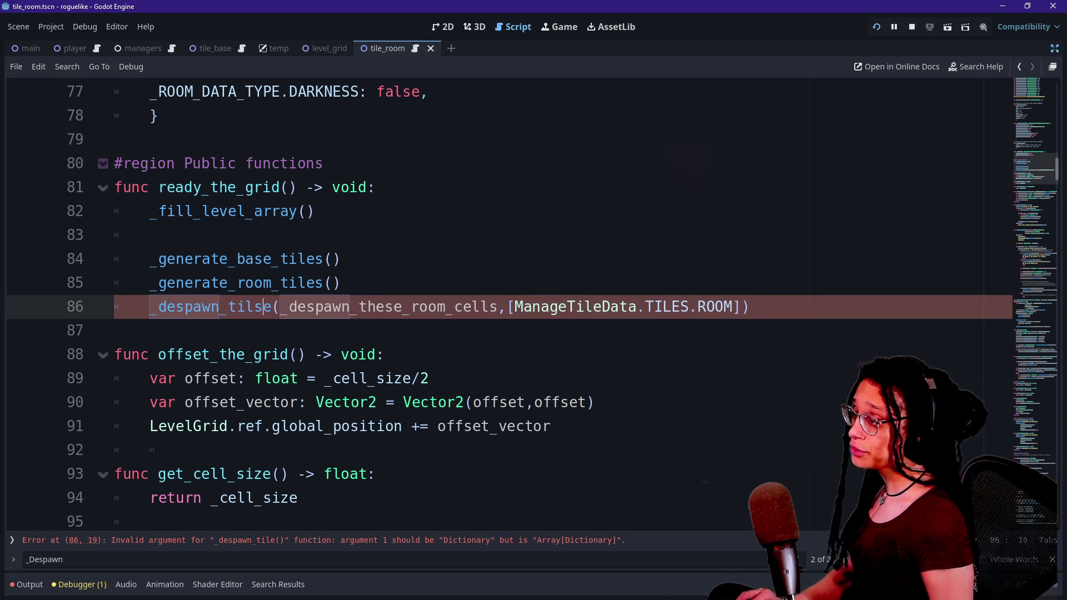
key("BackSpace")
key("Right")
type("s")
left_click(385, 355)
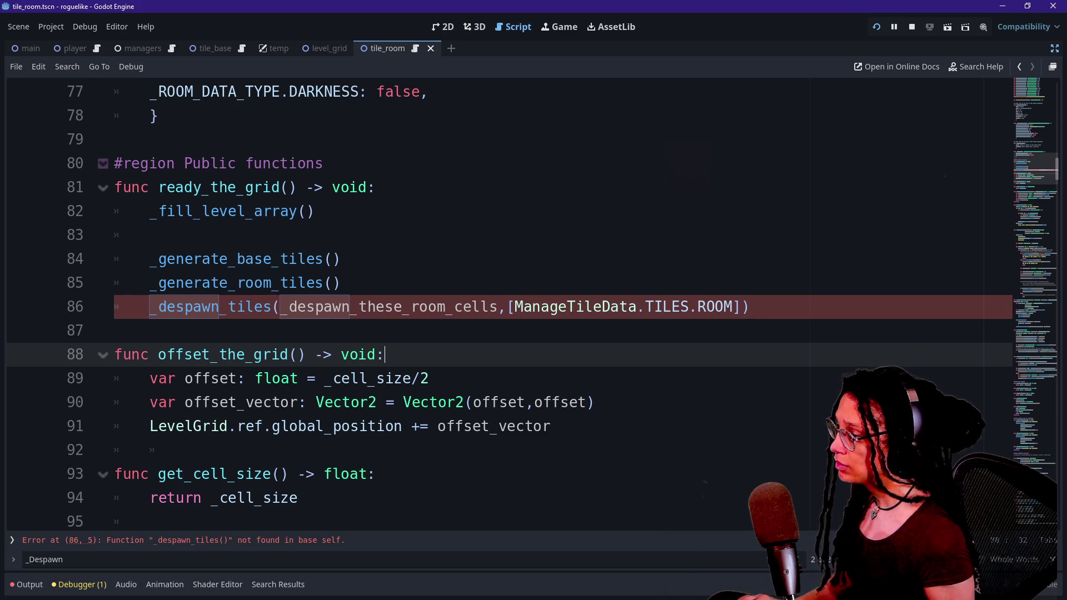
Step: Find the _despawn_tile definition and add a 'func _despawn_tiles(' header above it
key("ctrl+f")
type("_d")
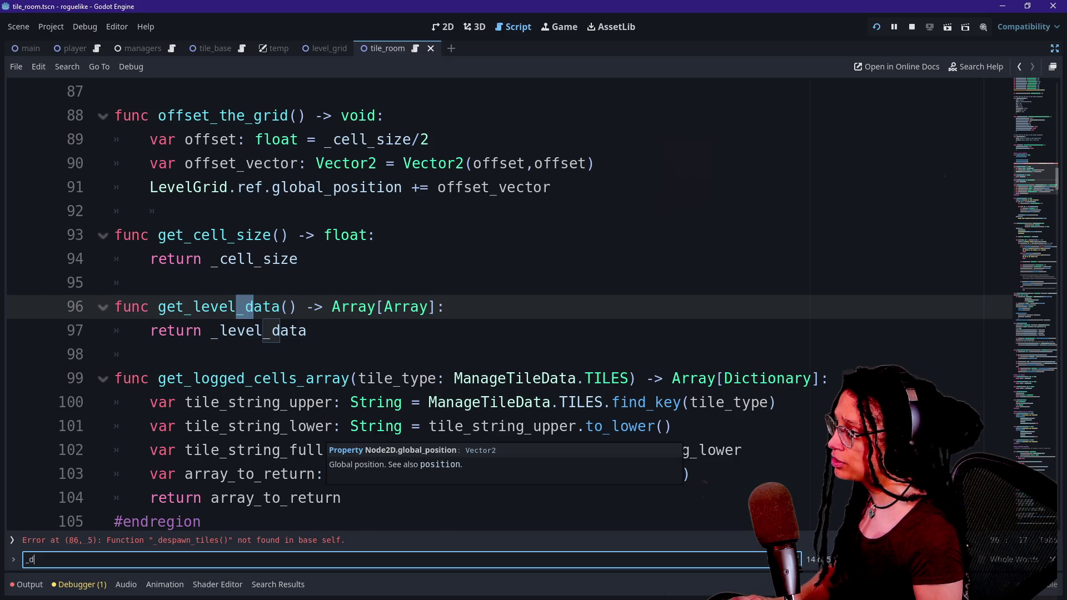
key("BackSpace")
type("e")
key("BackSpace")
type("de")
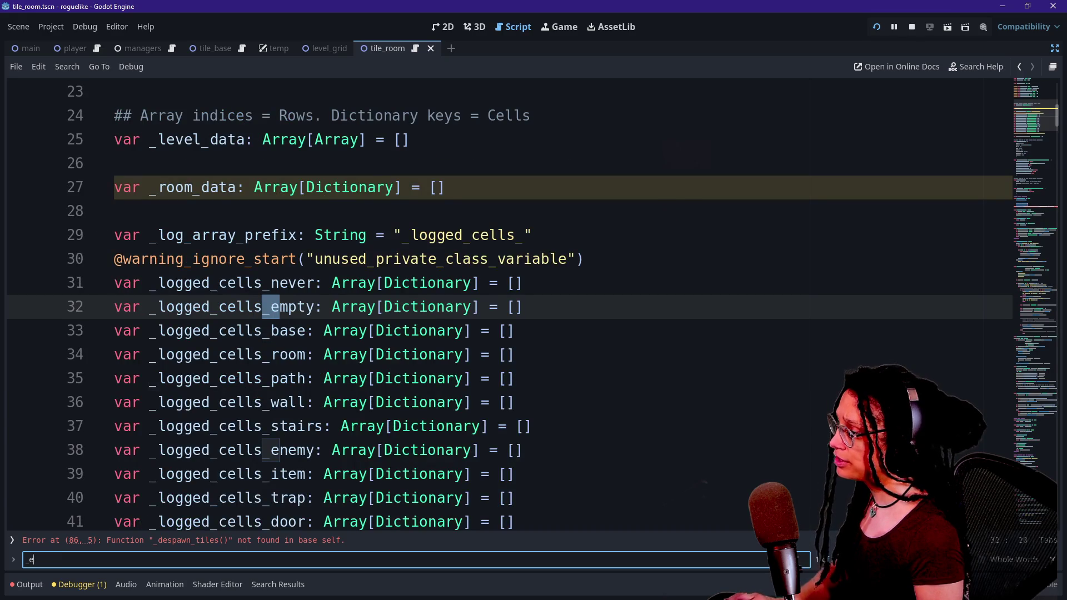
type("spawn_tile")
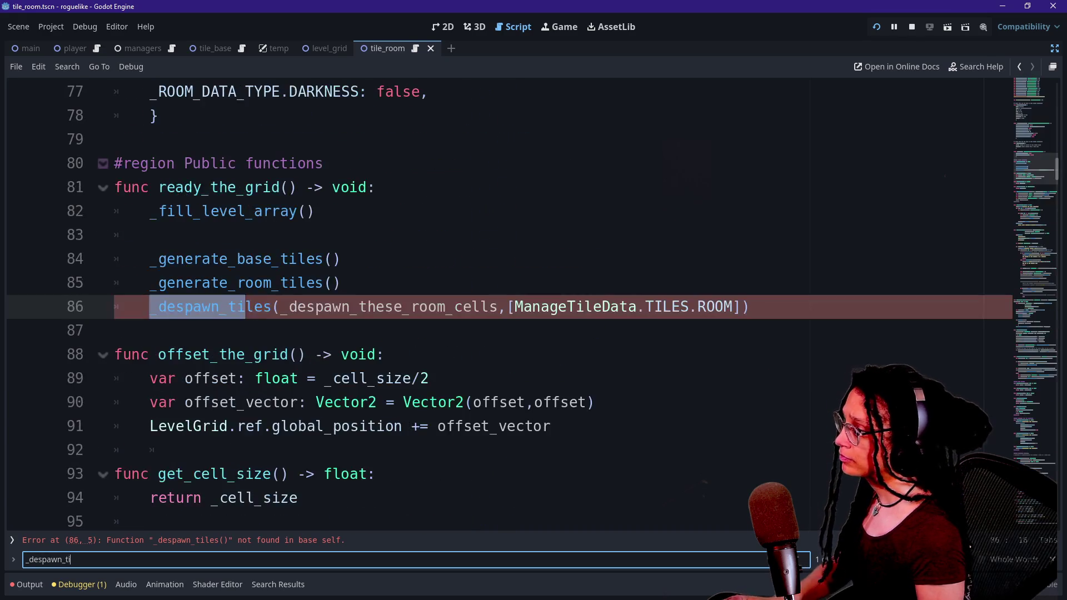
key("Return")
left_click(166, 282)
key("Return")
type("func _despawn_tiles(")
key("Delete")
key("Return")
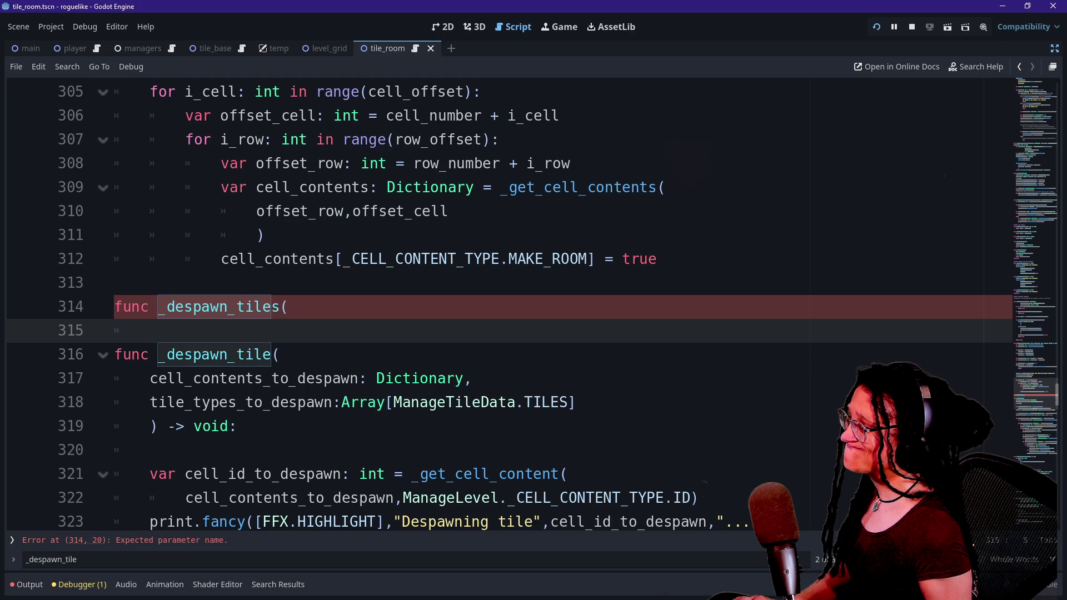
Step: Give _despawn_tiles the copied parameters, with array_of_cell_contents_to_despawn: Array[Dictionary] first
left_click_drag(237, 426, 281, 354)
key("ctrl+c")
left_click(287, 307)
key("ctrl+v")
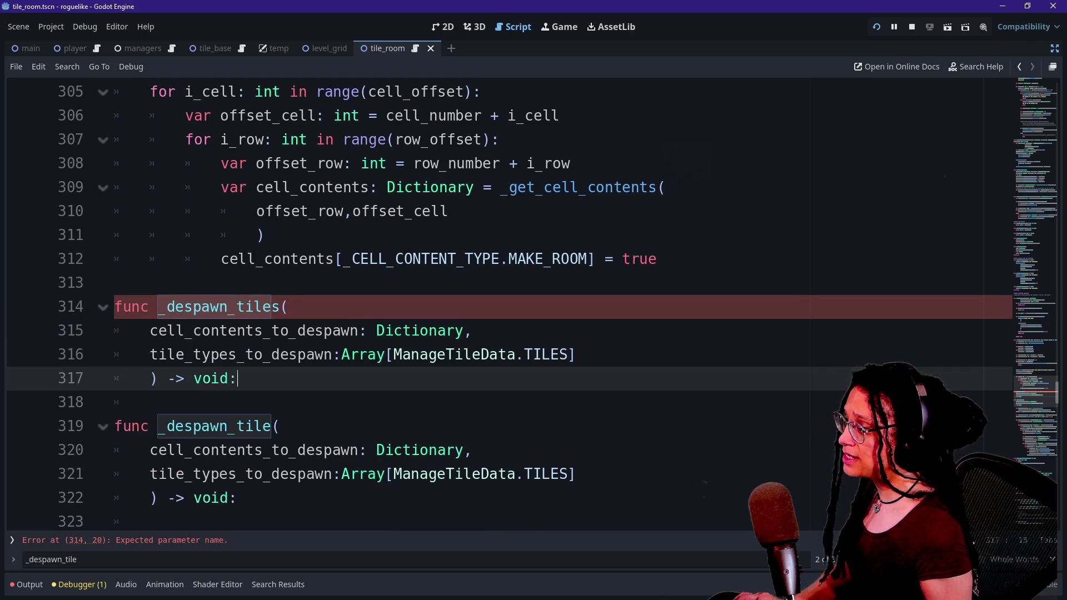
double_click(253, 330)
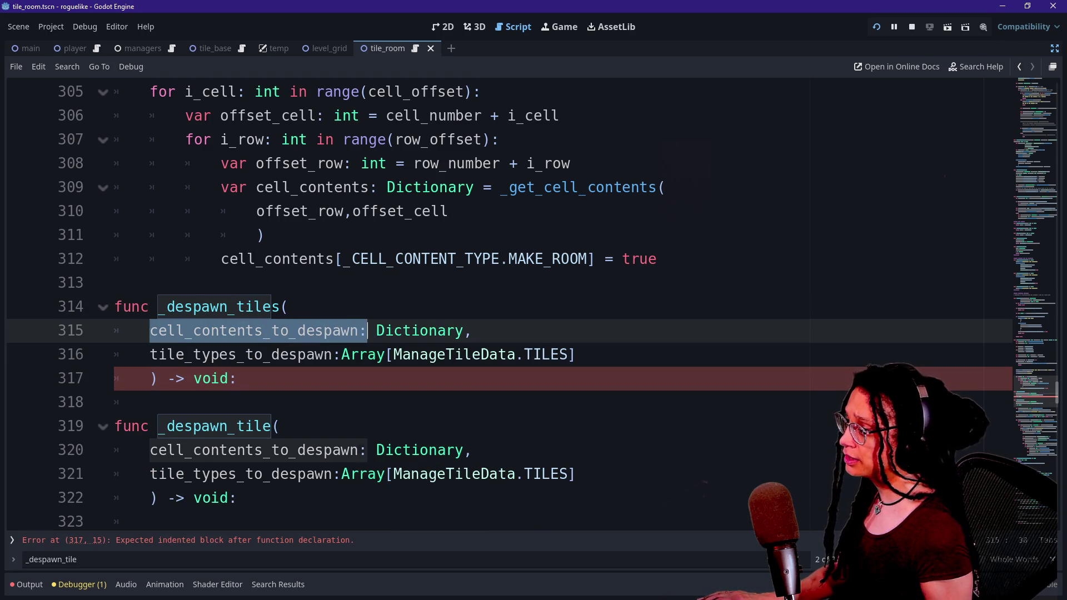
left_click(150, 330)
type("array_of_")
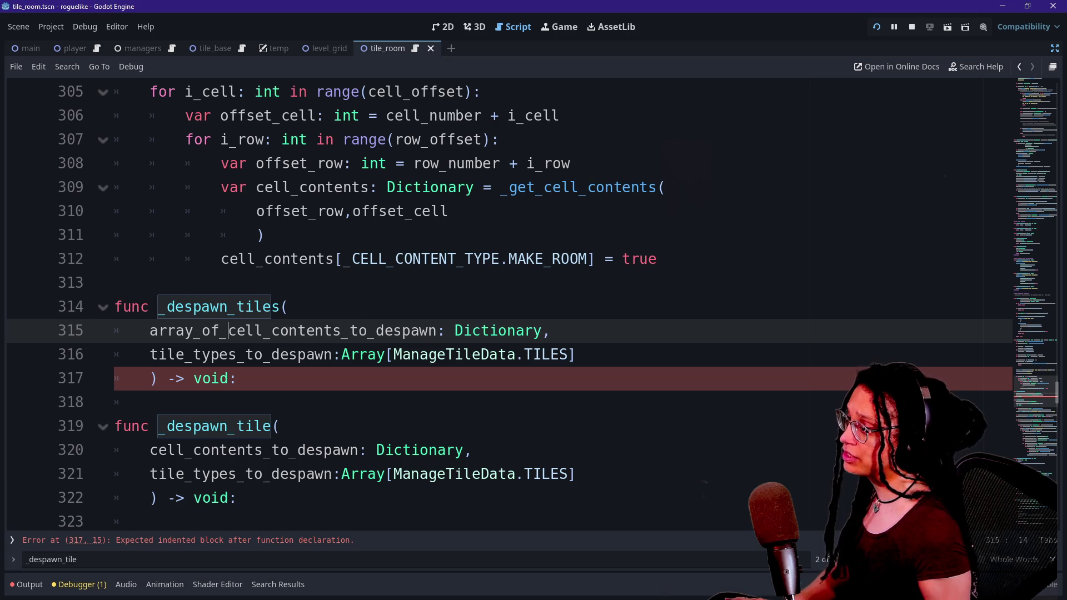
type("Array[")
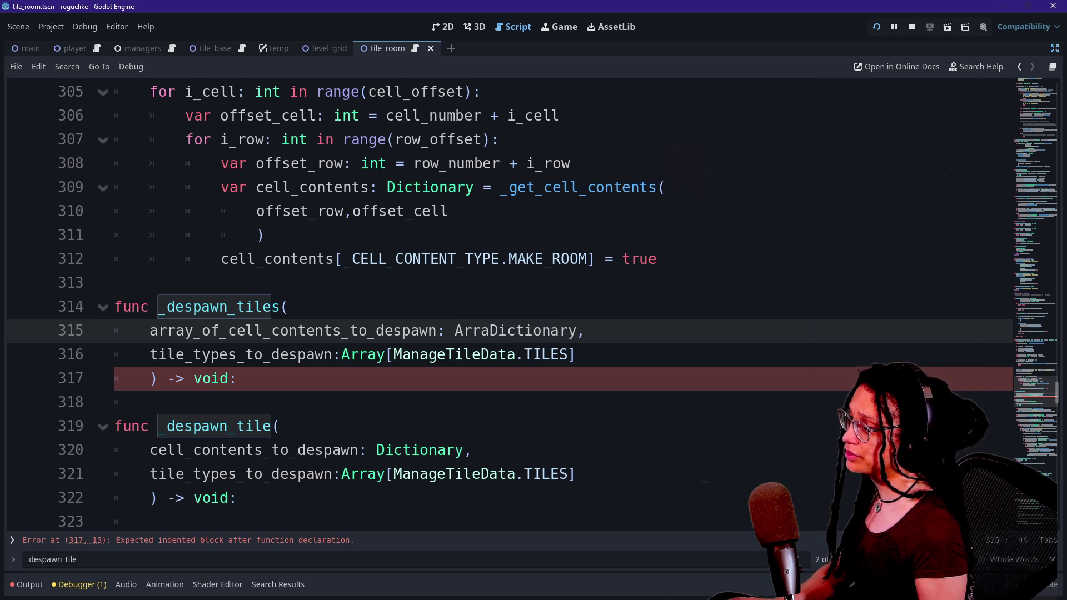
key("ctrl+Right")
type("=")
key("BackSpace")
type("]")
Step: Start the body with 'for array: Array[Dictionary] in array_of_cell_contents_to_despawn'
left_click(238, 379)
key("Return")
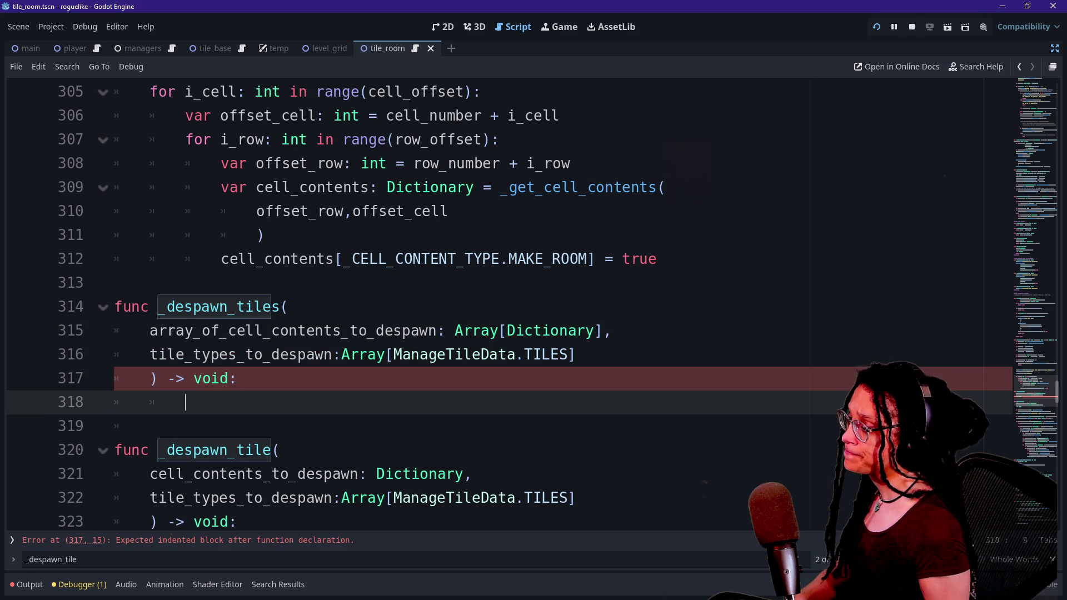
scroll(500, 300, "down", 2)
type("for ")
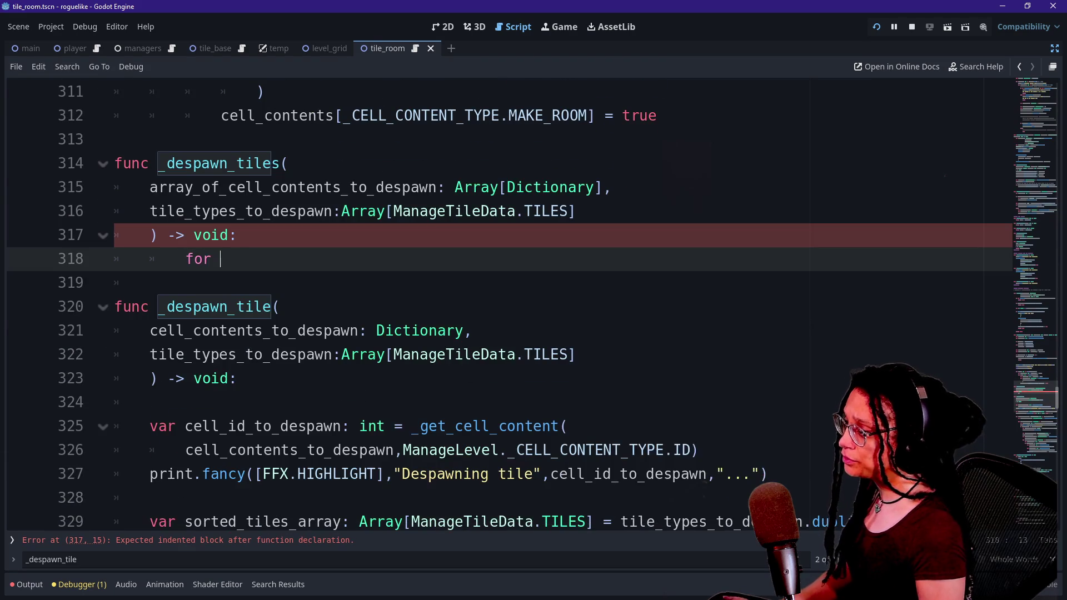
type("array: Array[Dictionary")
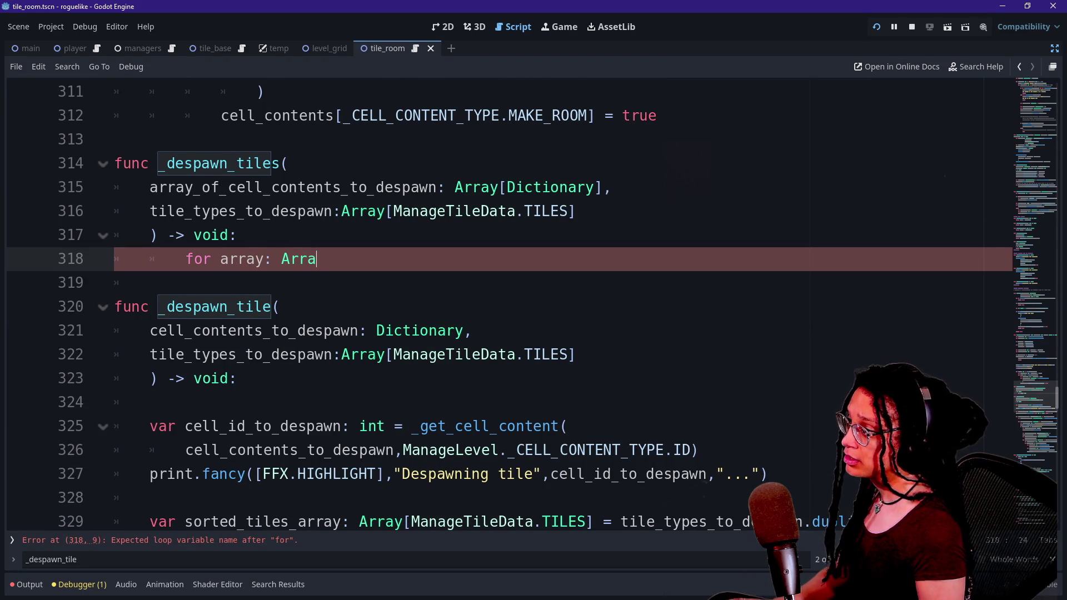
type("] in ")
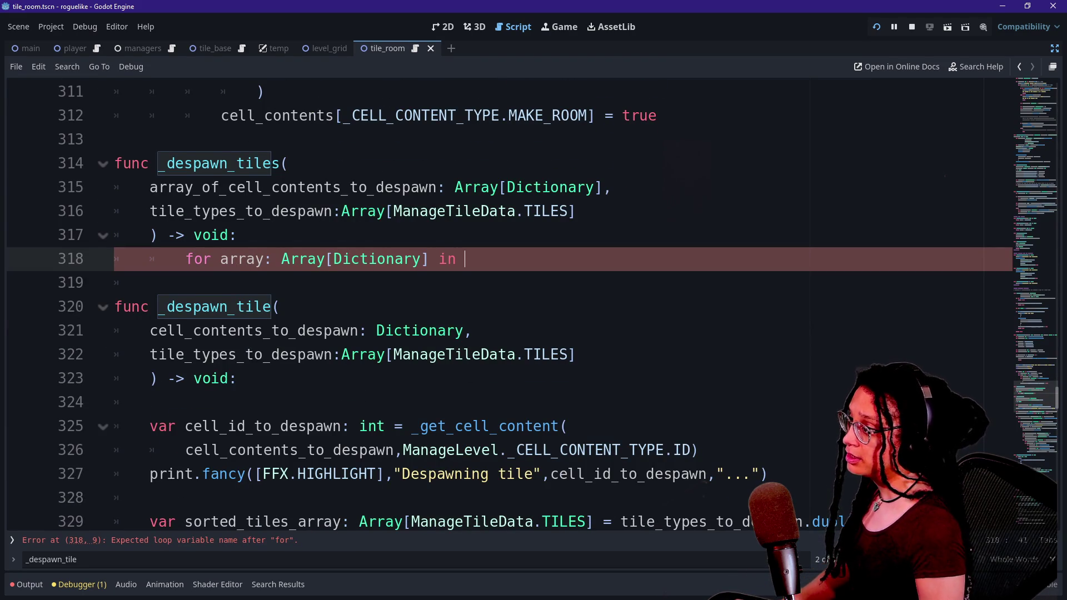
type("A")
type("r")
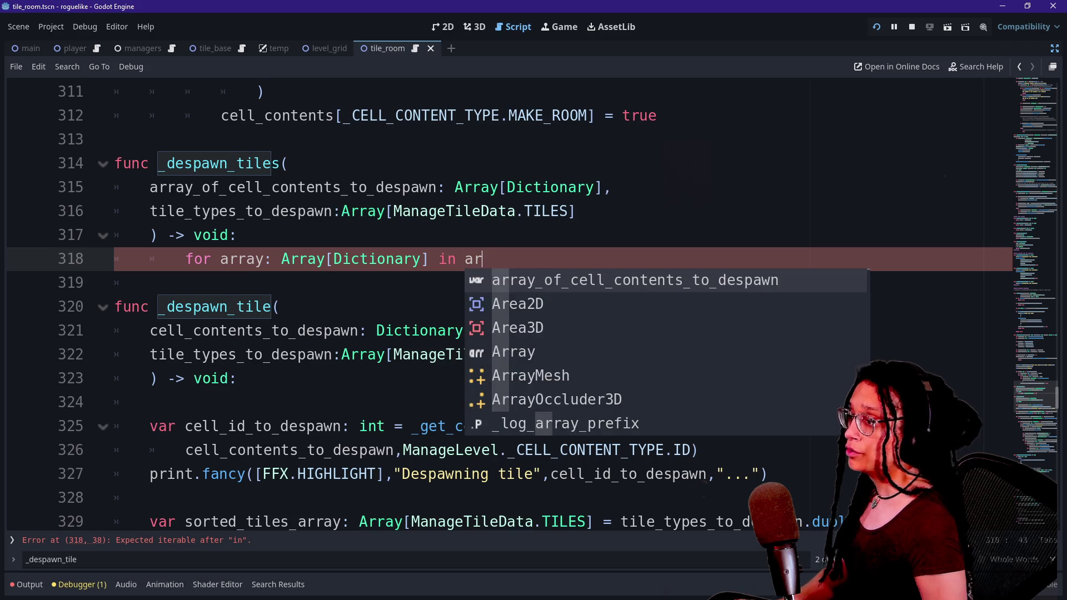
key("Return")
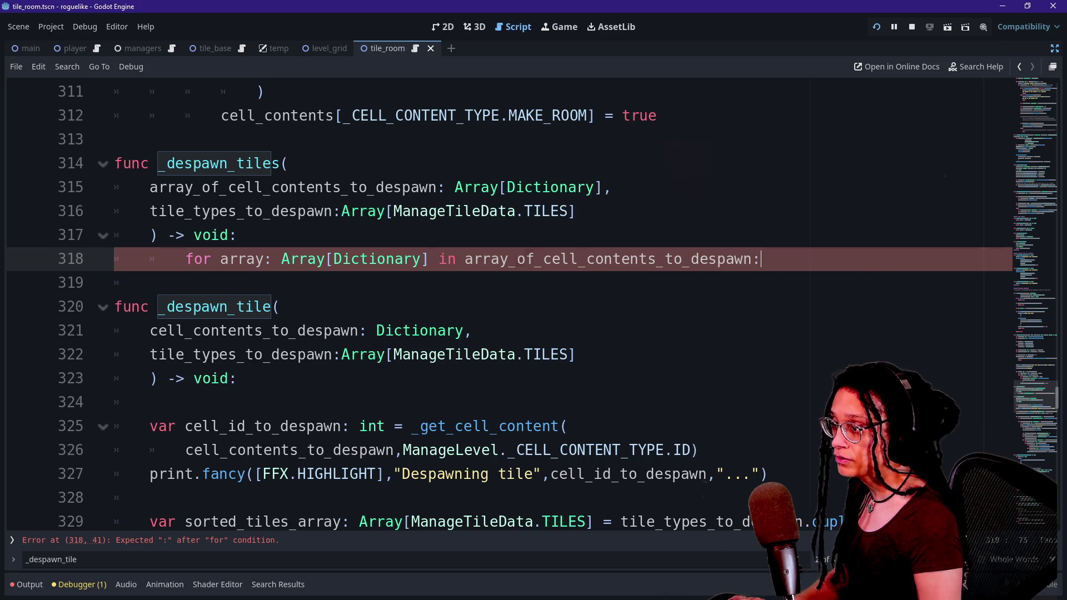
key("Return")
Step: Complete the loop's call as _despawn_tile(array, tile_types_to_despawn)
type("_des")
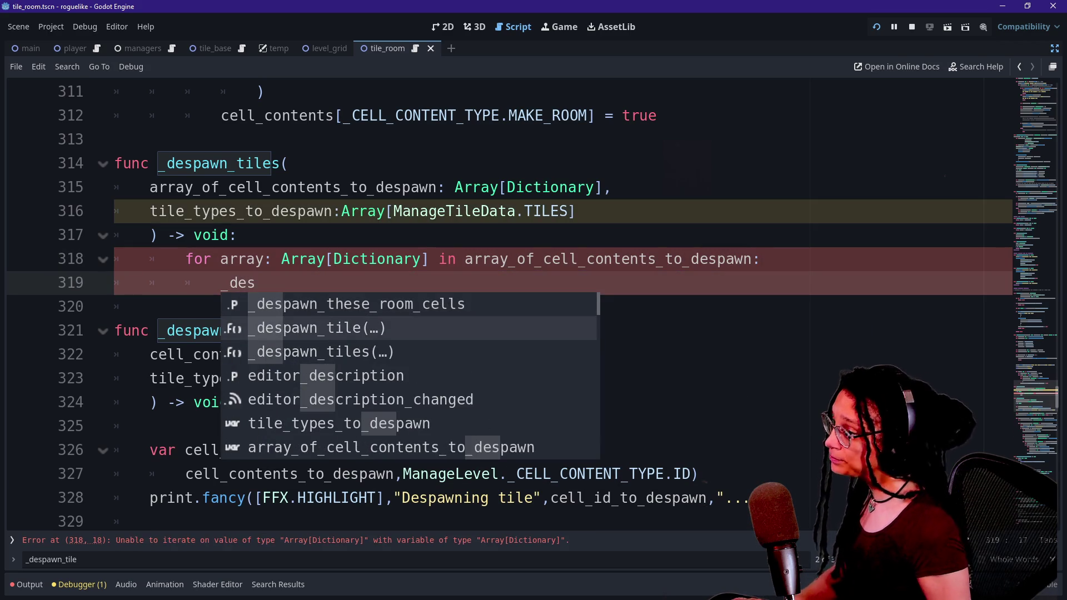
key("Return")
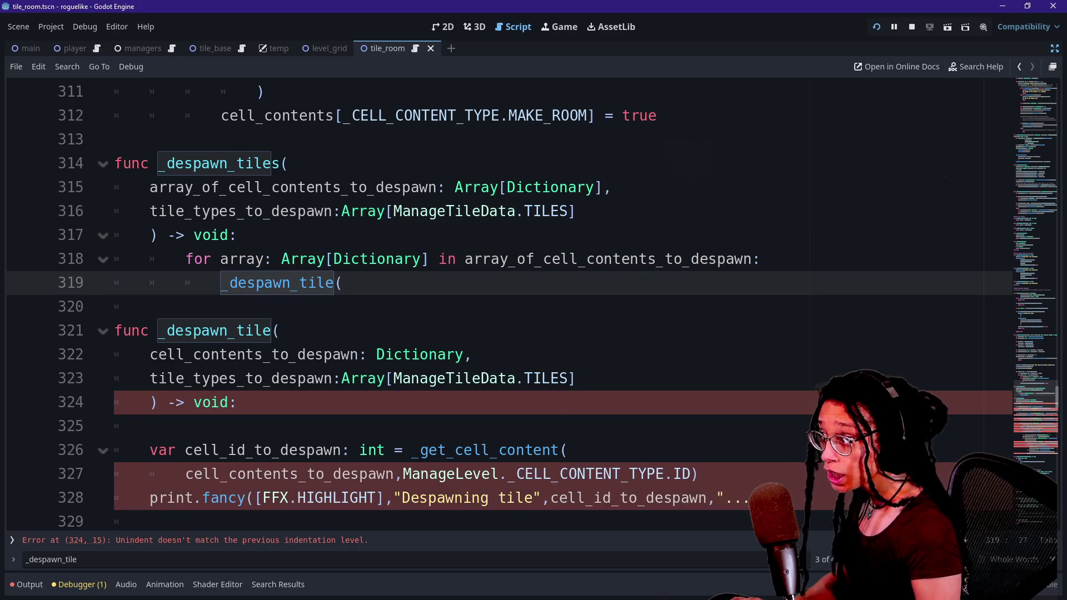
type("array,tile_types_to_despawn)")
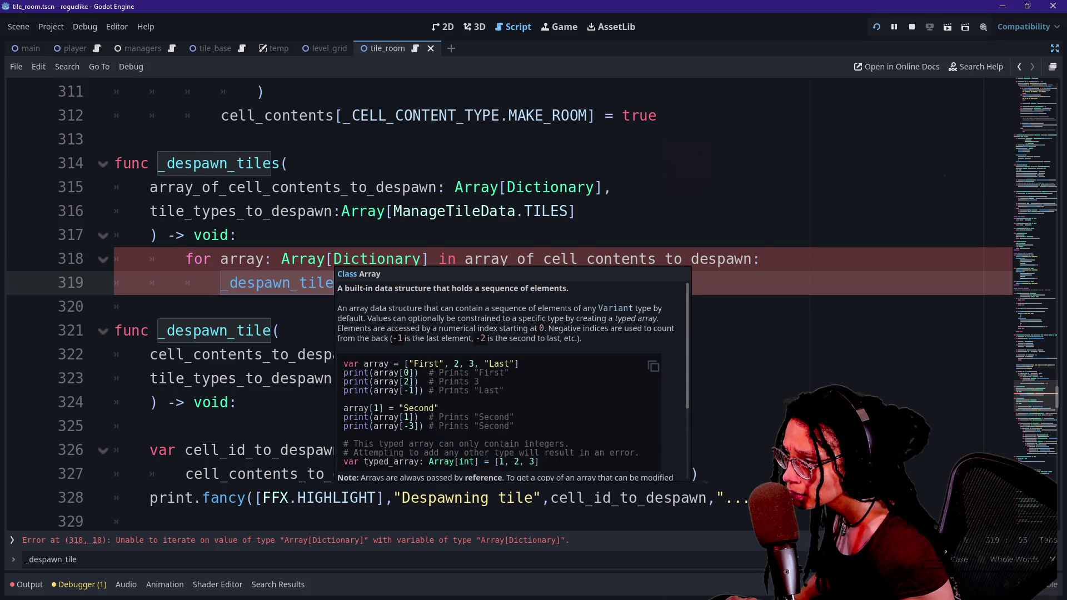
Step: Try line 315's parameter type as Array, revert to Dictionary, and scroll up to ready_the_grid
double_click(550, 187)
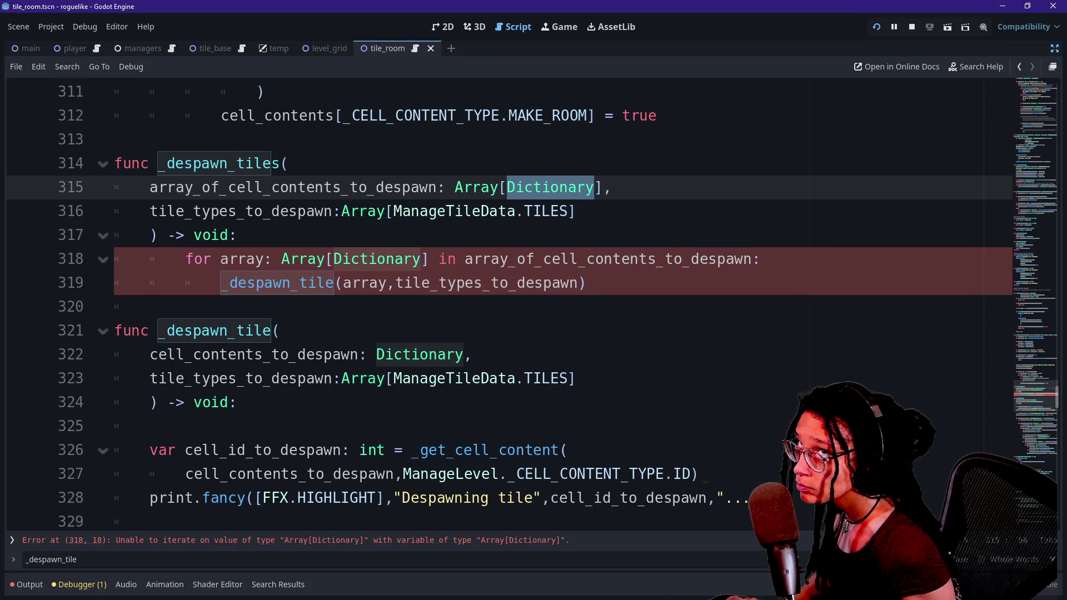
type("Array")
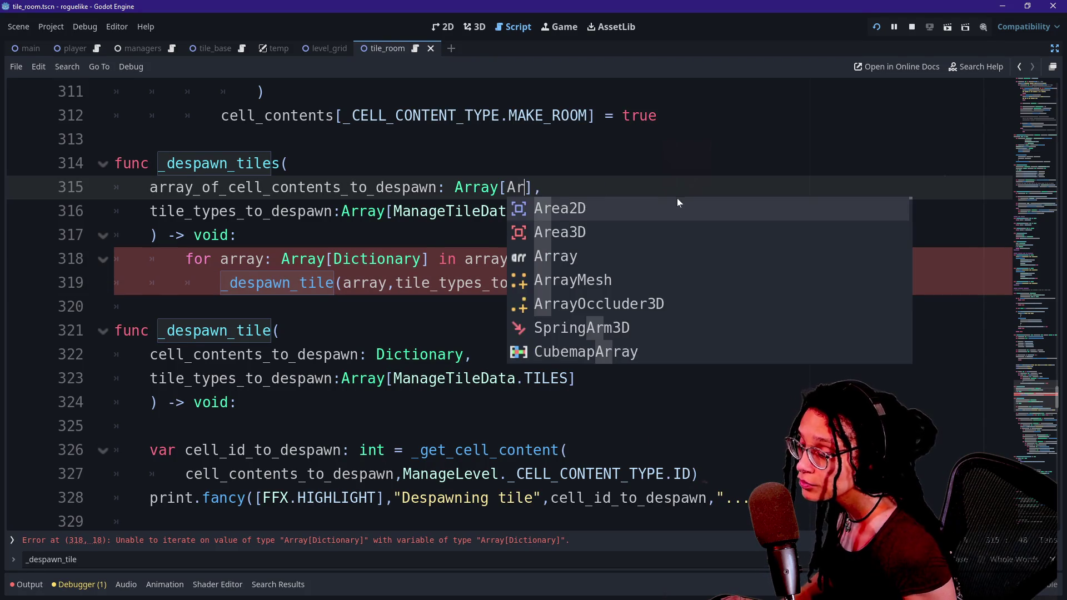
left_click(289, 163)
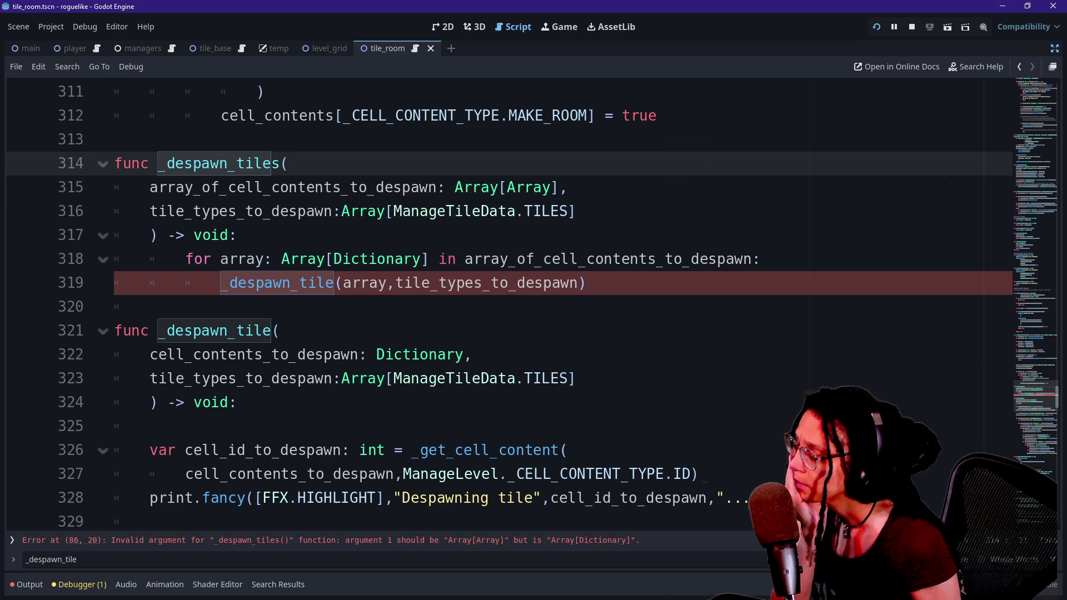
key("ctrl+z")
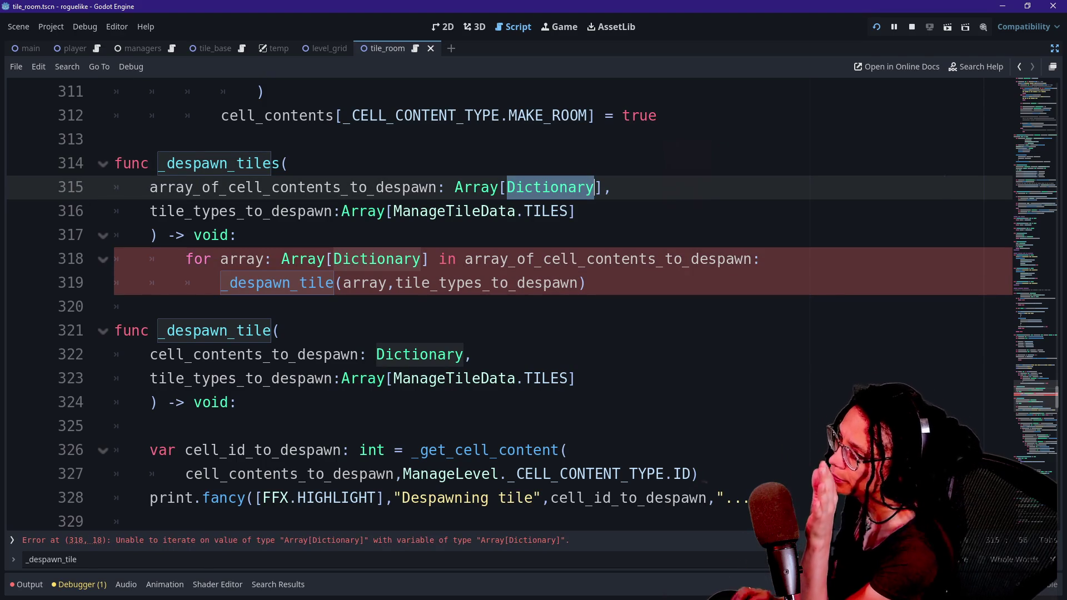
left_click(150, 306)
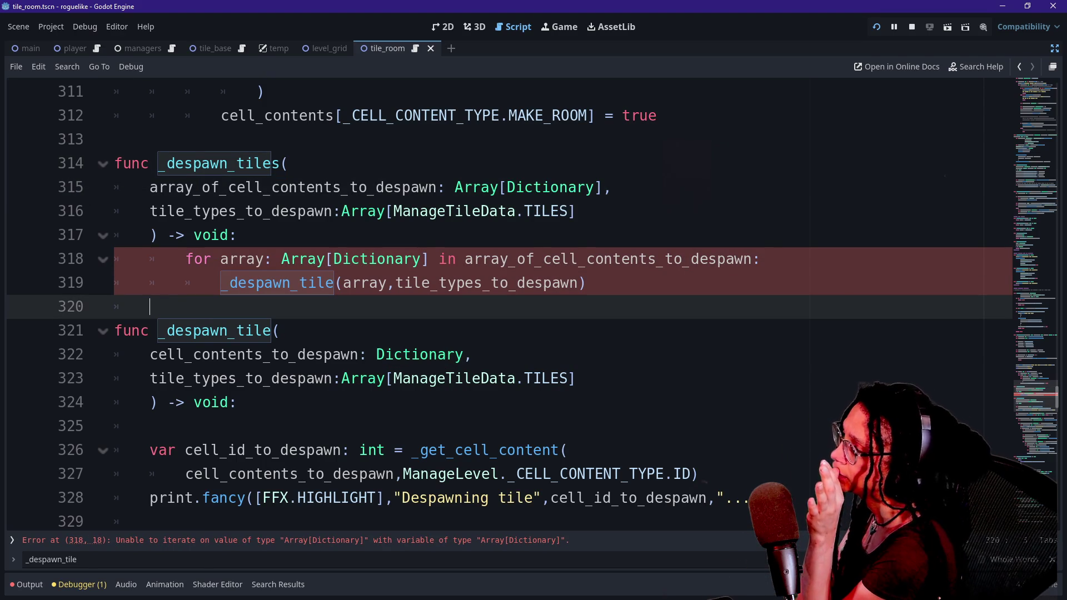
mouse_move(1036, 396)
left_mouse_down()
mouse_move(1042, 105)
mouse_move(1046, 165)
left_mouse_up()
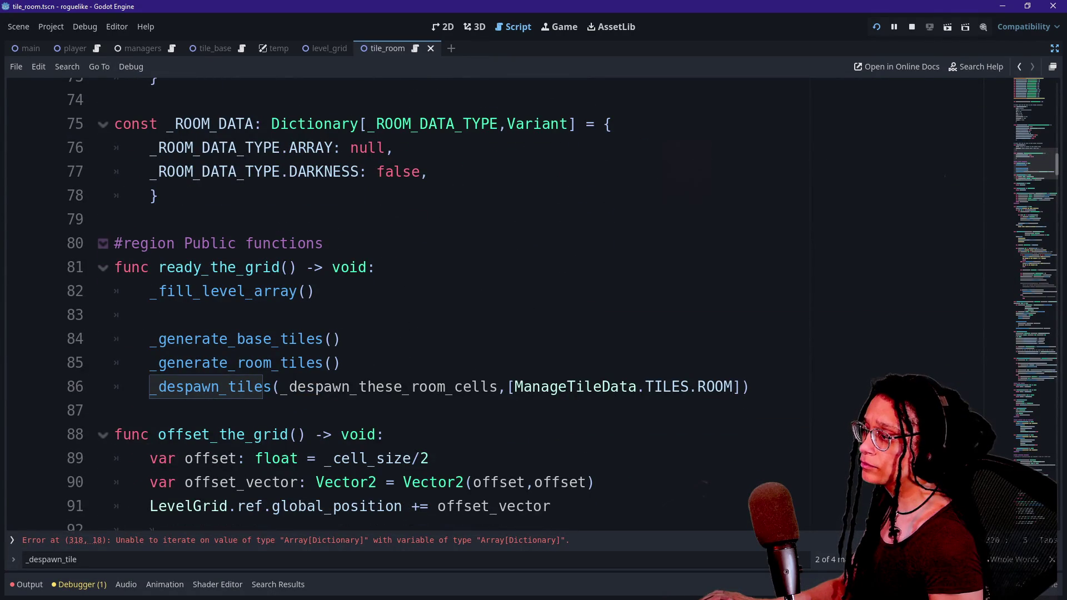
Step: Jump to the _despawn_these_room_cells declaration, then back to the _despawn_tiles definition
left_click(280, 387)
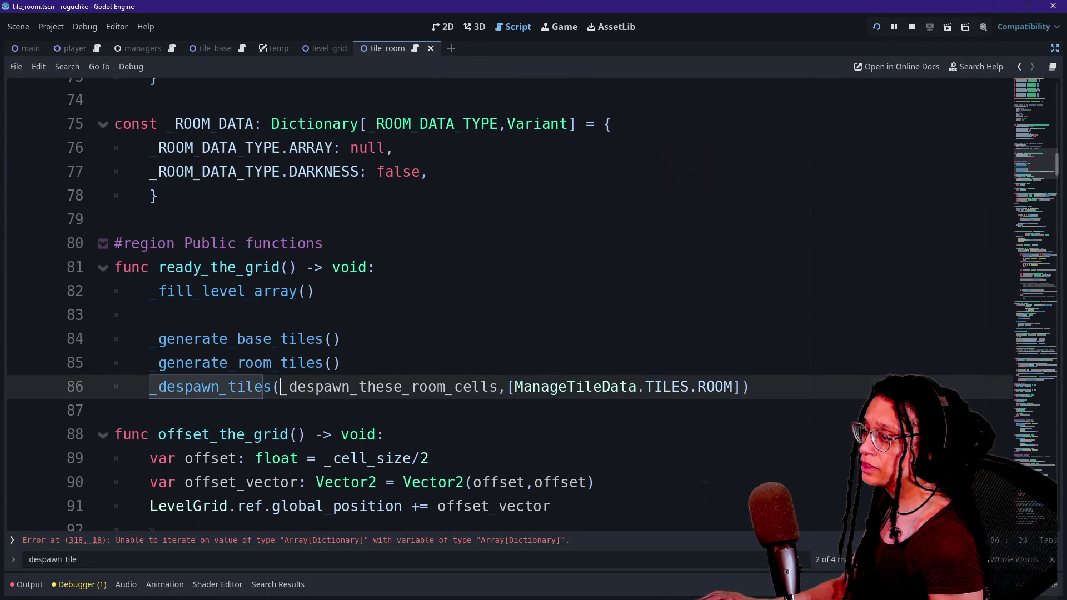
left_click(313, 392, "ctrl")
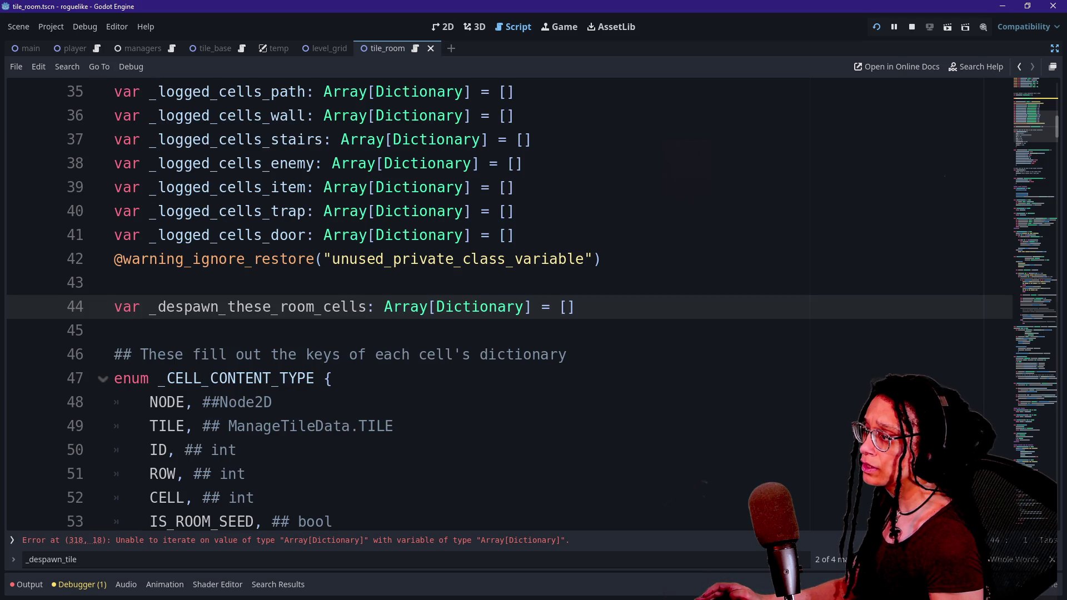
mouse_move(1041, 112)
left_mouse_down()
mouse_move(1026, 199)
mouse_move(1019, 123)
mouse_move(1021, 195)
mouse_move(1017, 170)
left_mouse_up()
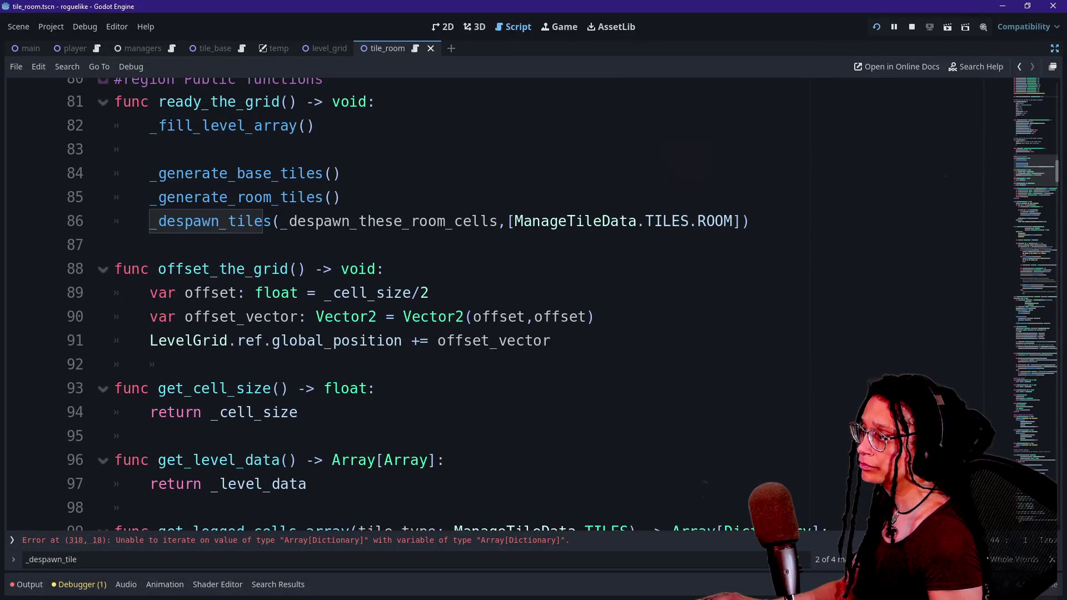
left_click(236, 225, "ctrl")
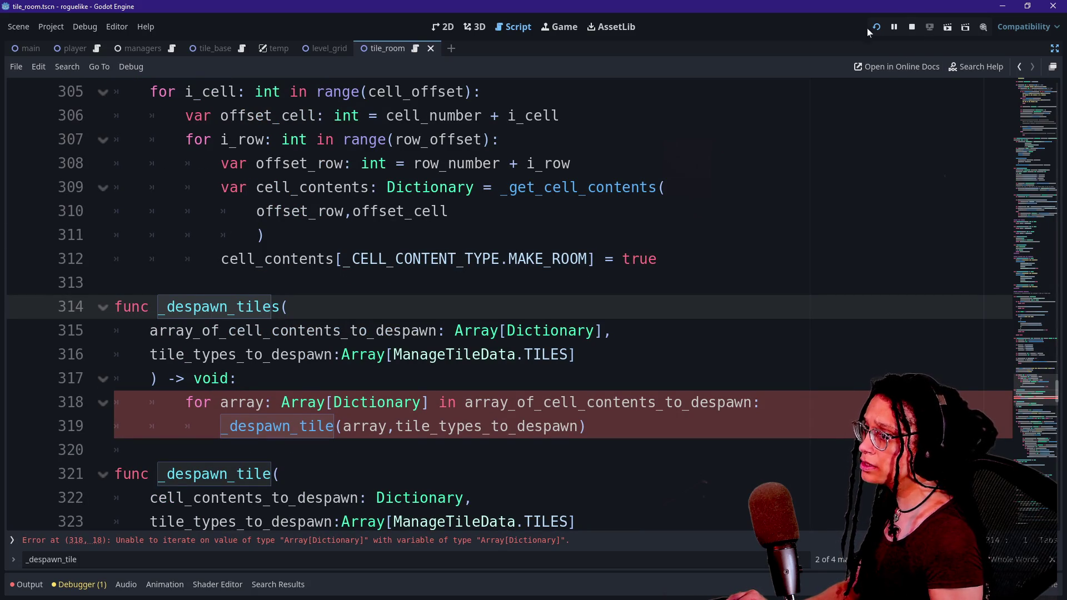
Step: Stop the running game and compare the Array[Dictionary] types on line 315 and the loop
left_click(911, 26)
left_click(262, 235)
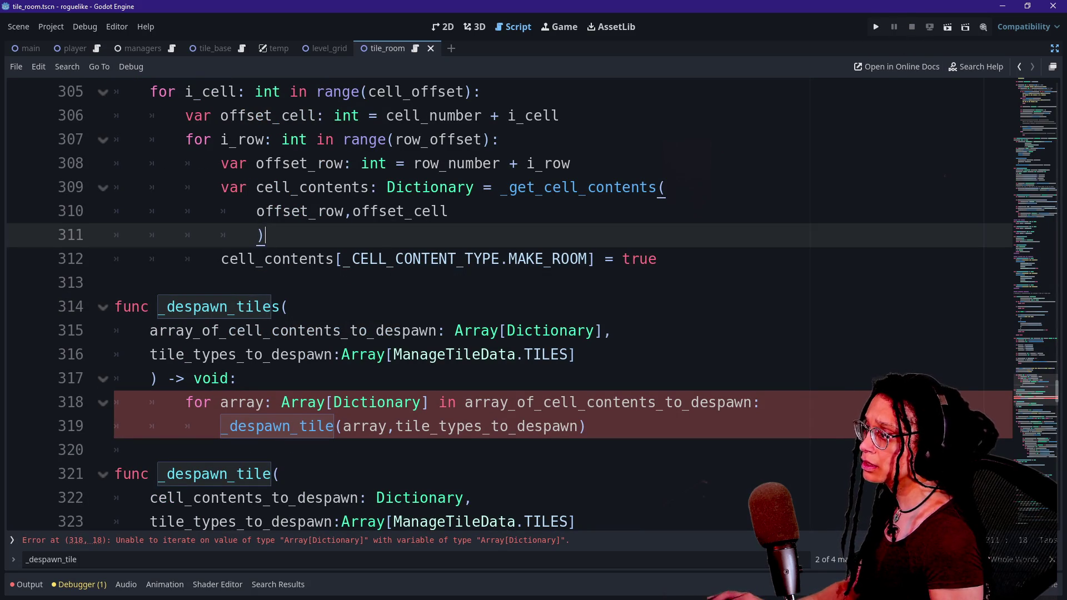
left_click(150, 402)
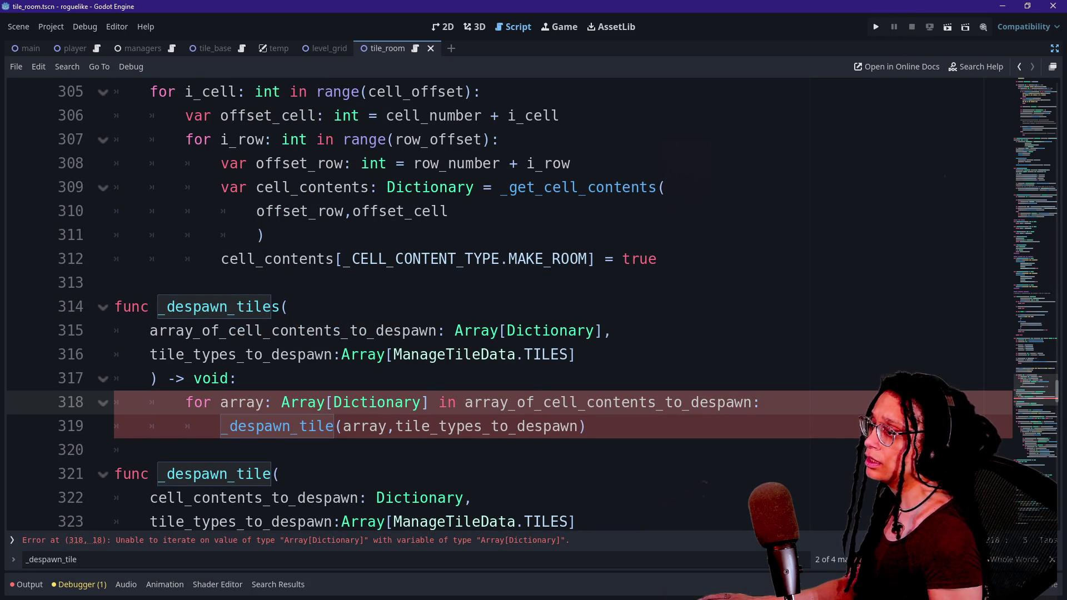
left_click_drag(455, 331, 594, 331)
left_click(594, 330)
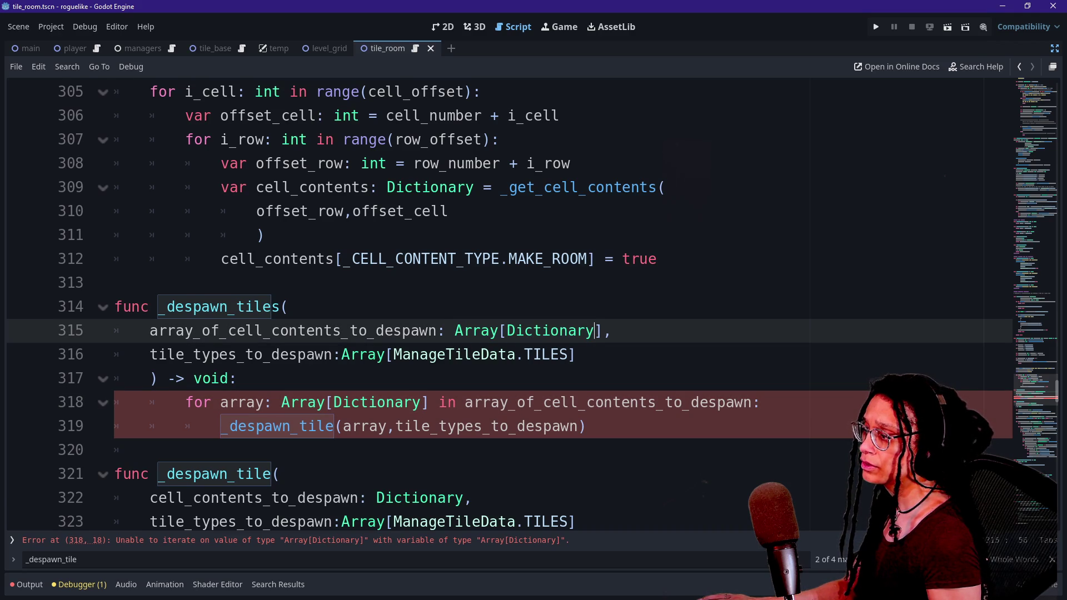
scroll(594, 331, "down", 1)
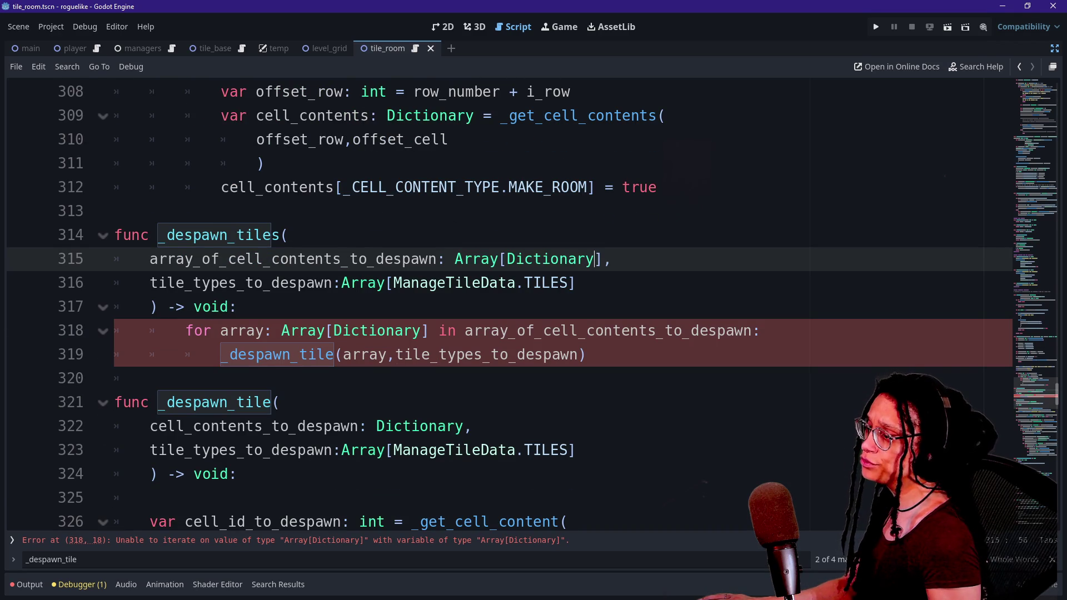
left_click(639, 331)
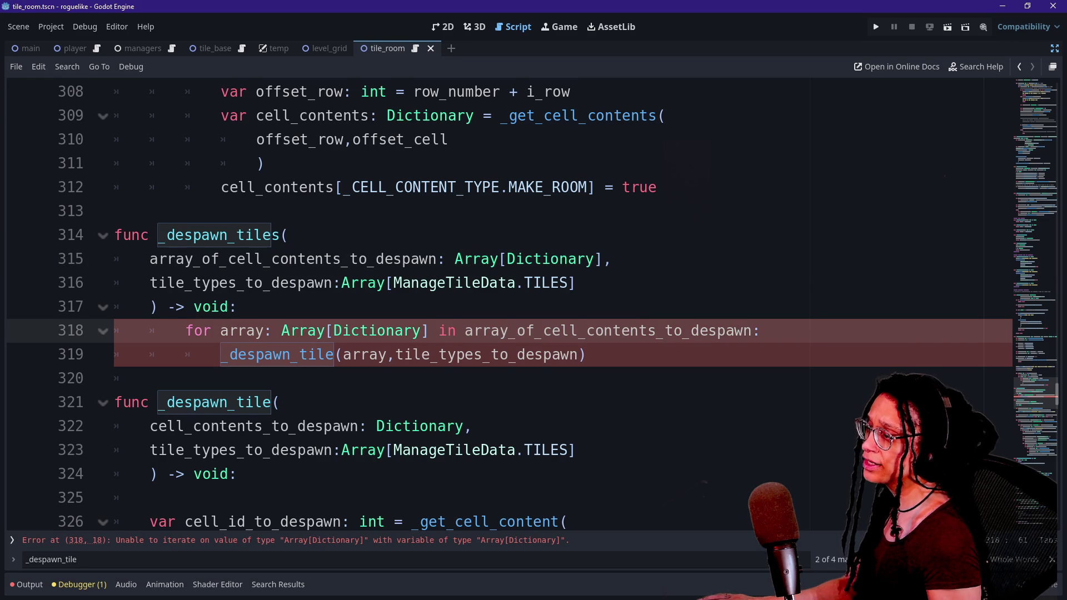
Step: Rewrite line 318's loop variable as dictionary typed plain Dictionary, removing the Array wrapper
double_click(242, 331)
type("dictionary")
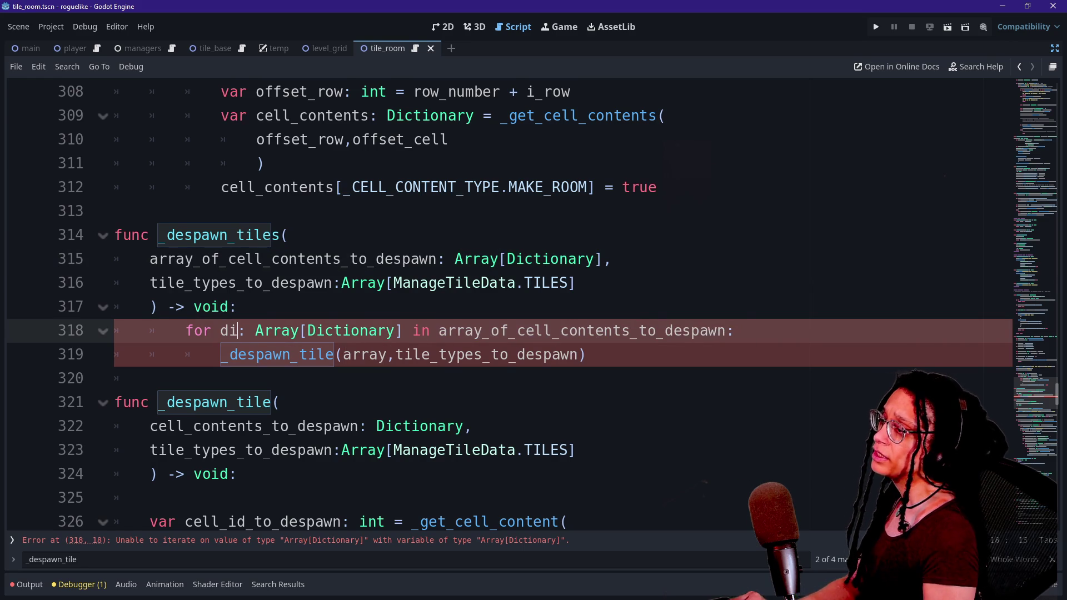
double_click(346, 331)
key("Delete")
key("Delete")
left_click(414, 331)
key("Delete")
left_click(473, 187)
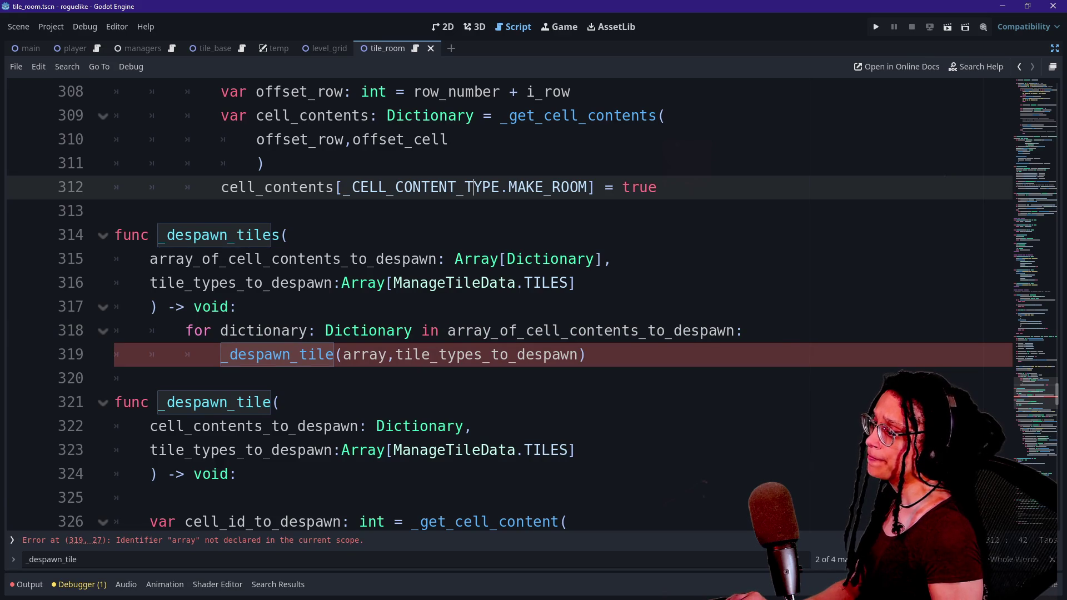
Step: Pass dictionary to _despawn_tile on line 319 and run the project
left_click(364, 355)
double_click(364, 354)
type("dictionary")
left_click(334, 211)
left_click(578, 283)
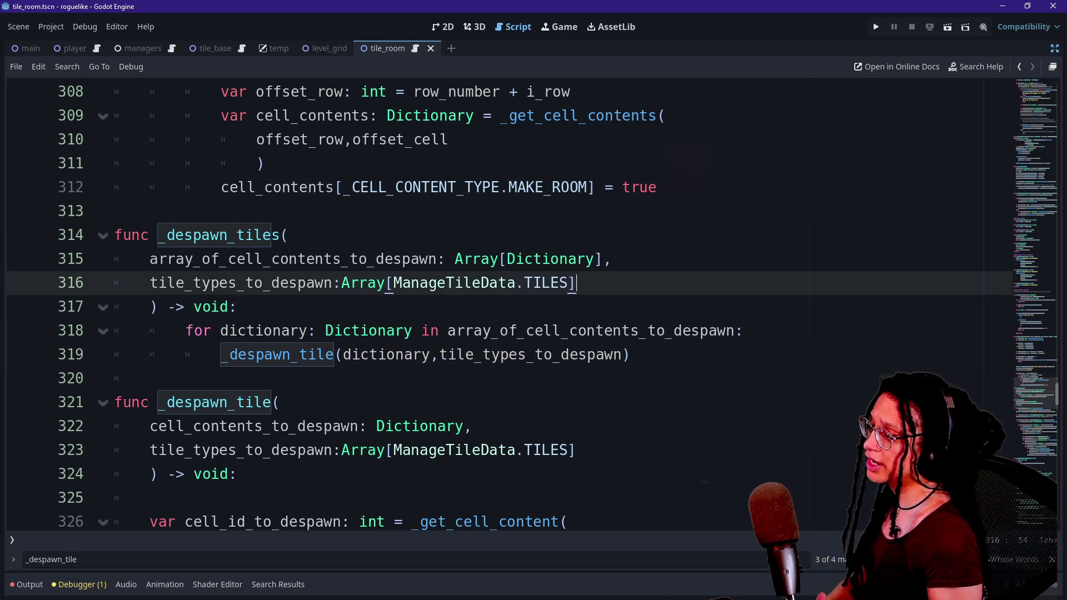
left_click(876, 26)
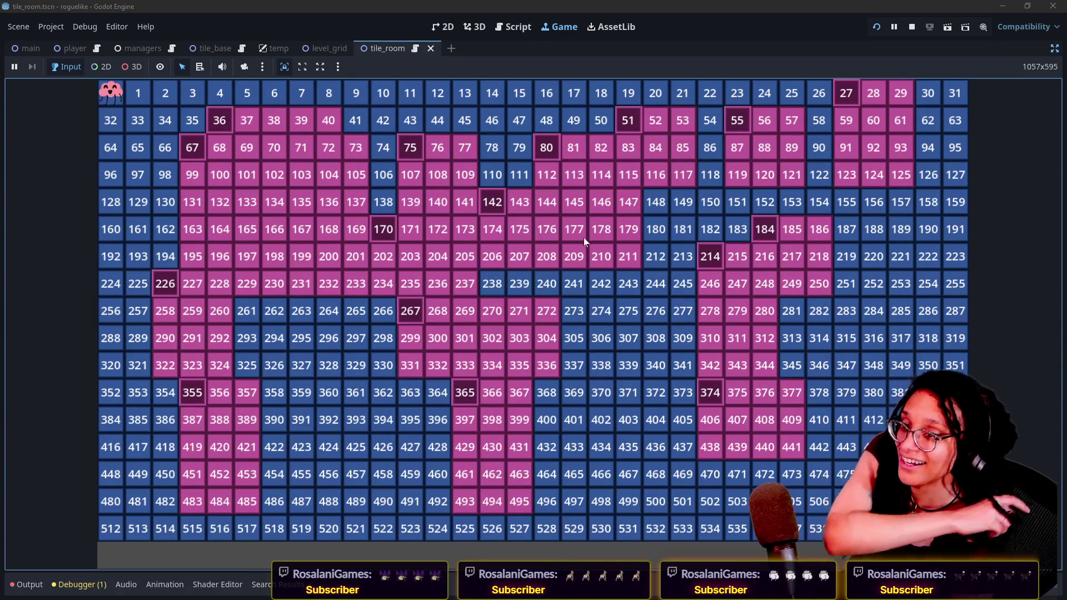
Step: Move the player along the top row of room cells and restore the editor docks
left_click(552, 203)
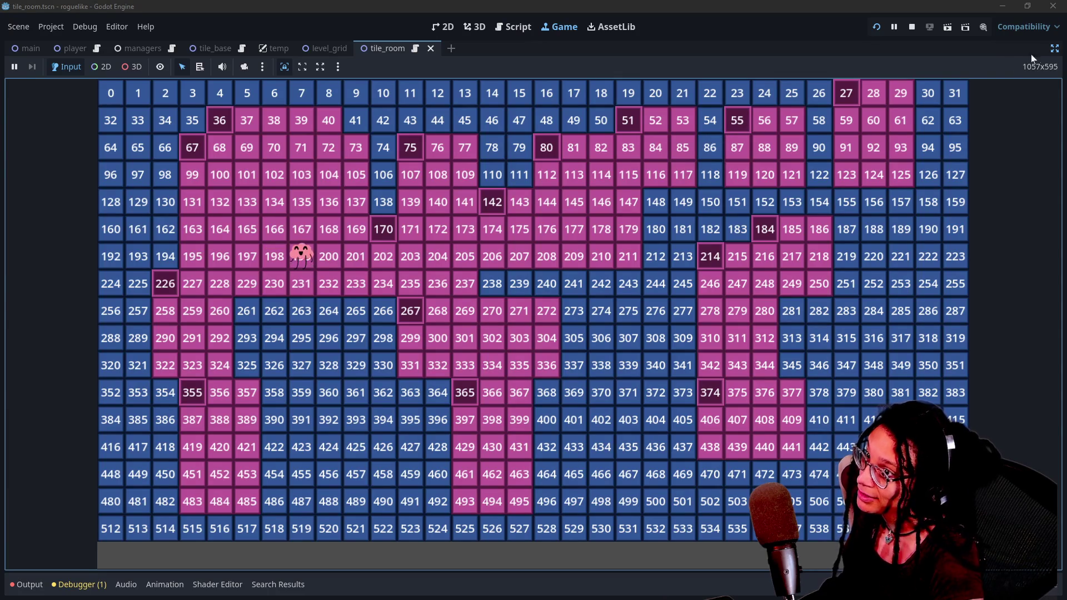
left_click(1054, 49)
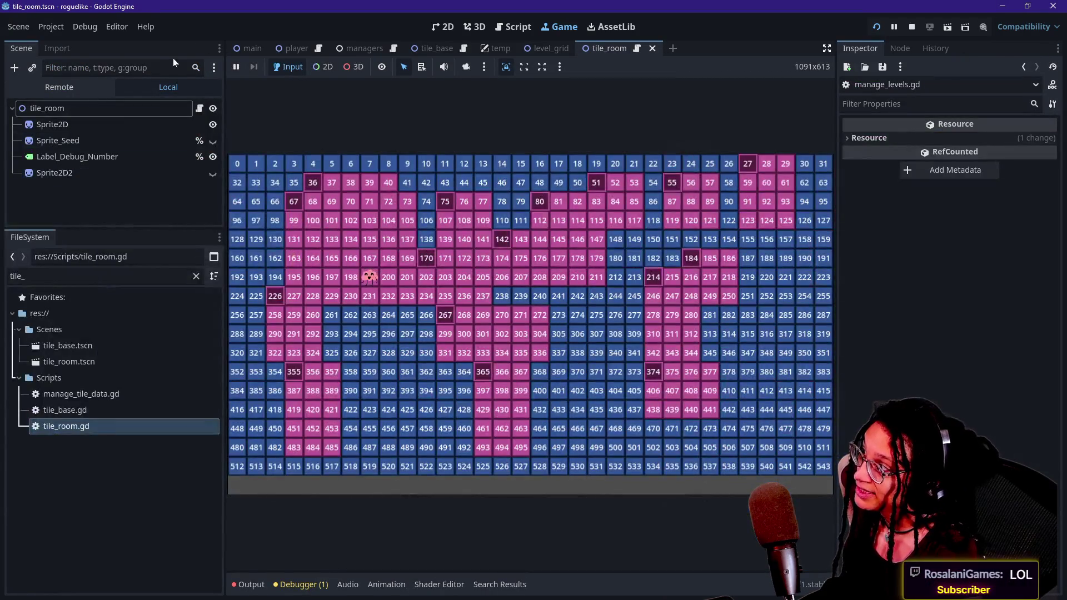
Step: In the managers scene, set ManageLevel's Room Size Mean to 6.0 and save
left_click(90, 81)
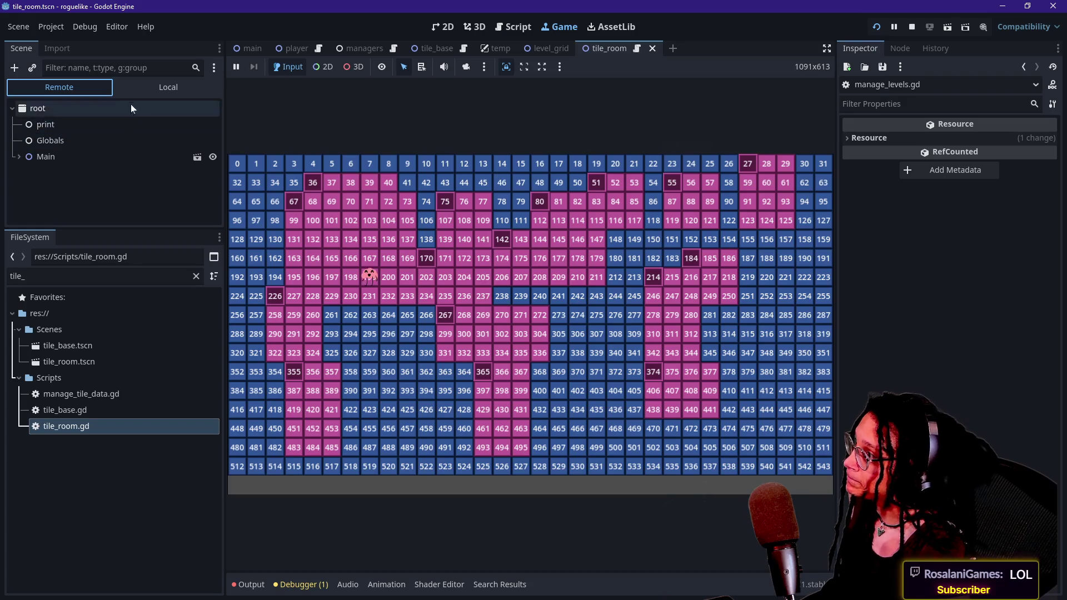
left_click(168, 87)
left_click(341, 50)
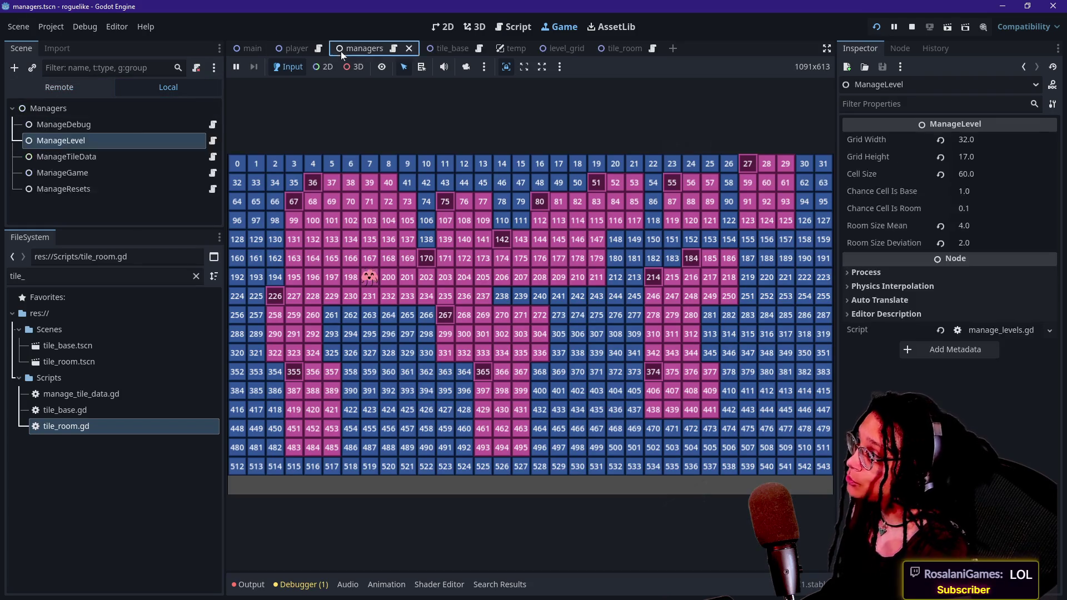
left_click(764, 164)
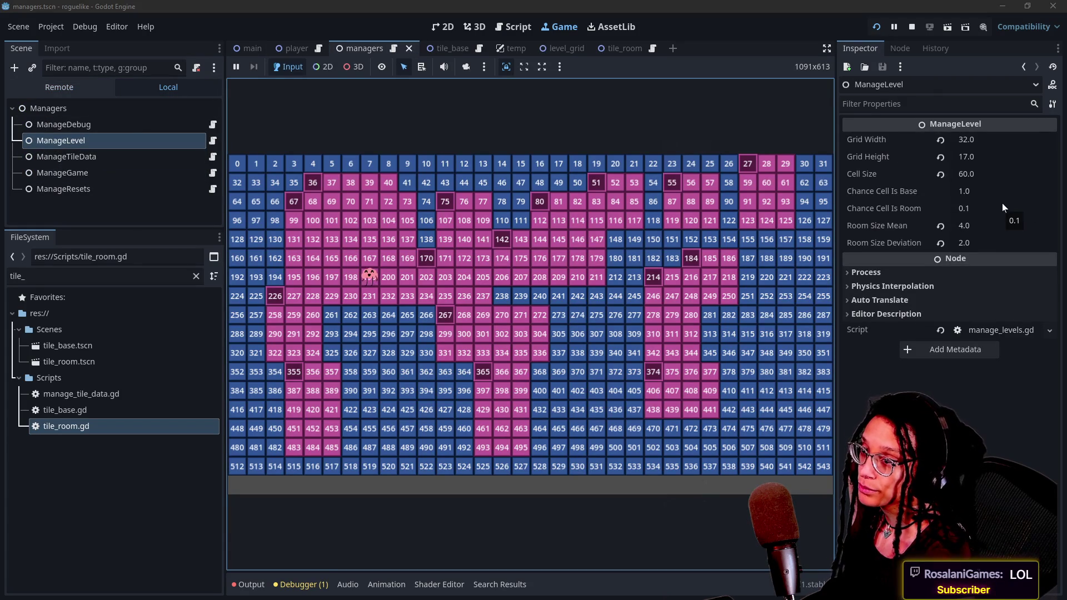
left_click(998, 226)
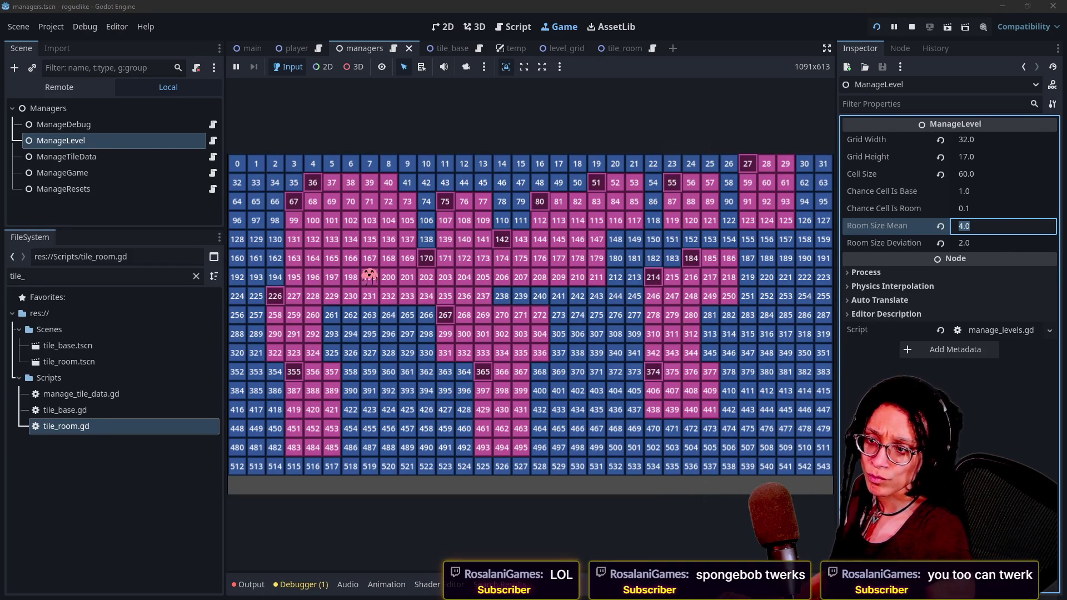
type("4.0")
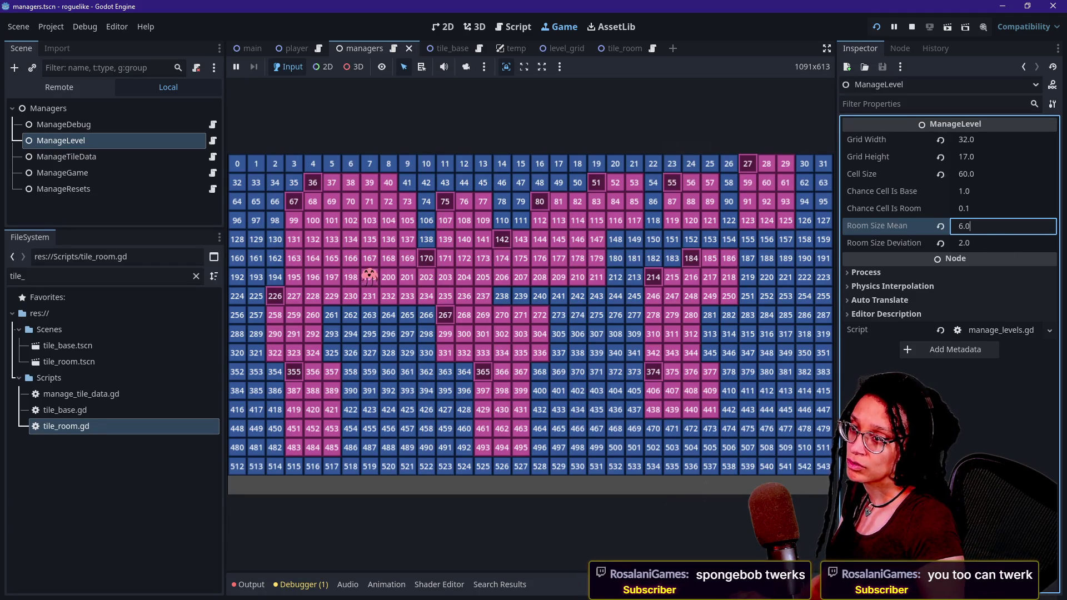
key("Return")
left_click(872, 31)
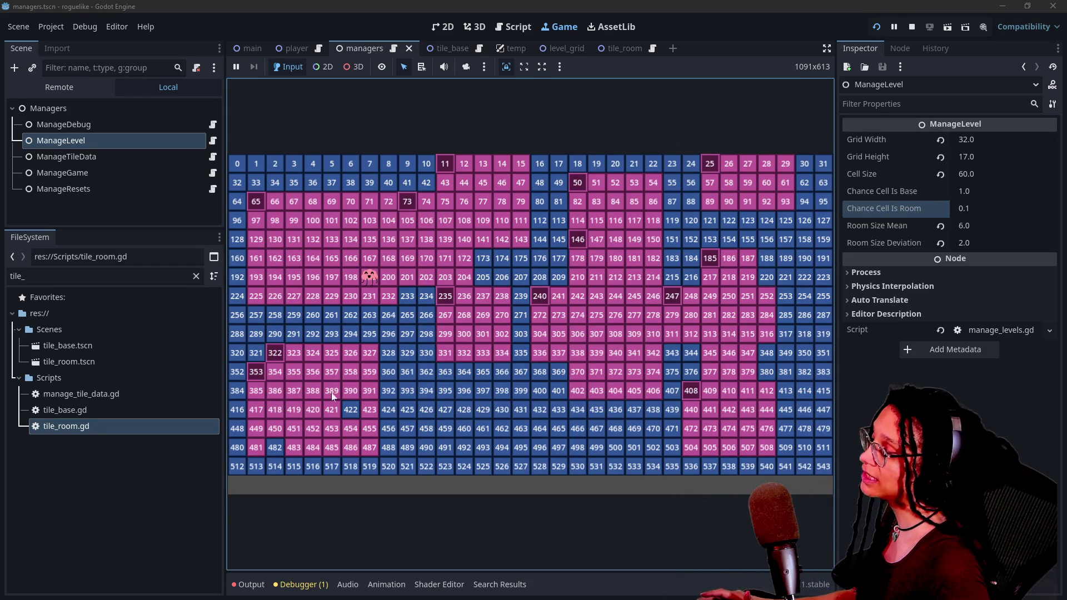
Step: Begin a region screenshot of the regenerated room grid
key("super+shift+s")
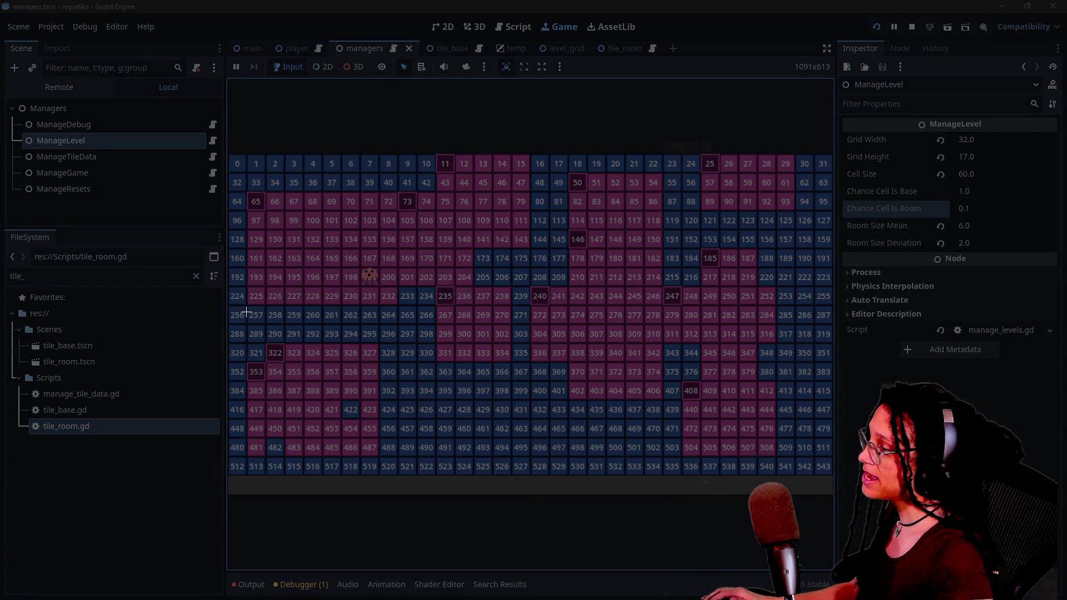
Step: Capture two region screenshots of the generated room grid
mouse_move(406, 316)
left_mouse_down()
mouse_move(124, 490)
mouse_move(118, 505)
left_mouse_up()
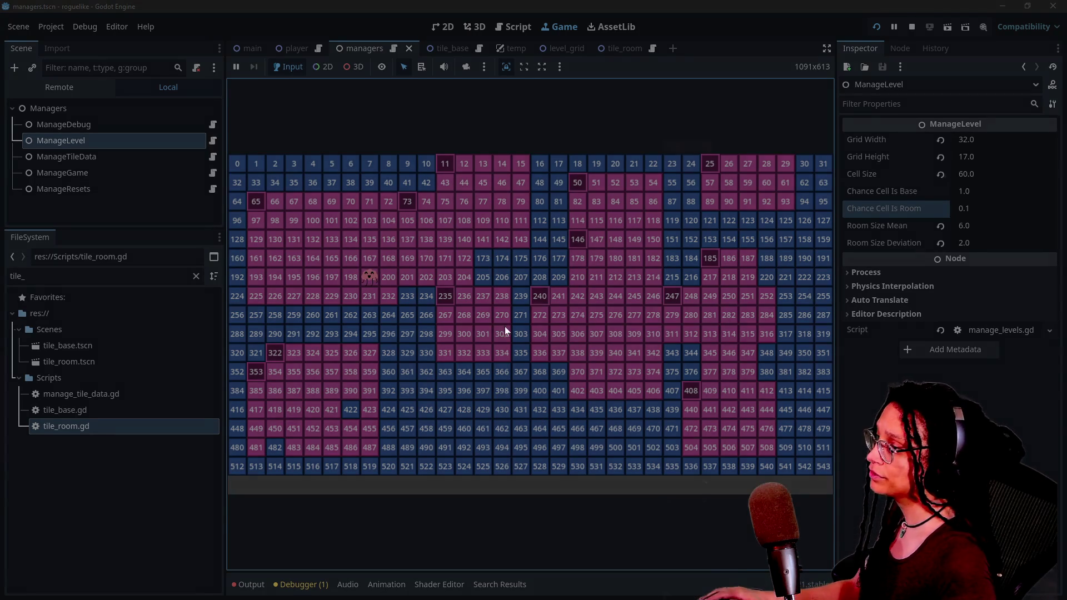
key("super+shift+s")
left_click_drag(502, 310, 206, 535)
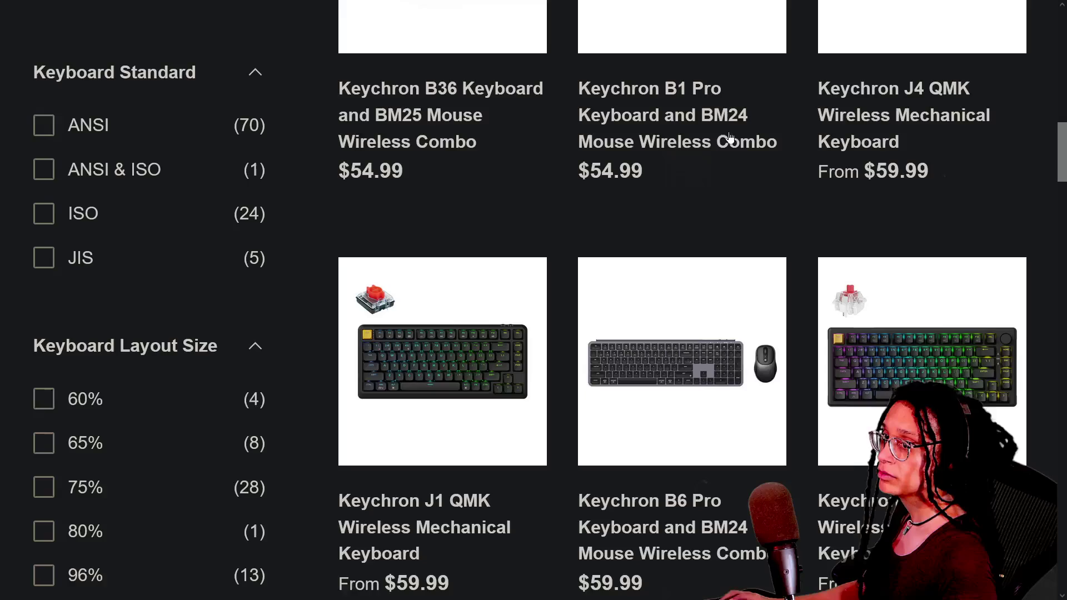
mouse_move(764, 1)
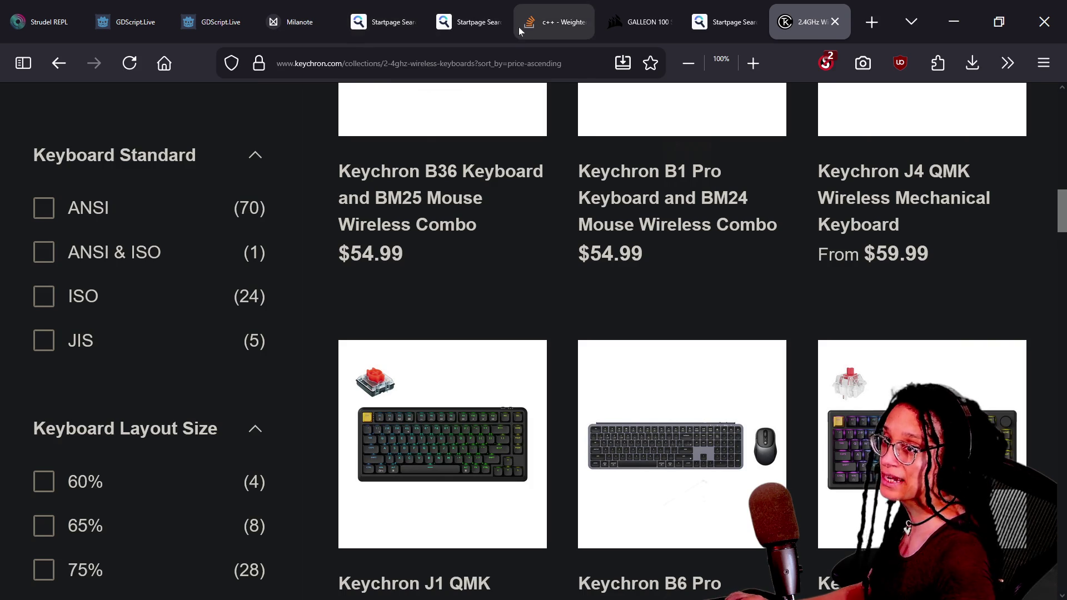
Step: Paste the grid screenshot into Excalidraw and check an existing traced block's style
key("alt+Tab")
scroll(855, 225, "down", 5, "ctrl")
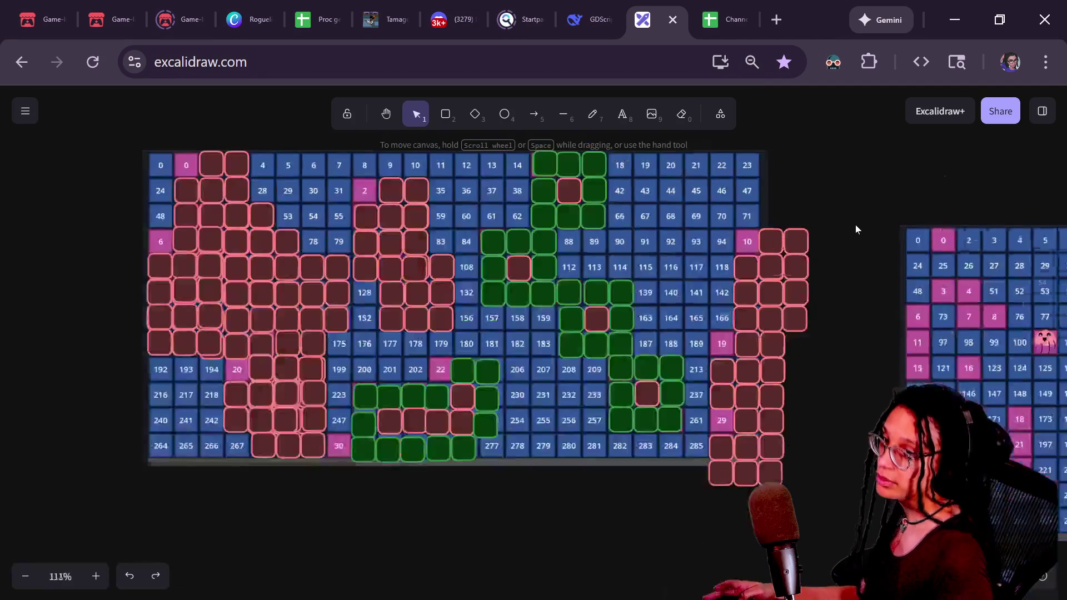
scroll(856, 239, "left", 5)
scroll(855, 239, "down", 2)
key("ctrl+v")
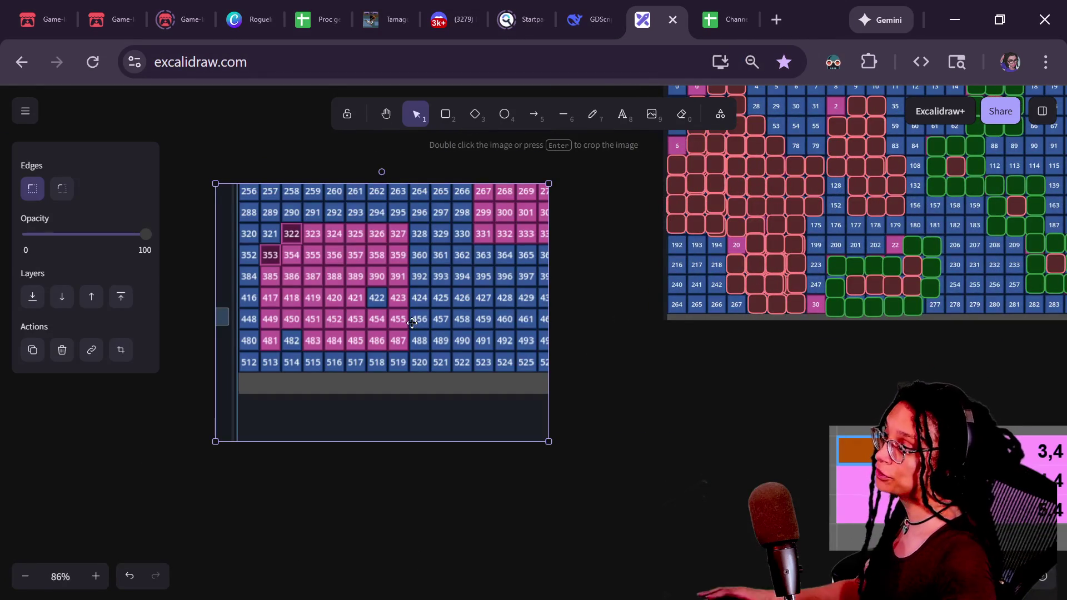
scroll(342, 292, "up", 3, "ctrl")
left_click(860, 191)
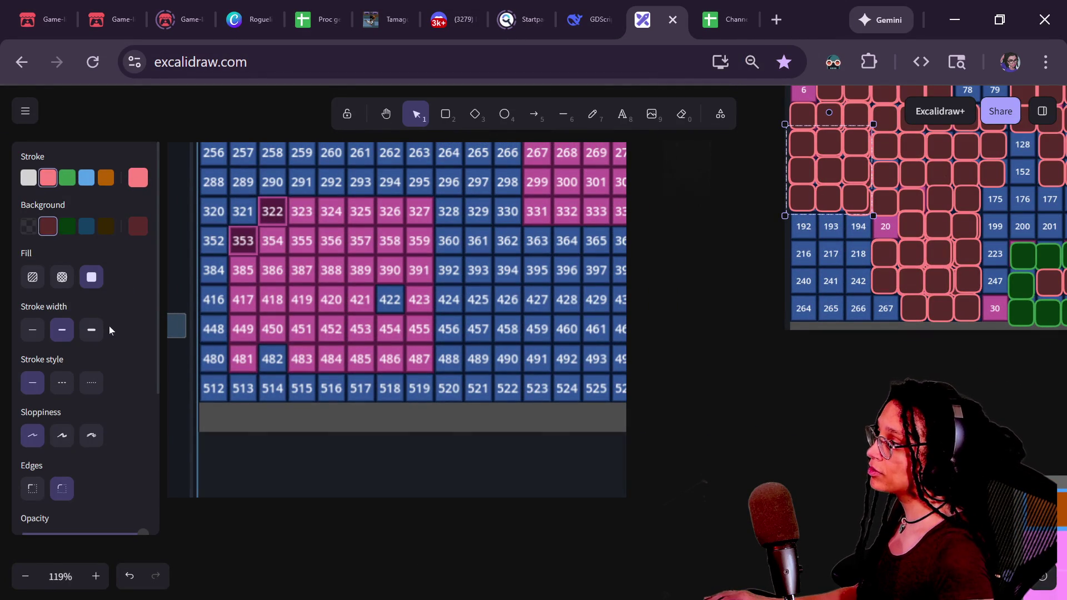
mouse_move(665, 299)
left_mouse_down()
mouse_move(742, 376)
mouse_move(695, 365)
left_mouse_up()
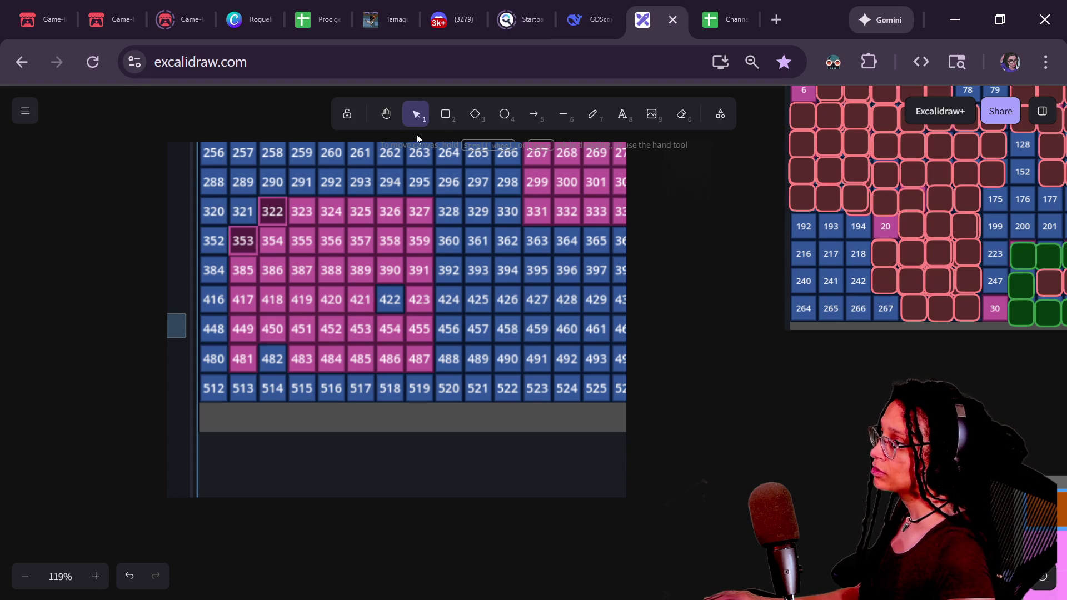
Step: Draw a pink-outlined, dark-red square and size it to one cell near cell 422
left_click(445, 114)
left_click_drag(630, 298, 715, 395)
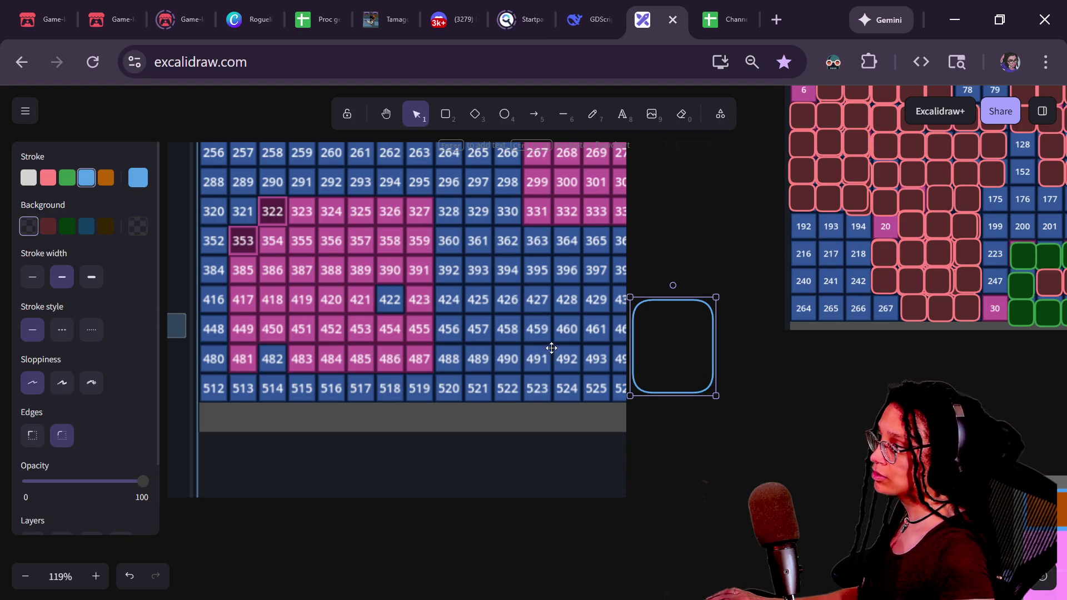
left_click(48, 177)
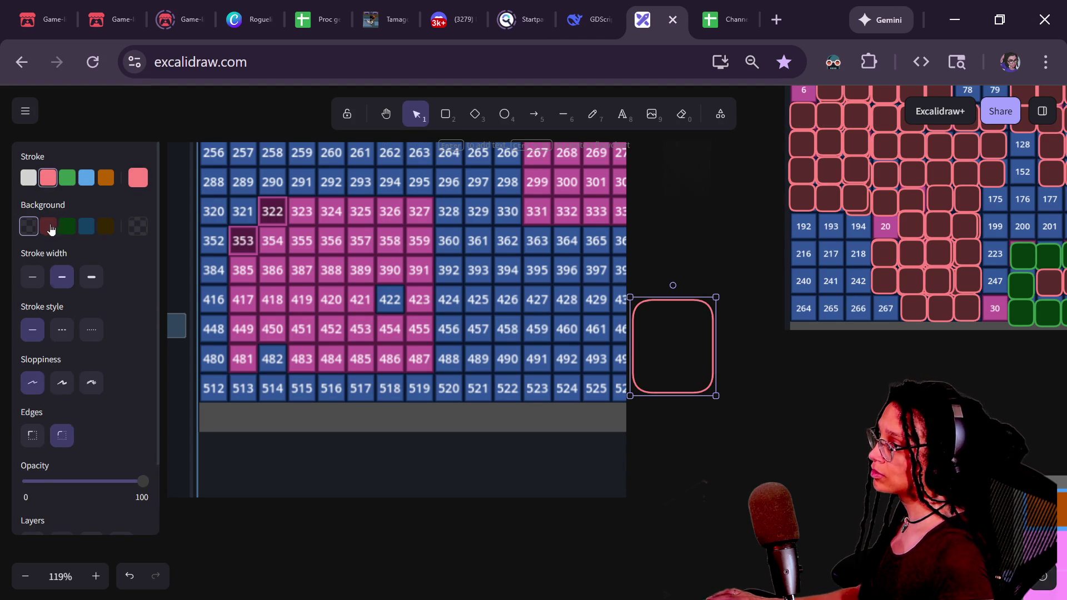
left_click(48, 225)
left_click_drag(665, 369, 430, 350)
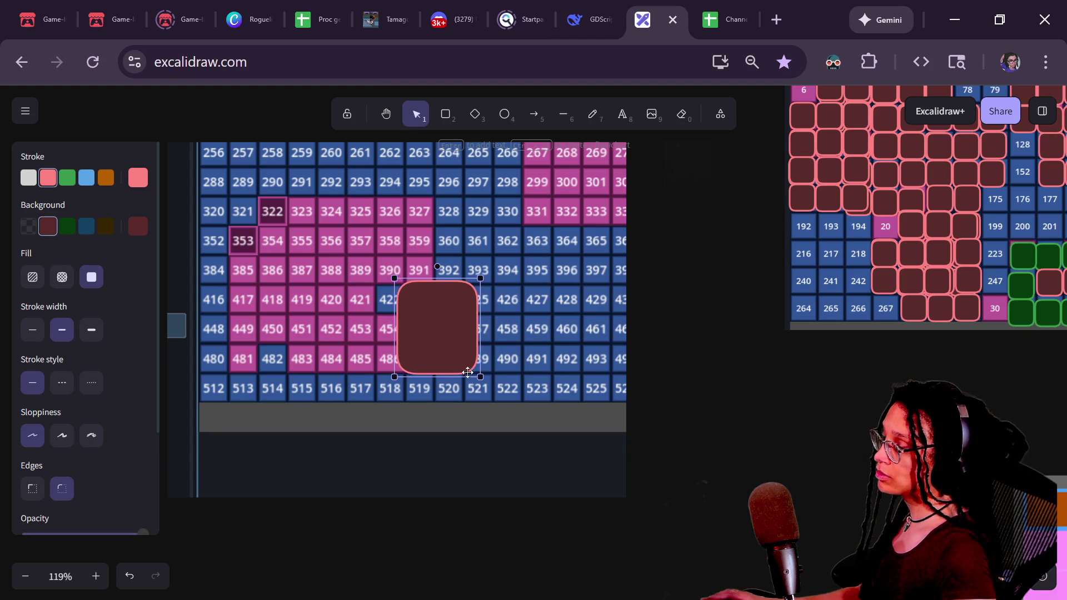
mouse_move(478, 380)
left_mouse_down()
mouse_move(444, 323)
mouse_move(376, 297)
mouse_move(388, 309)
mouse_move(383, 298)
mouse_move(424, 298)
mouse_move(452, 277)
mouse_move(470, 289)
mouse_move(515, 274)
mouse_move(501, 276)
left_mouse_up()
left_click(478, 368)
Step: Place the square beside the row's other three and duplicate it down onto cell 486
scroll(434, 317, "up", 5, "ctrl")
mouse_move(509, 285)
left_mouse_down()
mouse_move(545, 289)
mouse_move(550, 277)
mouse_move(445, 341)
mouse_move(343, 336)
mouse_move(364, 333)
mouse_move(370, 379)
mouse_move(357, 380)
mouse_move(344, 481)
left_mouse_up()
key("ctrl+d")
key("ctrl+d")
key("ctrl+d")
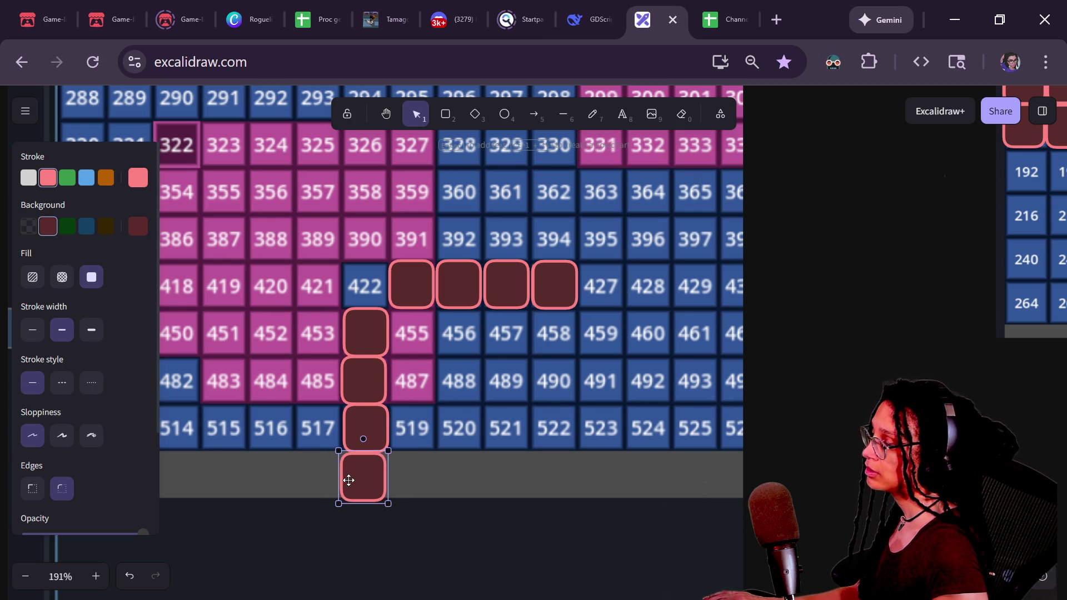
scroll(545, 321, "down", 2)
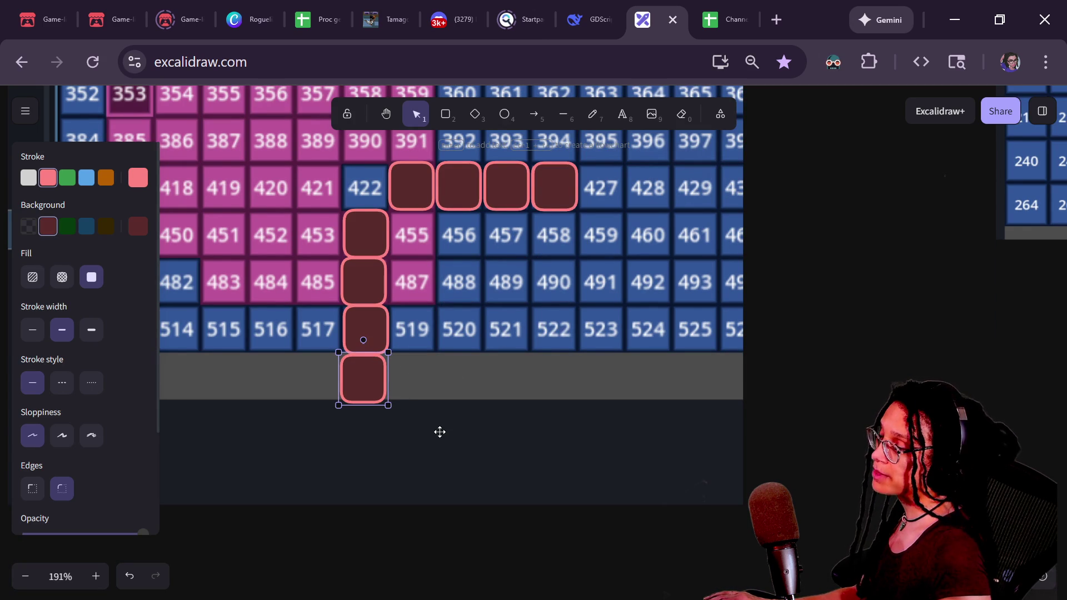
scroll(440, 431, "down", 5)
Step: Delete the stray square below the grid and move the cell-422 square down toward 523
left_click(701, 429)
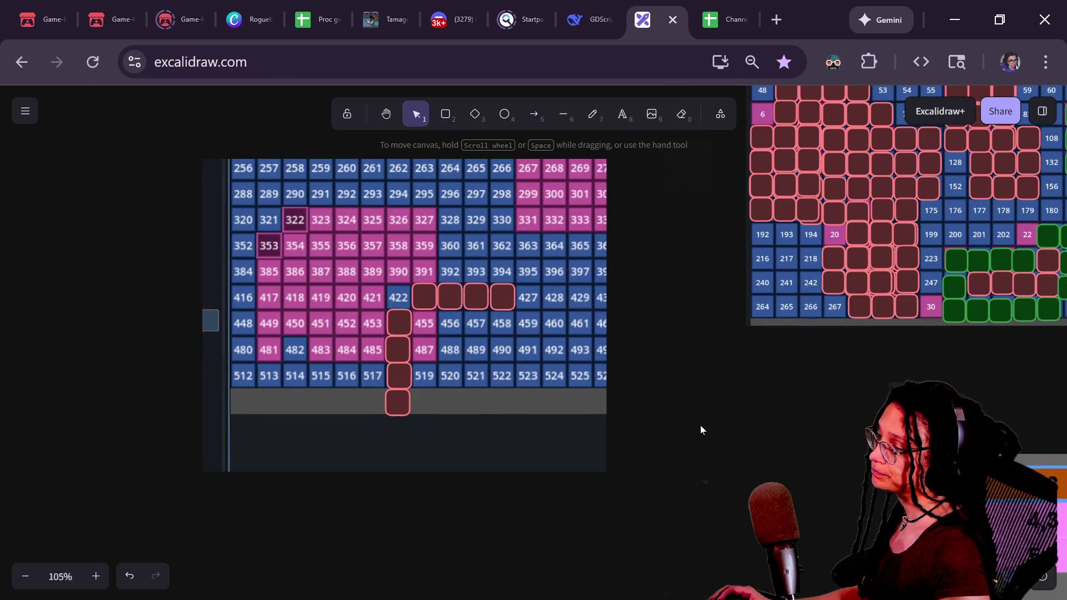
scroll(401, 324, "up", 3)
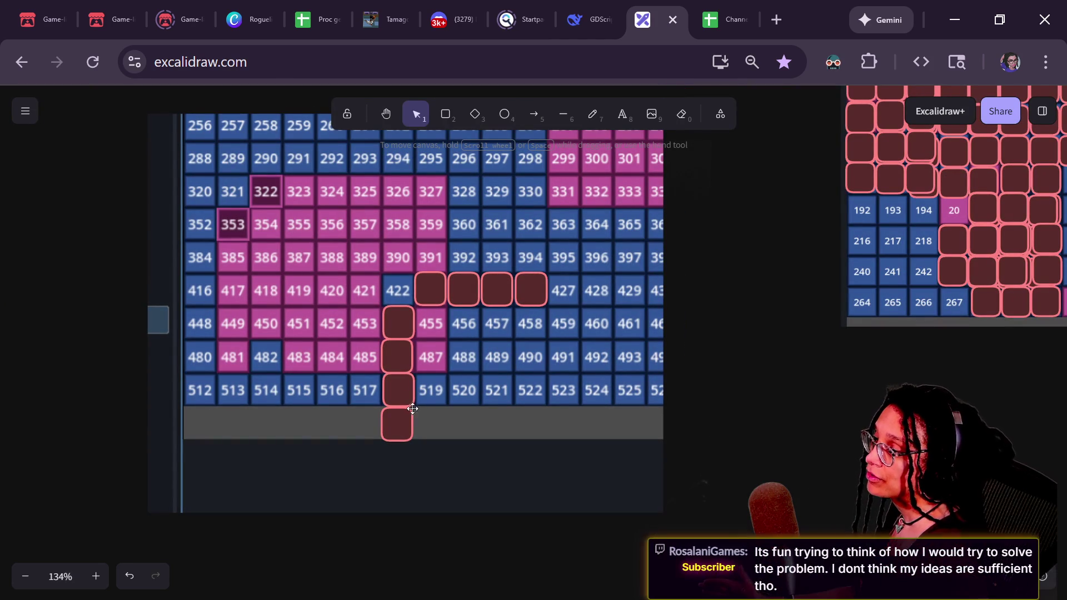
scroll(406, 416, "up", 4)
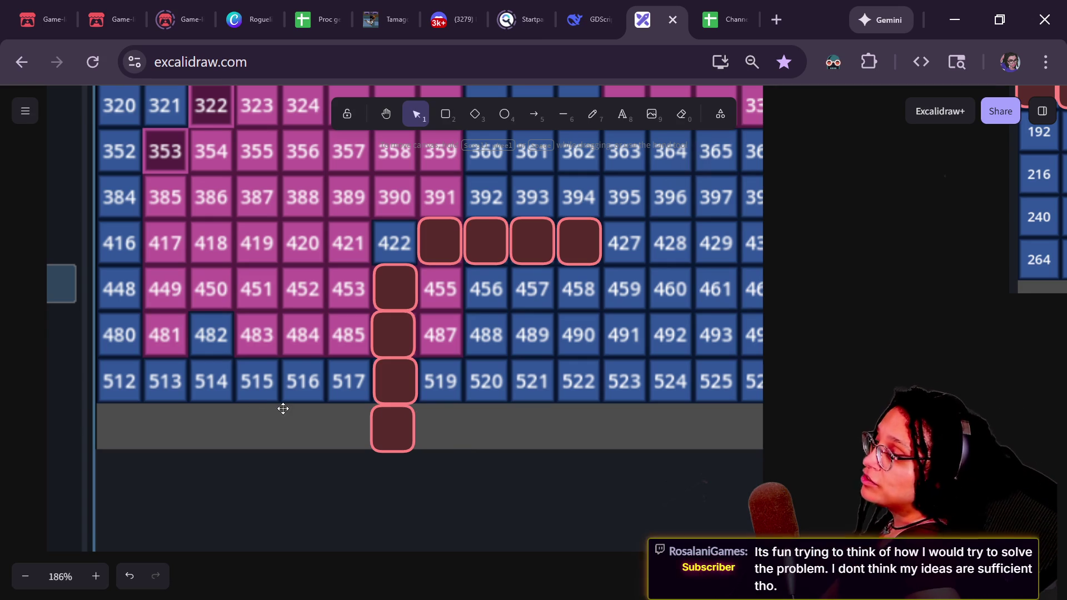
left_click(405, 441)
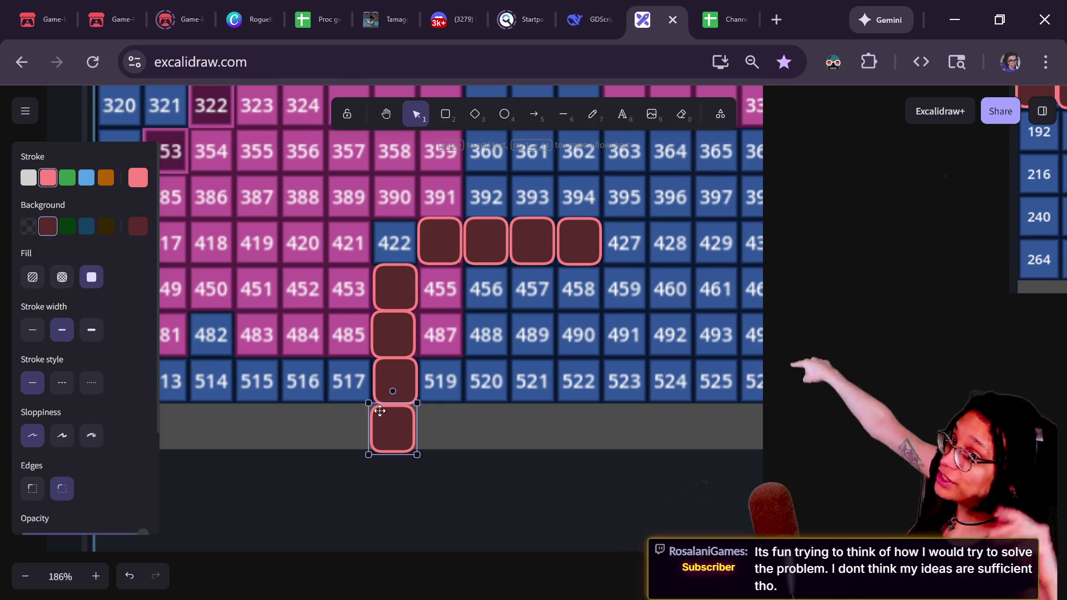
key("Delete")
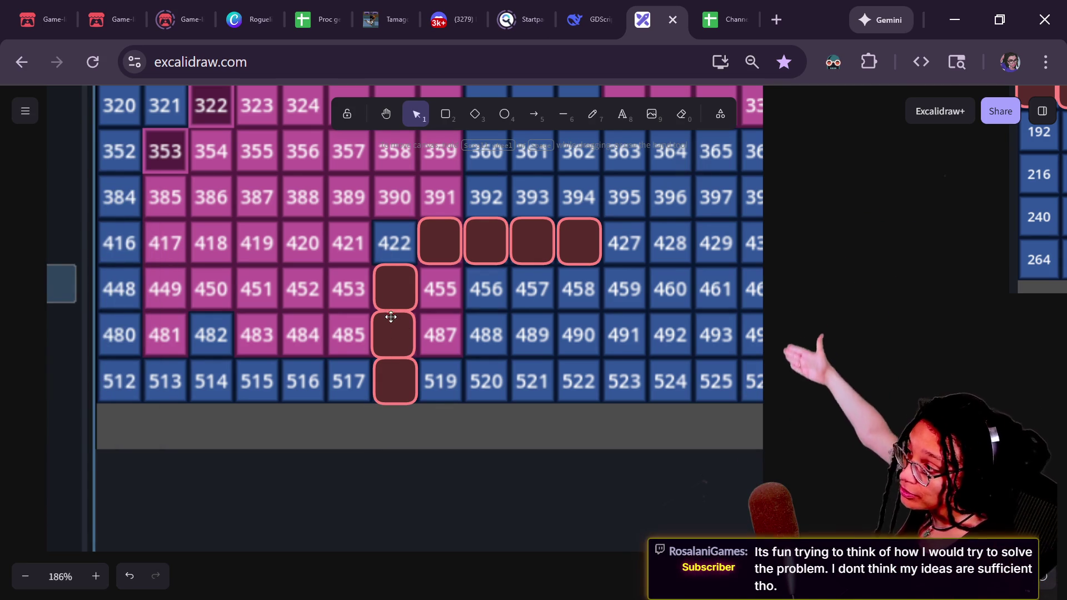
left_click(406, 377)
left_click_drag(404, 395, 388, 243)
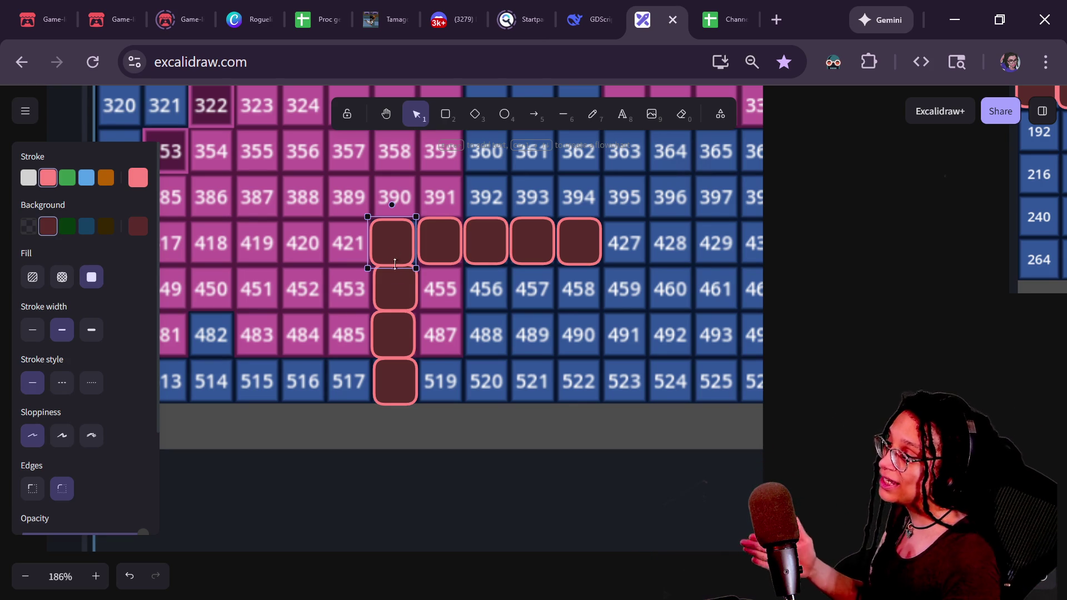
mouse_move(392, 253)
left_mouse_down()
mouse_move(399, 444)
mouse_move(377, 322)
mouse_move(386, 238)
mouse_move(655, 269)
mouse_move(350, 362)
mouse_move(581, 338)
mouse_move(567, 335)
left_mouse_up()
scroll(401, 250, "down", 2)
scroll(403, 253, "down", 2)
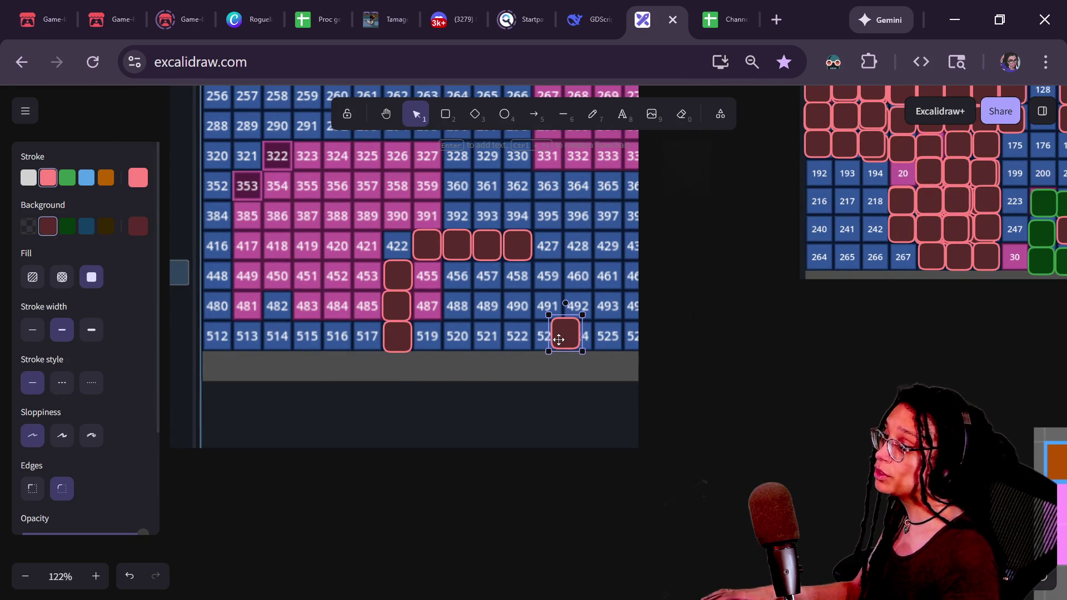
Step: Place the square over cell 523, add a copy, and select several spare copies
scroll(537, 367, "up", 6)
mouse_move(581, 319)
left_mouse_down()
mouse_move(553, 315)
mouse_move(722, 300)
mouse_move(662, 289)
mouse_move(578, 397)
mouse_move(553, 359)
mouse_move(592, 373)
mouse_move(669, 352)
mouse_move(678, 360)
left_mouse_up()
mouse_move(695, 407)
left_mouse_down()
mouse_move(543, 436)
mouse_move(571, 452)
mouse_move(634, 439)
mouse_move(636, 455)
mouse_move(695, 411)
mouse_move(672, 451)
left_mouse_up()
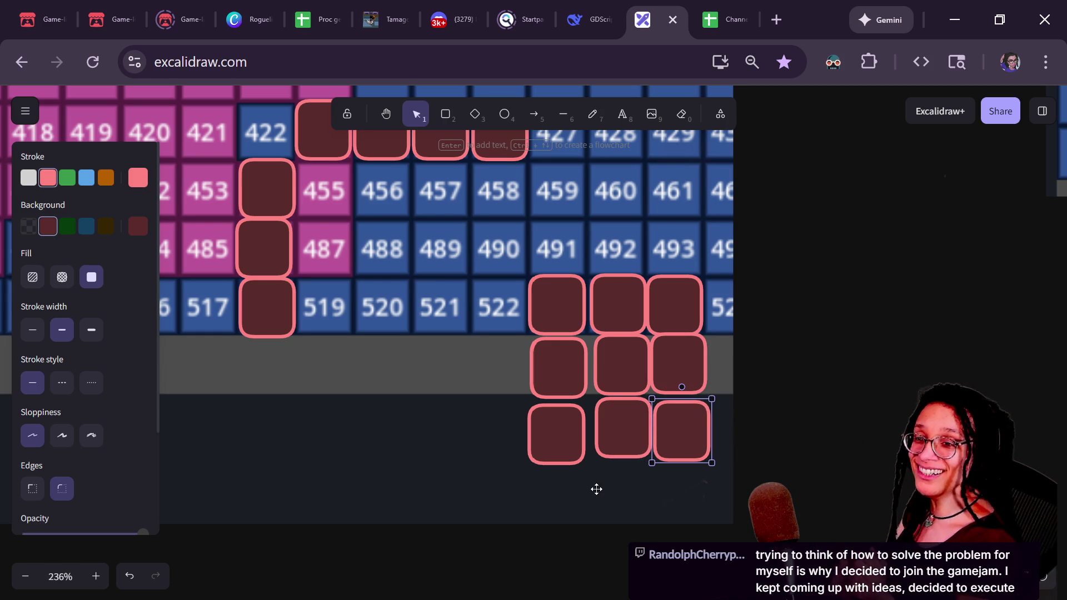
left_click(606, 449, "shift")
left_click(538, 447, "shift")
left_click(553, 372, "shift")
left_click_drag(630, 360, 631, 362)
Step: Delete the unwanted spare squares, undoing one mistaken deletion along the way
key("Delete")
key("ctrl+z")
left_click(636, 368)
left_click(683, 437, "shift")
left_click(608, 439, "shift")
left_click(611, 391, "shift")
left_click(578, 377, "shift")
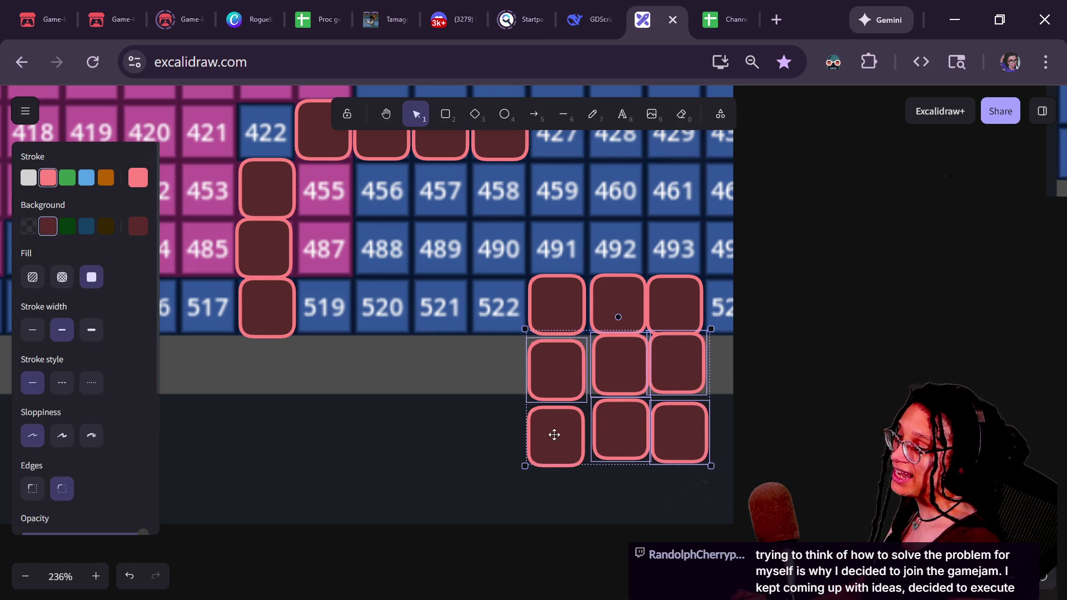
key("Delete")
left_click(551, 432)
key("Delete")
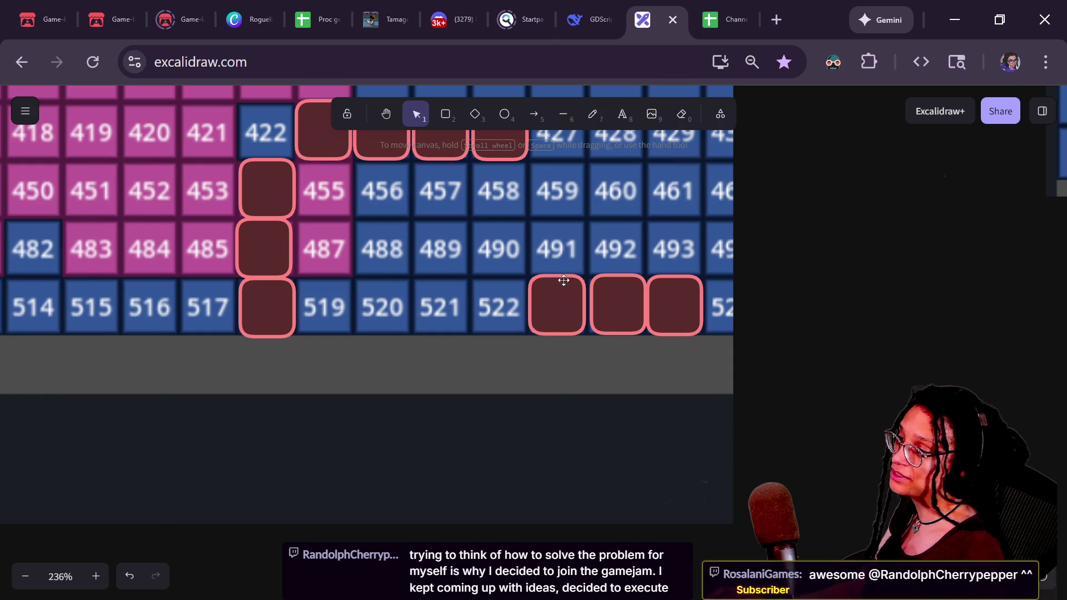
Step: Align three squares over cells 523–525, then delete them
left_click(562, 301)
left_click(667, 308, "shift")
left_click(636, 305, "shift")
left_click_drag(612, 312, 628, 296)
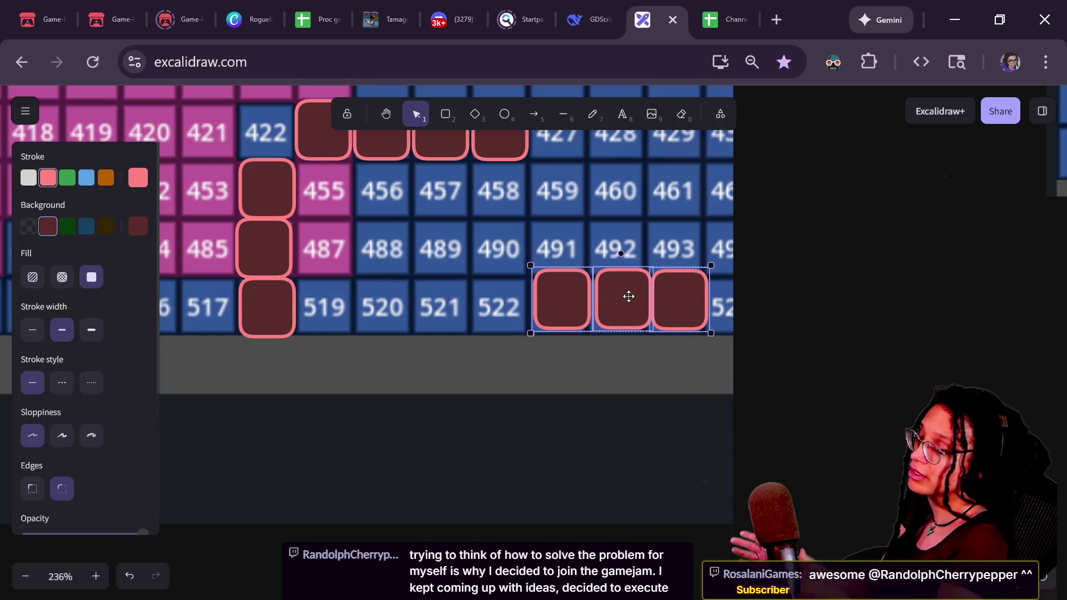
left_click_drag(628, 297, 627, 301)
scroll(627, 302, "down", 5)
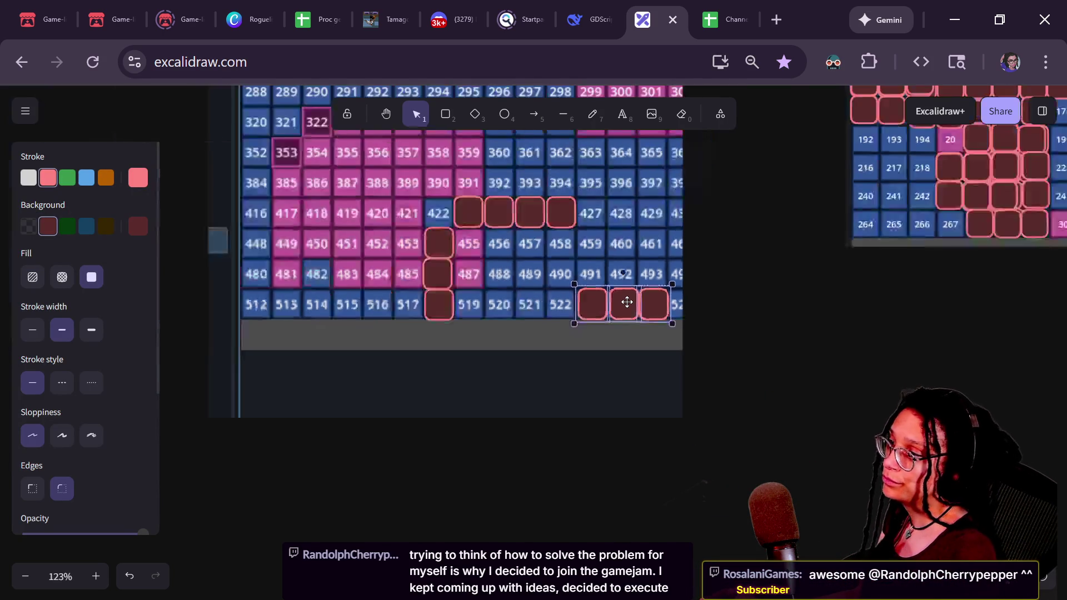
scroll(626, 302, "down", 2)
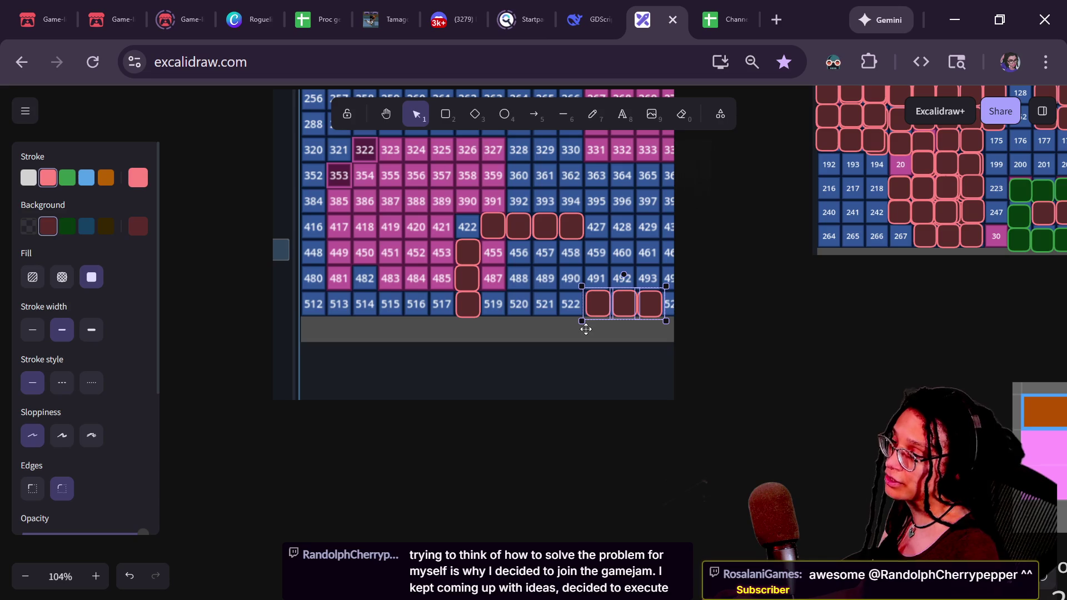
key("Delete")
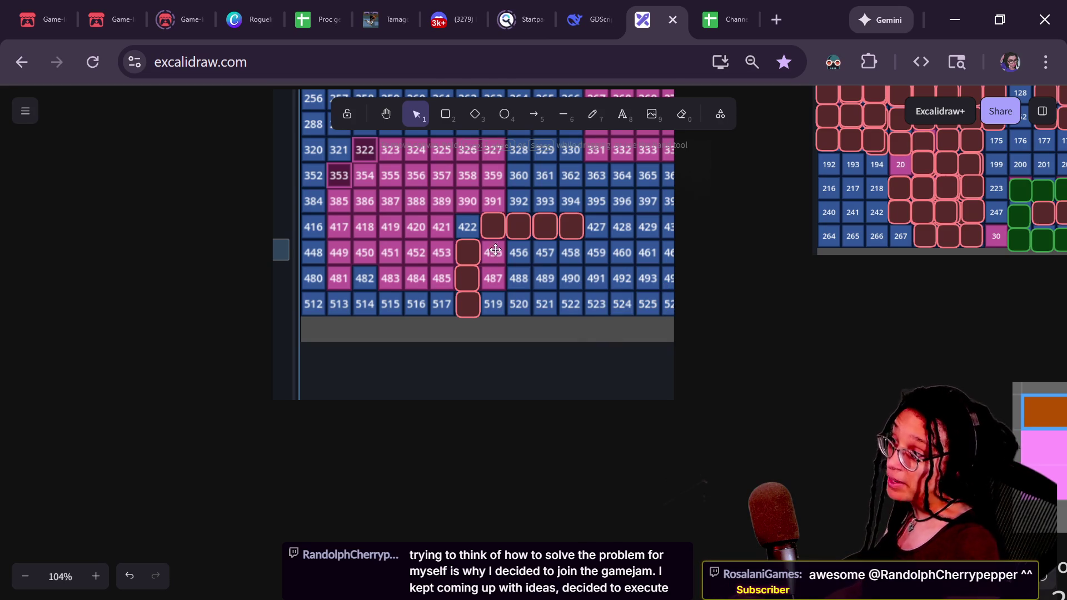
Step: Move a square onto cell 482, pull out copies, and select spares below cells 516–517
left_click(493, 236)
scroll(492, 236, "up", 1)
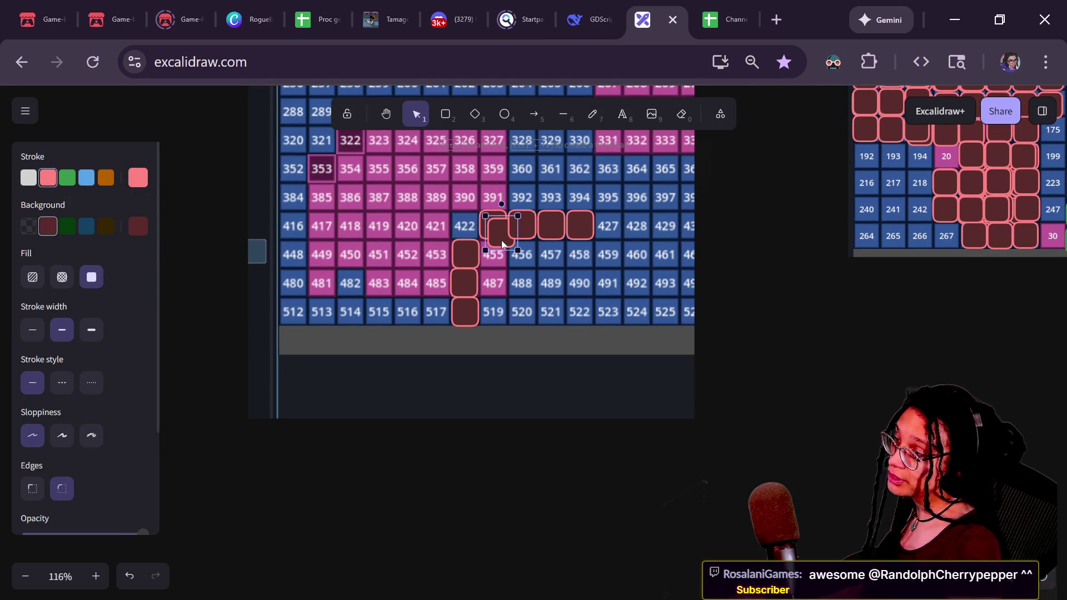
mouse_move(503, 234)
left_mouse_down()
mouse_move(336, 293)
mouse_move(355, 241)
mouse_move(342, 384)
mouse_move(400, 266)
mouse_move(388, 283)
mouse_move(453, 286)
mouse_move(443, 278)
mouse_move(481, 290)
mouse_move(488, 281)
mouse_move(453, 336)
mouse_move(388, 321)
mouse_move(442, 335)
mouse_move(496, 329)
mouse_move(492, 340)
mouse_move(393, 371)
left_mouse_up()
scroll(348, 284, "up", 5)
mouse_move(393, 370)
left_mouse_down()
mouse_move(407, 381)
mouse_move(436, 366)
left_mouse_up()
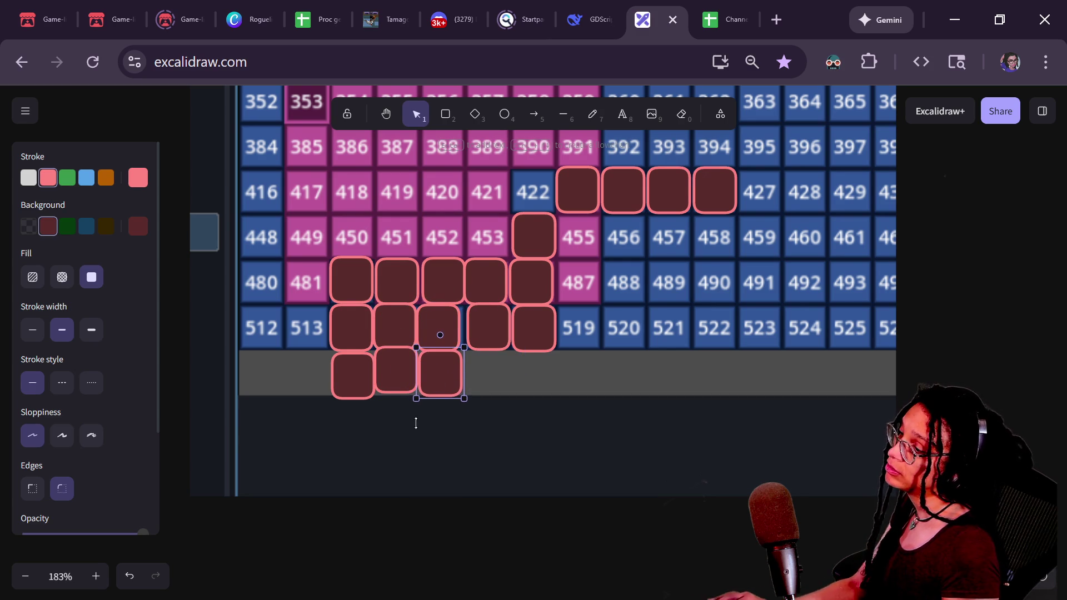
left_click(347, 409)
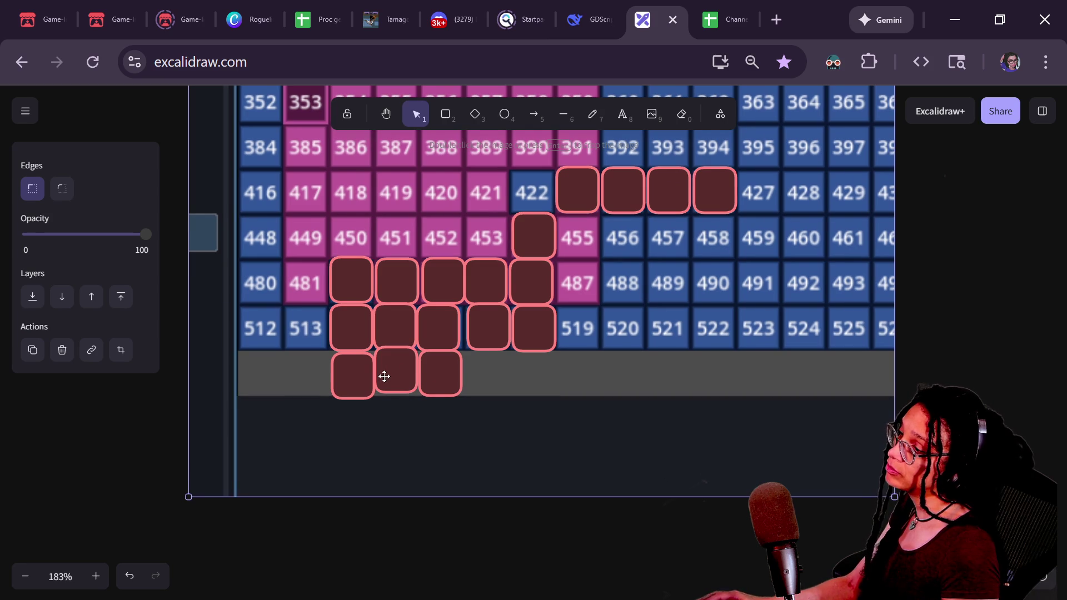
left_click(434, 373)
left_click(405, 372, "shift")
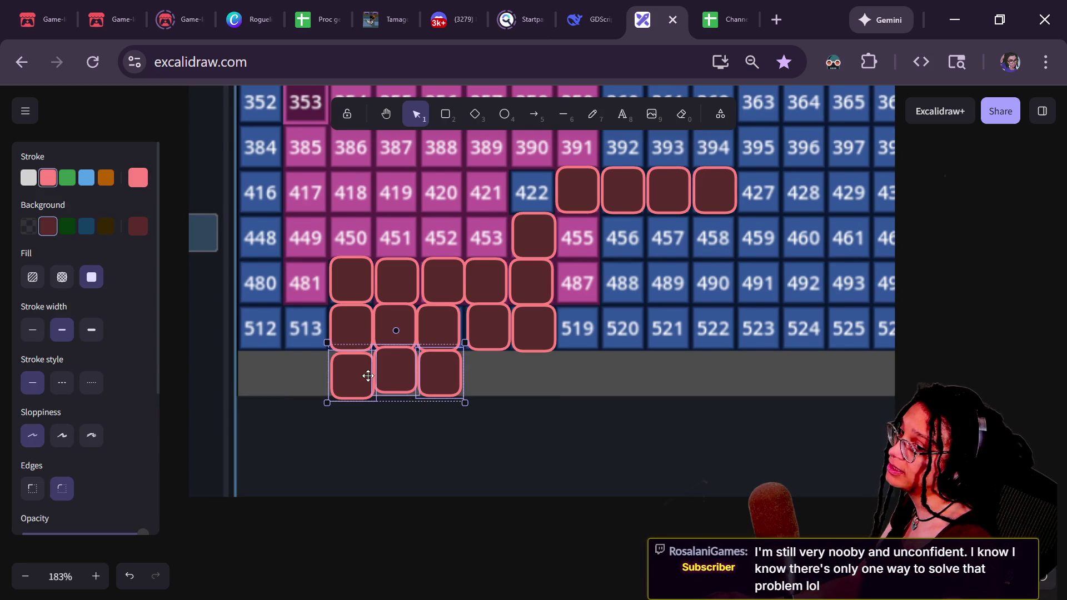
Step: Delete the spare squares below the grid and those over cells 484, 485 and 514–516
key("Delete")
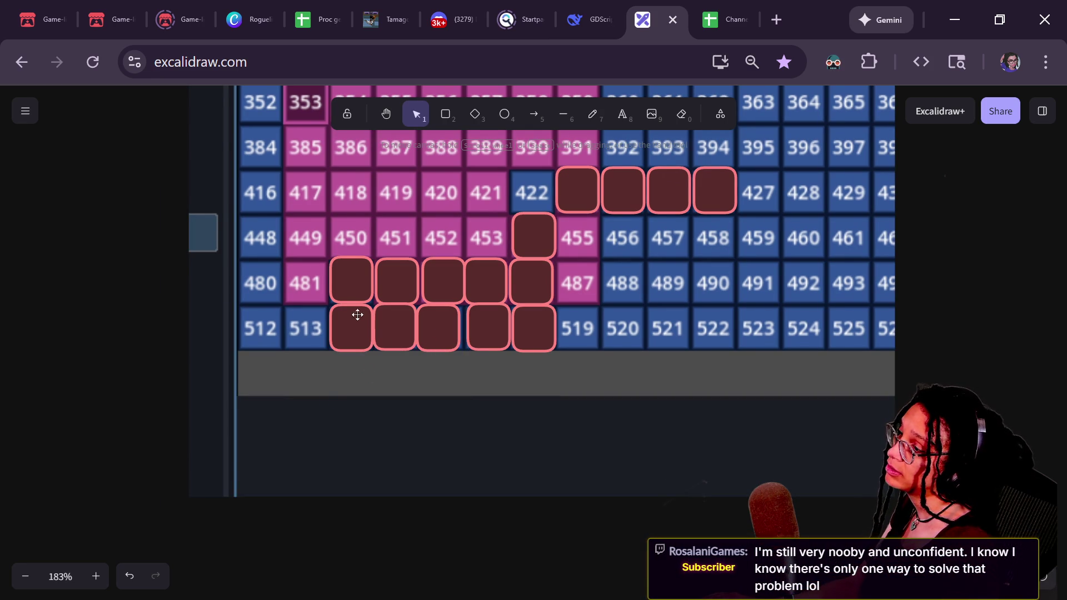
left_click(354, 293)
left_click(356, 322)
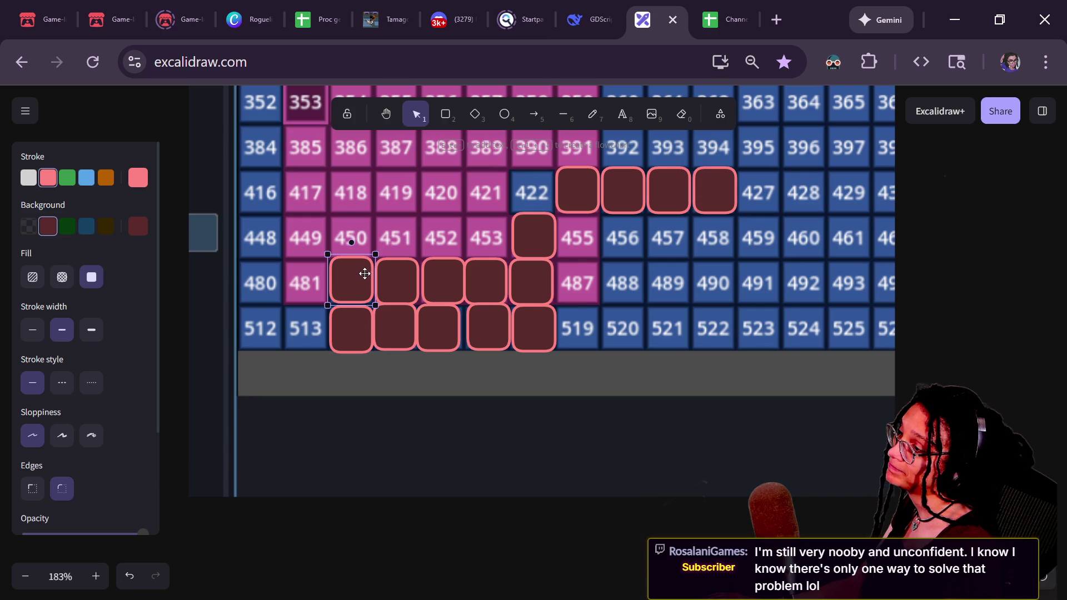
left_click(343, 324)
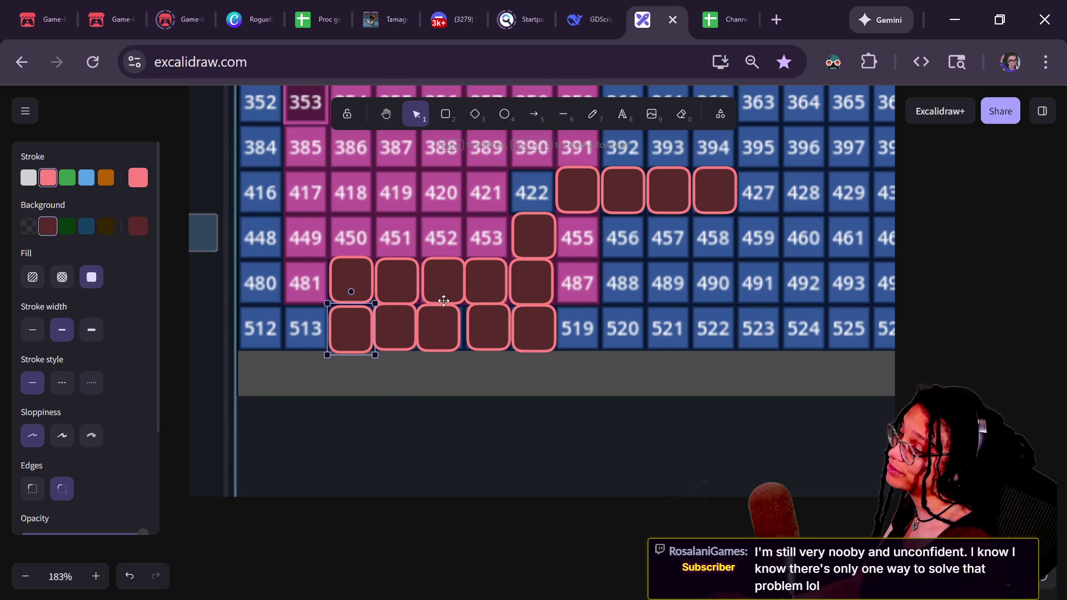
left_click(407, 333, "shift")
left_click(436, 328, "shift")
key("Left")
left_click(475, 274, "shift")
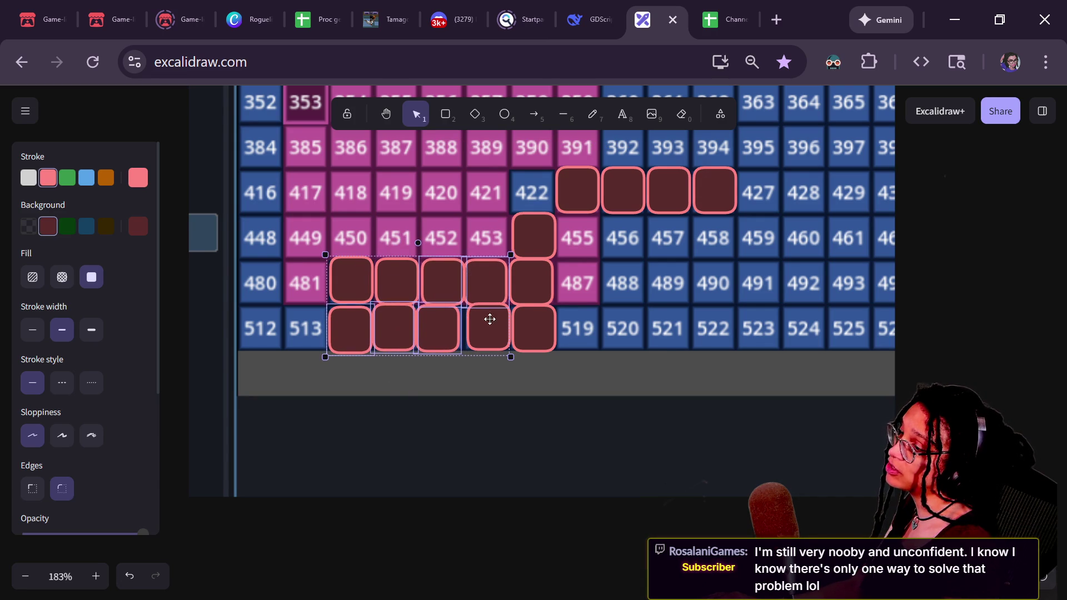
key("Delete")
Step: Delete the dark-red markers over cells 517 and 482
left_click(489, 327)
key("Delete")
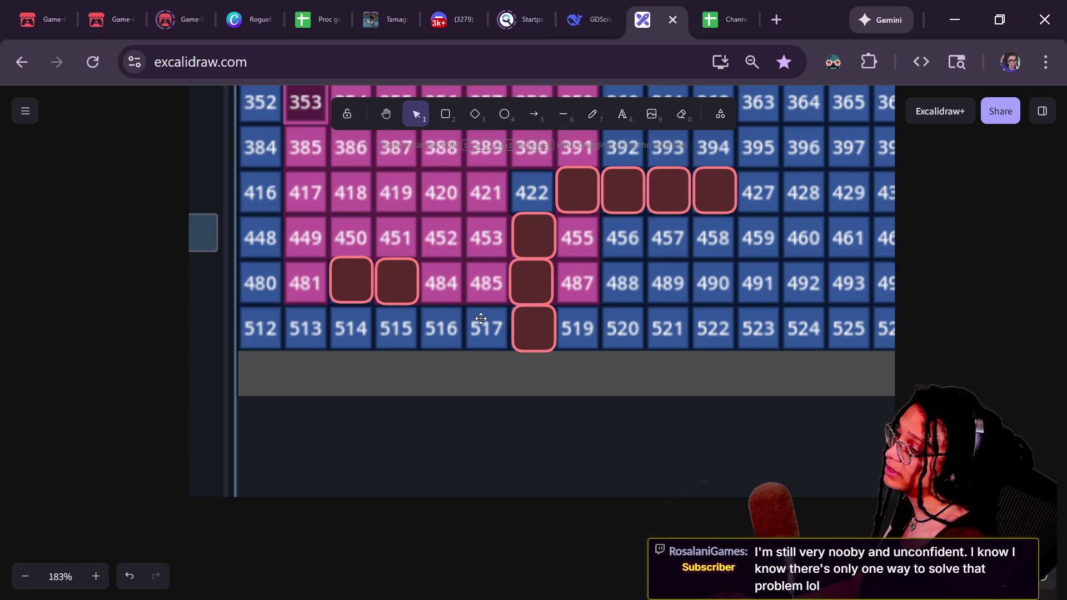
left_click(383, 283)
key("Delete")
left_click(353, 274)
key("Delete")
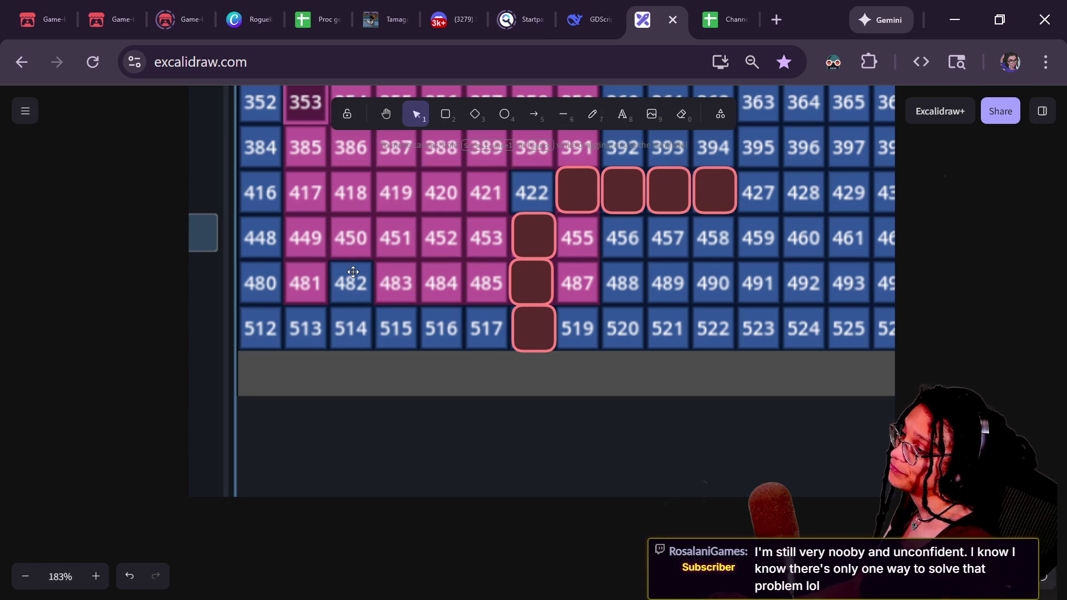
Step: Delete the markers over cells 423–425, 454 and the remaining lower ones
scroll(719, 256, "down", 4)
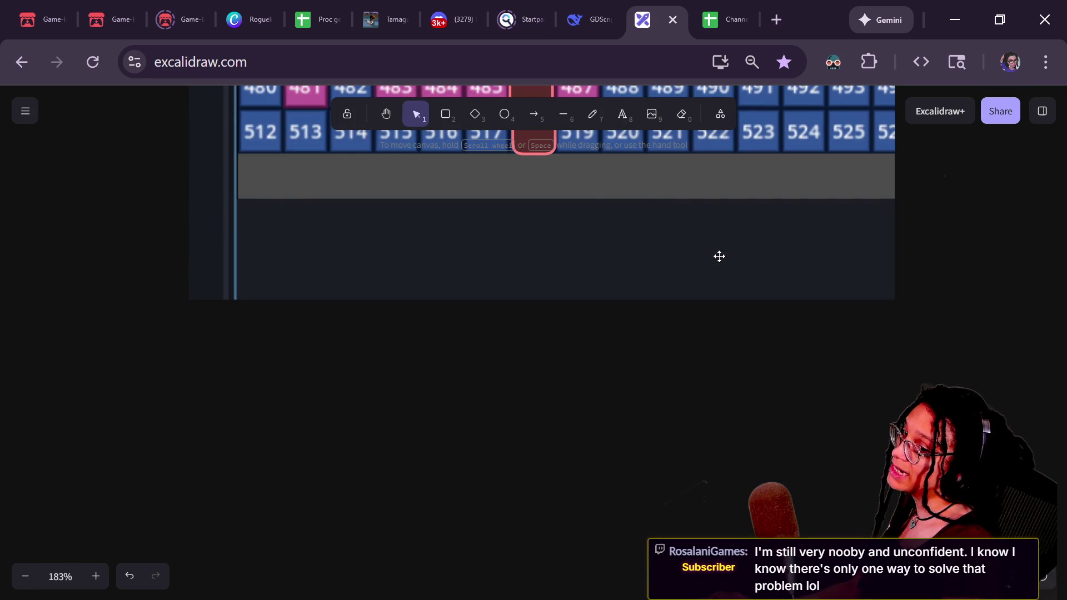
scroll(719, 245, "up", 4)
scroll(719, 245, "down", 5, "ctrl")
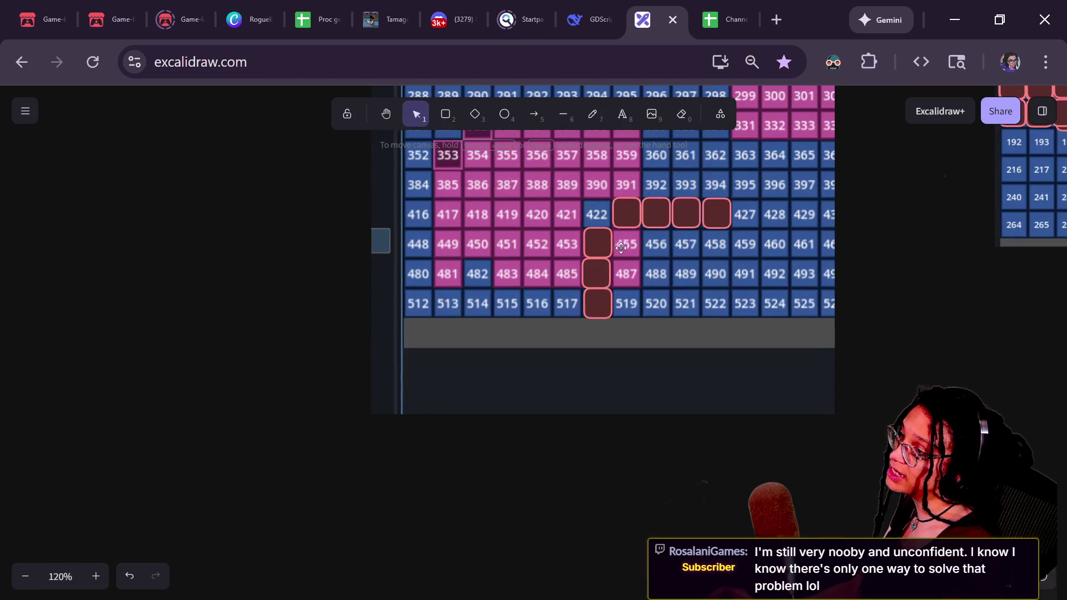
left_click(624, 220)
left_click(657, 218, "shift")
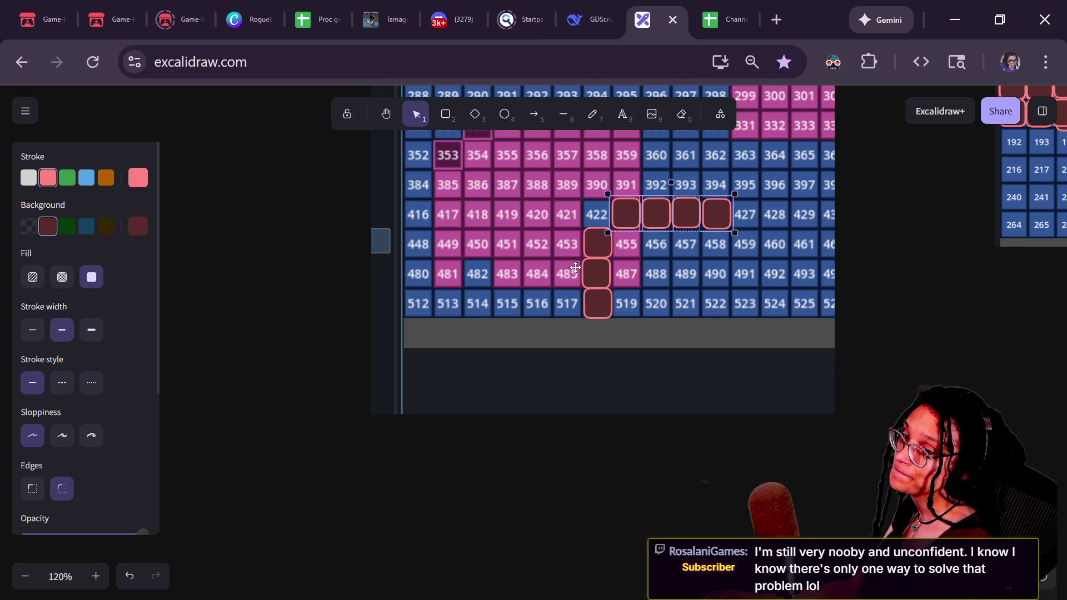
left_click(590, 250, "shift")
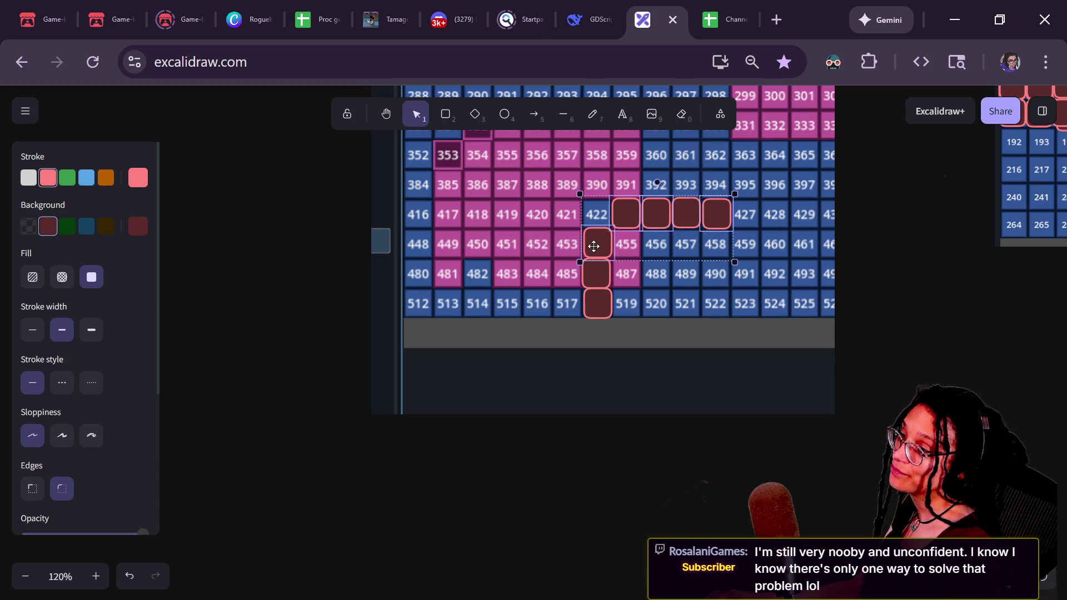
left_click(601, 301, "shift")
key("Delete")
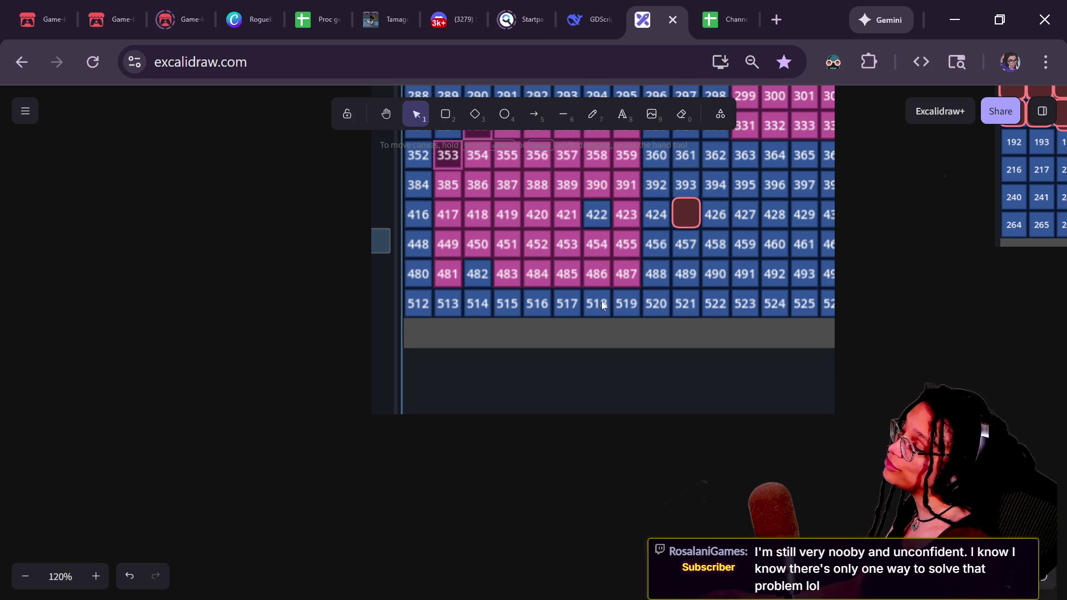
left_click(686, 214)
key("Delete")
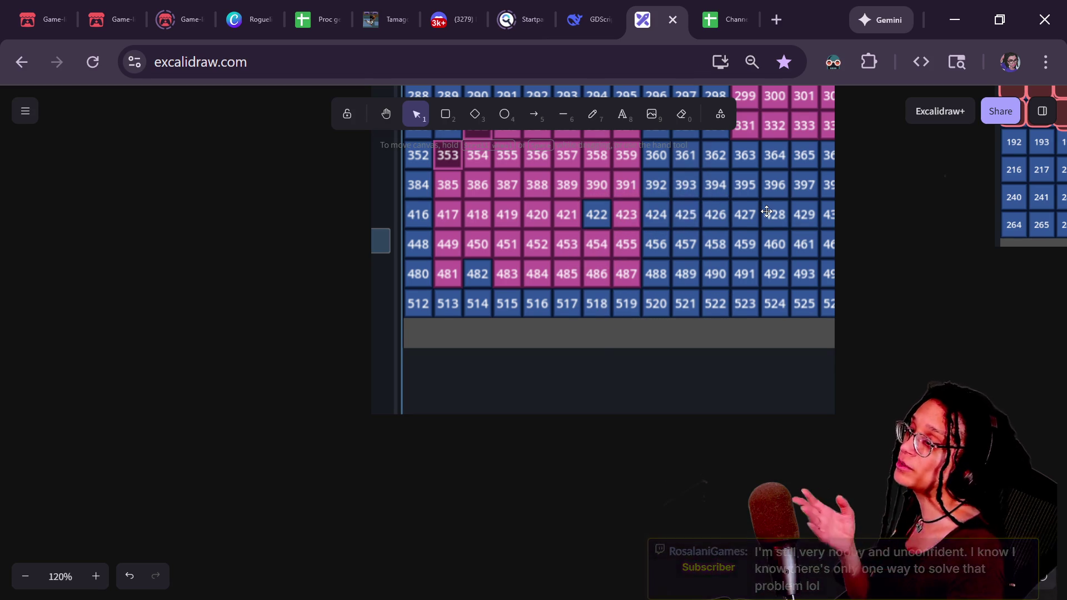
mouse_move(865, 283)
left_mouse_down()
mouse_move(857, 381)
mouse_move(804, 439)
mouse_move(836, 419)
left_mouse_up()
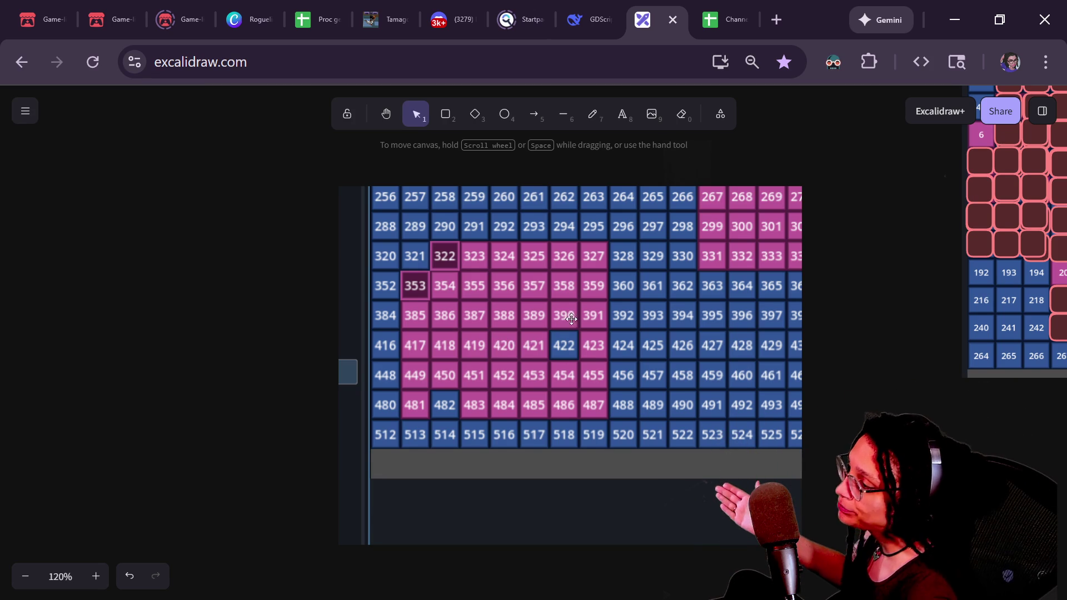
Step: Undo to restore a deleted dark-red marker and place it squarely on cell 422
scroll(615, 332, "up", 2)
scroll(616, 331, "up", 2)
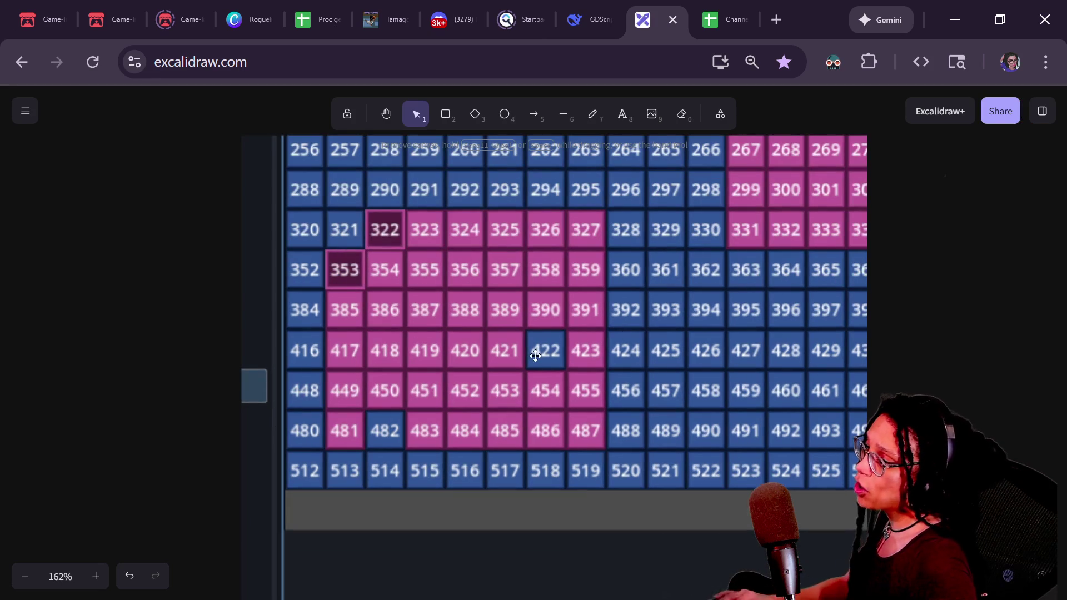
left_click(535, 353)
key("ctrl+z")
key("ctrl+z")
key("ctrl+z")
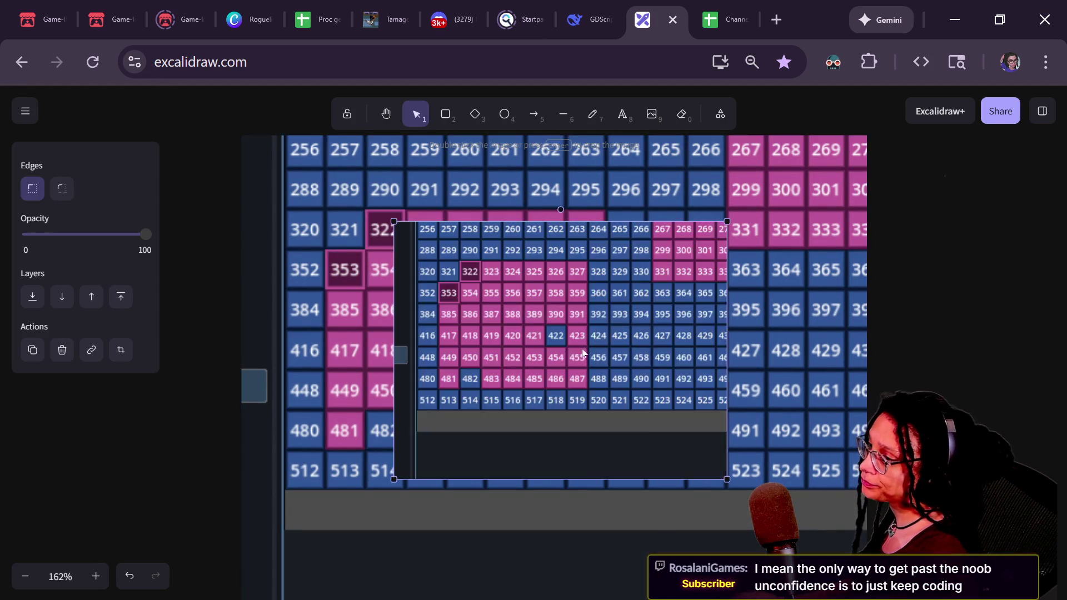
left_click_drag(678, 344, 556, 344)
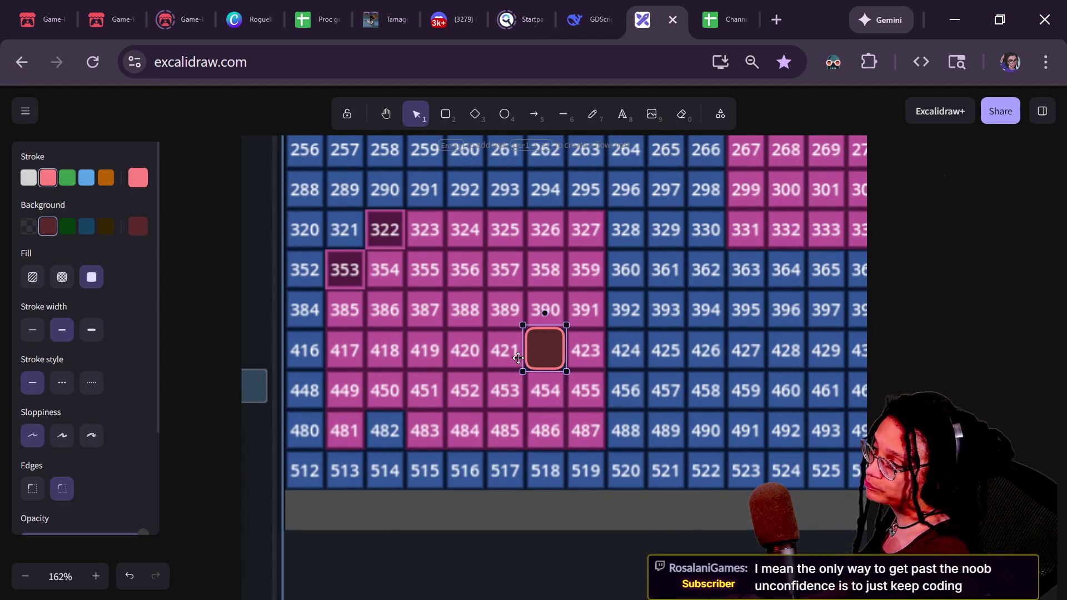
mouse_move(550, 349)
left_mouse_down()
mouse_move(561, 369)
mouse_move(549, 345)
mouse_move(553, 359)
mouse_move(379, 451)
mouse_move(385, 433)
left_mouse_up()
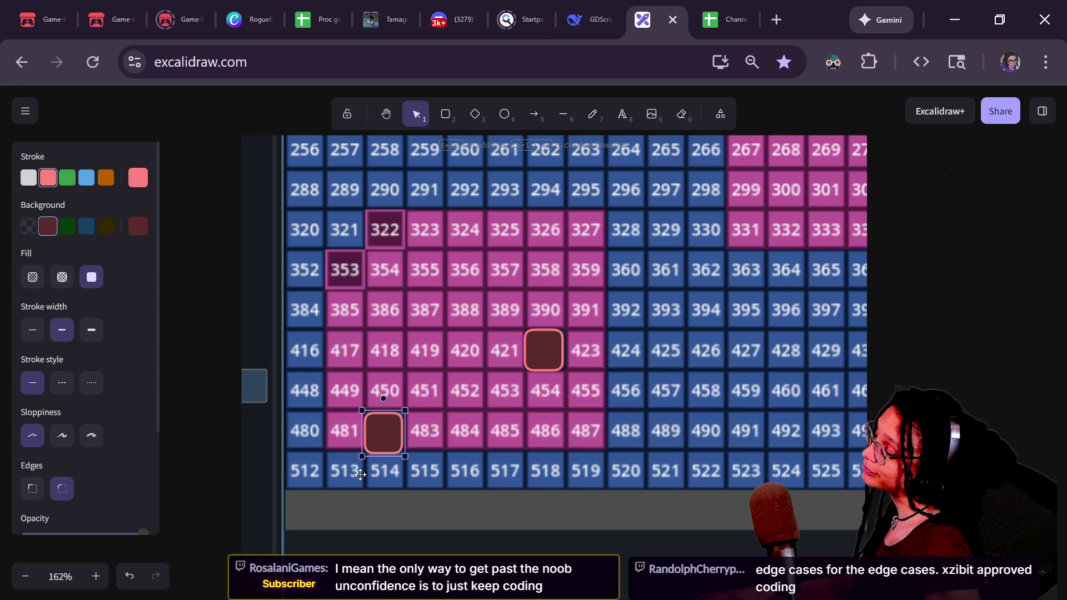
scroll(334, 389, "down", 2)
scroll(403, 363, "up", 3, "ctrl")
scroll(403, 363, "up", 2, "ctrl")
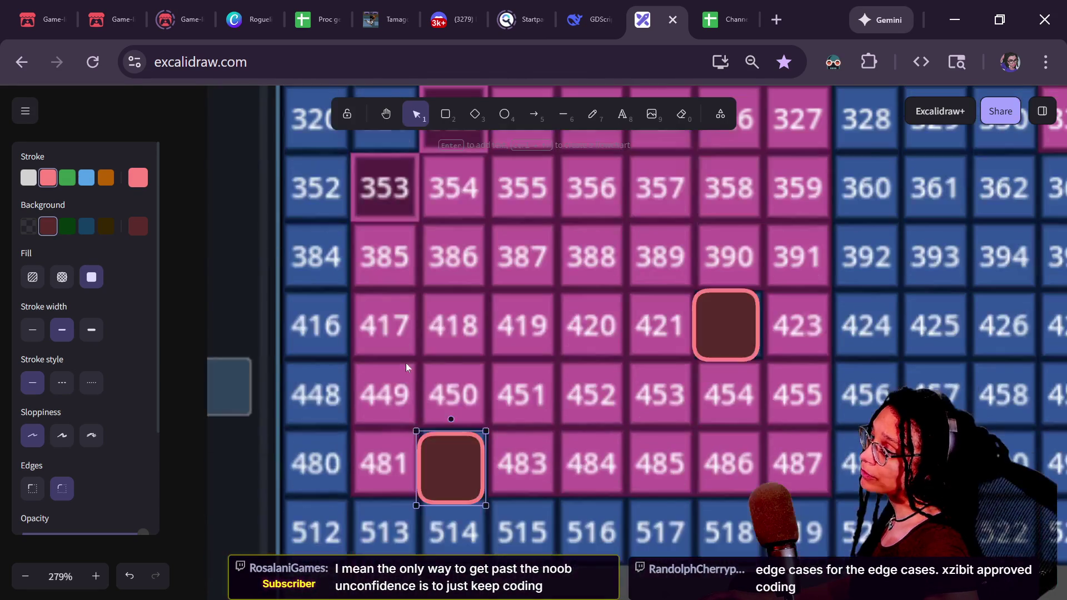
scroll(406, 362, "down", 2)
left_click_drag(444, 370, 446, 362)
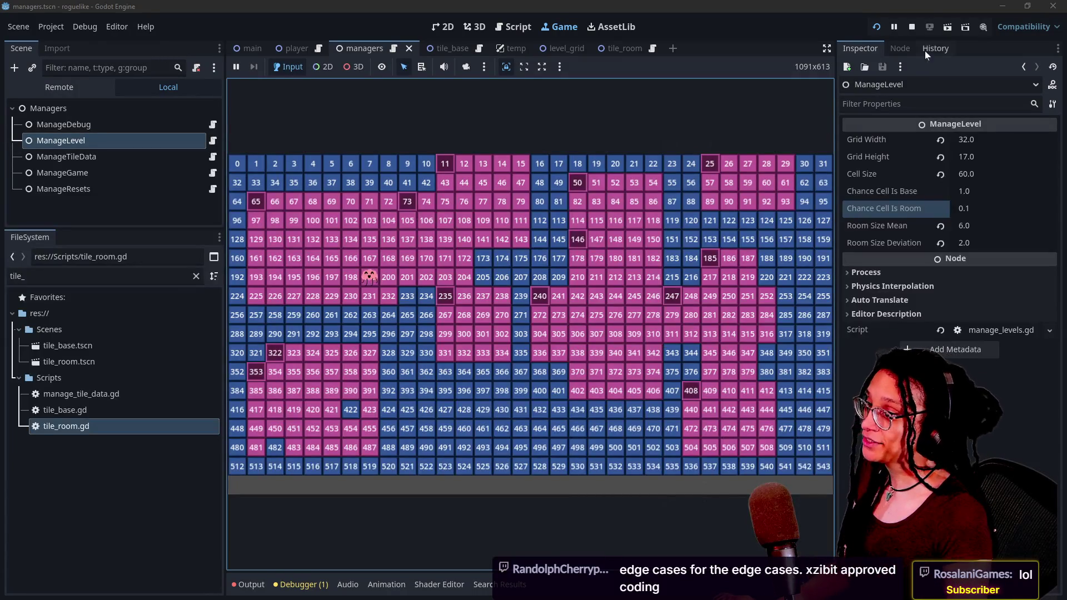
Step: Clear and regenerate a new random level in the running game, then show the Output log
left_click(688, 296)
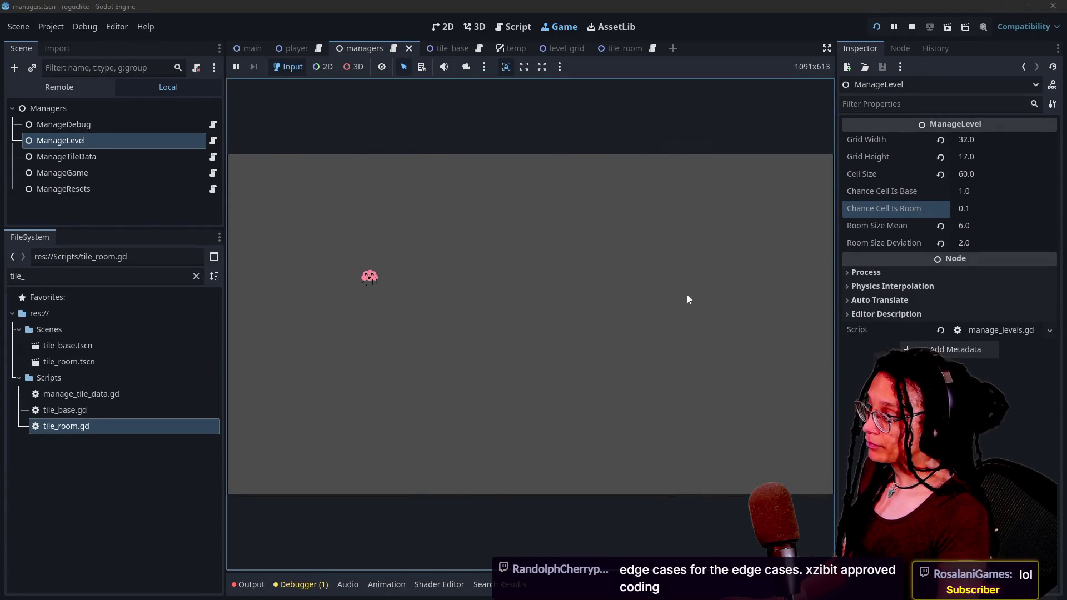
left_click(688, 295)
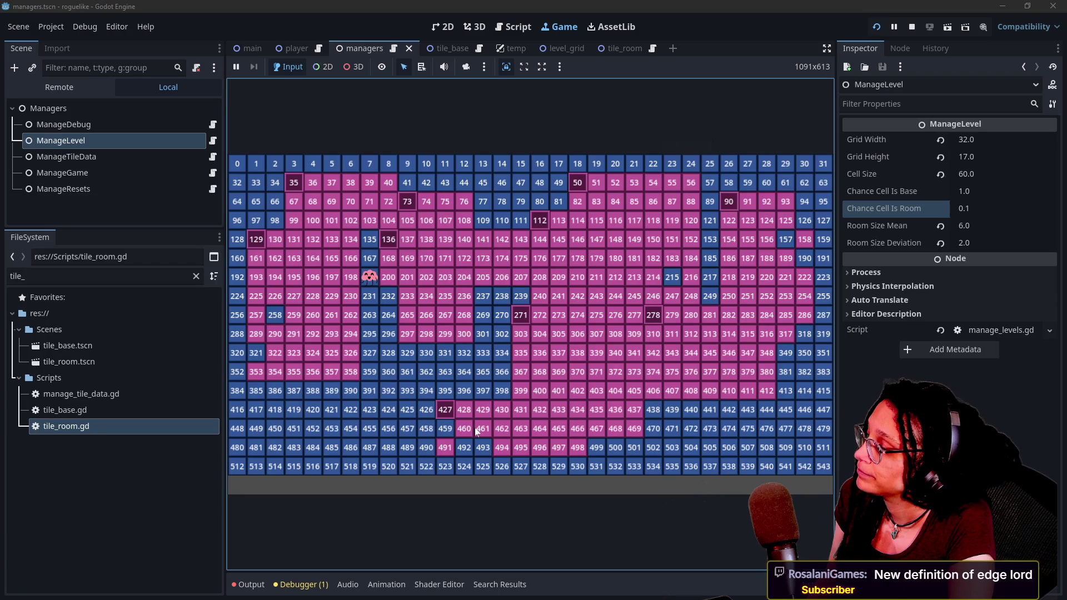
left_click(250, 585)
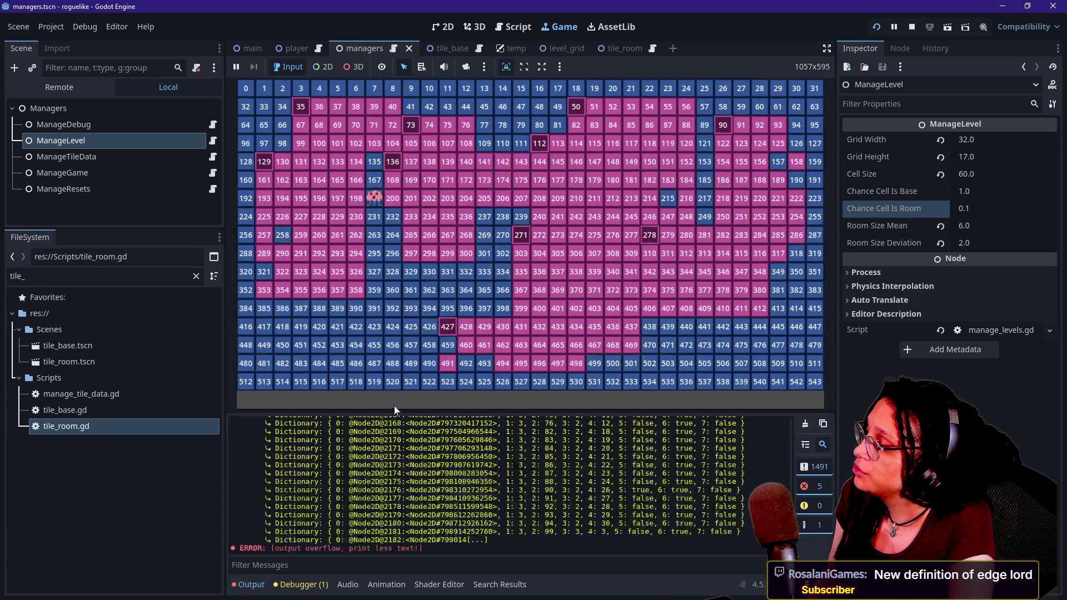
Step: Filter the Output log by 'desp' so only Despawning tile lines are listed
left_click(437, 566)
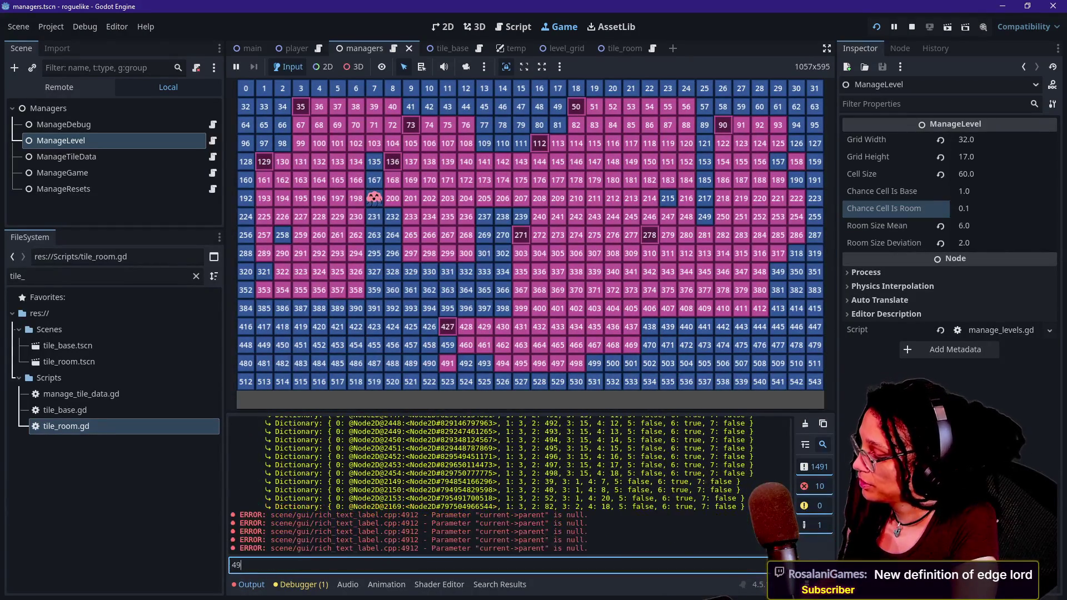
type("492")
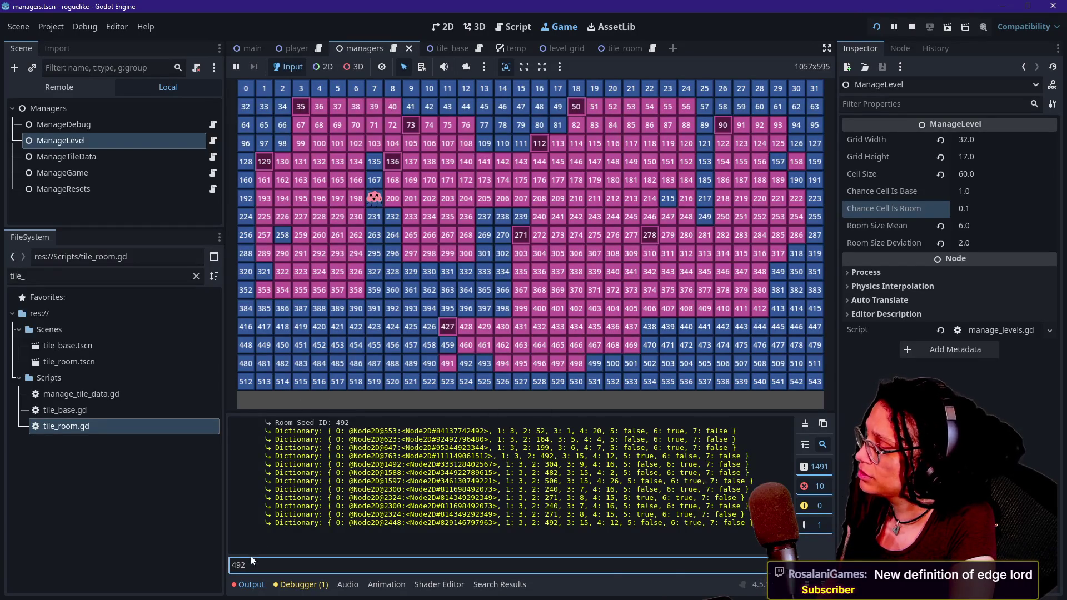
key("ctrl+a")
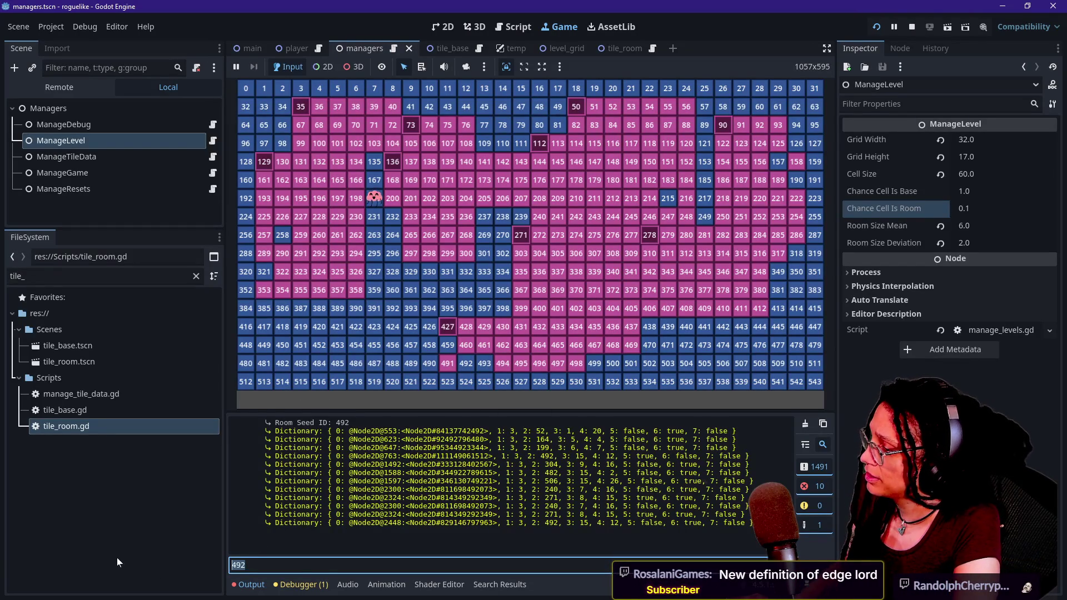
type("desp")
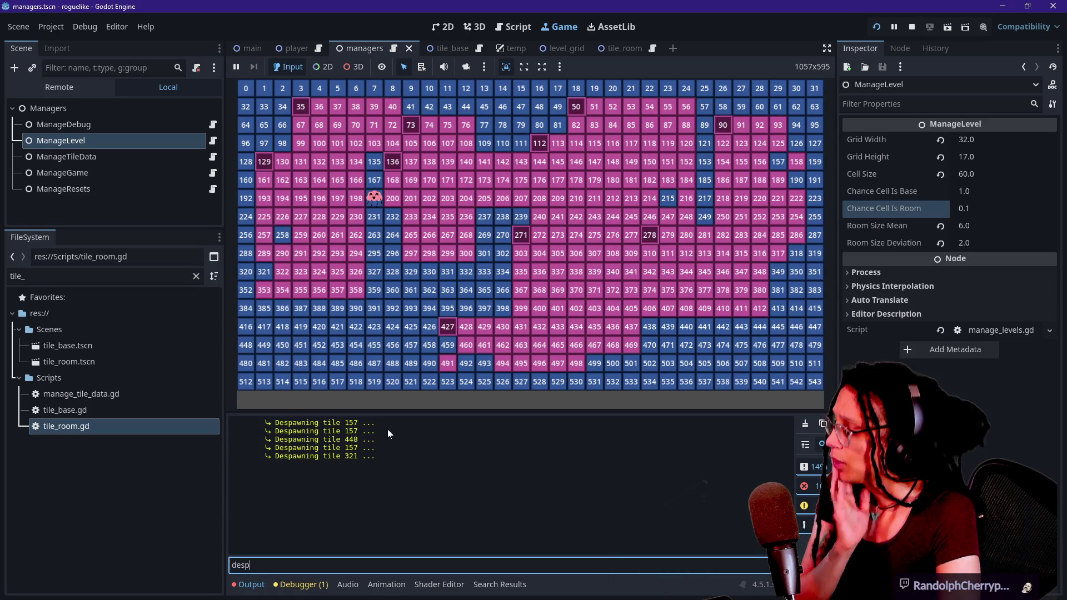
Step: Open manage_levels.gd in the script editor and search for the 'Dictionary:' print
left_click(514, 27)
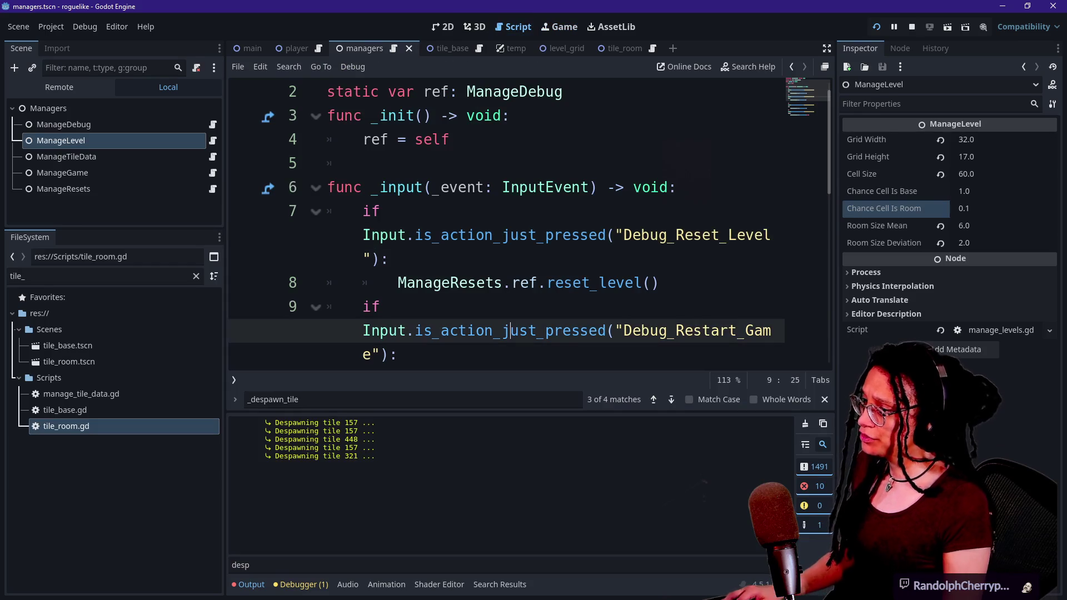
key("ctrl+f")
type("dictionar")
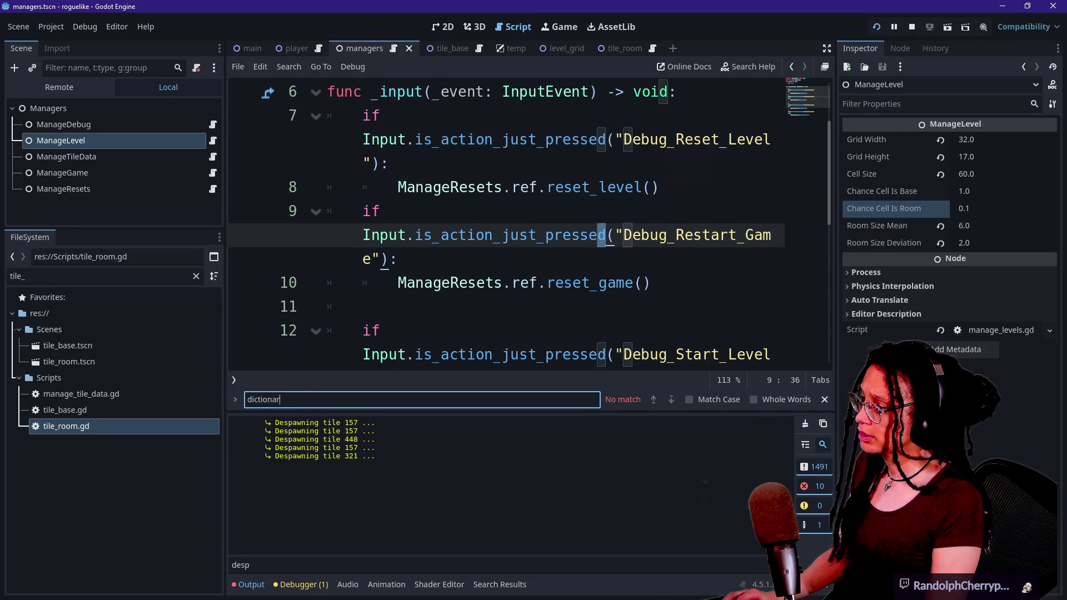
key("ctrl+alt+o")
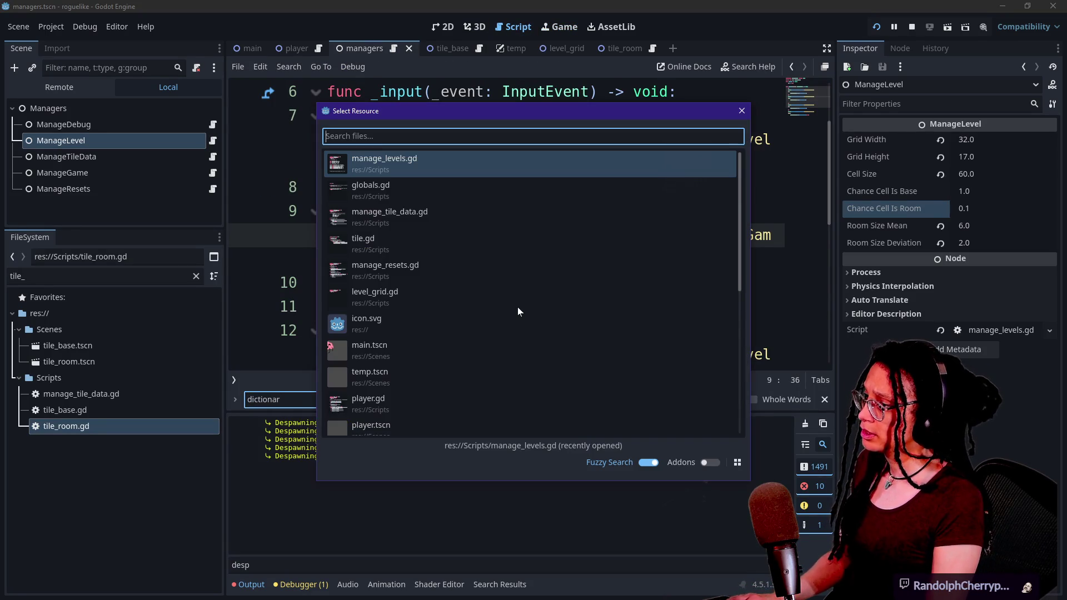
key("Return")
left_click(520, 399)
type(":")
key("BackSpace")
type("y:")
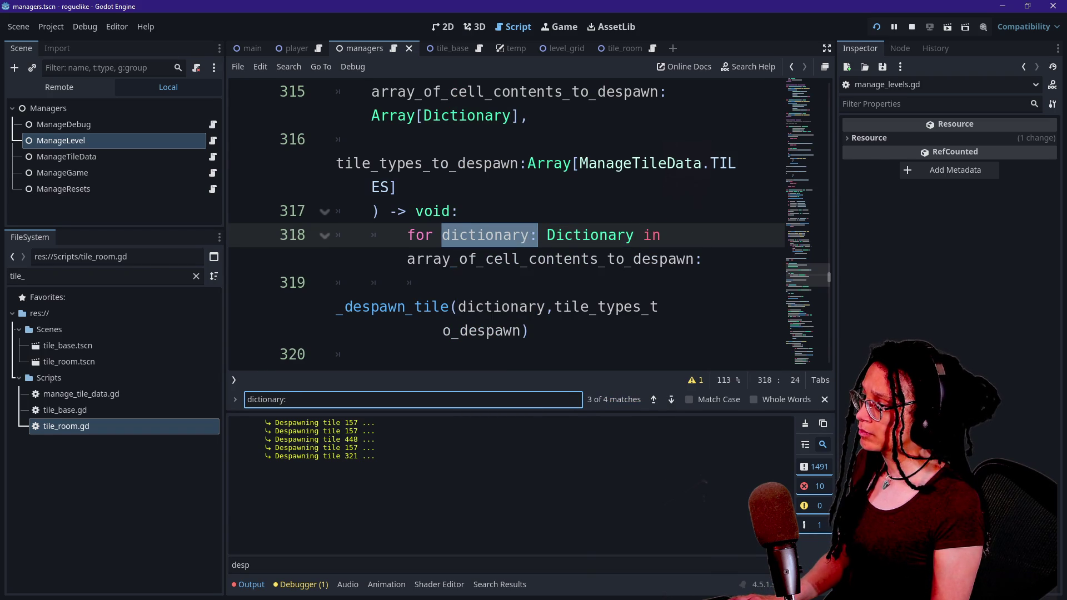
type("\"")
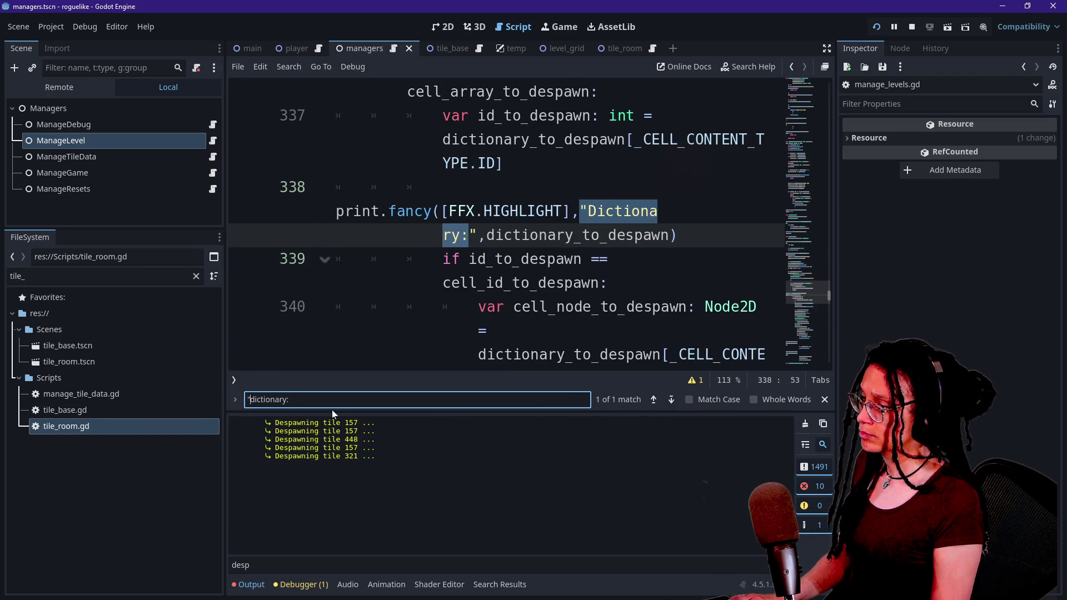
Step: Delete the Dictionary debug print on line 338 and rerun the game
left_click(466, 211)
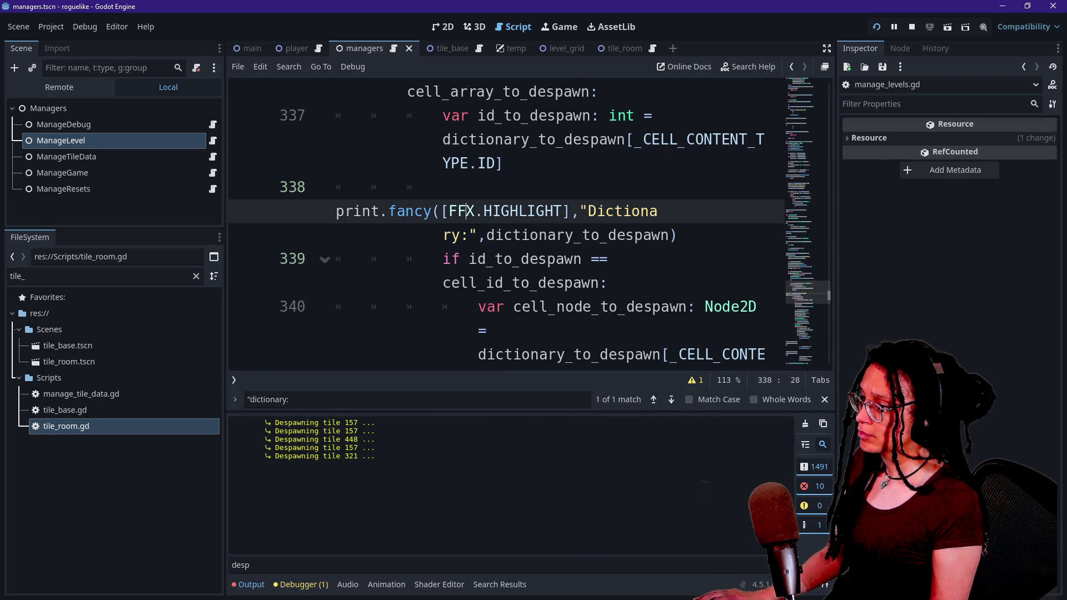
key("ctrl+minus")
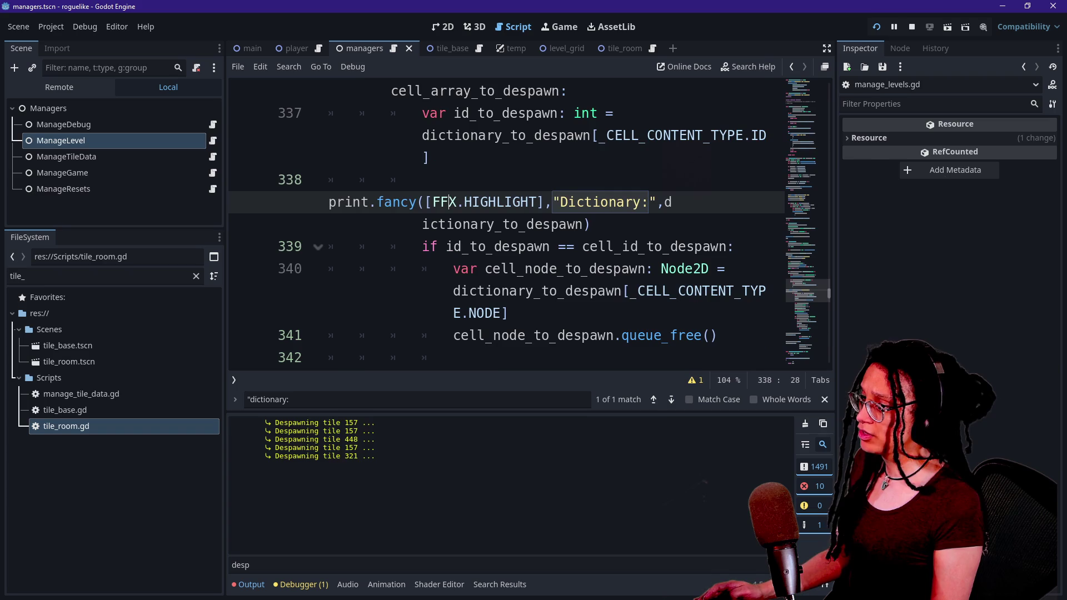
key("End")
key("shift+Home")
key("BackSpace")
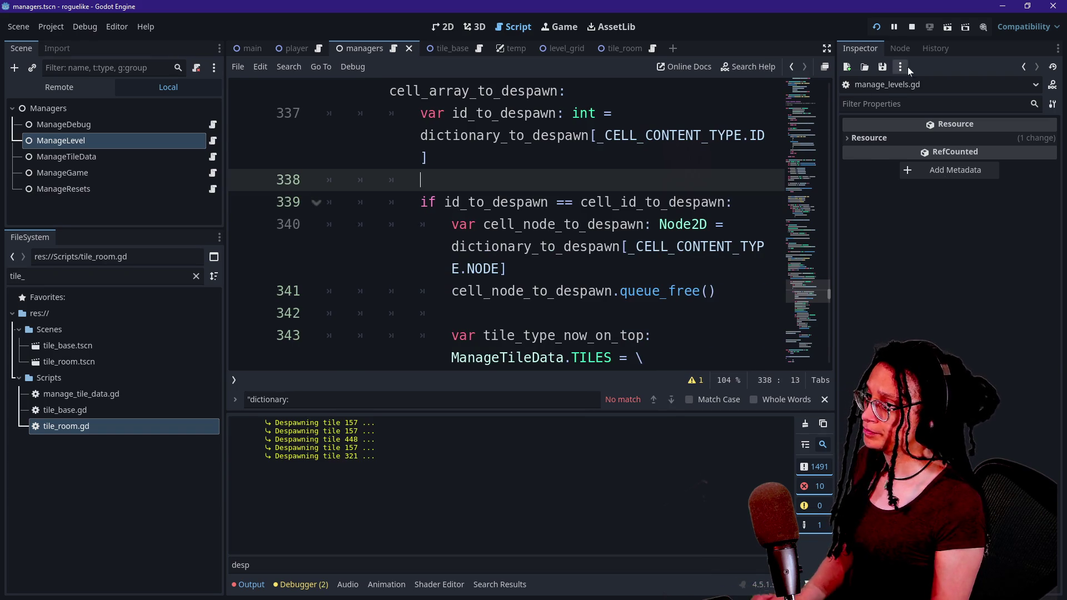
left_click(876, 26)
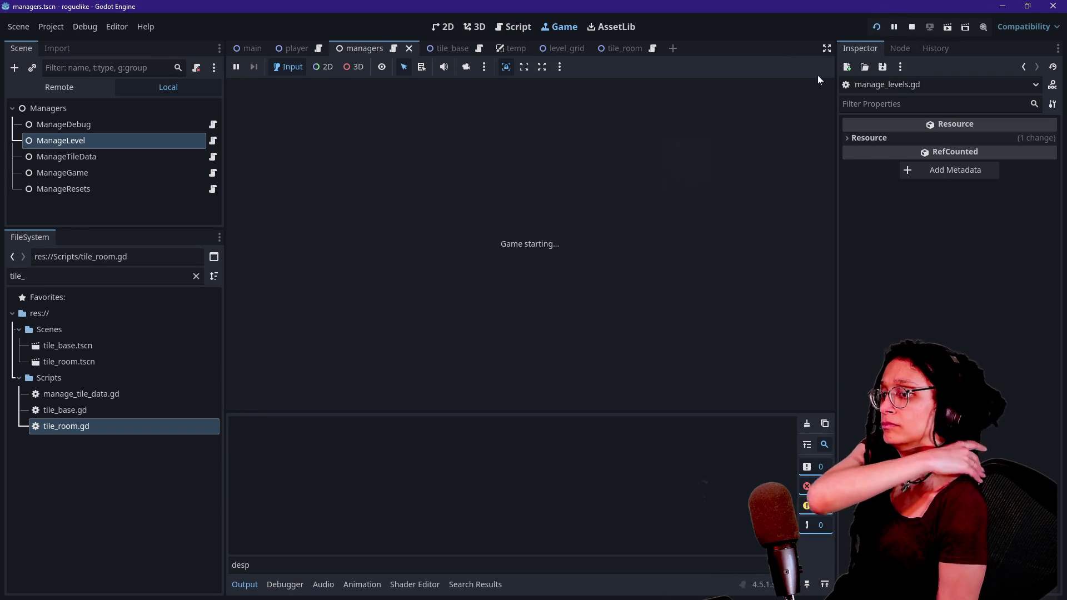
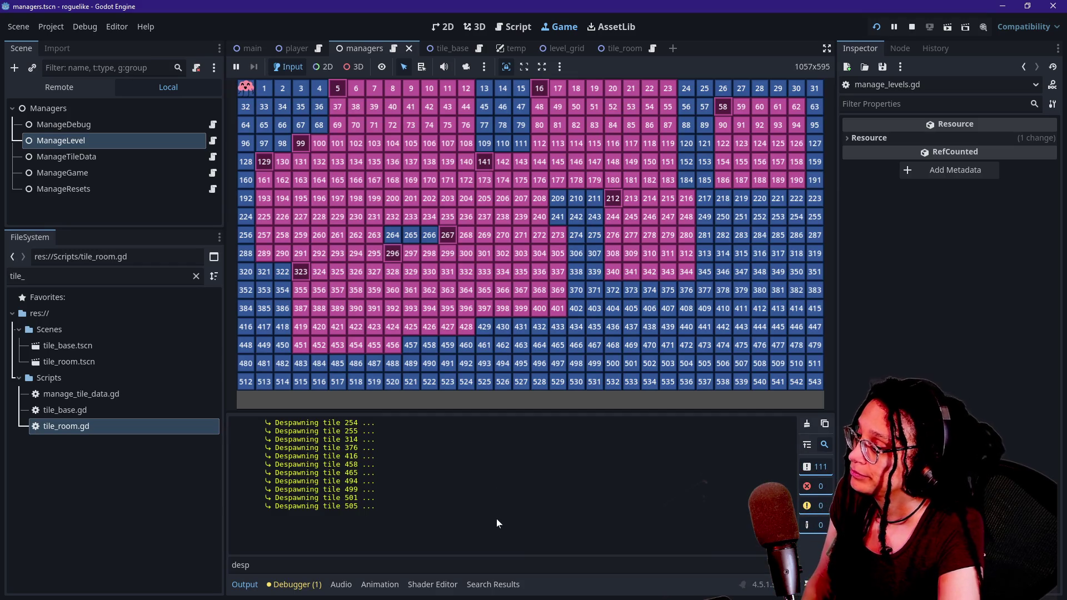
Step: Restart the game to regenerate the grid, then stop it, save, and review the two-file diff in GitHub Desktop
left_click(589, 340)
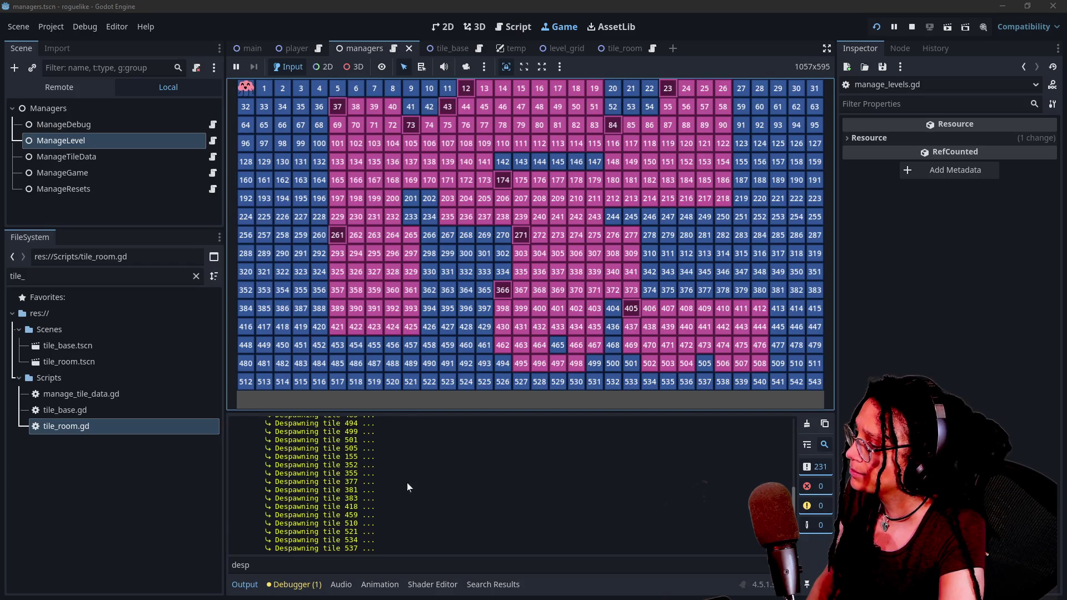
scroll(406, 518, "up", 10)
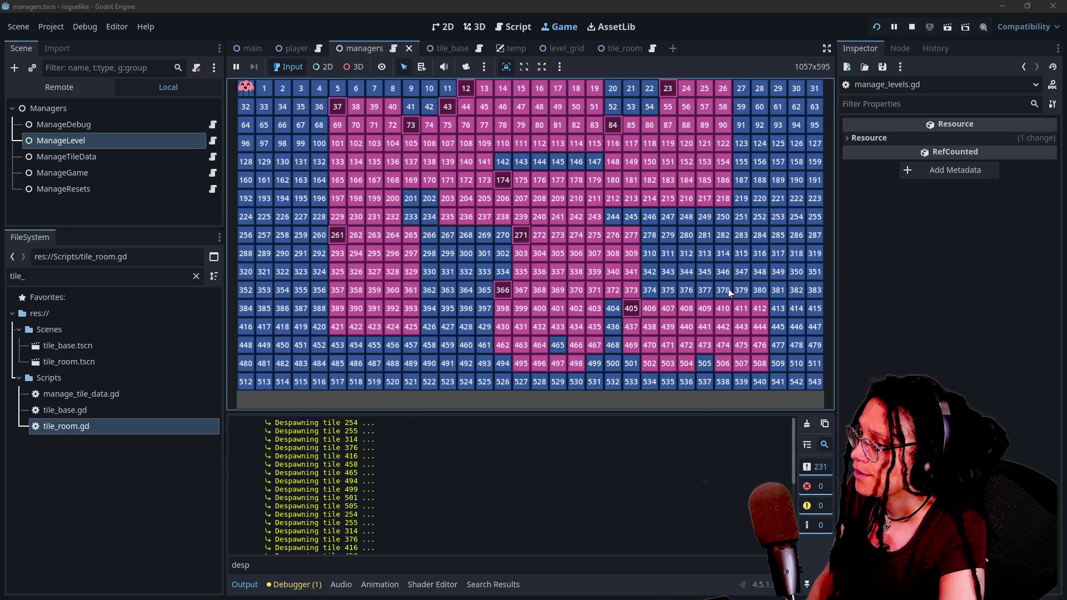
left_click(516, 29)
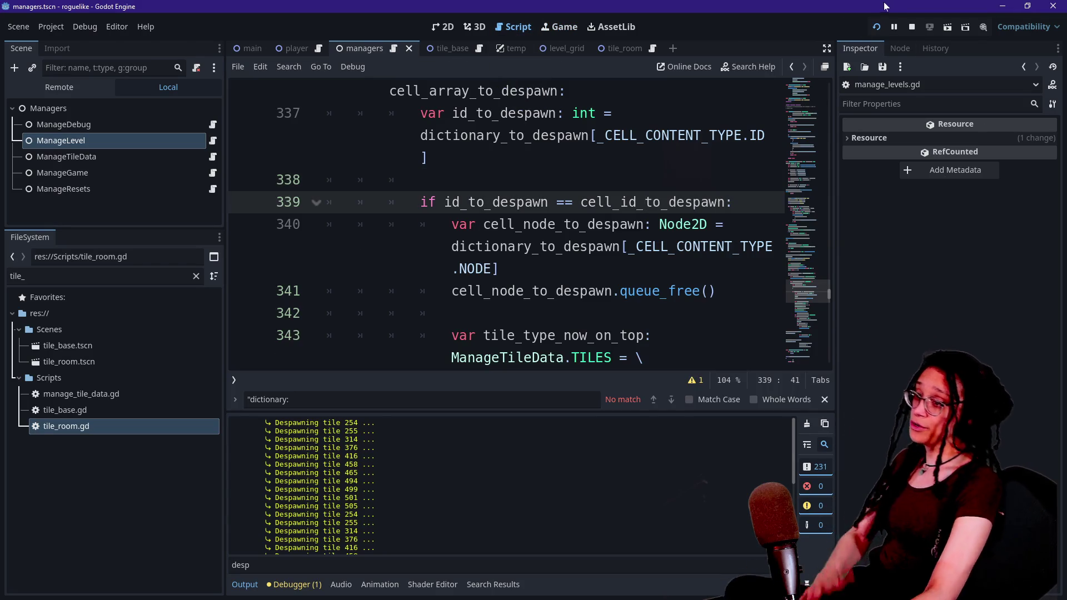
left_click(912, 26)
left_click(490, 135)
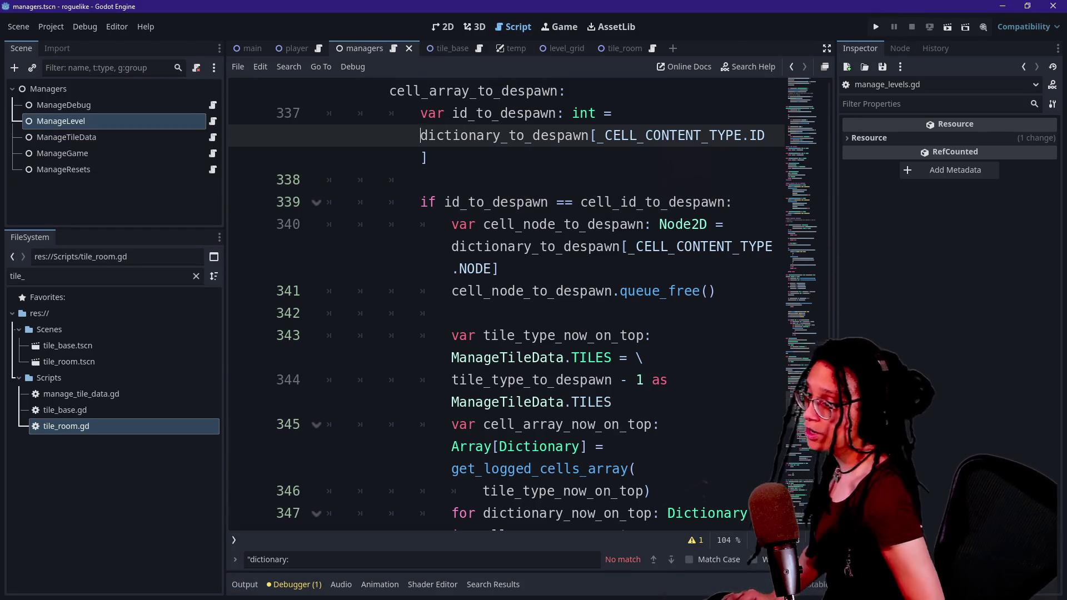
key("ctrl+s")
key("alt+Tab")
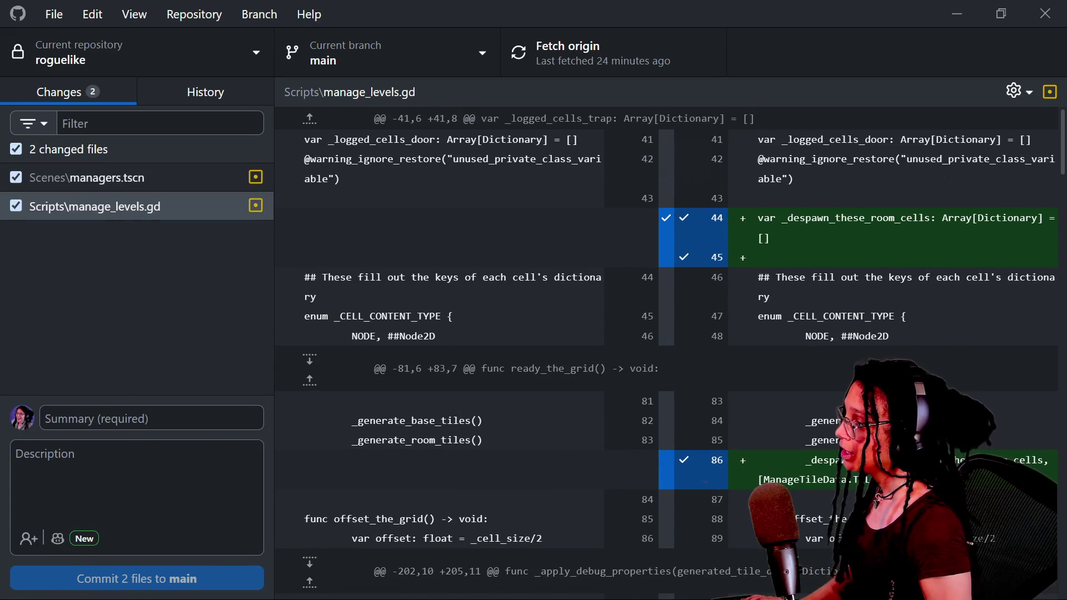
Step: Commit managers.tscn and manage_levels.gd to main as 'roomseeds that cancel their rooms despawn' and push it
left_click(139, 420)
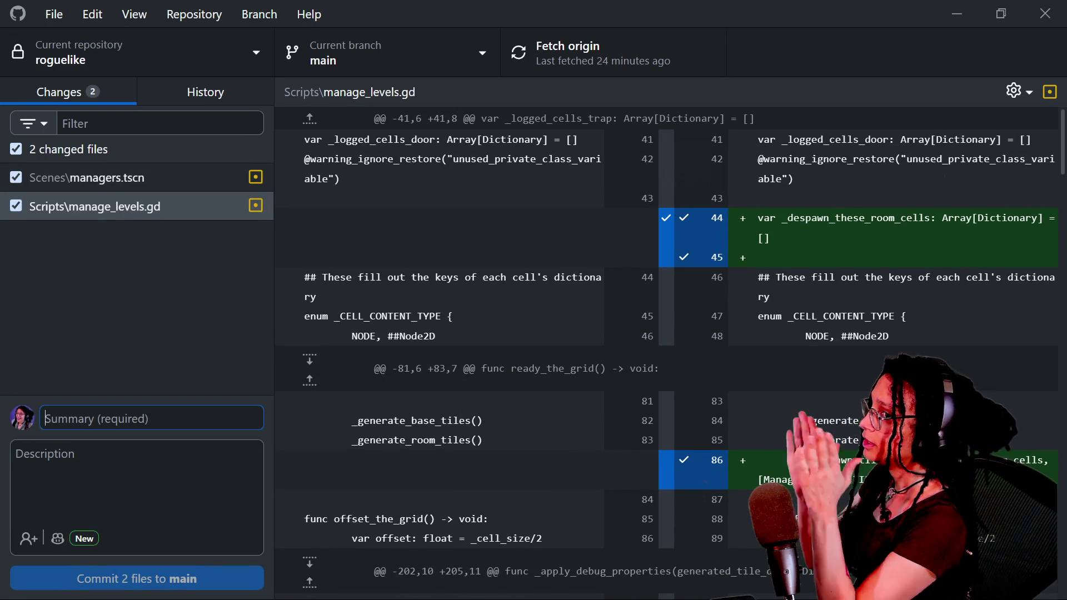
type("d")
key("BackSpace")
type("seeds")
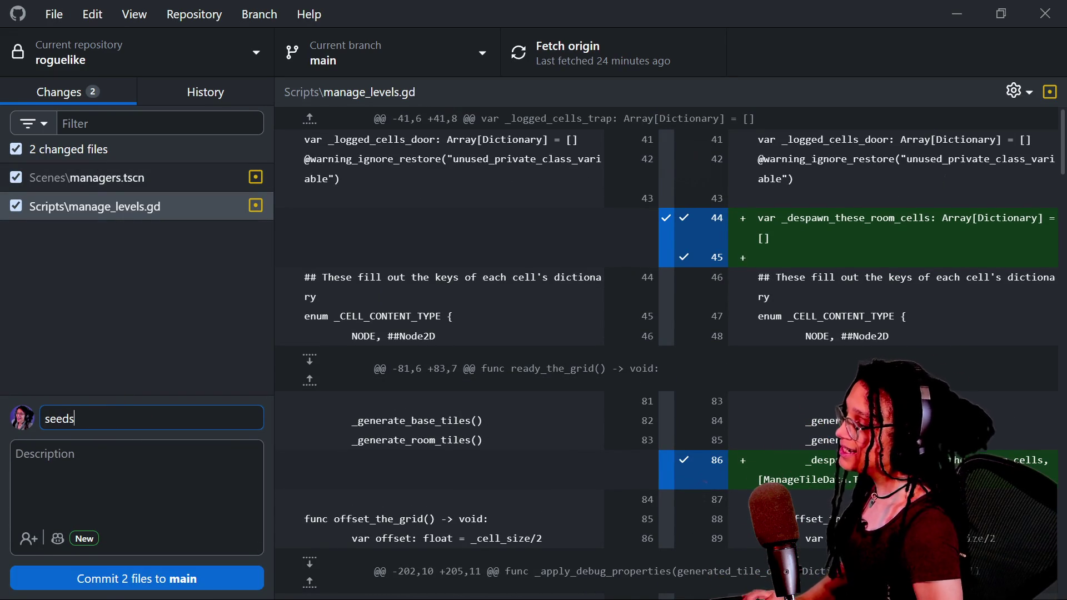
type(" that don")
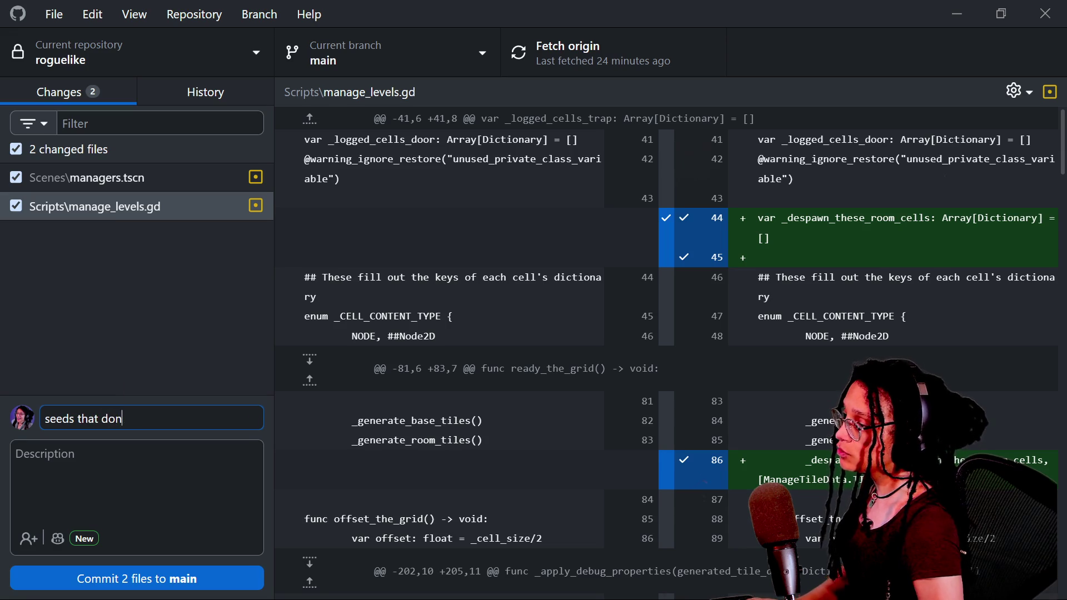
key("ctrl+BackSpace")
key("ctrl+BackSpace")
key("ctrl+BackSpace")
type("roomseeds ")
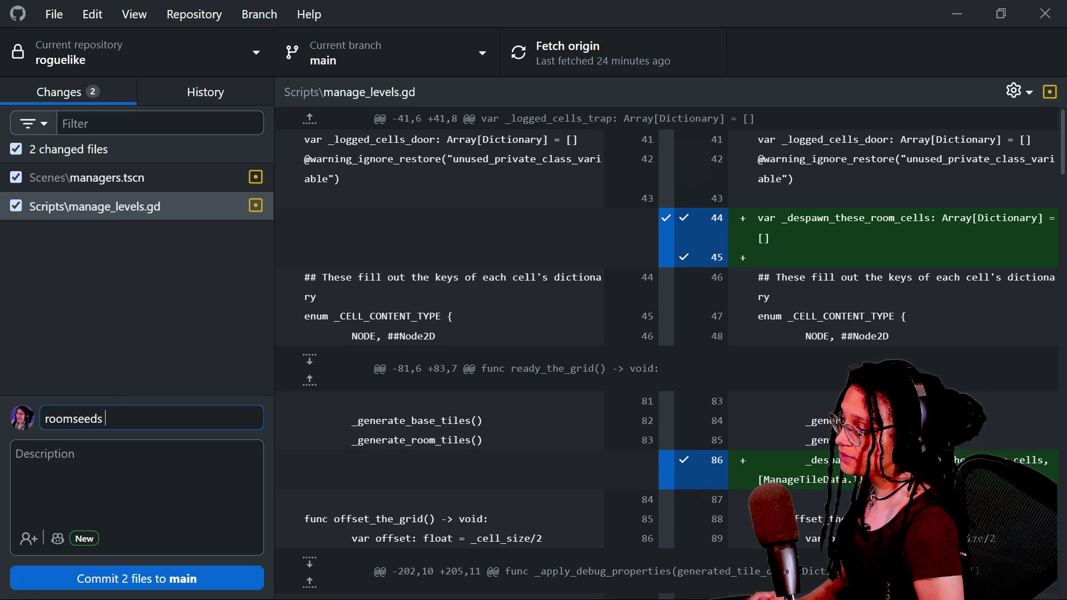
type("that cancel their rooms ")
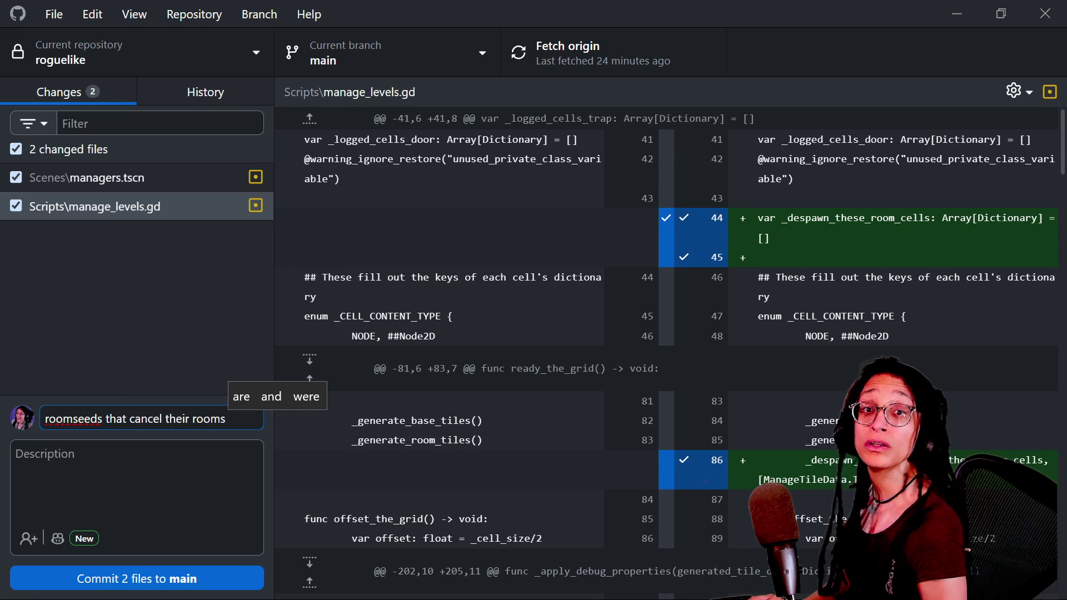
type("despawn")
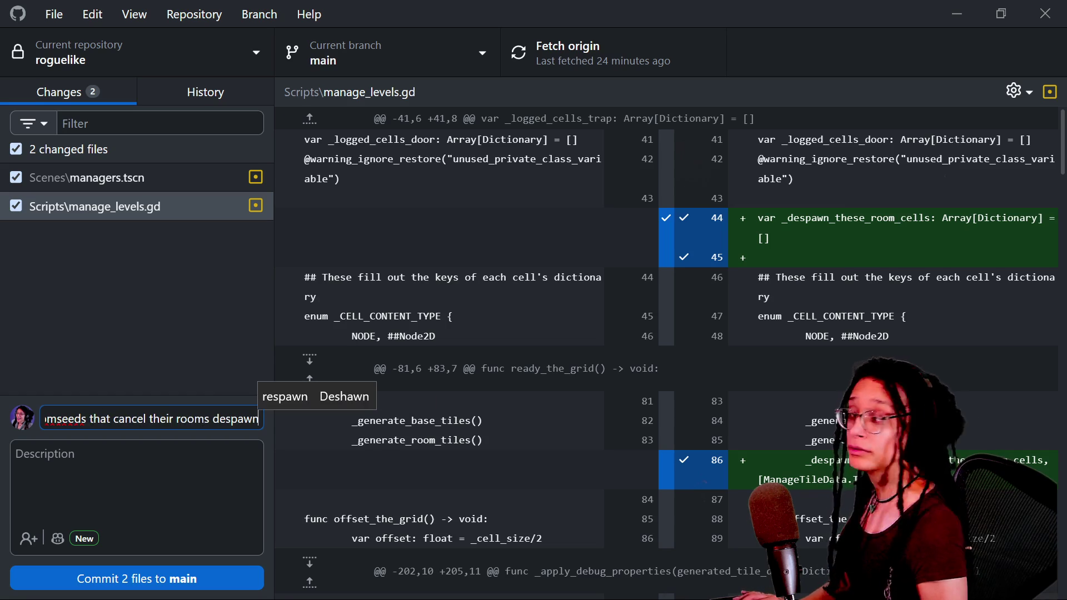
left_click(206, 573)
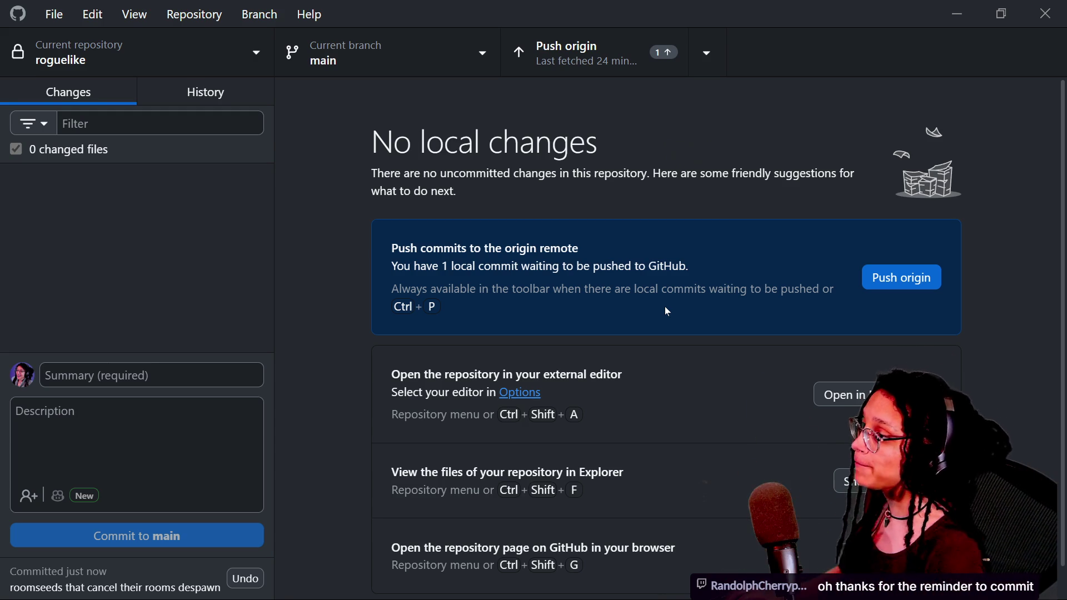
left_click(901, 278)
Step: Return to the Godot script editor, clear the old search query and hide the side docks to widen the code
key("alt+Tab")
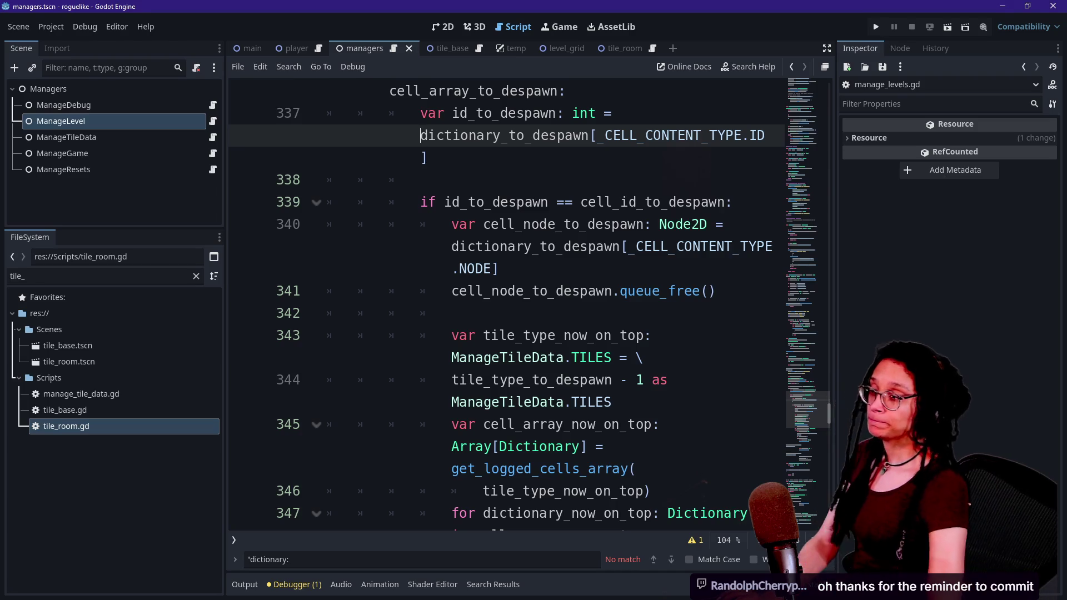
left_click(499, 269)
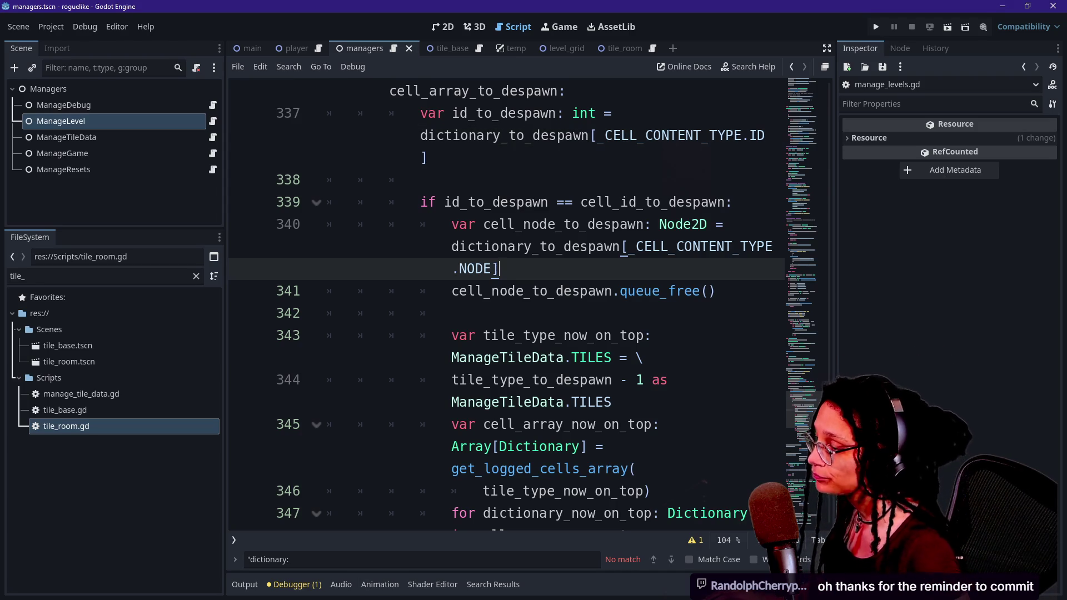
key("ctrl+f")
key("BackSpace")
left_click(555, 335)
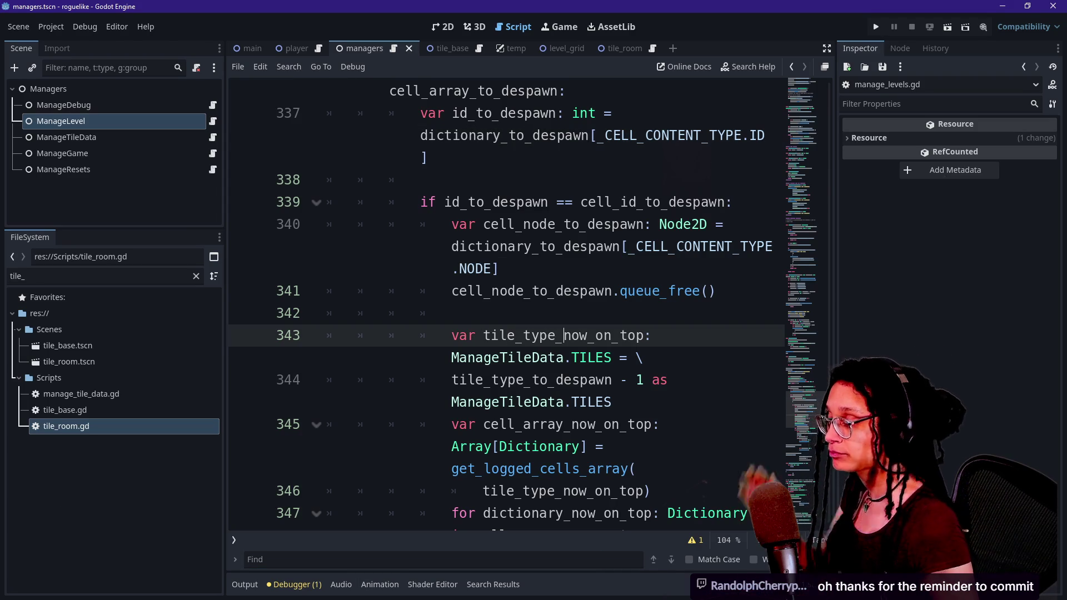
key("Caps_Lock")
type("+")
key("BackSpace")
key("Up")
key("ctrl+shift+F11")
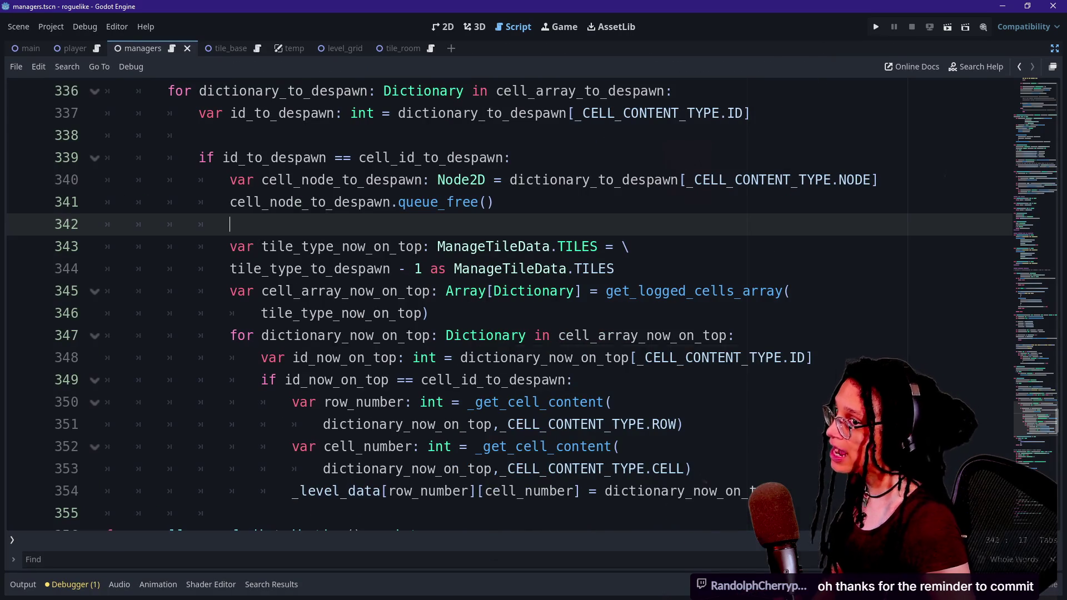
Step: Review the _despawn_tile function and the node-freeing lines 340–341 in the despawn loop
mouse_move(482, 336)
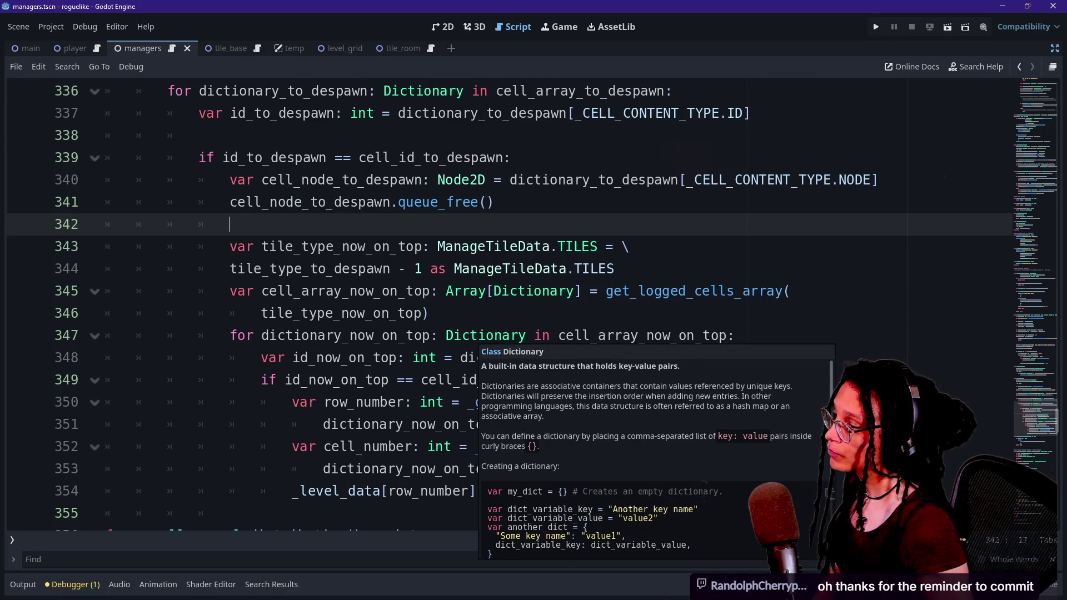
left_click(429, 313)
scroll(500, 305, "up", 4)
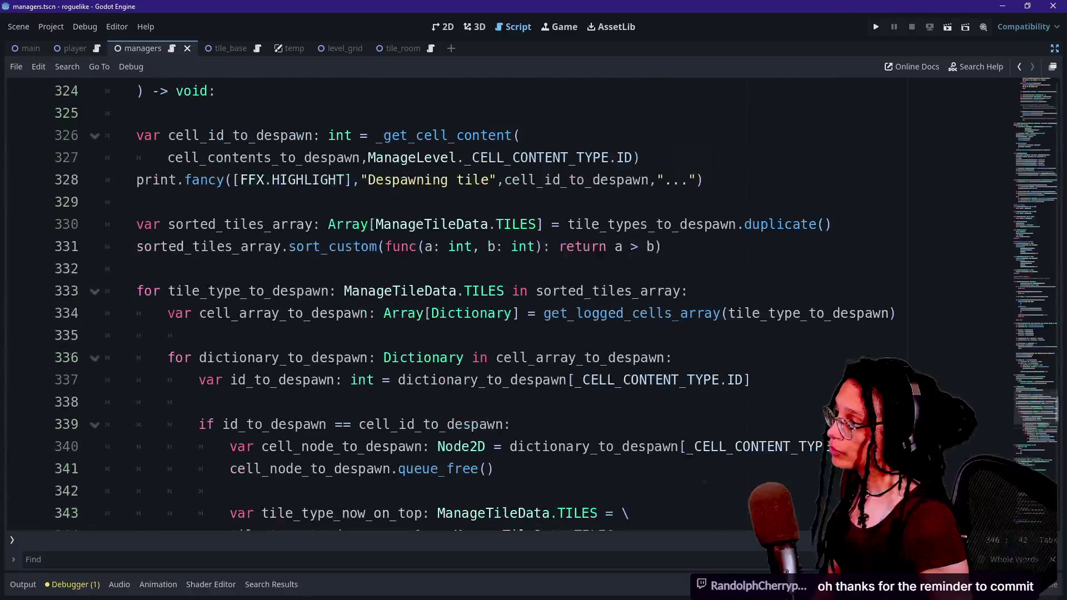
scroll(389, 305, "up", 3)
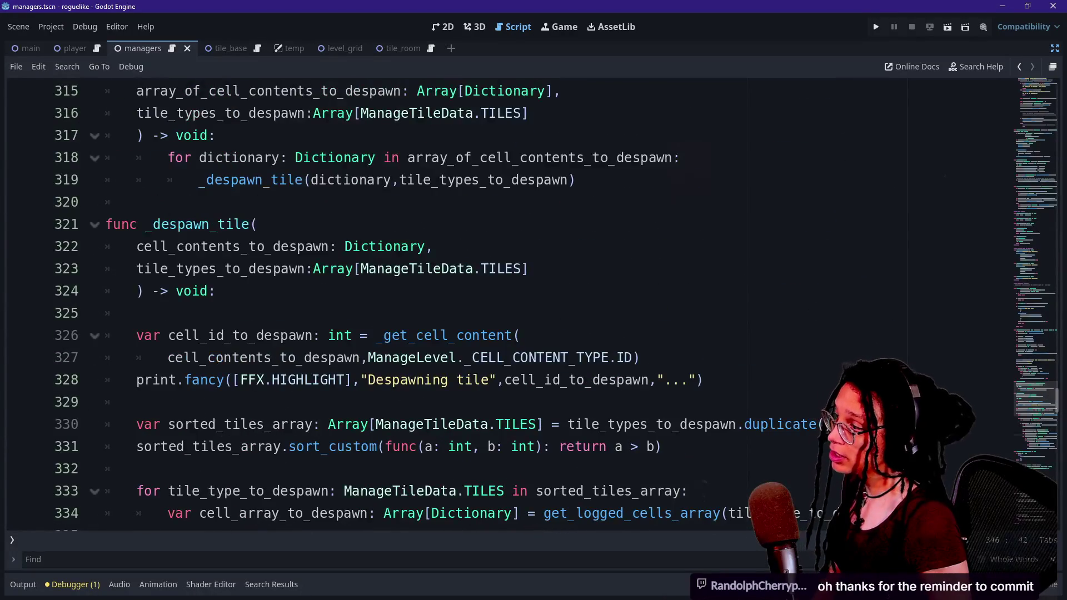
left_click(257, 224)
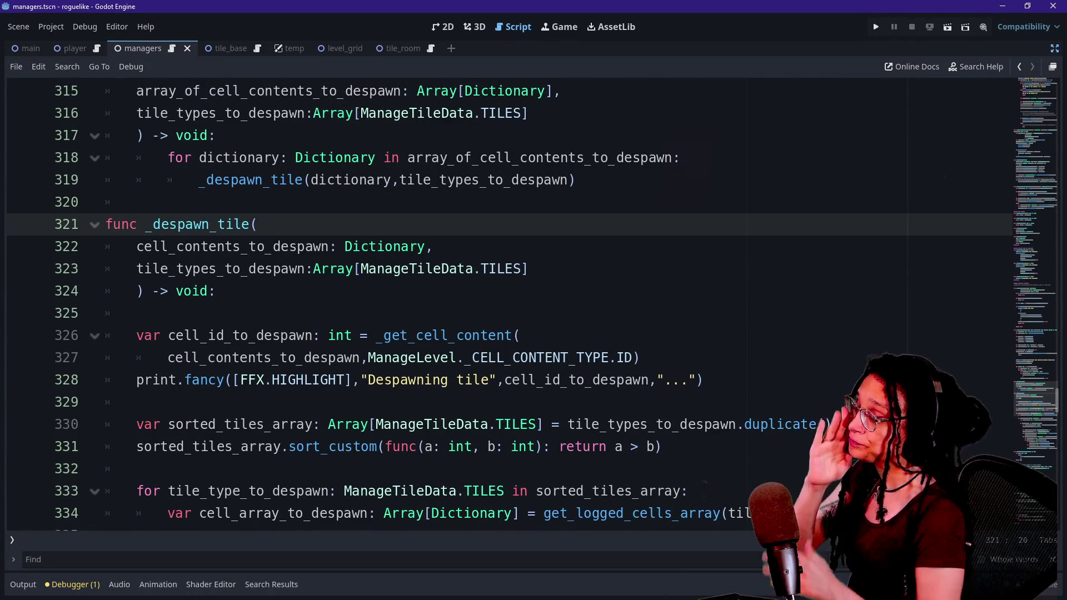
scroll(500, 305, "down", 1)
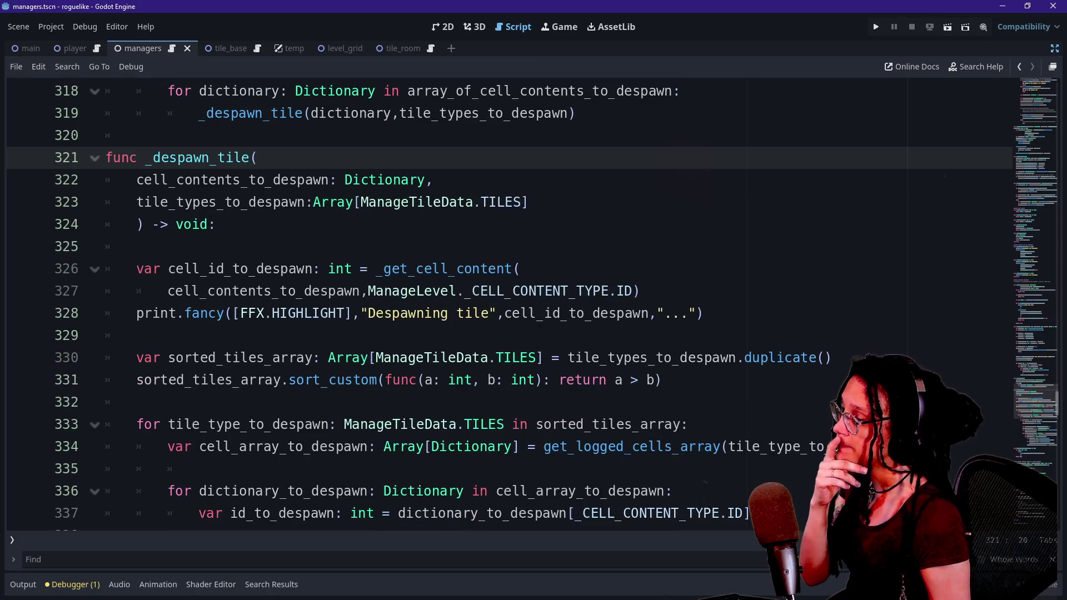
scroll(500, 306, "down", 4)
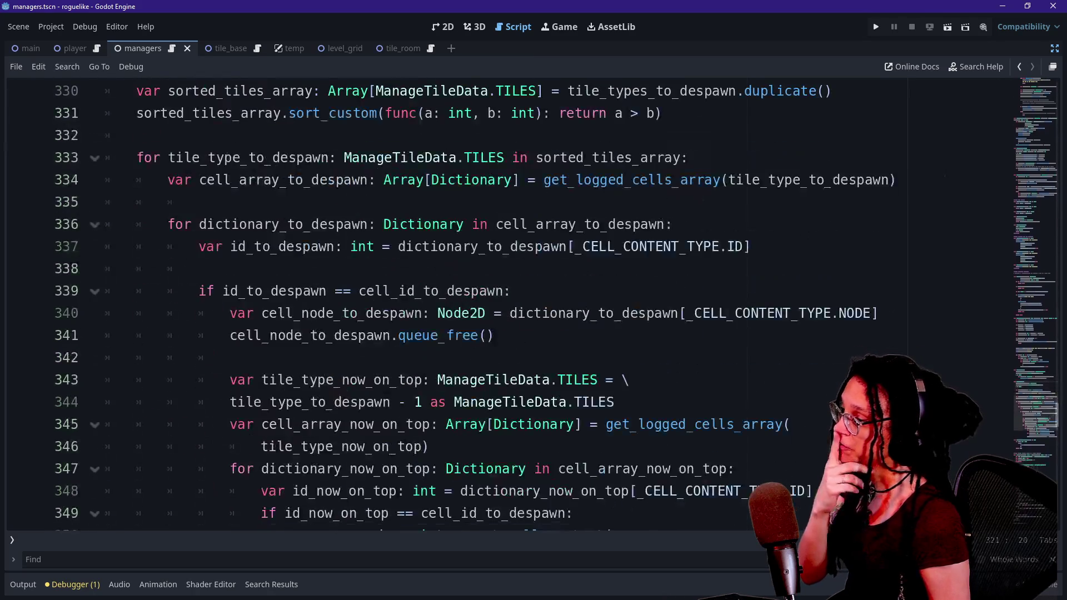
left_click(495, 313)
left_click(495, 335)
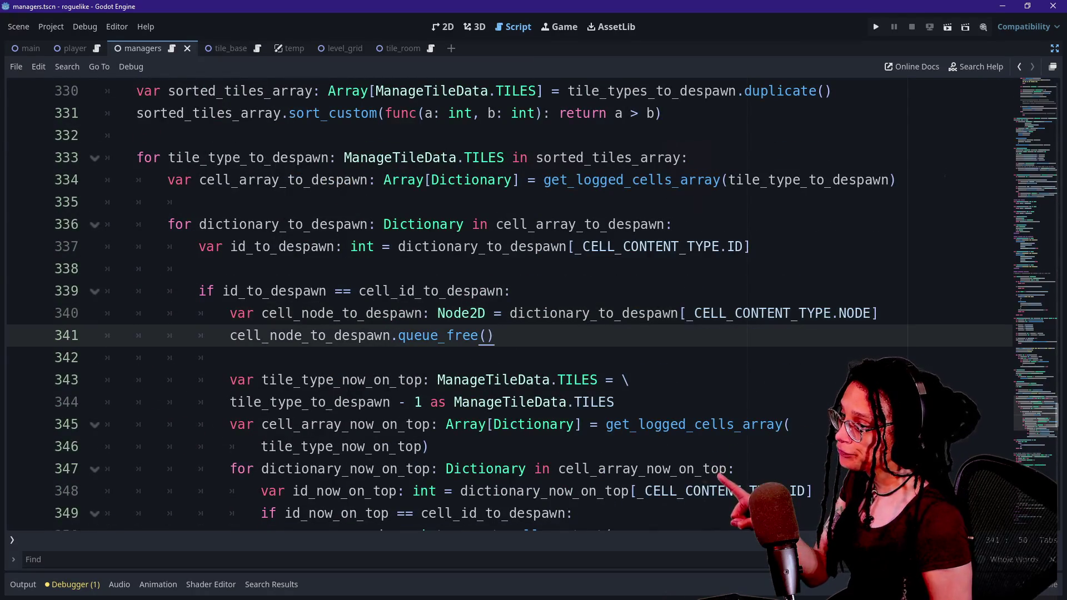
left_click_drag(230, 313, 456, 335)
left_click(455, 336)
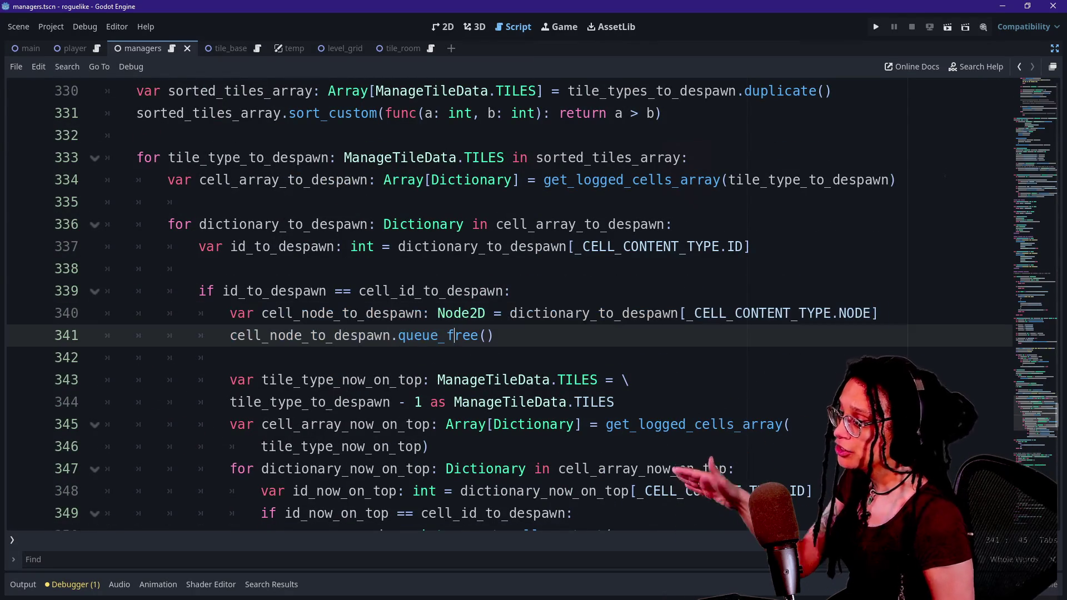
left_click_drag(231, 335, 374, 335)
scroll(375, 335, "down", 3)
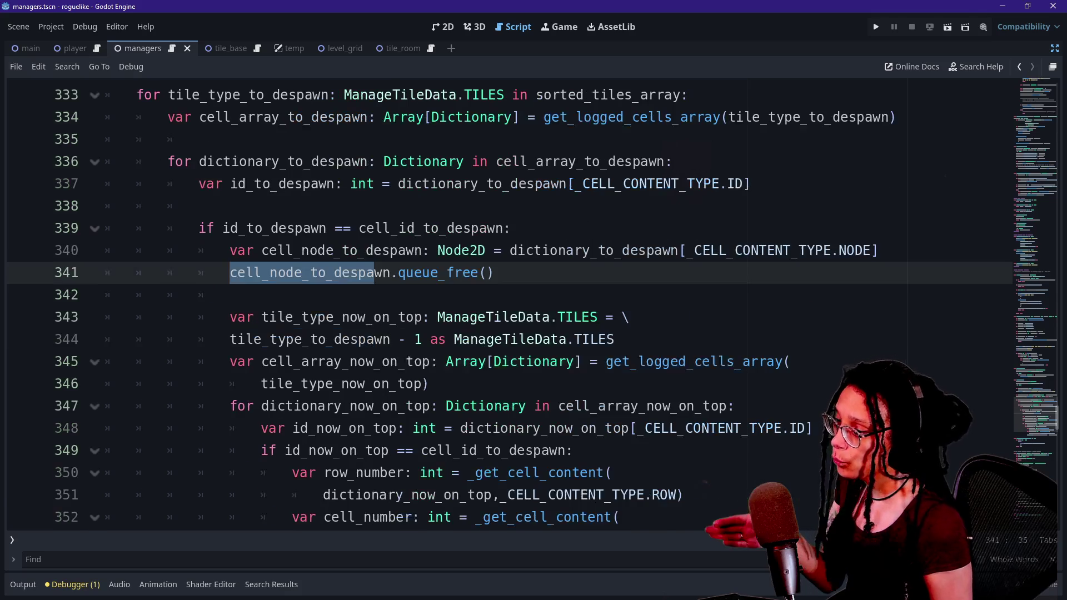
key("Up")
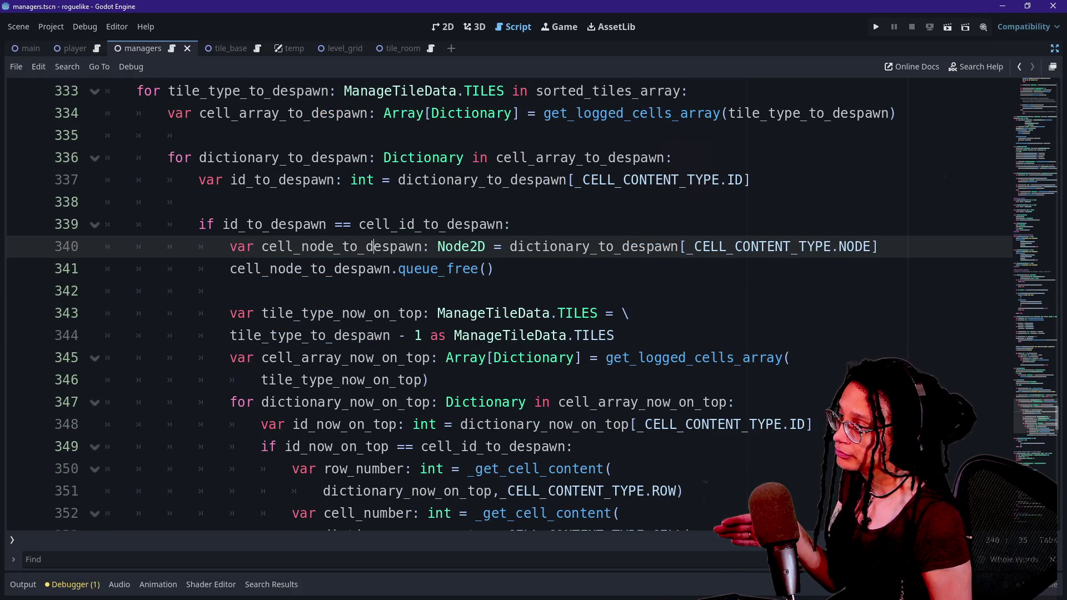
left_click_drag(246, 313, 349, 424)
scroll(348, 424, "down", 3)
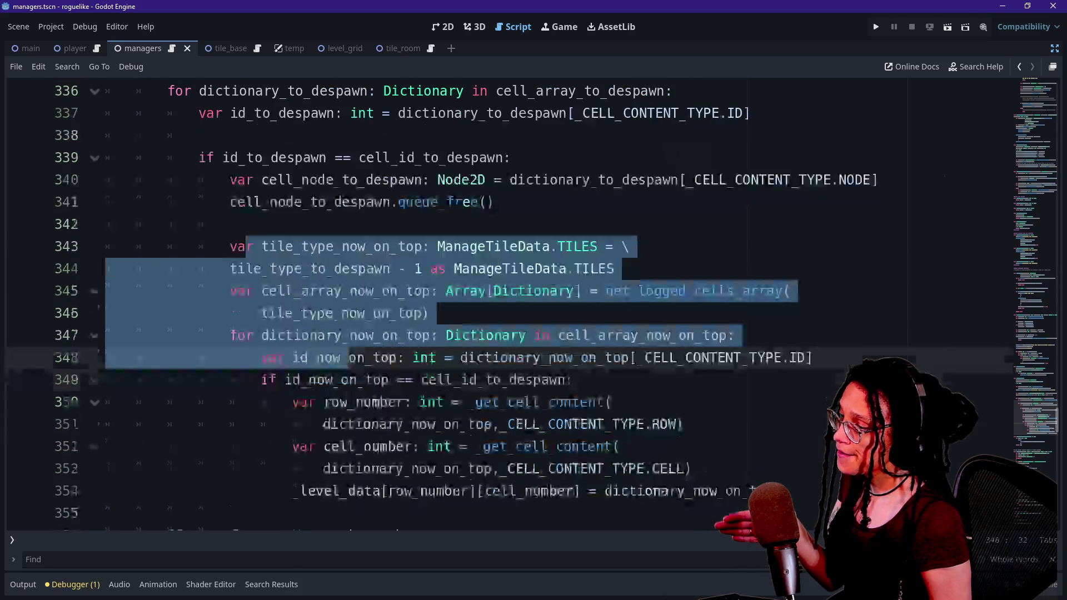
left_click(428, 313)
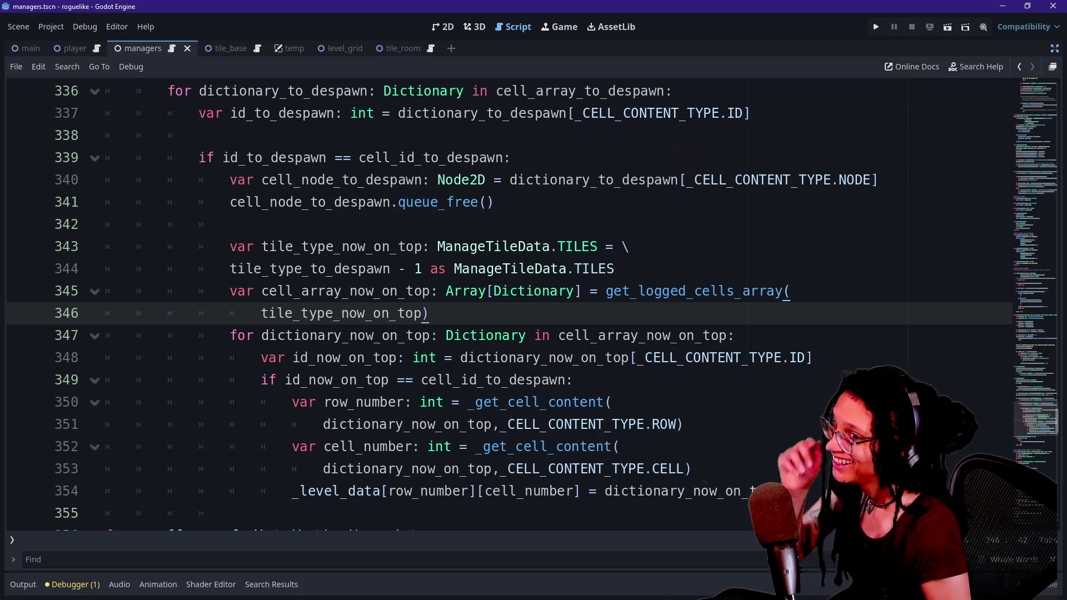
Step: Open a new empty line below the cell_node_to_despawn declaration
key("Up")
key("Up")
key("Up")
left_click(702, 290)
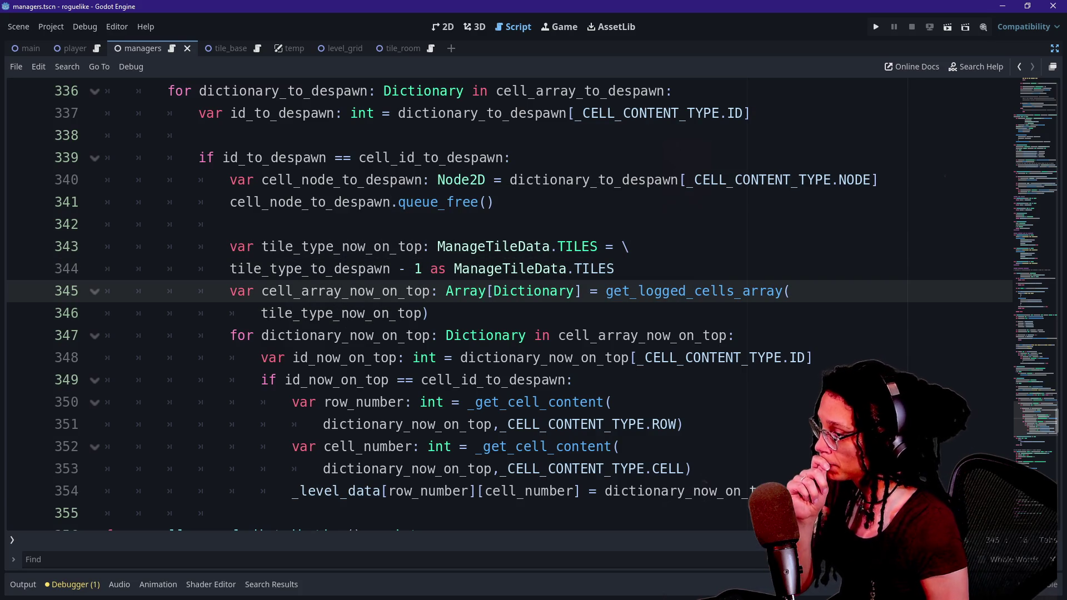
left_click_drag(293, 246, 467, 402)
left_click(198, 136)
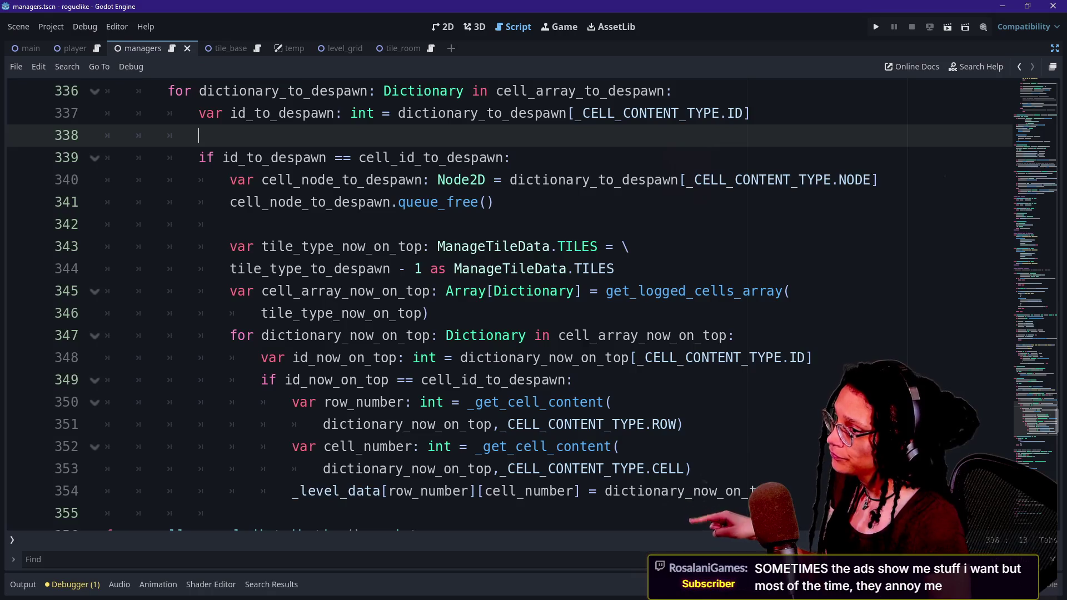
left_click(879, 179)
key("Return")
Step: Write 'if not _cell_node_is_surrounded(2):' on the new line 341
type("IF")
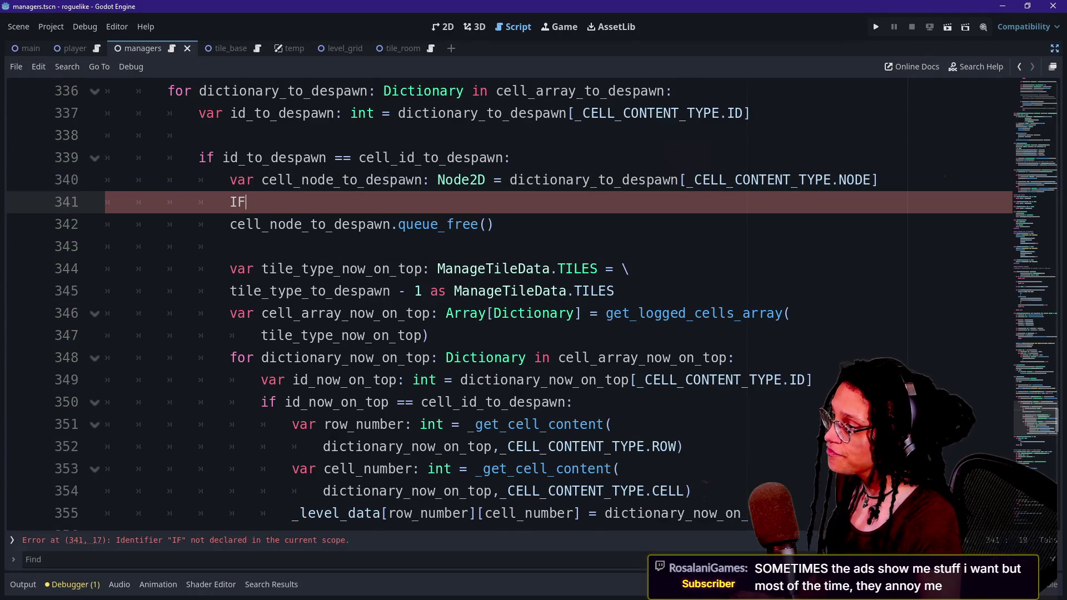
key("Caps_Lock")
key("BackSpace")
key("BackSpace")
type("if _")
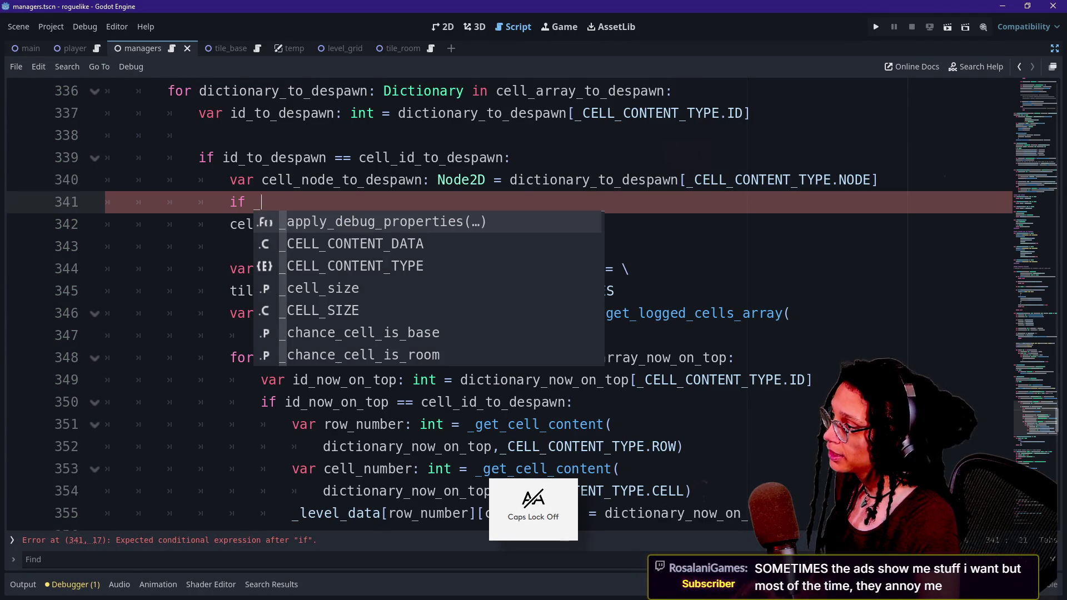
type("cell")
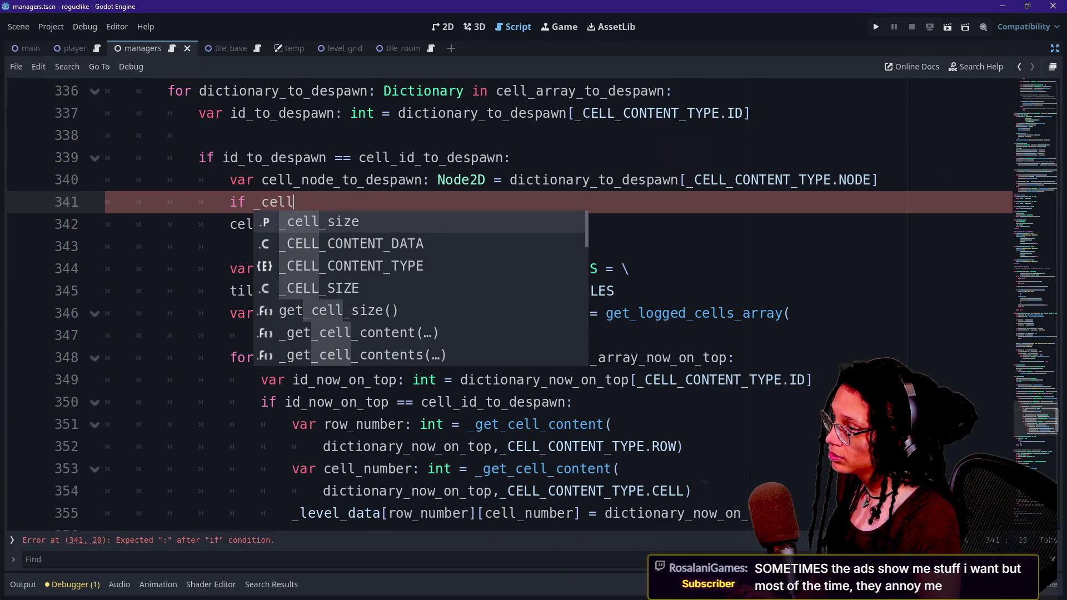
type("_node_to_")
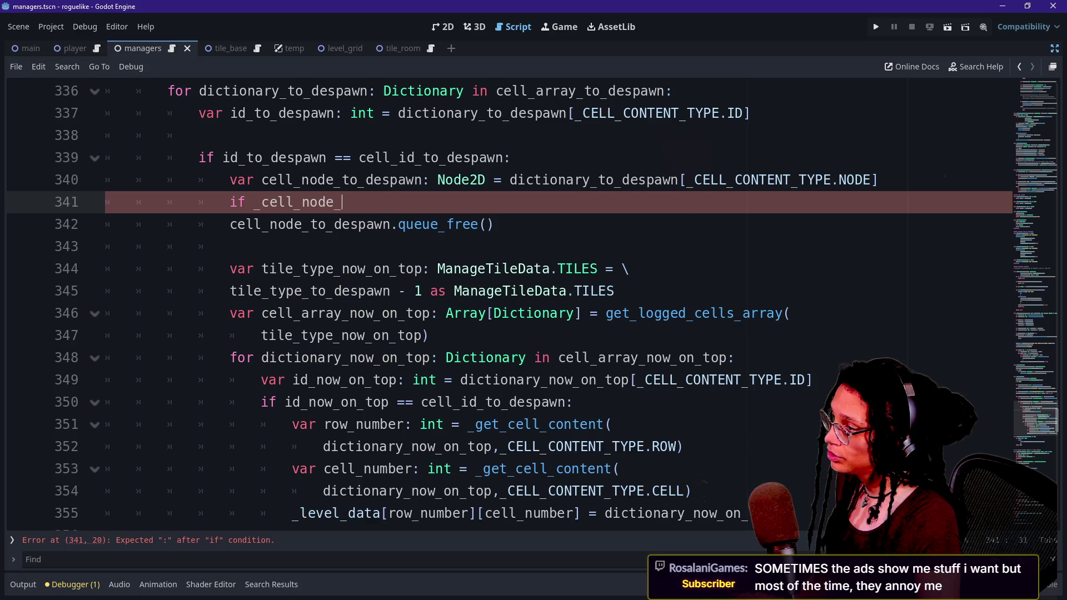
key("BackSpace")
key("BackSpace")
key("BackSpace")
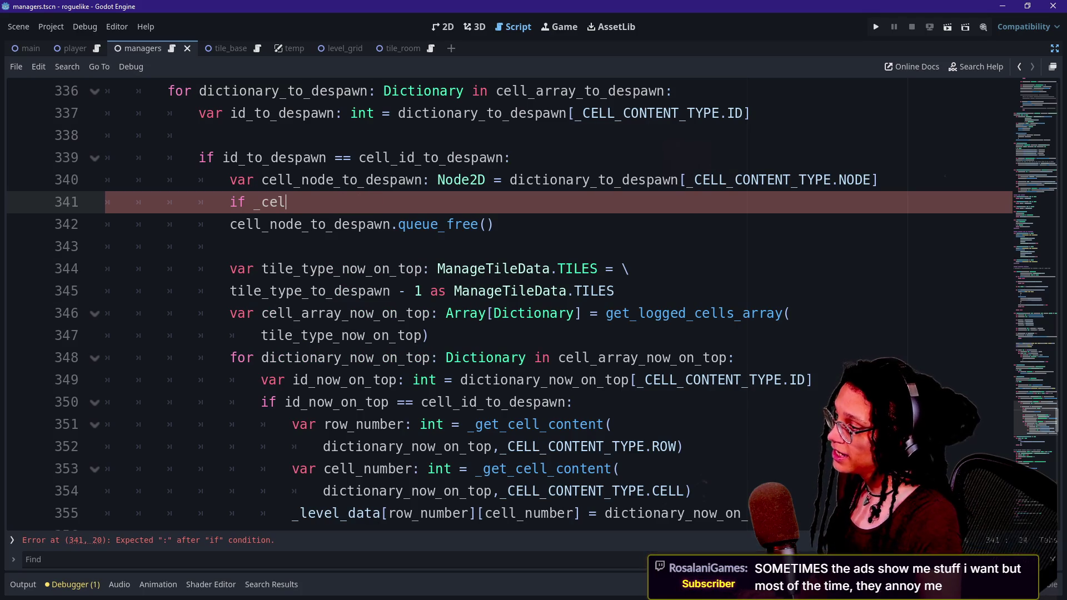
type("cell_node ")
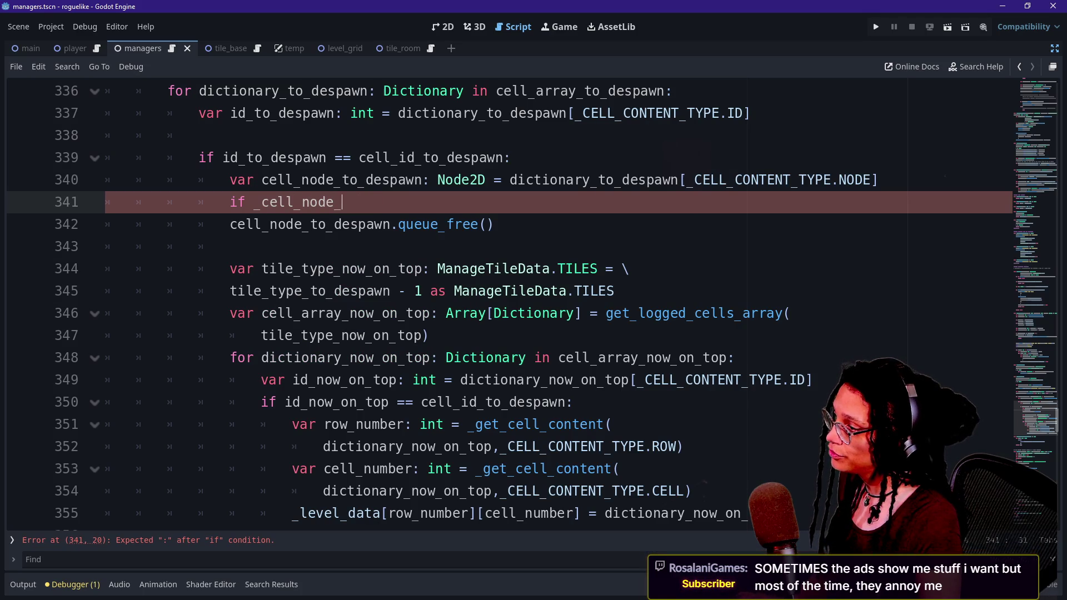
type("s_surrounded")
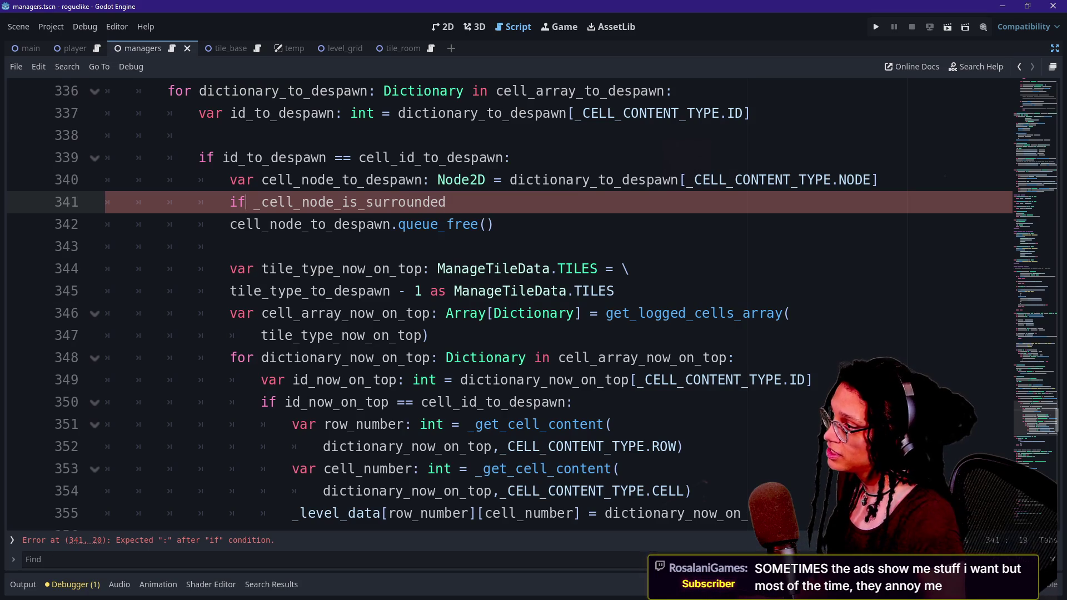
type(" not")
left_click(479, 202)
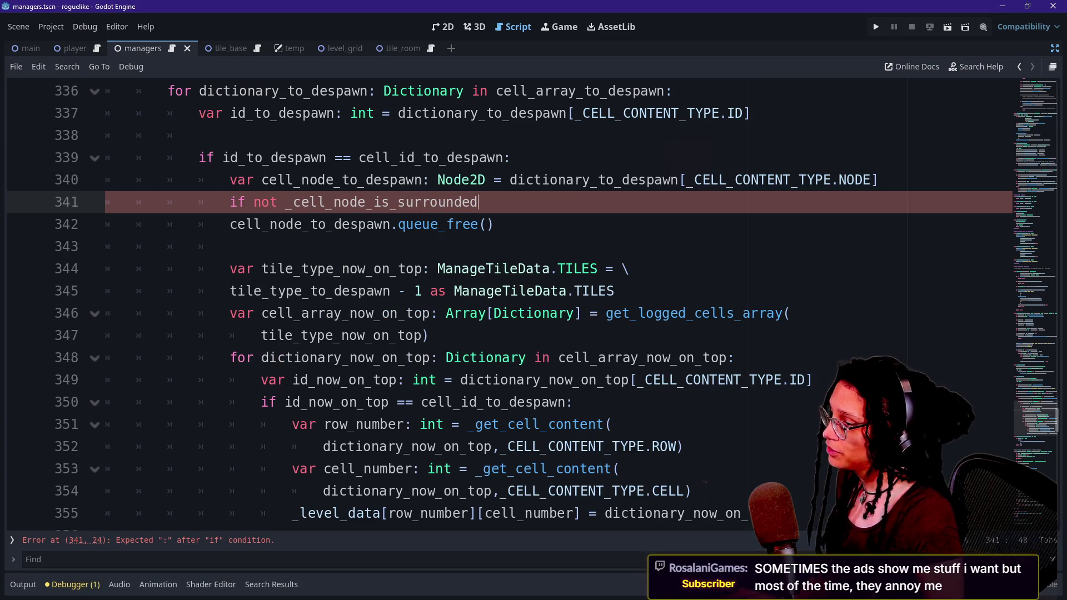
type("(2")
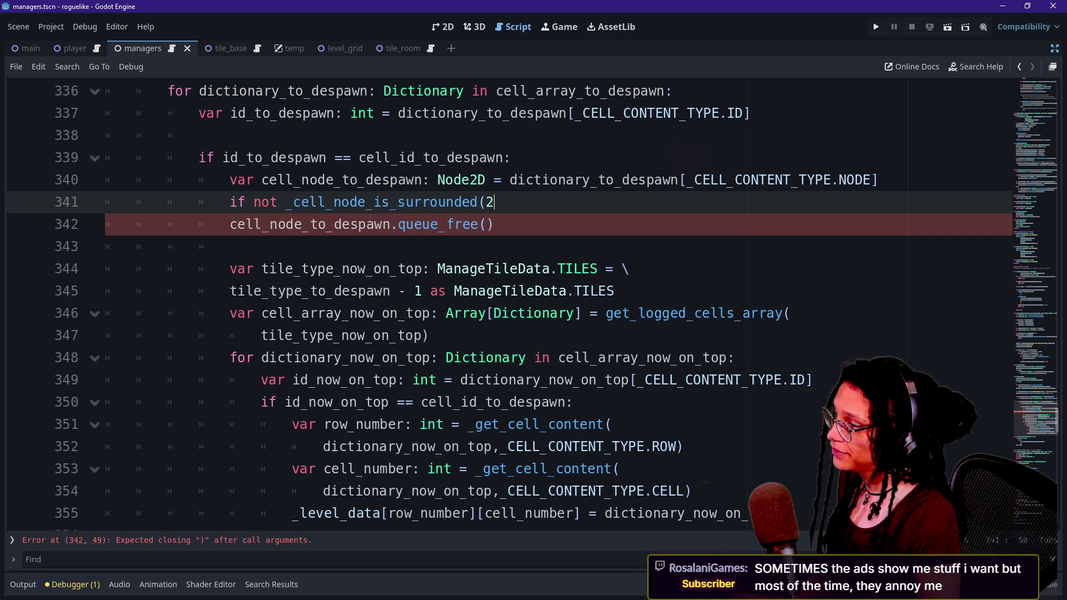
type(")")
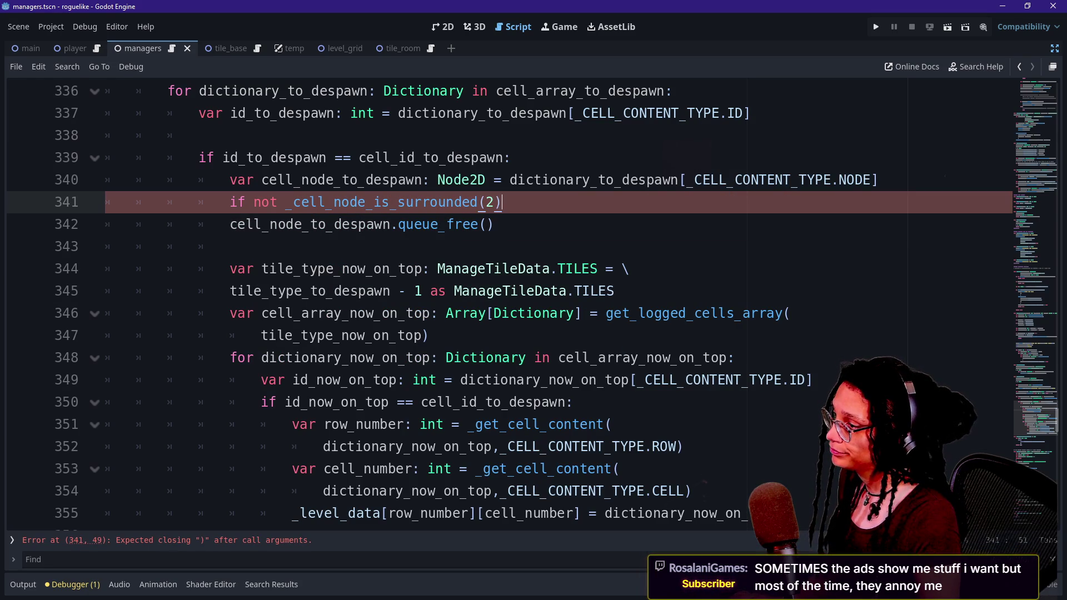
type(" -> voi")
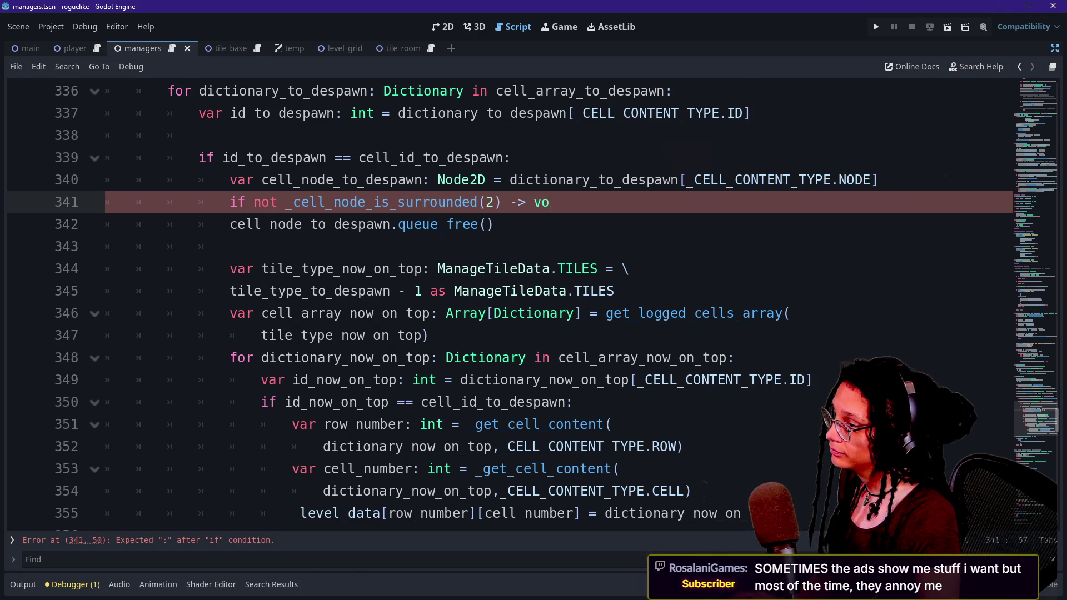
key("BackSpace")
key("BackSpace")
key("BackSpace")
type(":")
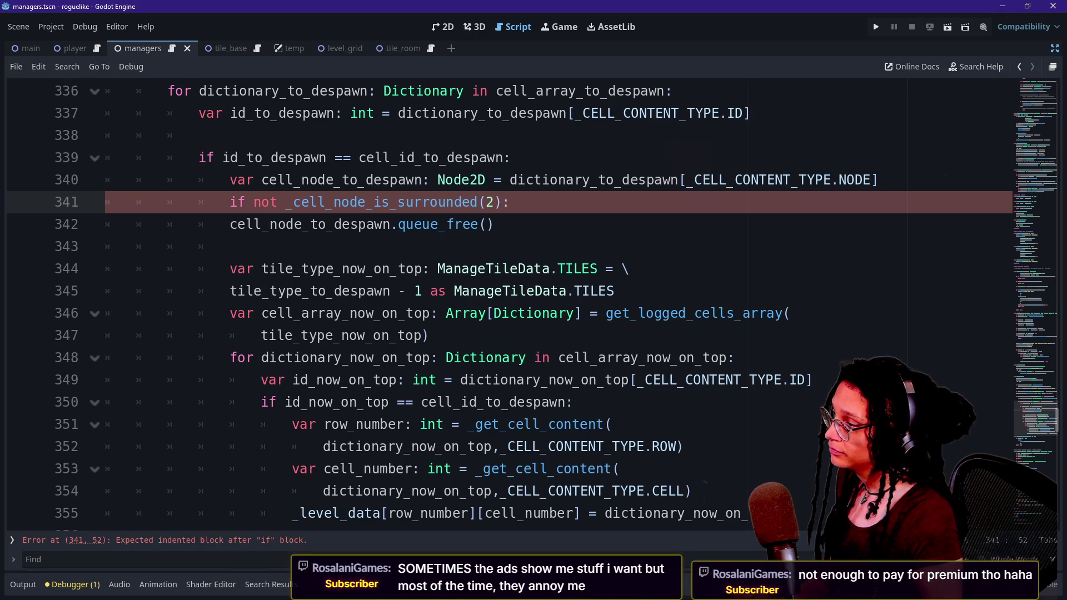
left_click(285, 202)
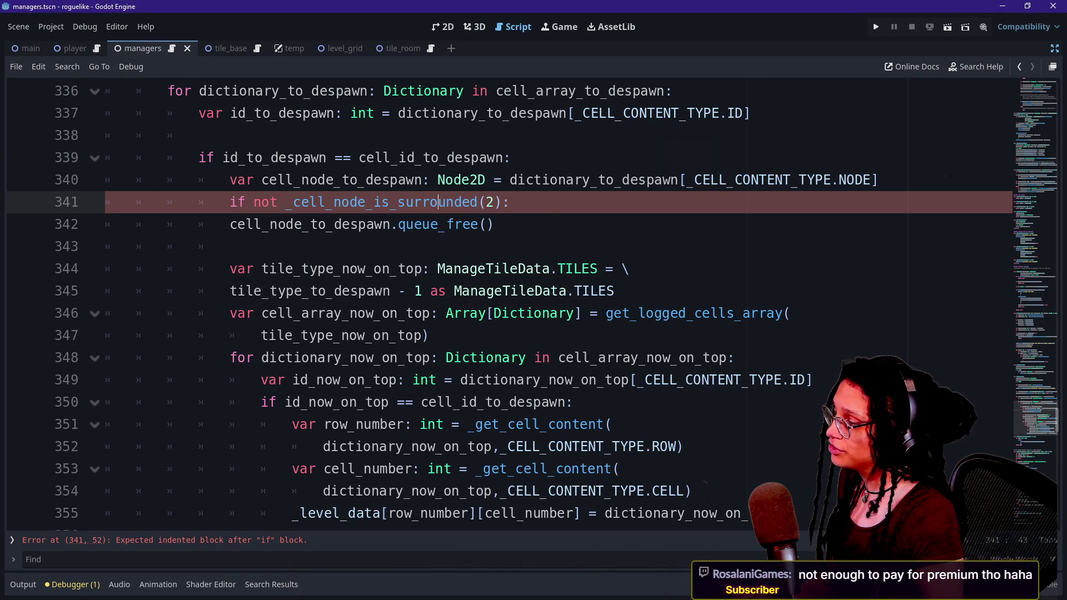
Step: Indent the despawn code on lines 342–355 beneath the new if statement
left_click(230, 224)
scroll(389, 289, "down", 1)
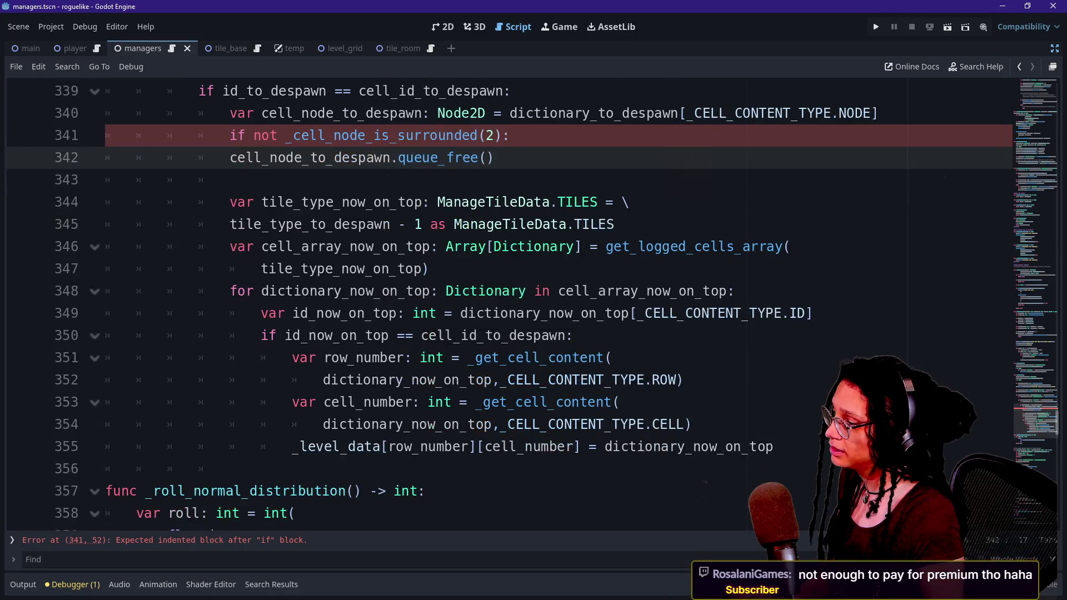
left_click(773, 447, "shift")
key("Tab")
left_click(288, 157)
left_click_drag(289, 157, 645, 402)
left_click(651, 402)
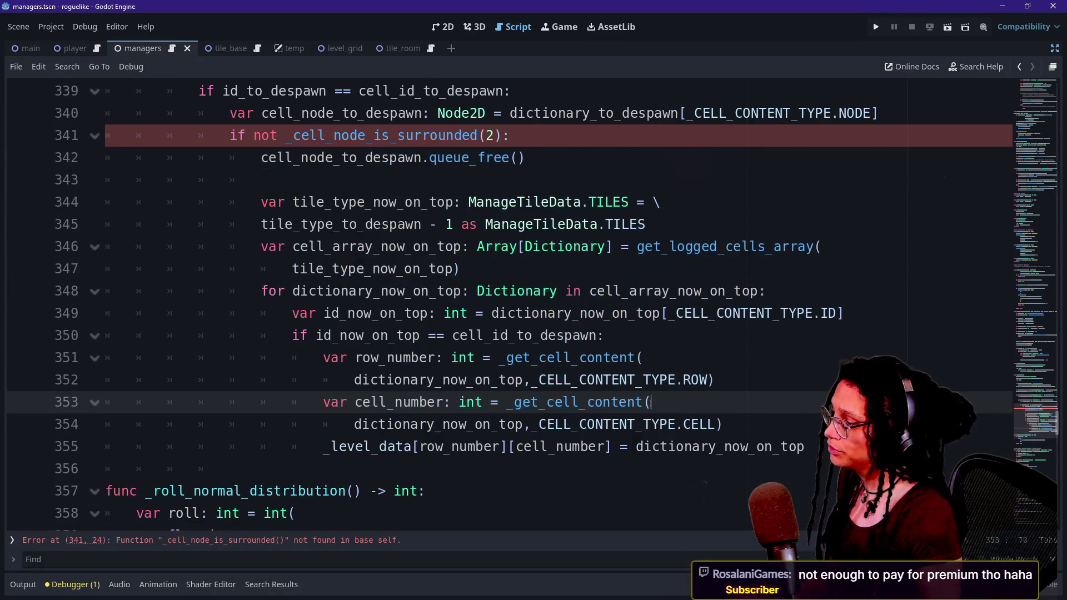
scroll(229, 402, "down", 1)
left_click(230, 401)
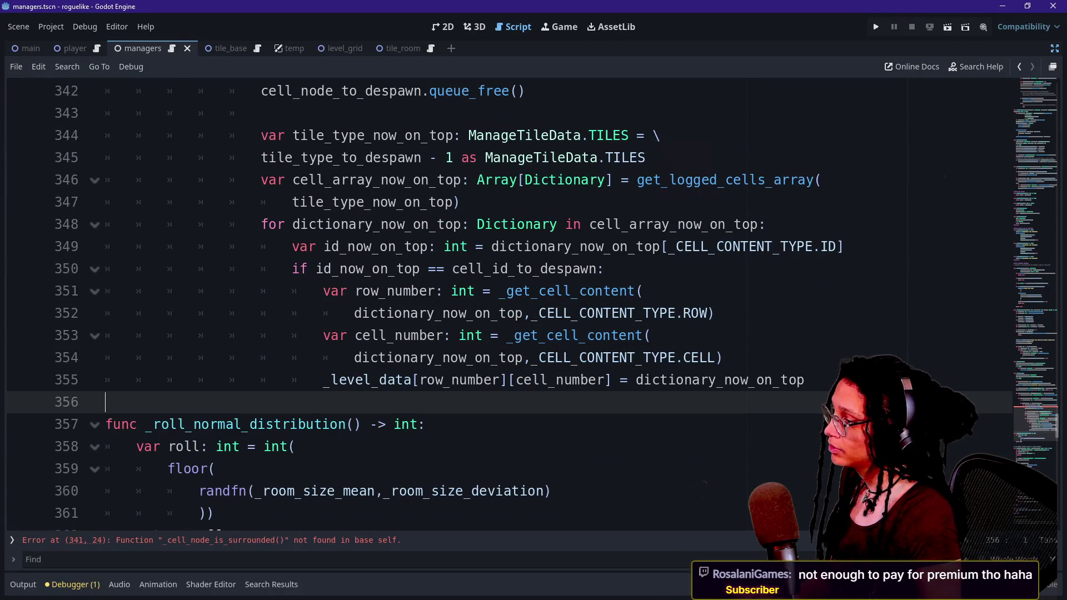
Step: Start a new function declaration after the block, typing func _cell_node_is_not_surrounded(
key("Return")
key("Return")
key("Up")
type("func")
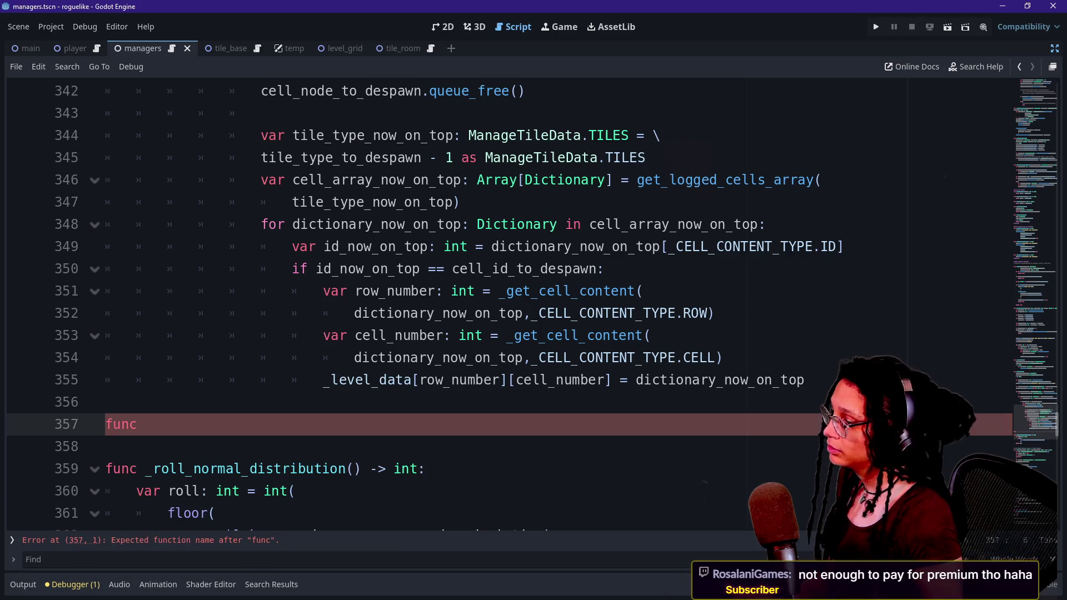
scroll(501, 300, "up", 1)
type("_cell_node_is_not_surrounded")
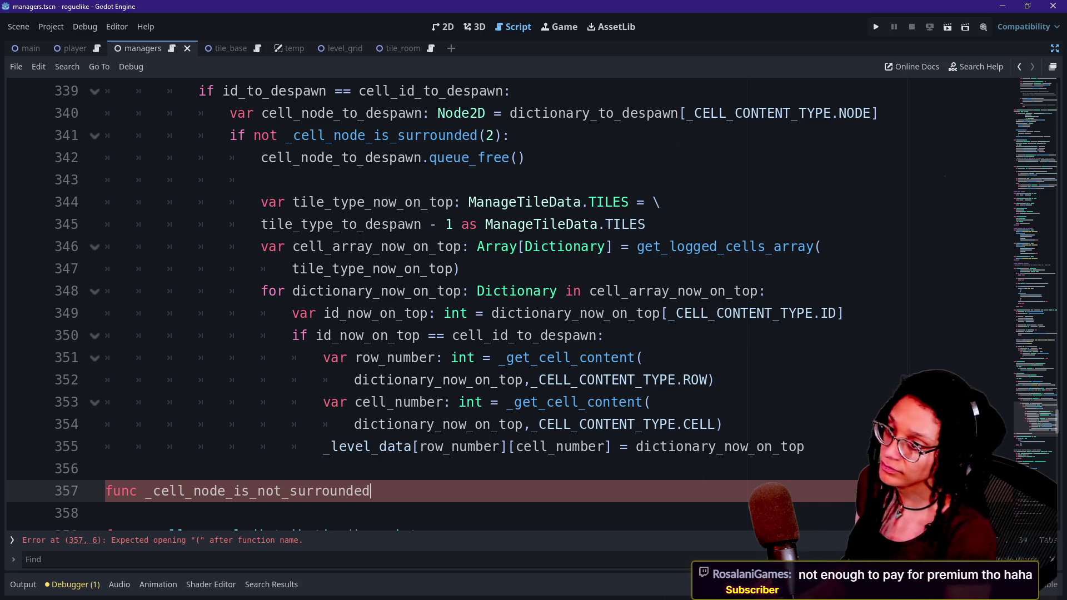
type("f")
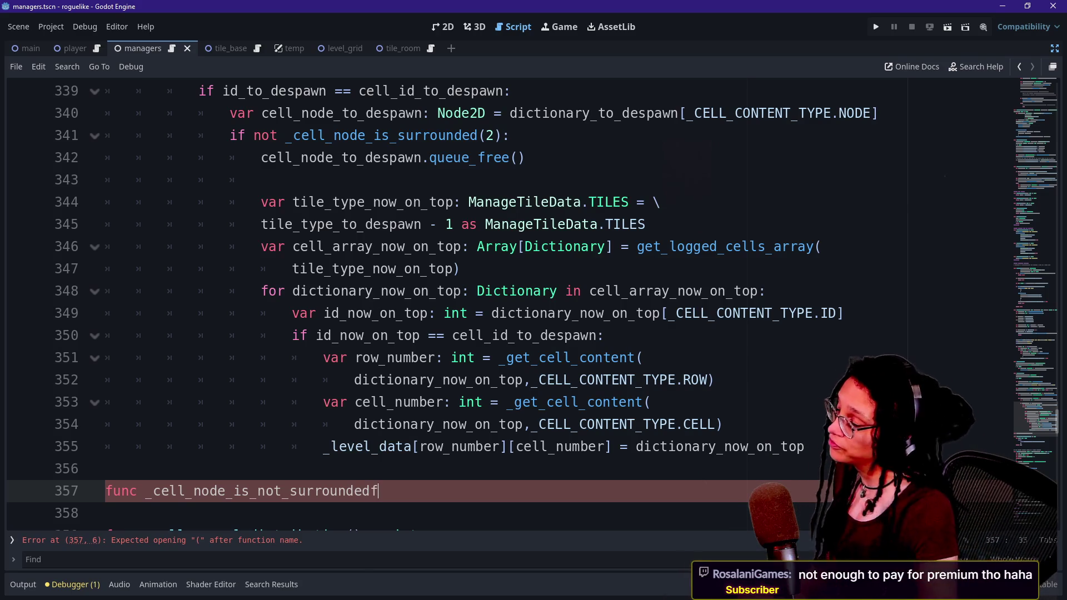
key("BackSpace")
type("(")
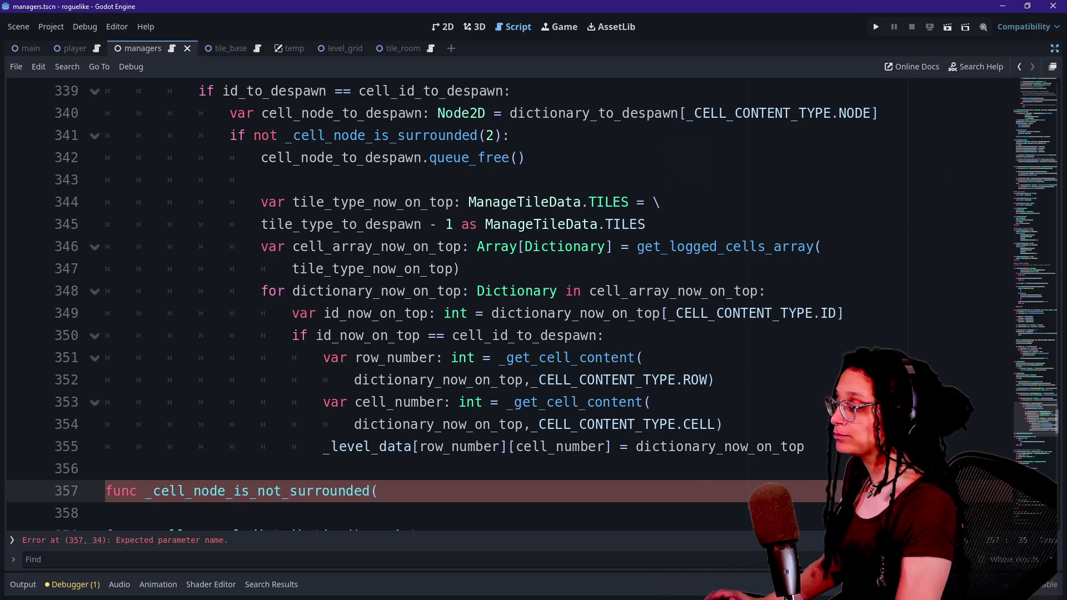
type("e")
key("BackSpace")
key("BackSpace")
type("(")
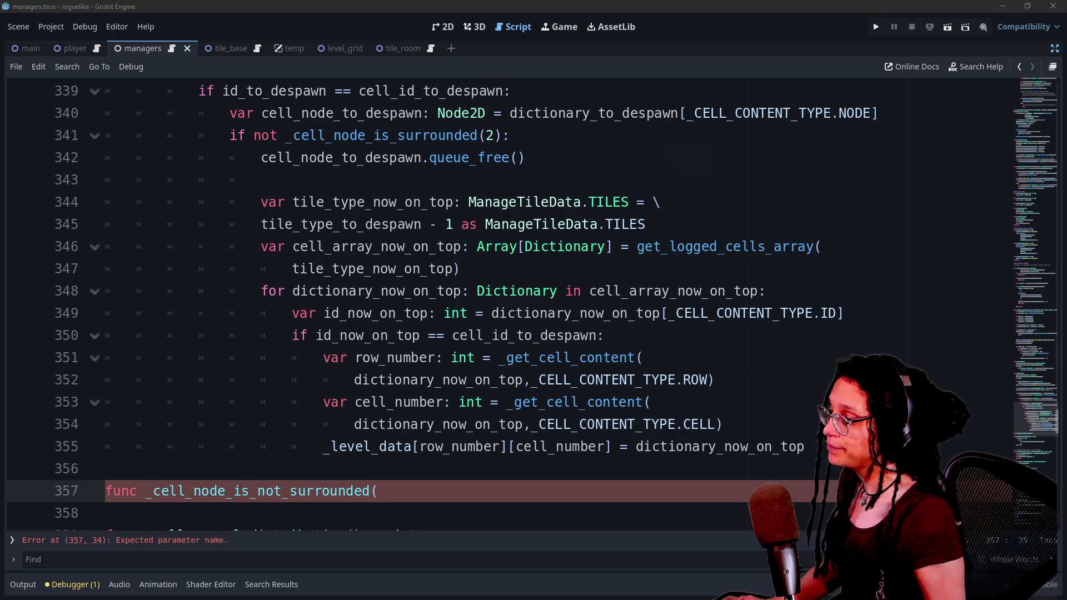
Step: Rename it _cell_node_is_surrounded and give it a how_surrounded: int parameter
scroll(389, 333, "down", 2)
left_click_drag(299, 402, 136, 513)
left_click(378, 335)
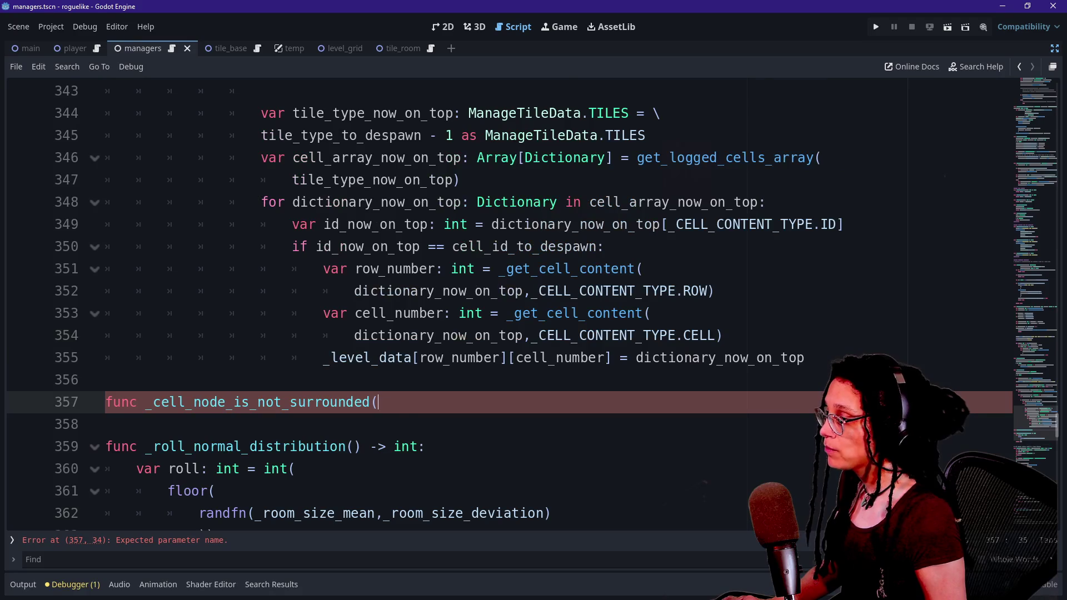
scroll(500, 306, "up", 1)
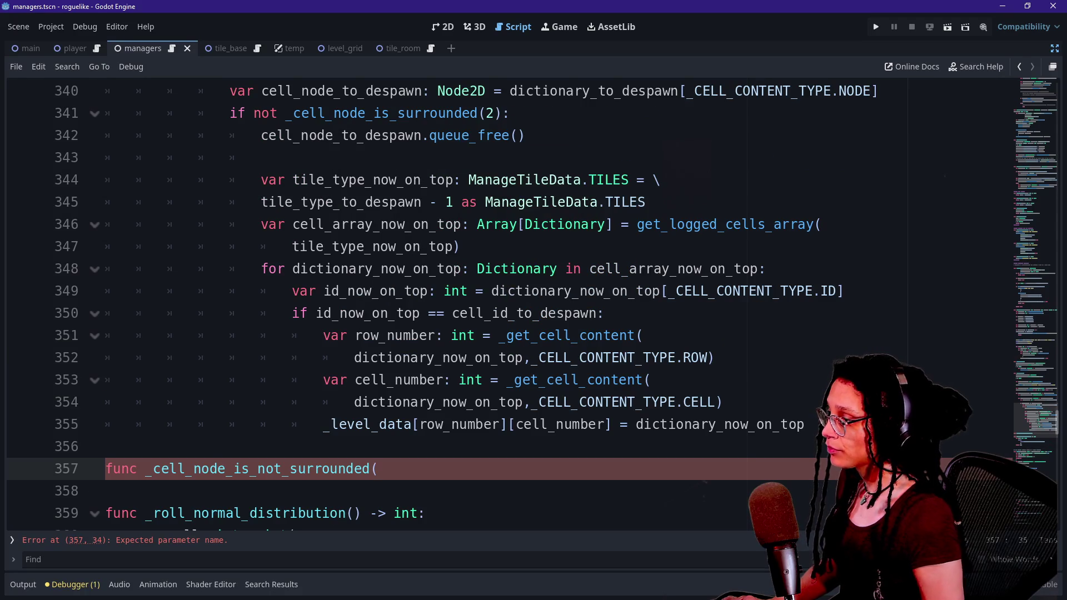
left_click(257, 468)
key("Delete")
key("Delete")
key("Delete")
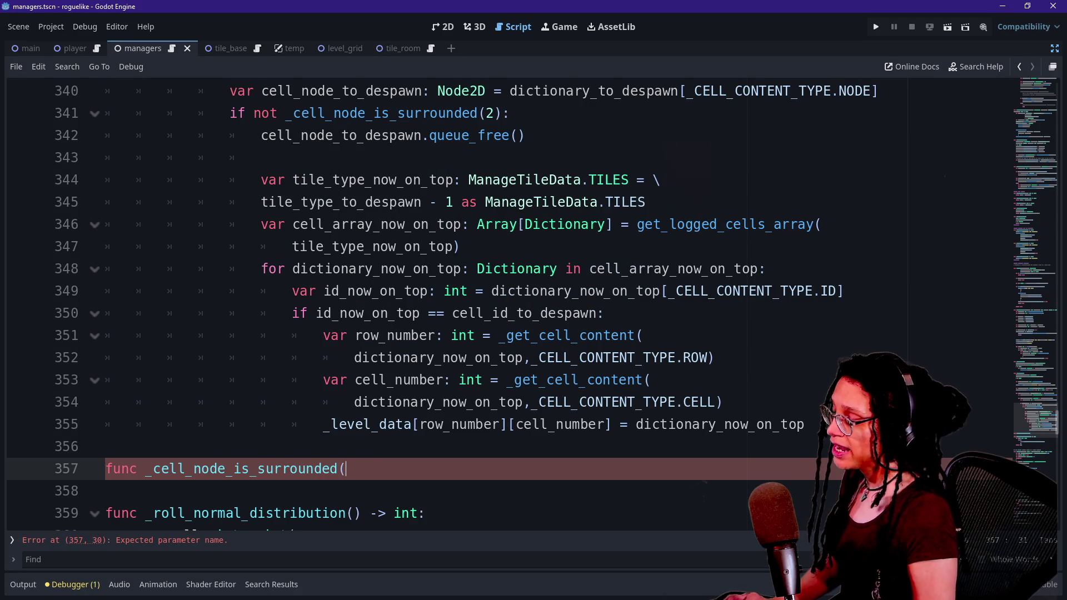
type("how_surrounded:")
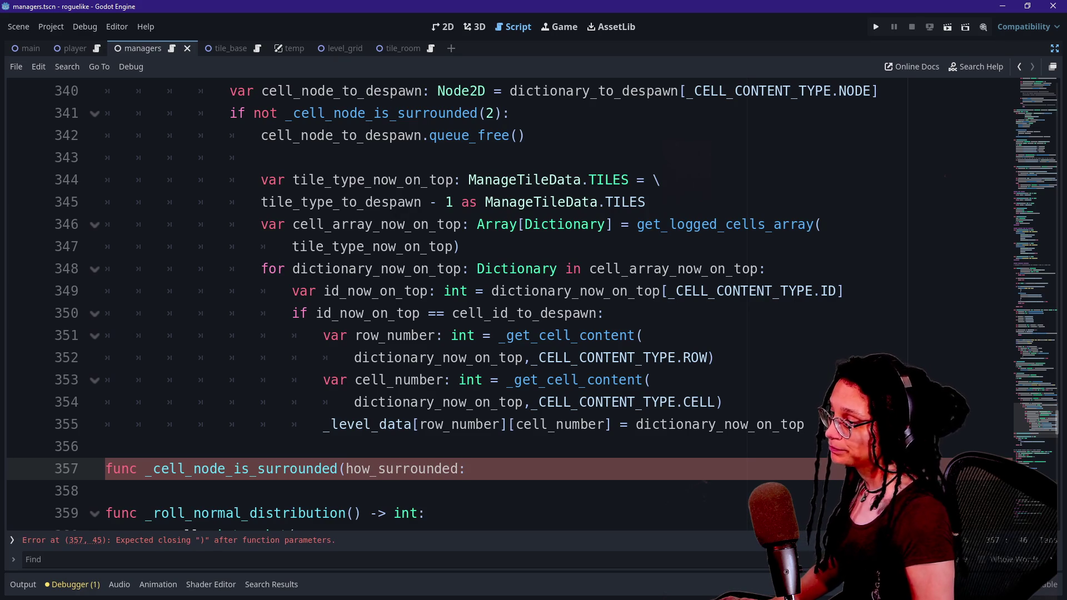
type(" int) -> void")
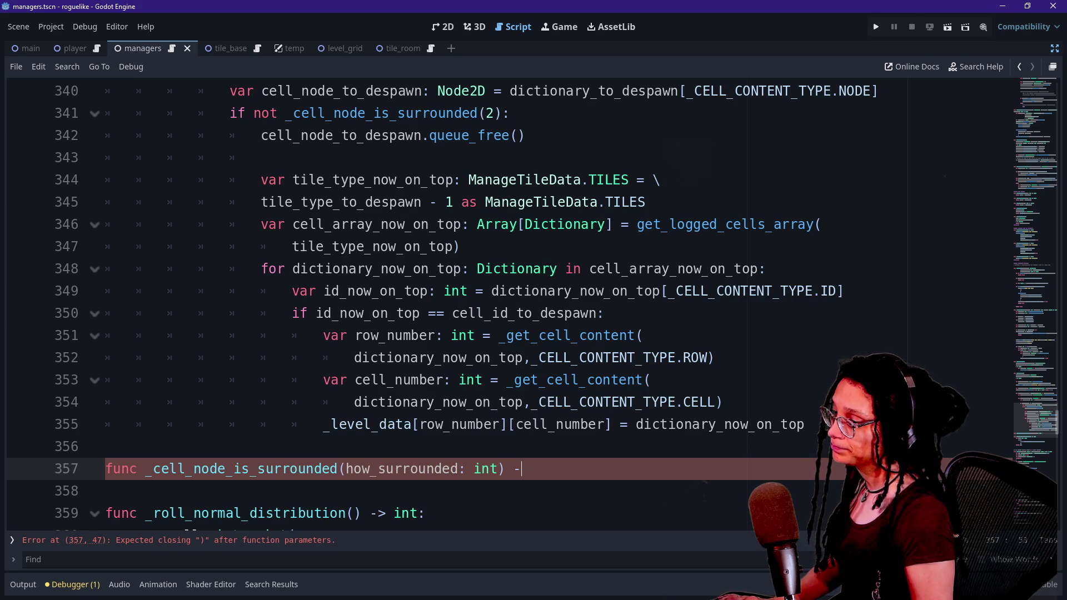
type(":")
key("Return")
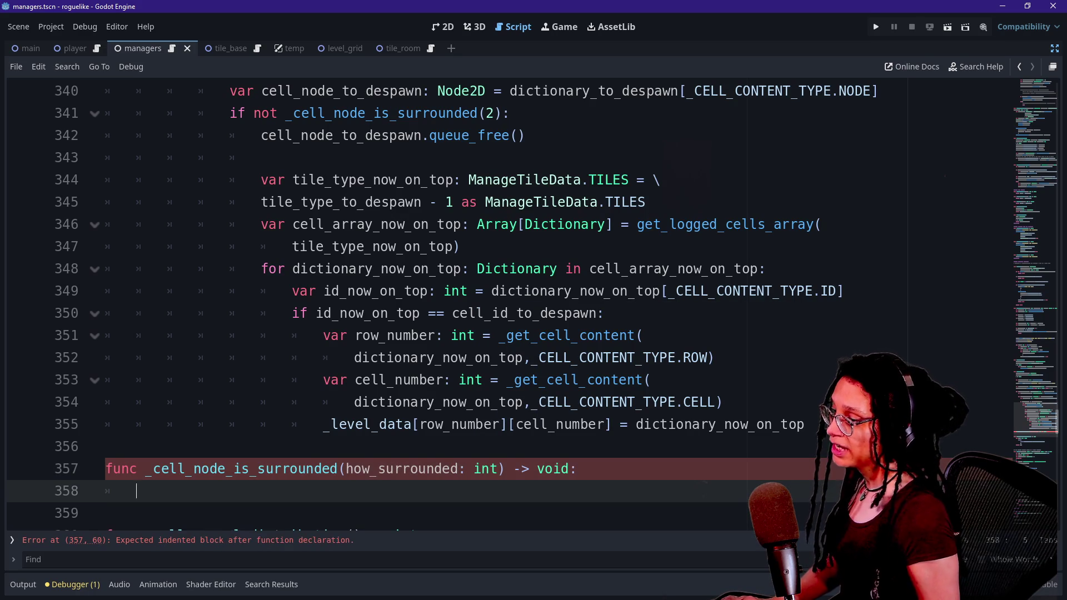
Step: Change the return type from void to bool and begin an if on the body line
left_click_drag(538, 469, 561, 468)
type("b")
key("BackSpace")
type("b")
key("Delete")
type("ool")
key("Escape")
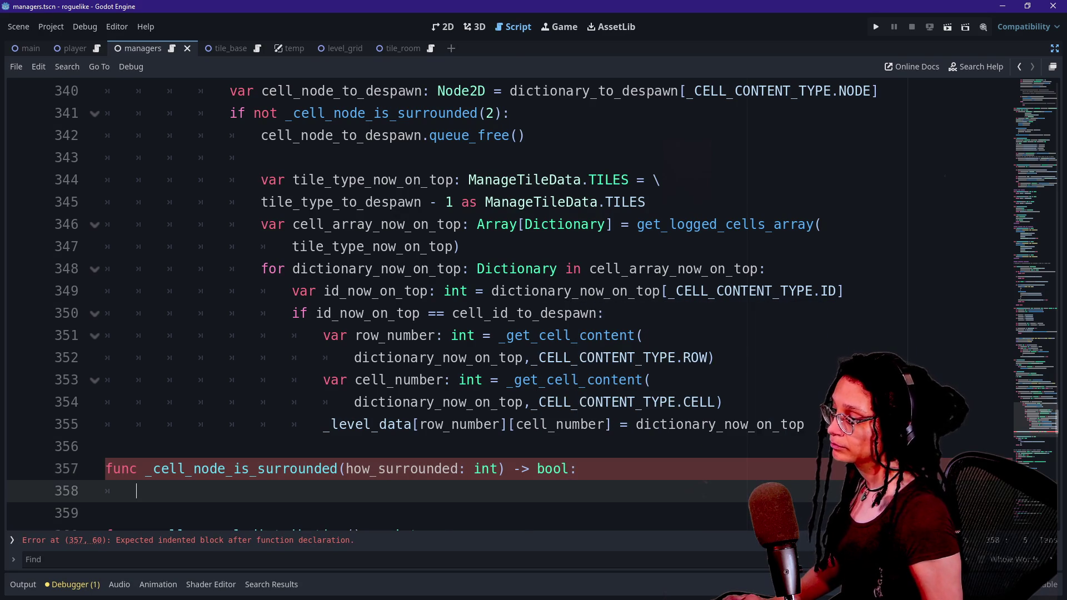
key("Down")
type("if")
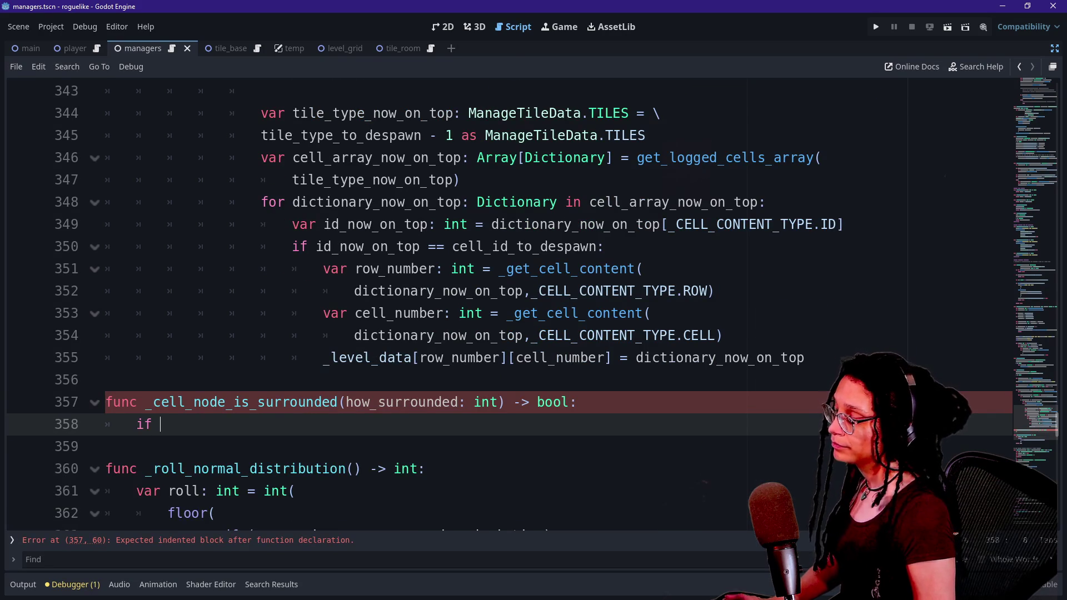
Step: Go back to the unfinished if line in the function body, discarding stray typed letters
scroll(500, 306, "up", 2)
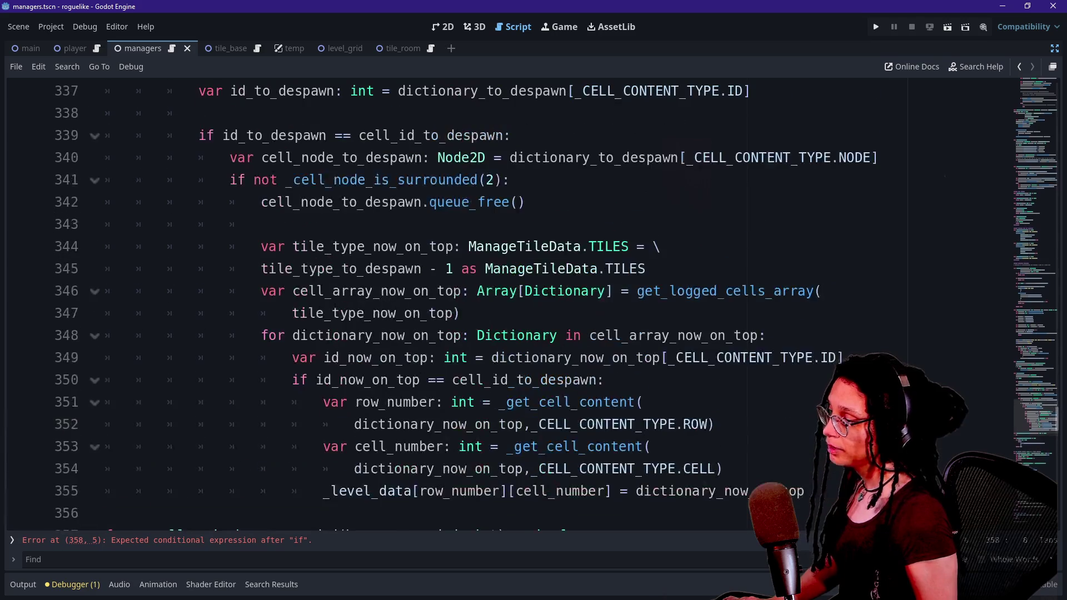
scroll(500, 306, "down", 1)
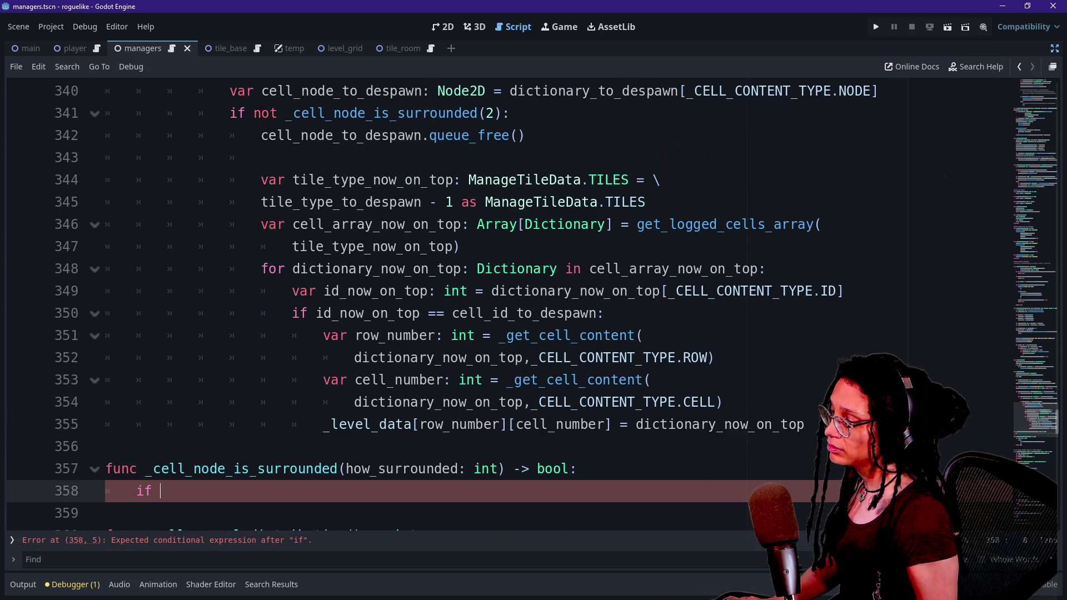
left_click(261, 468)
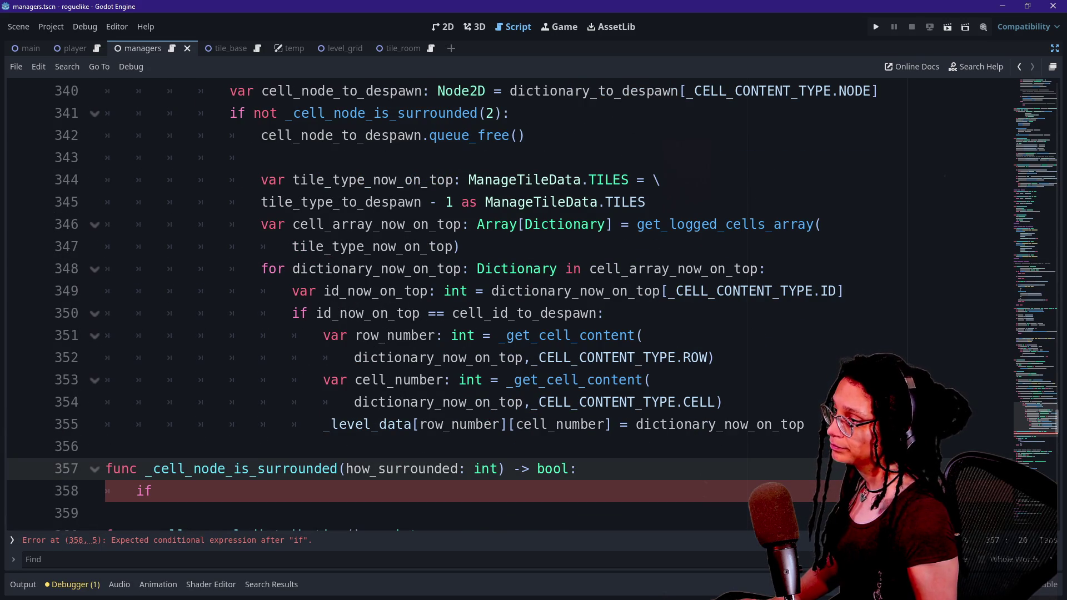
left_click(161, 491)
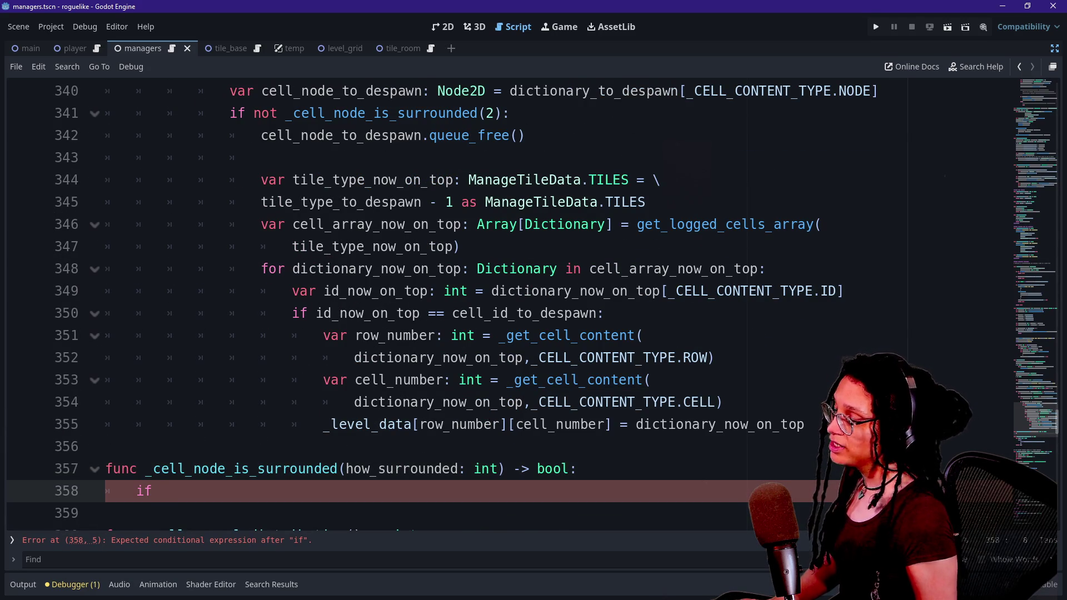
type("p")
key("BackSpace")
type("c")
key("Escape")
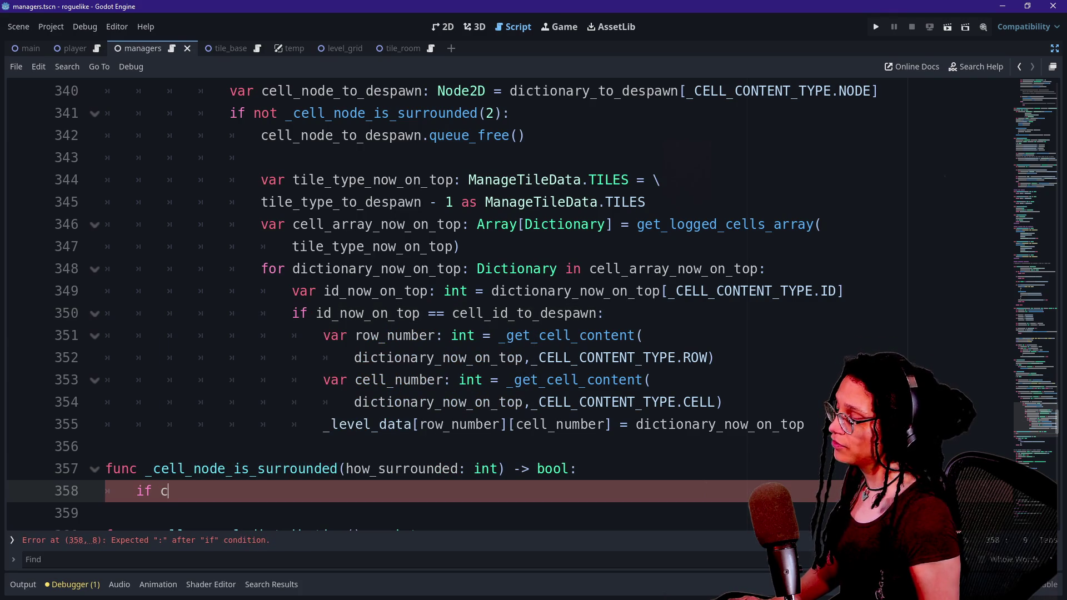
key("BackSpace")
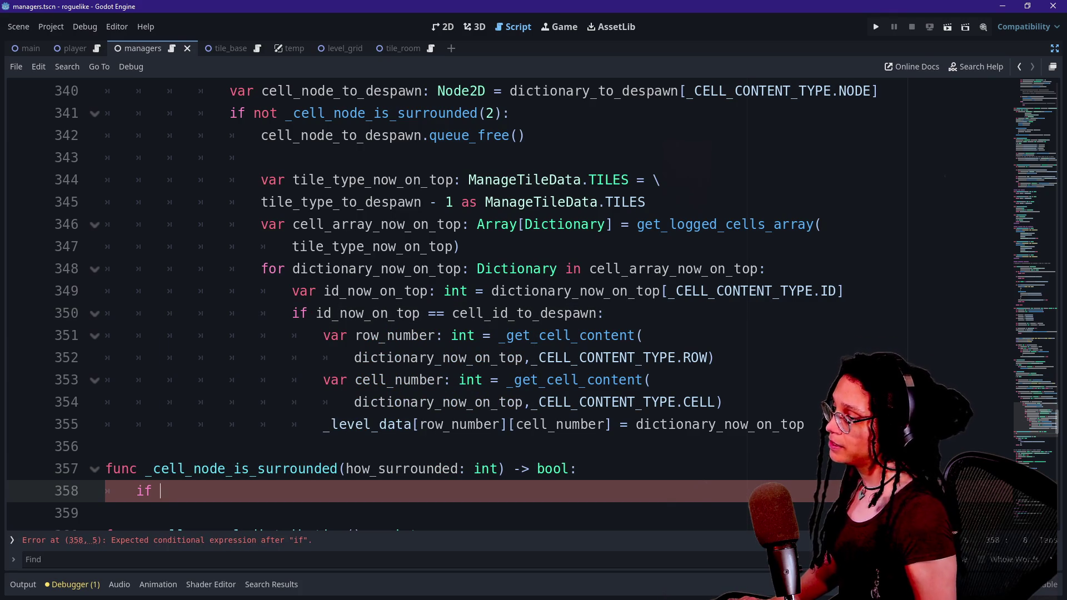
Step: Pass dictionary_to_despawn as the first argument of the _cell_node_is_surrounded call on line 341
left_click(347, 468)
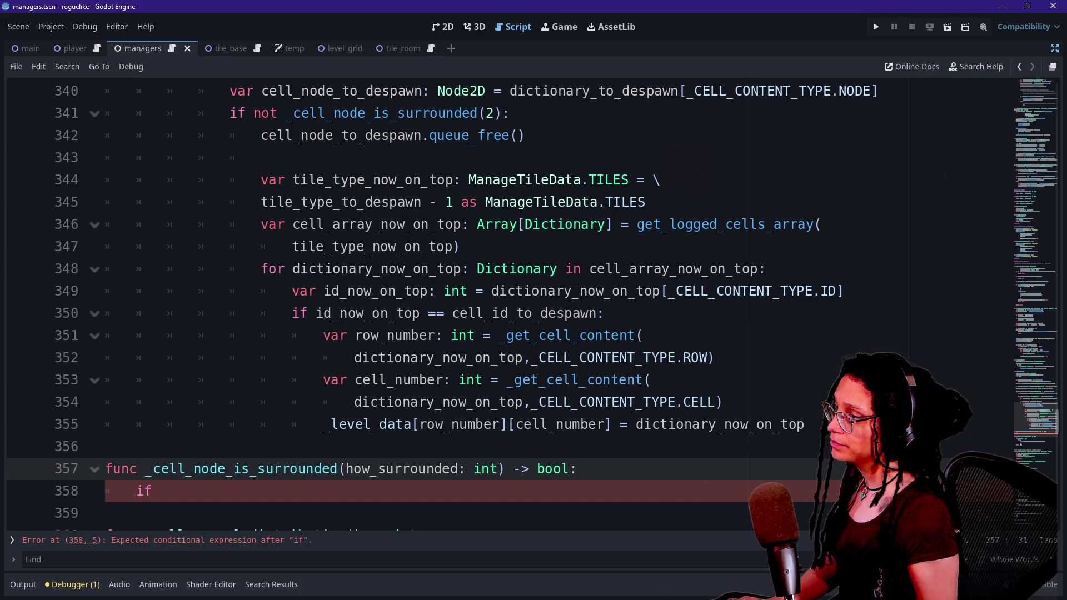
scroll(345, 529, "up", 1)
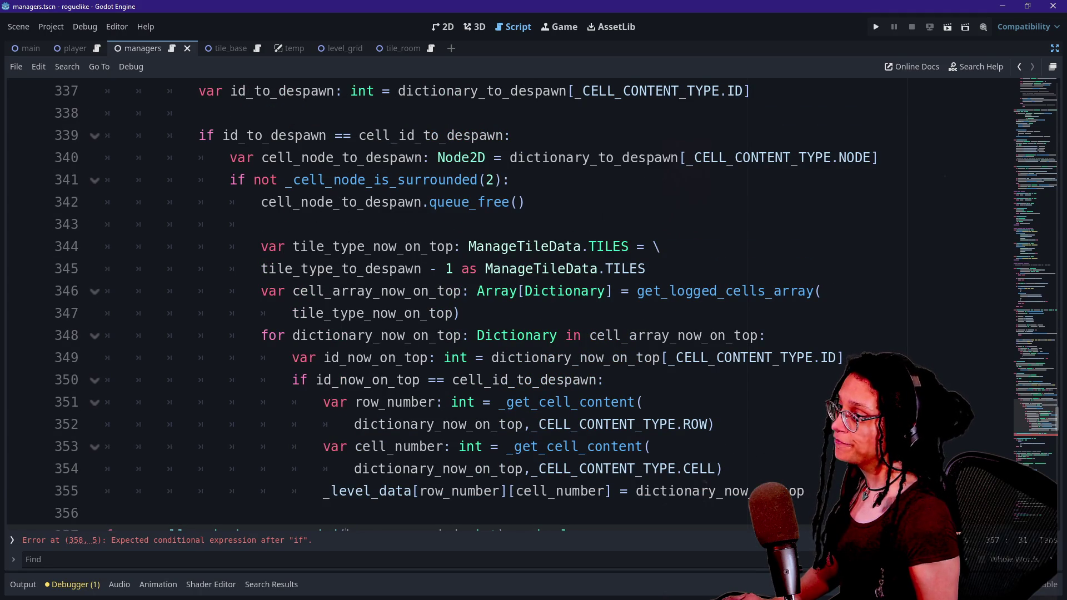
scroll(345, 529, "up", 1)
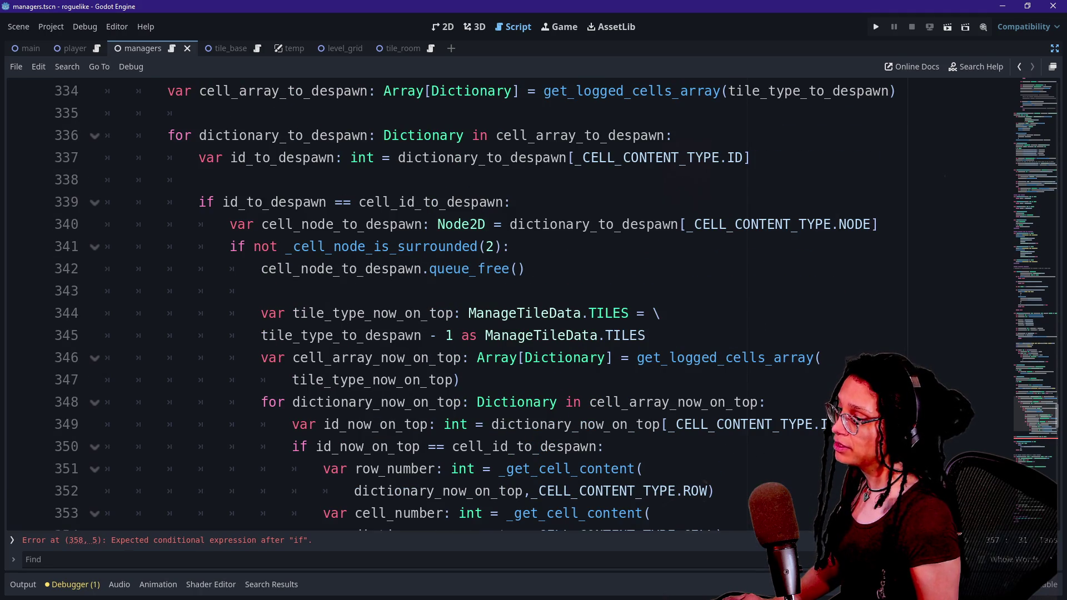
scroll(345, 528, "down", 1)
left_click(700, 491)
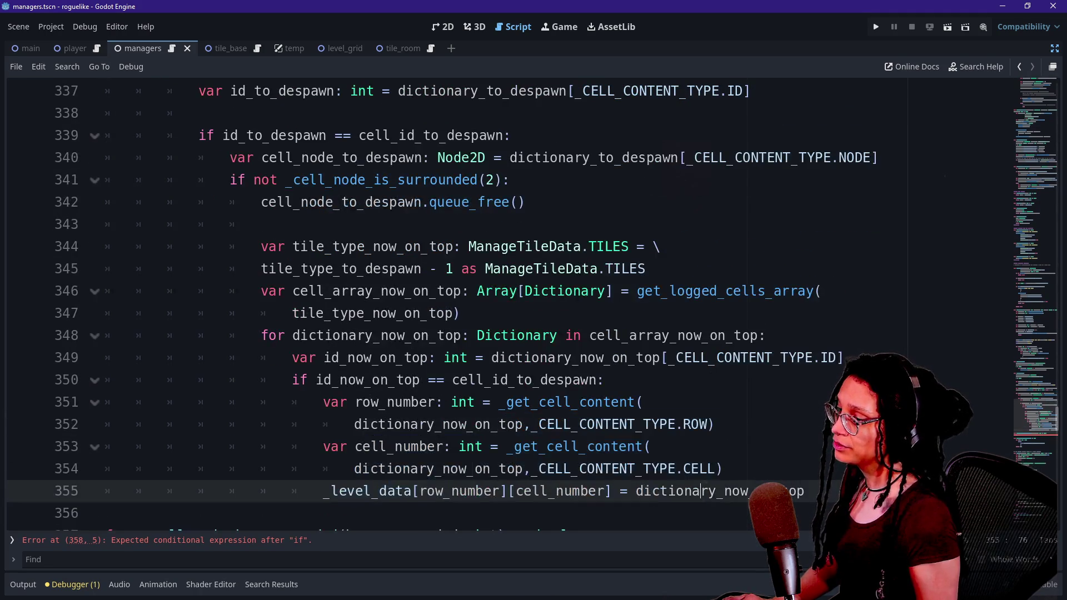
scroll(345, 529, "up", 2)
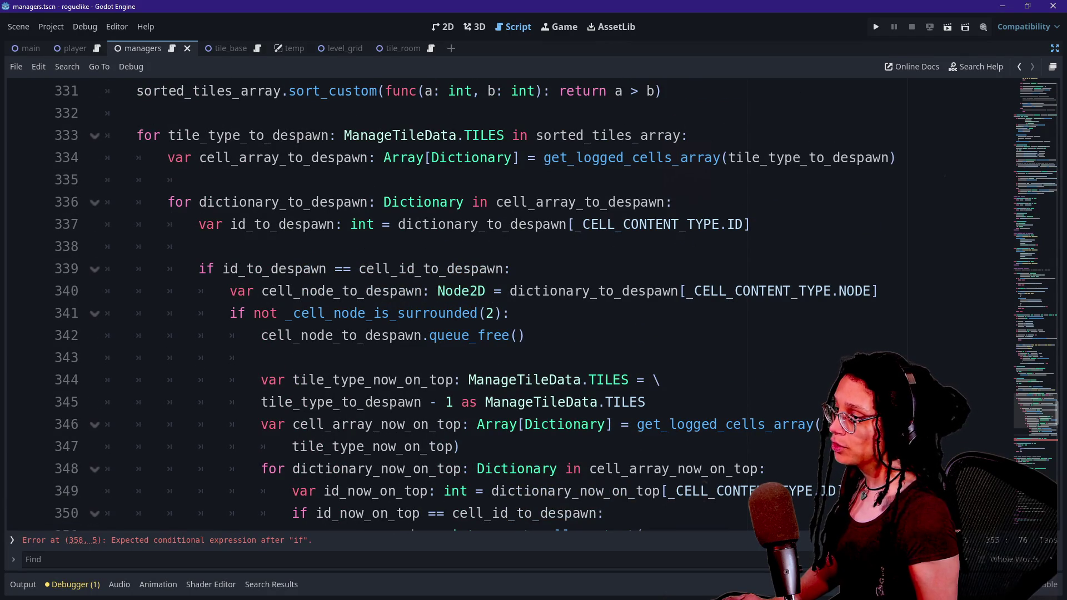
left_click(493, 313)
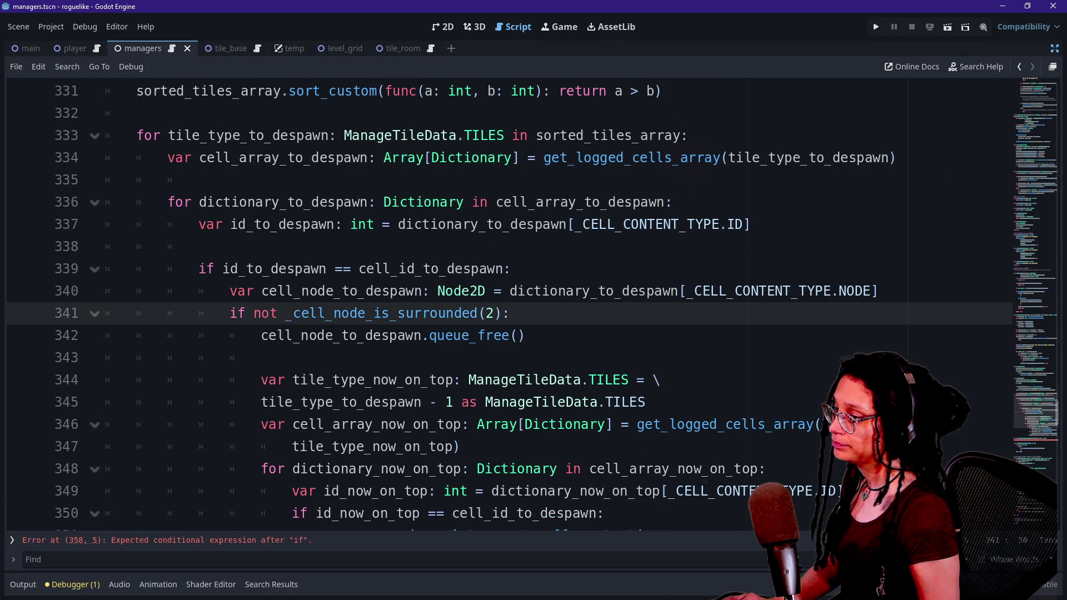
type("dictionary_to")
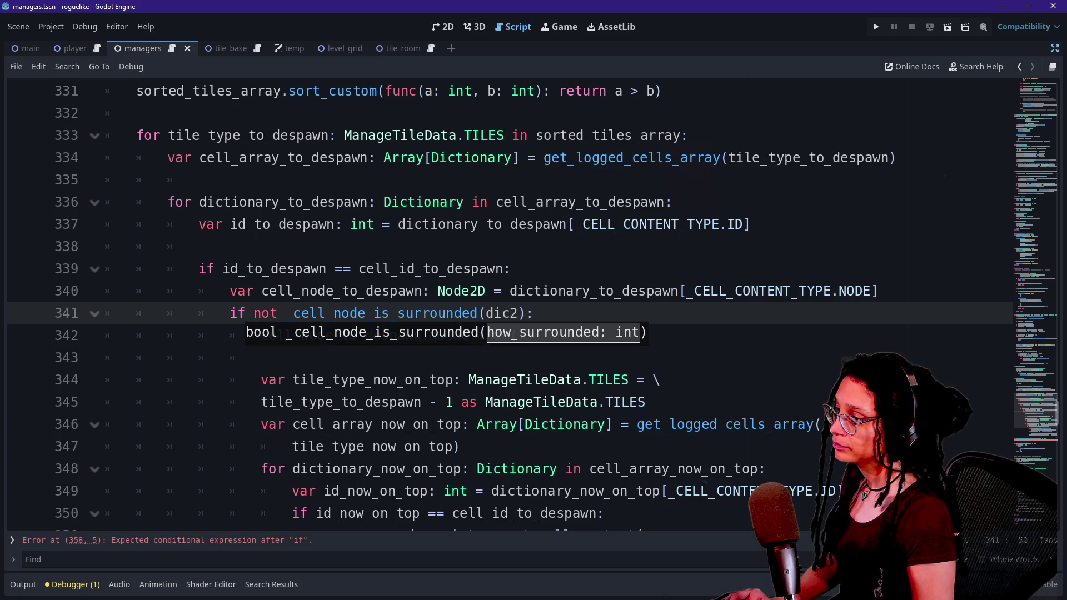
type("_des")
key("Return")
type(",")
Step: Add a cell_contents: Dictionary parameter before how_surrounded in the function signature
scroll(532, 307, "down", 4)
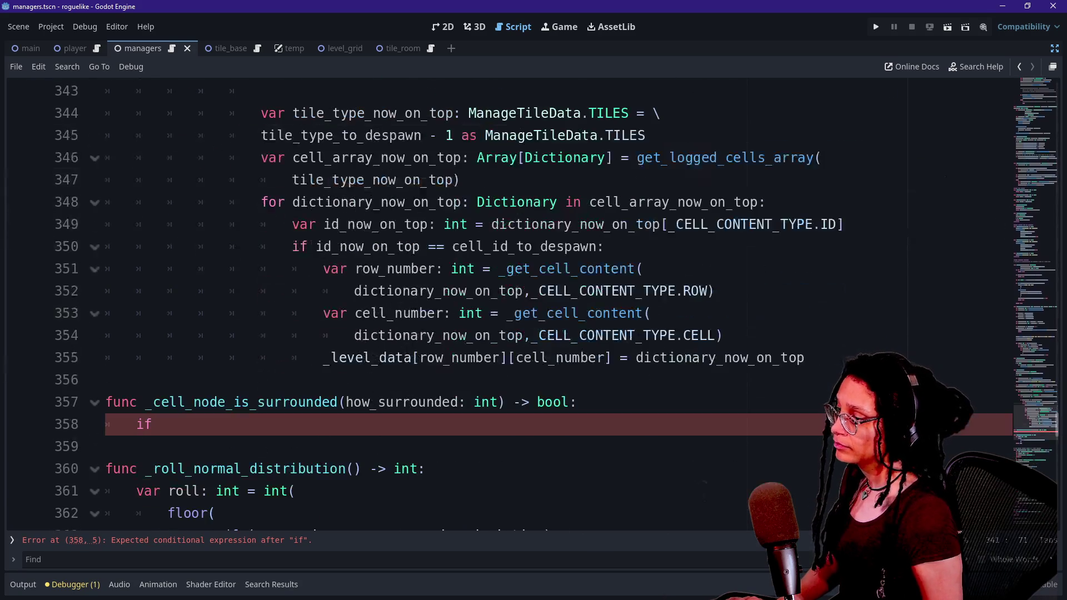
left_click(345, 402)
type("cell_conten")
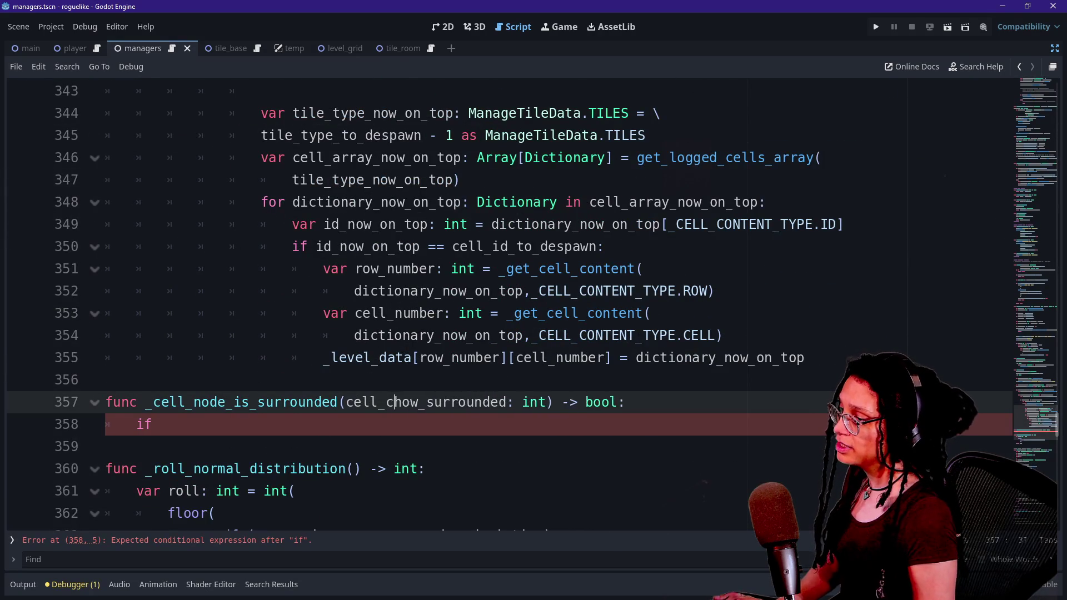
type("ts: Dictionary")
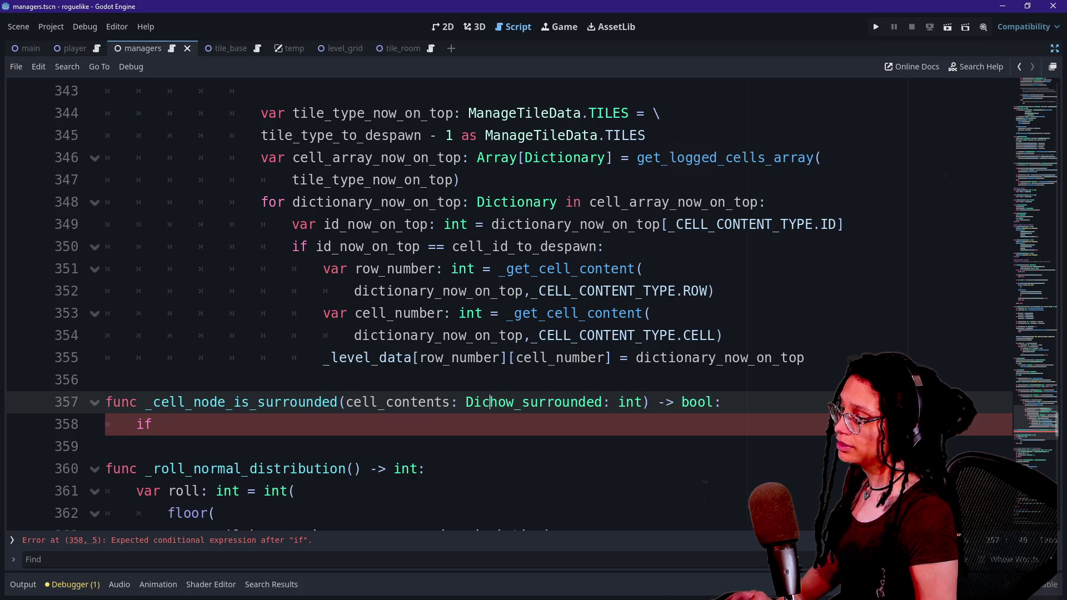
type(",")
scroll(531, 307, "down", 2)
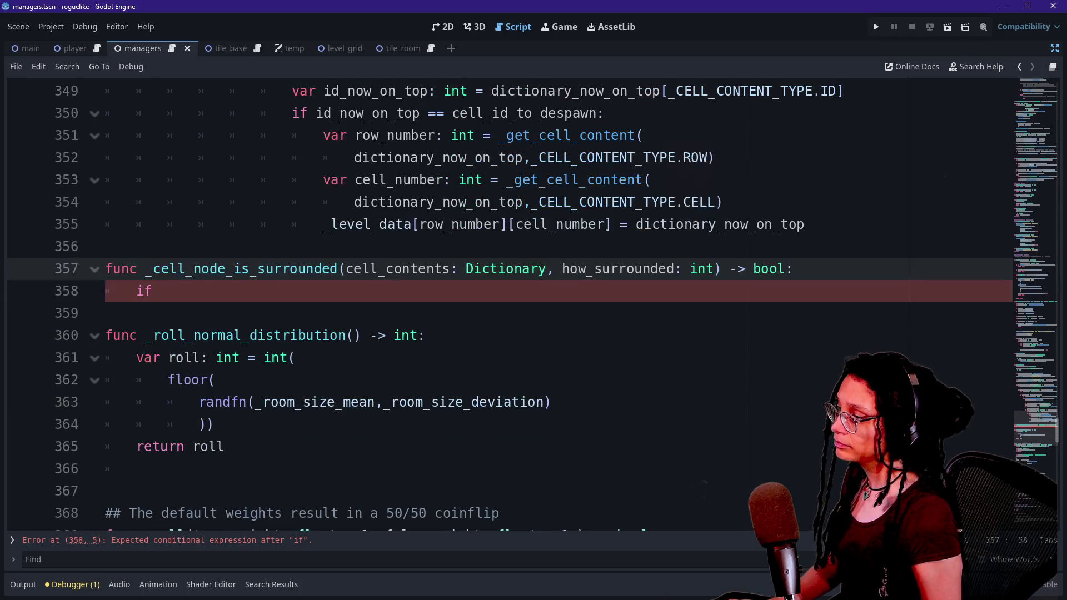
left_click(156, 291)
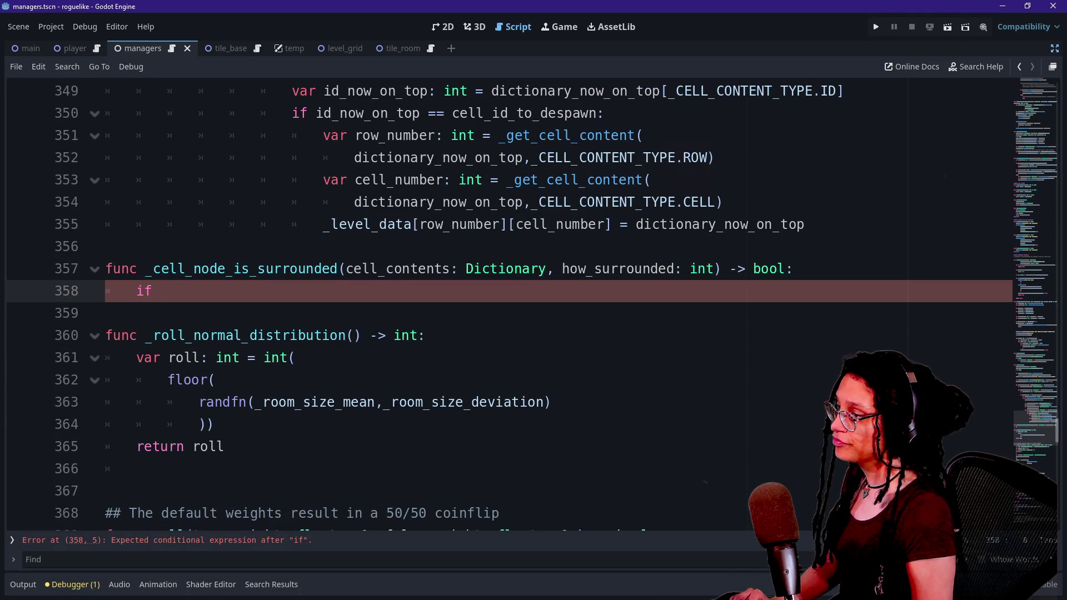
right_click(240, 301)
key("Escape")
Step: Replace the unfinished if with var cell_number: int = _get_cell_content(
key("BackSpace")
key("BackSpace")
key("BackSpace")
type("var")
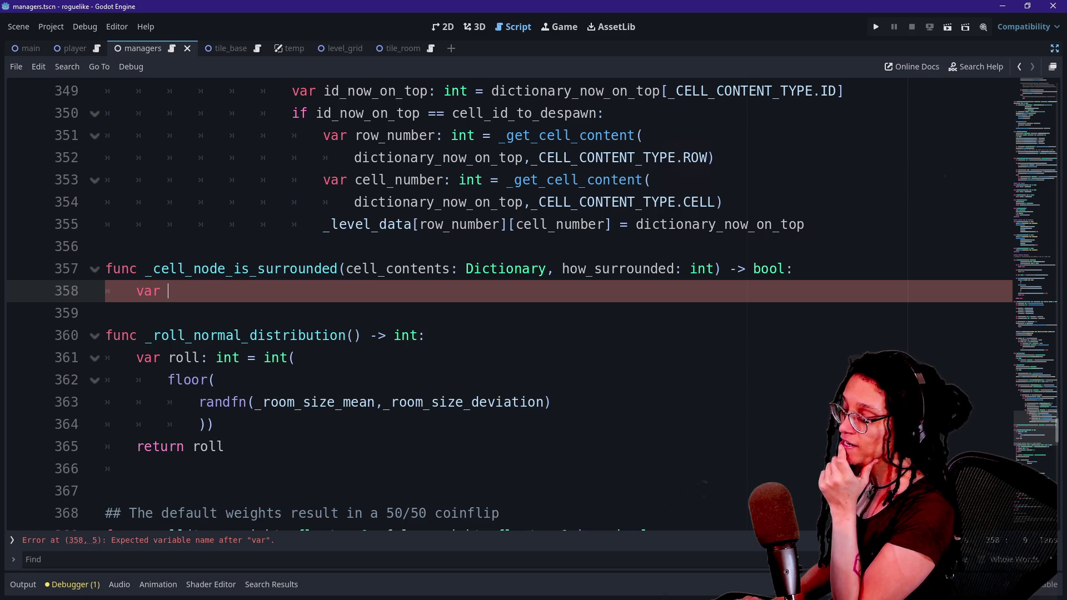
type("cell")
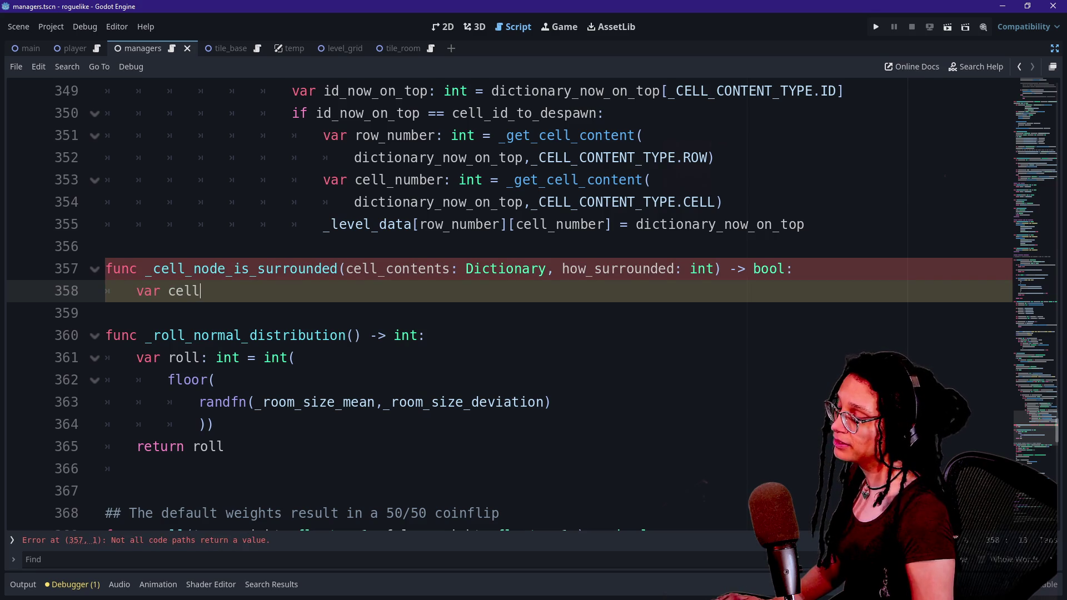
type("_number: ")
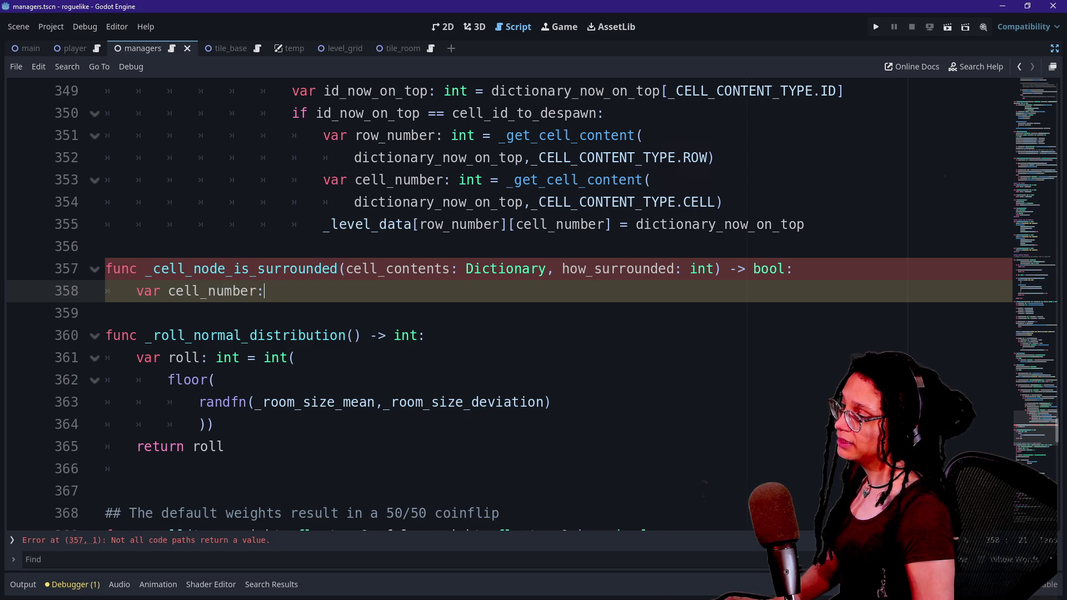
type("int =")
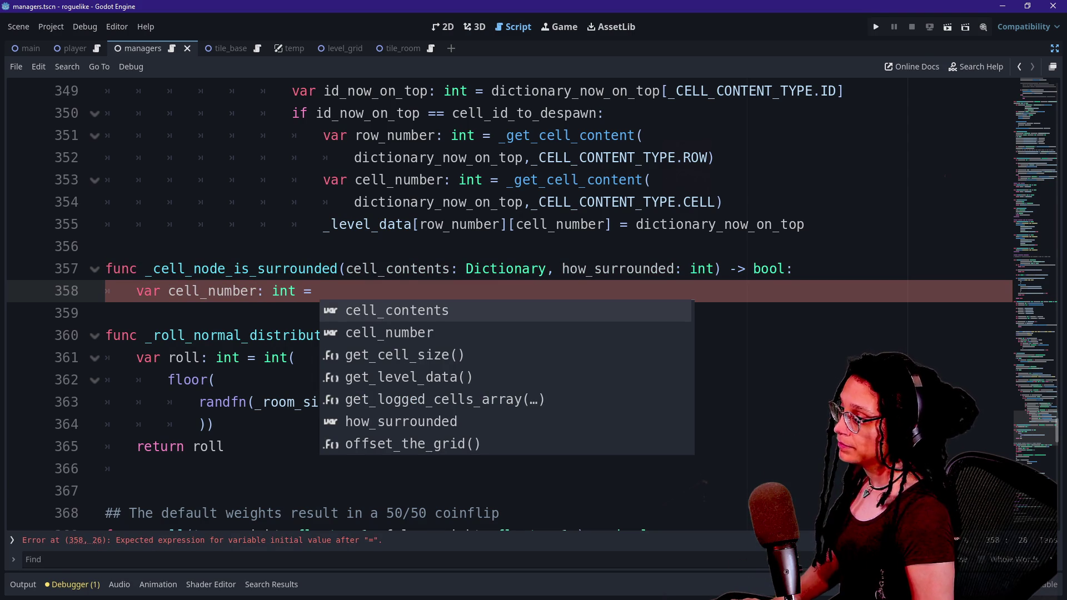
type("ce")
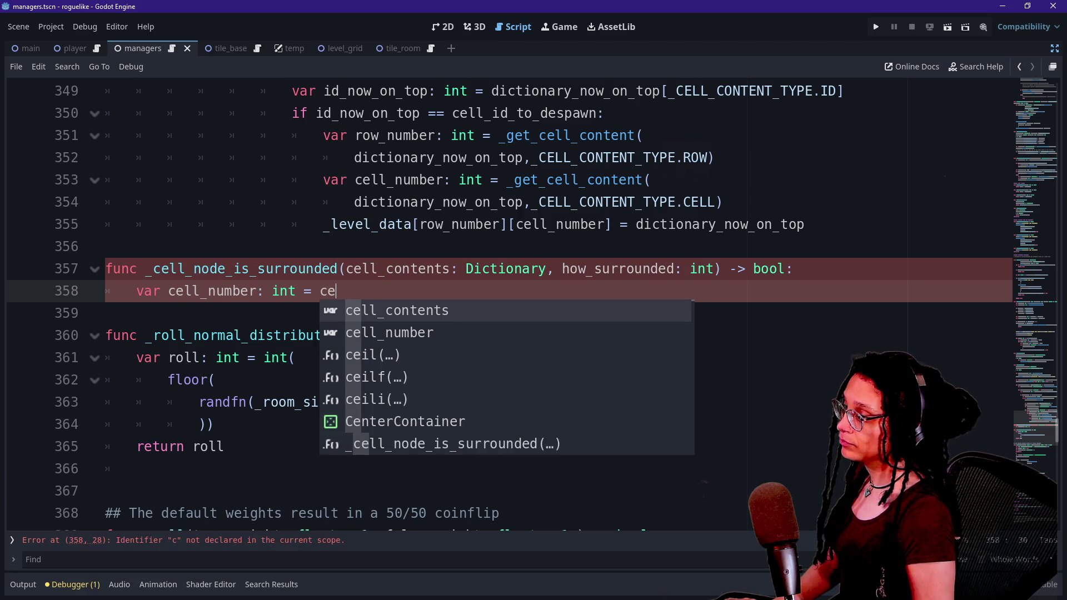
key("BackSpace")
key("BackSpace")
type("_get")
key("Down")
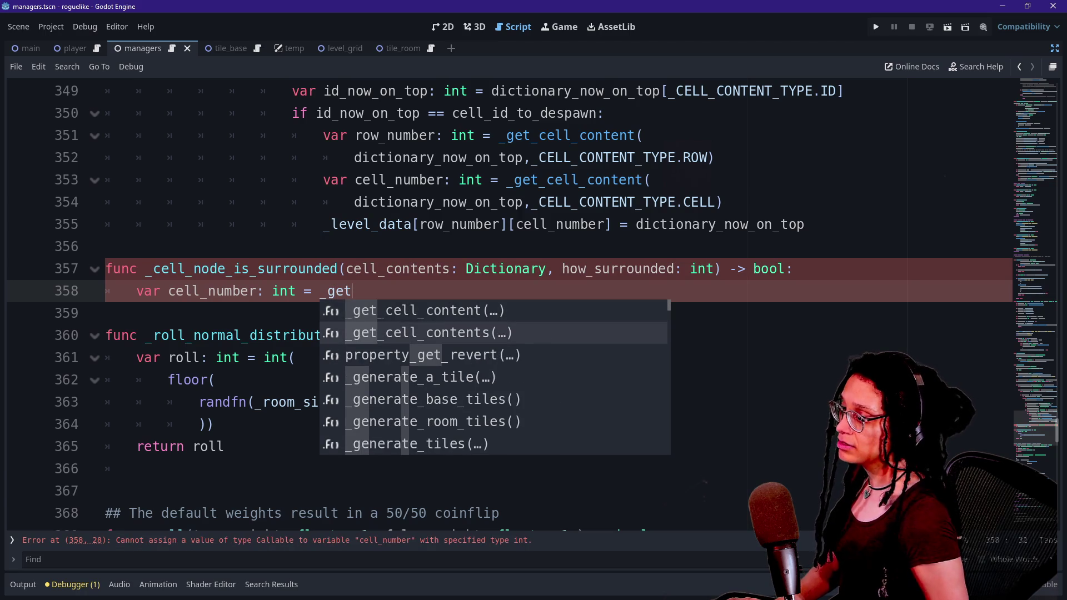
key("Up")
key("Return")
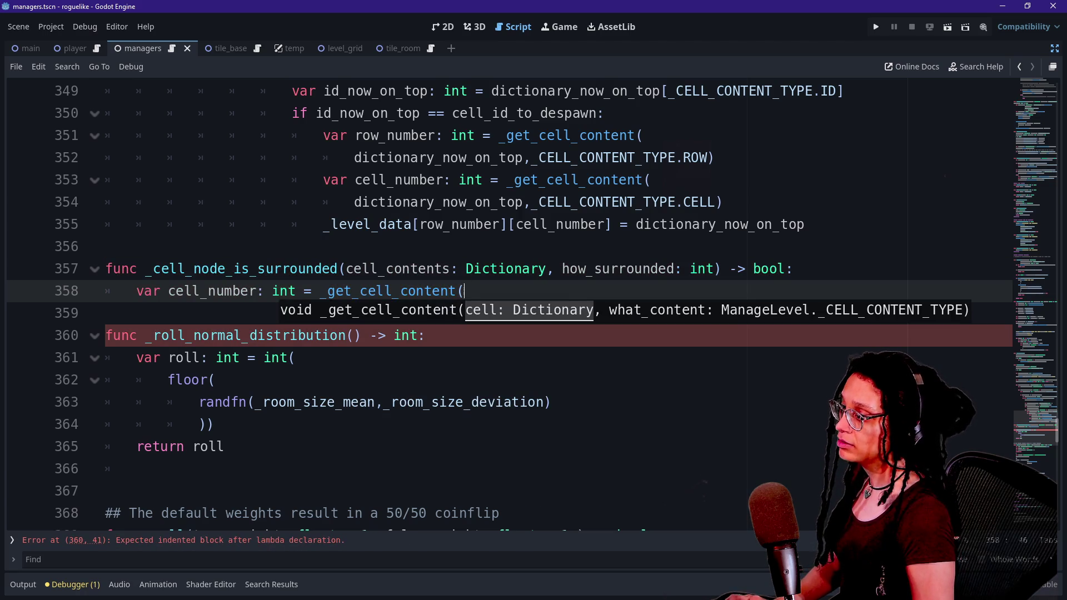
Step: Pass cell_contents and ManageLevel._CELL_CONTENT_TYPE.CELL as the _get_cell_content arguments
type("cel")
key("Return")
type(".")
key("BackSpace")
type(",ManageLevel.")
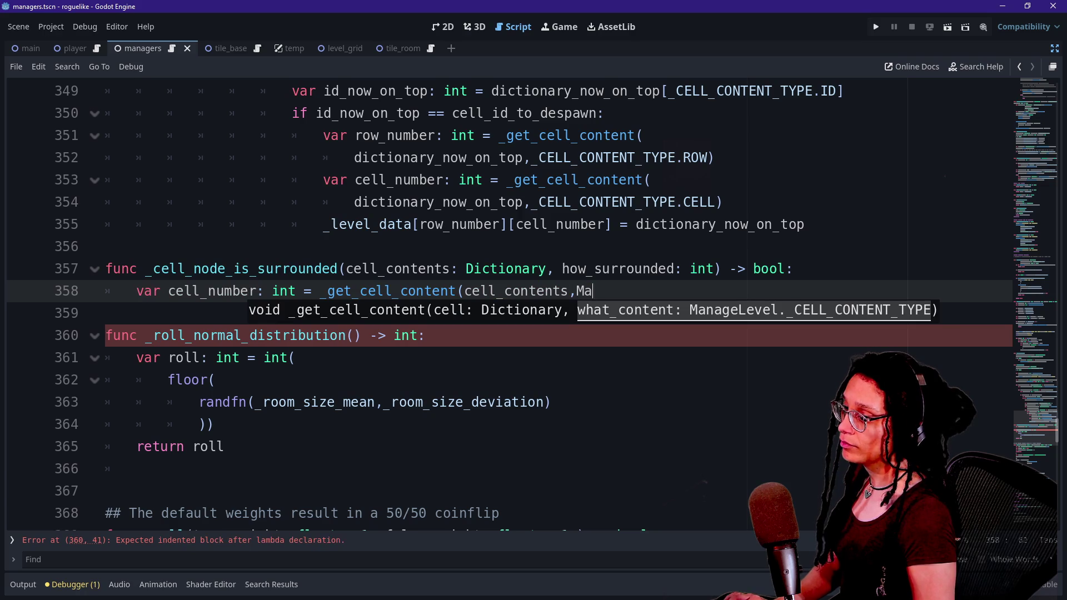
type("_")
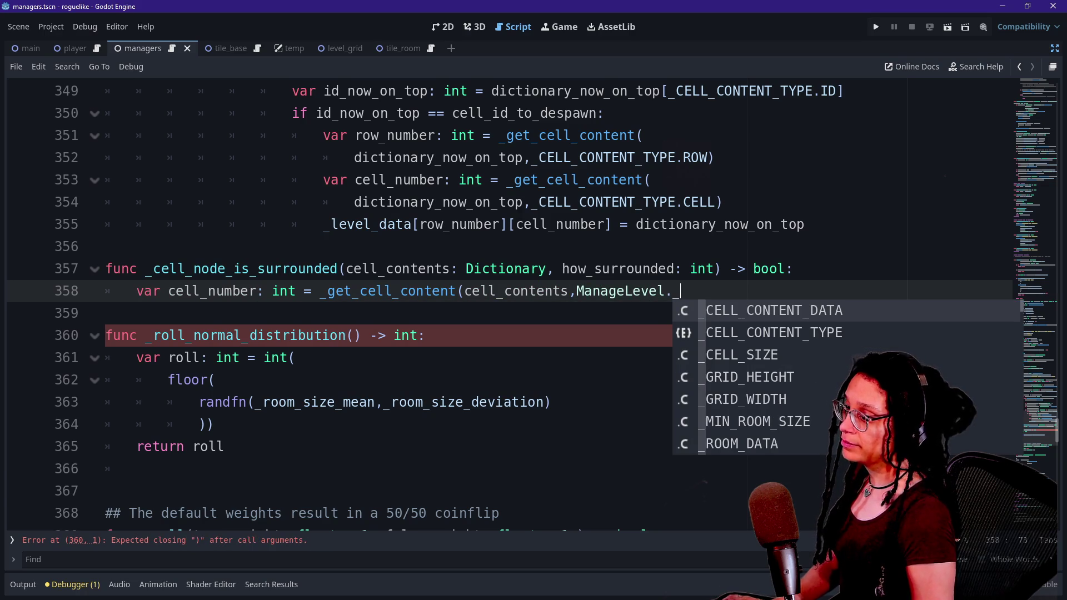
key("Down")
key("Return")
type(".")
key("Down")
key("Down")
key("Down")
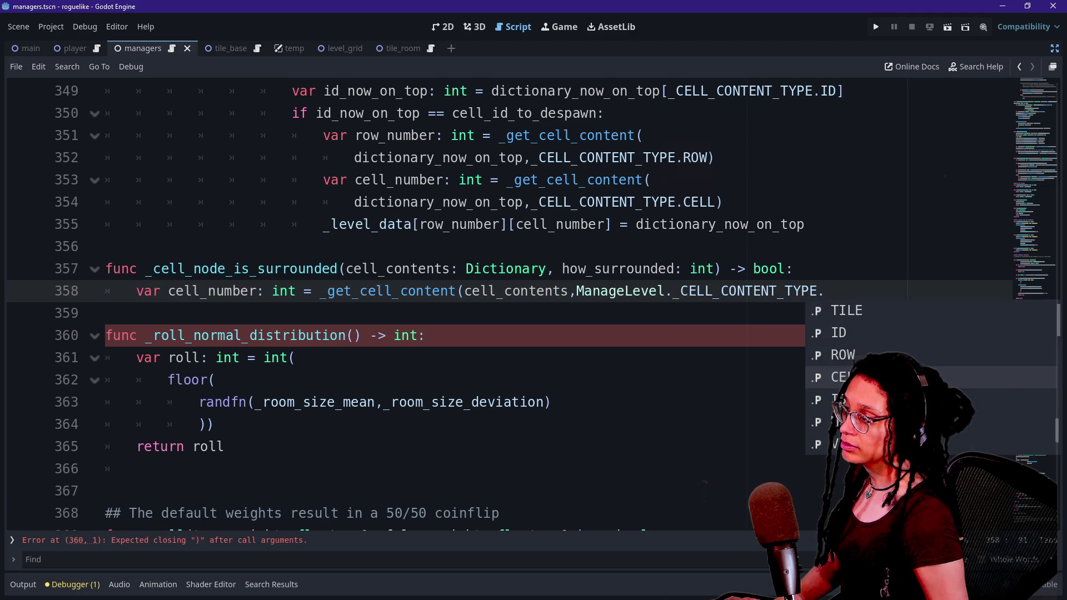
key("Return")
Step: Duplicate the cell_number lookup line and add 'return false' at the end of the function
type(")")
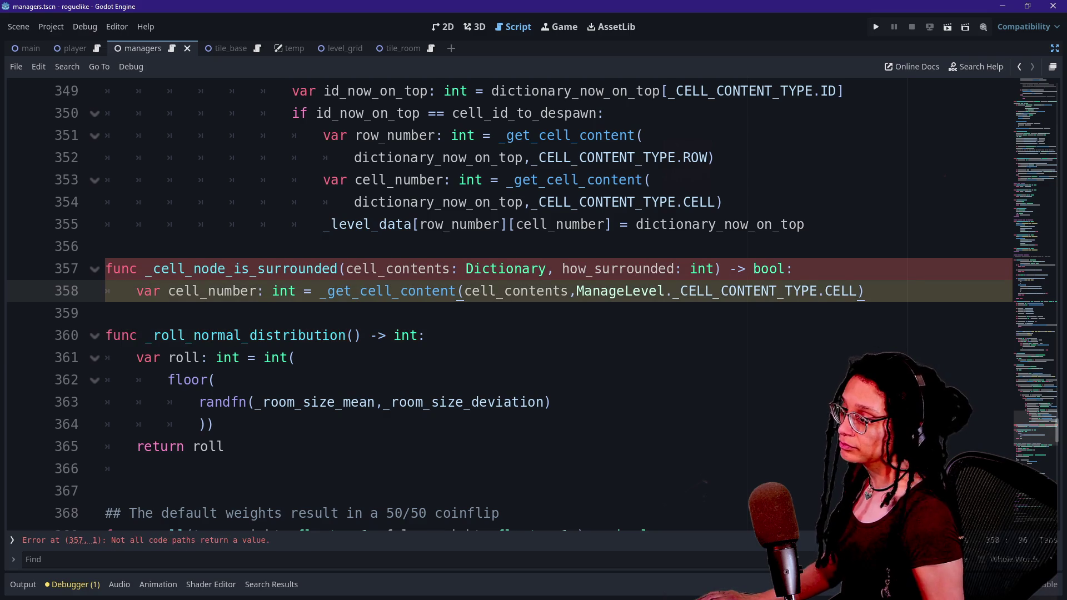
key("shift+Up")
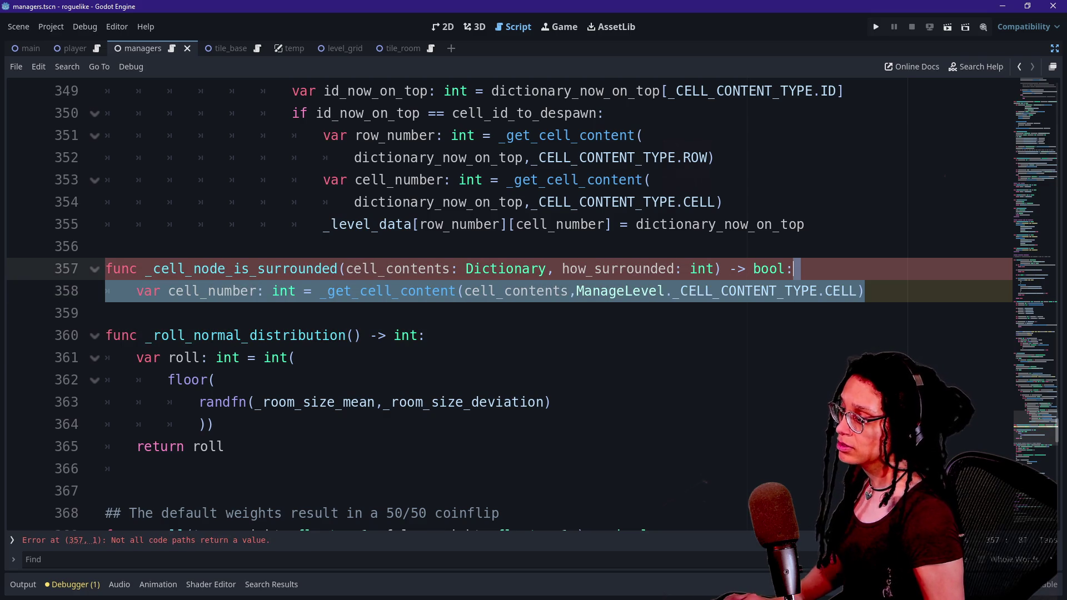
key("Return")
key("ctrl+shift+d")
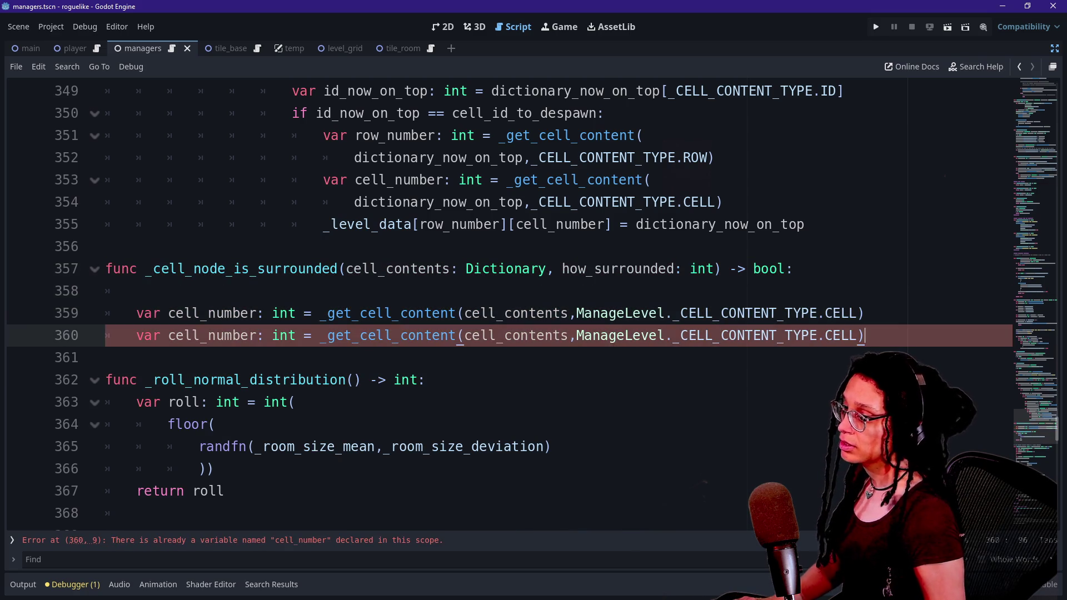
key("Return")
key("Tab")
key("Return")
type("re")
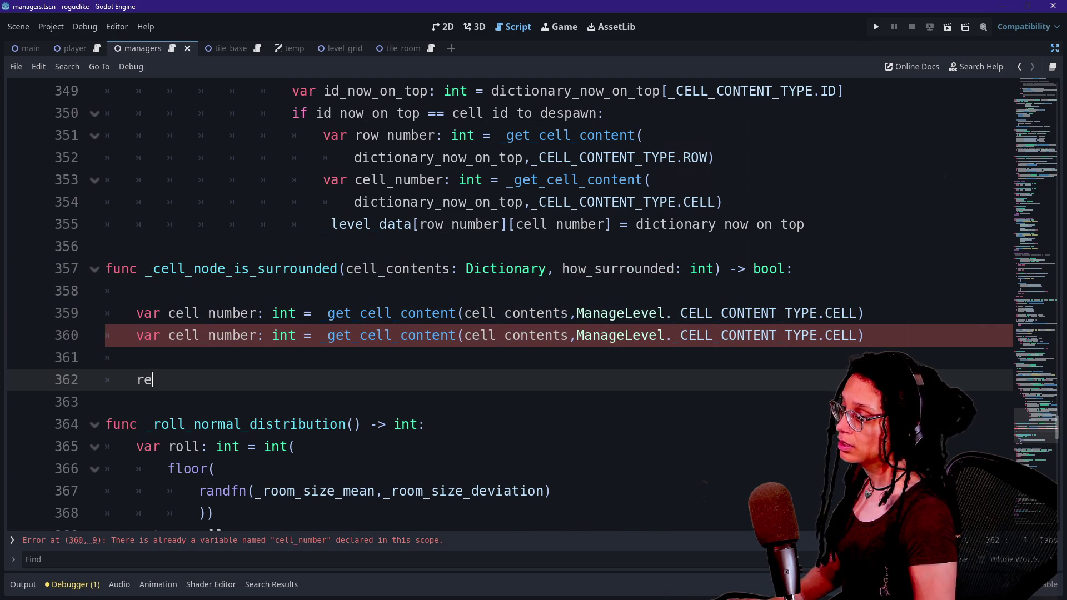
type("turn false")
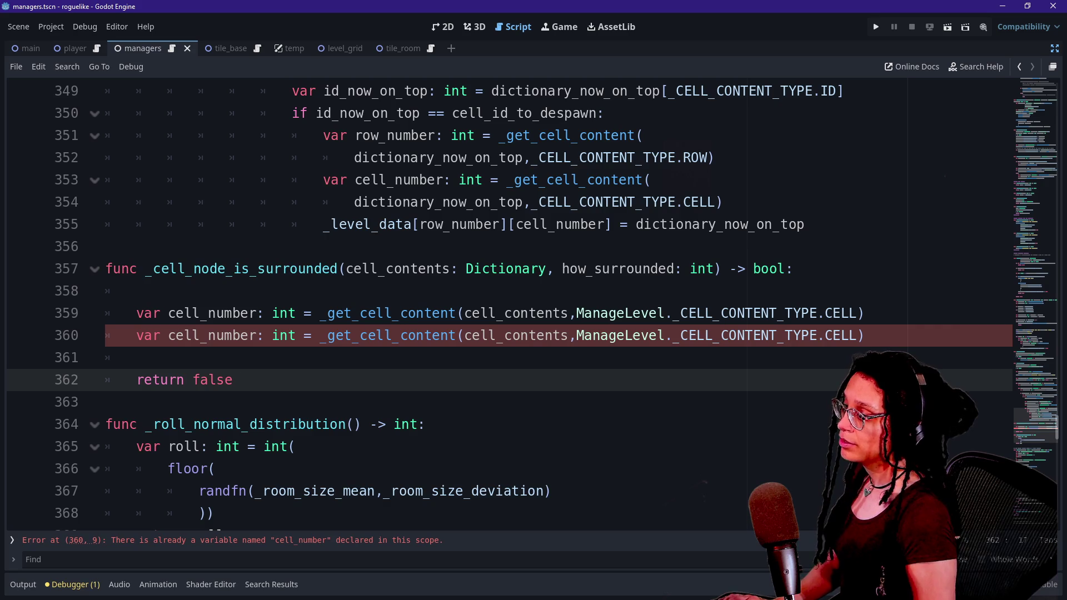
Step: Rename the duplicated variable to row_number and make it look up ROW instead of CELL
left_click(787, 313)
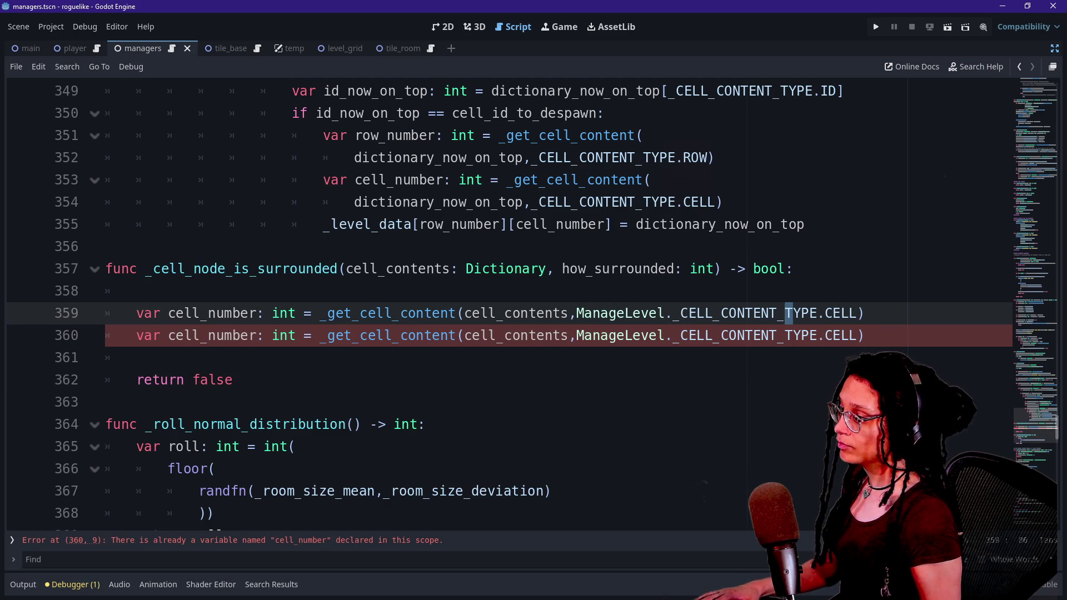
left_click(192, 313)
key("BackSpace")
key("BackSpace")
key("BackSpace")
type("row")
key("Delete")
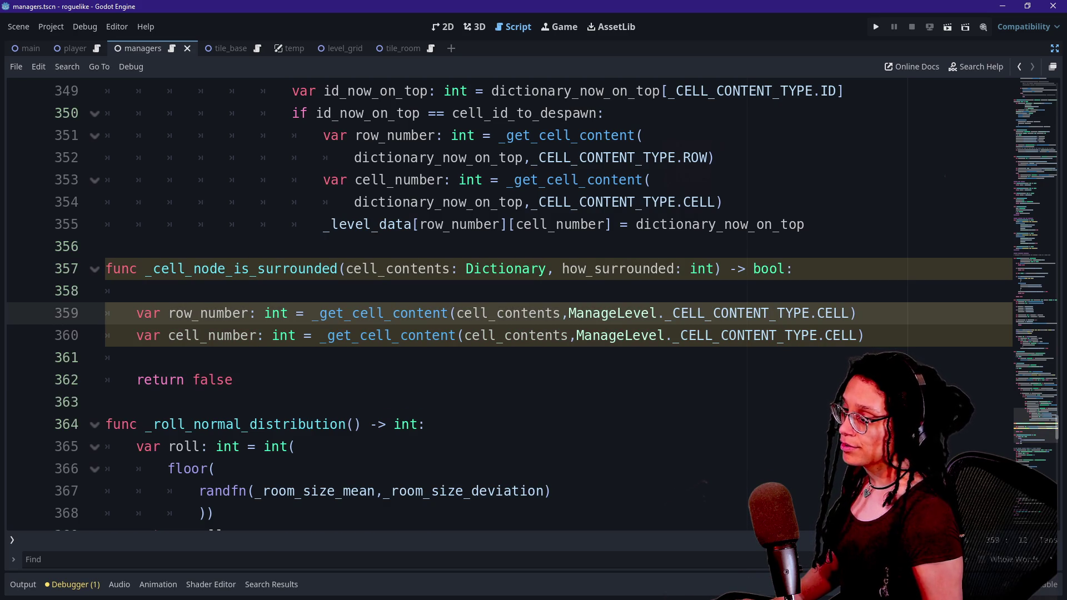
key("Delete")
key("Delete")
key("Delete")
type("ROW")
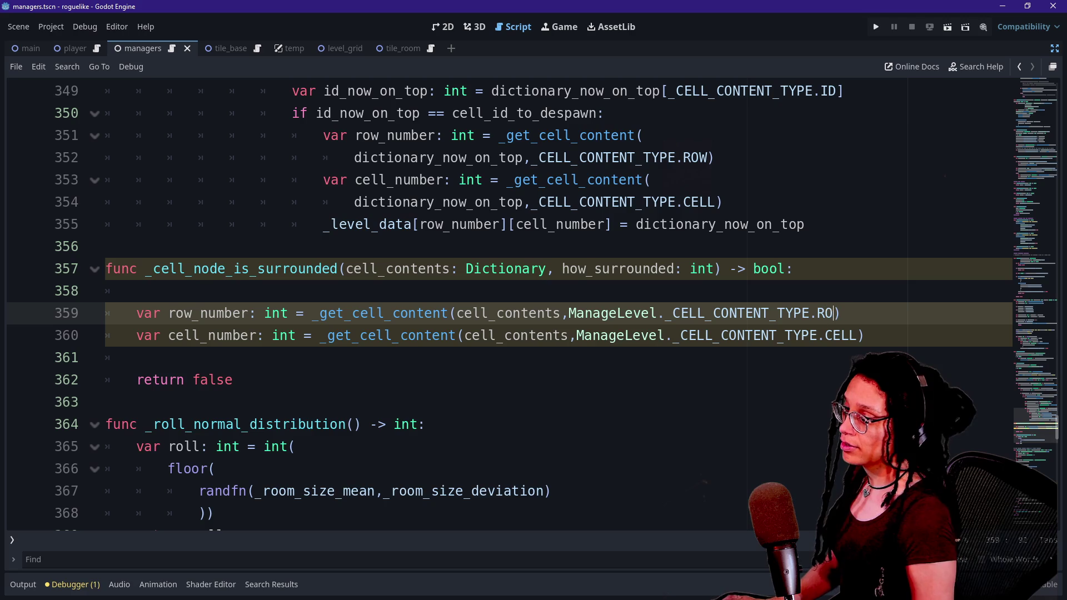
left_click(137, 290)
Step: Remove the blank line under the function header and leave one empty line after the lookups
left_click(136, 357)
left_click(400, 313)
left_click(409, 335)
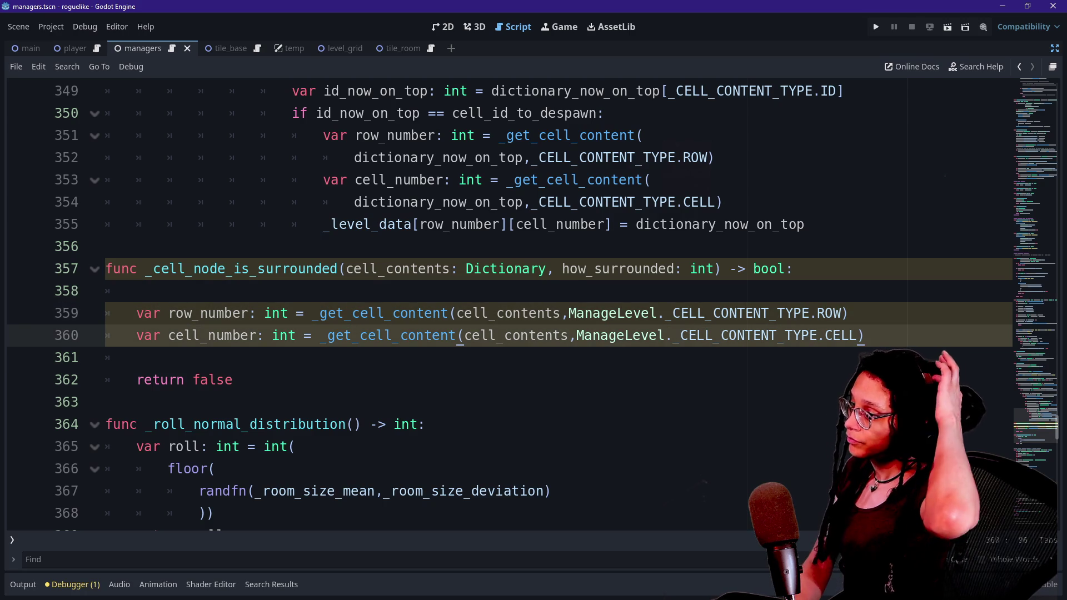
left_click(107, 290)
key("BackSpace")
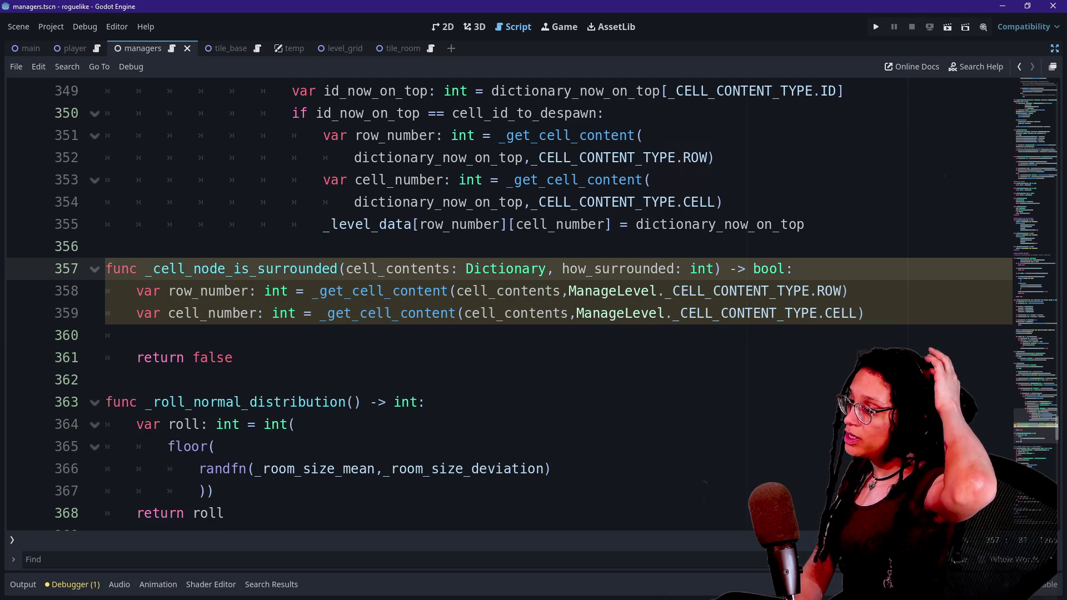
left_click(848, 291)
left_click(864, 313)
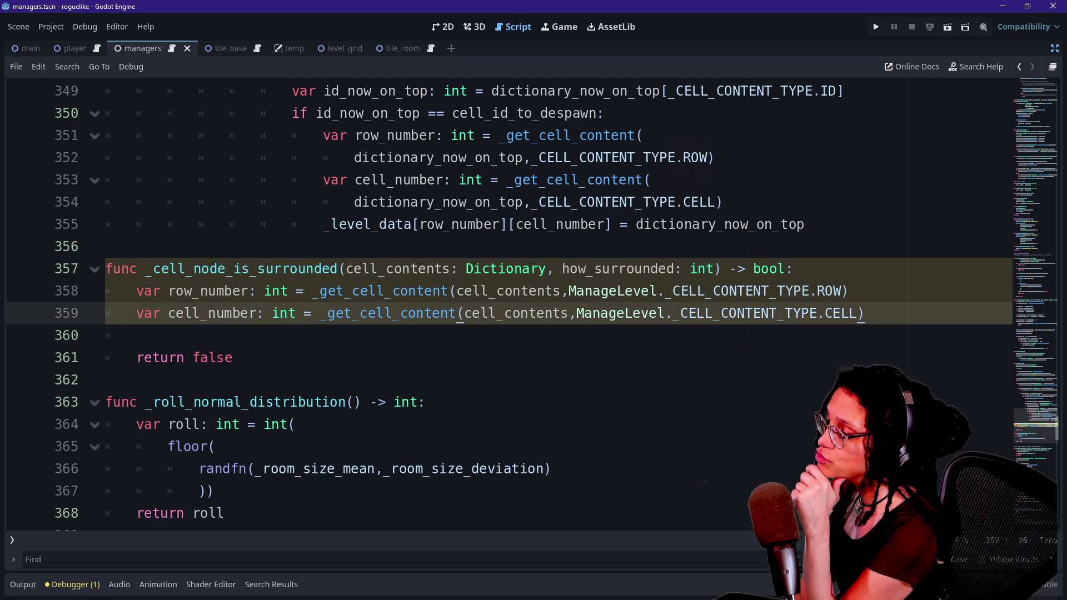
key("Return")
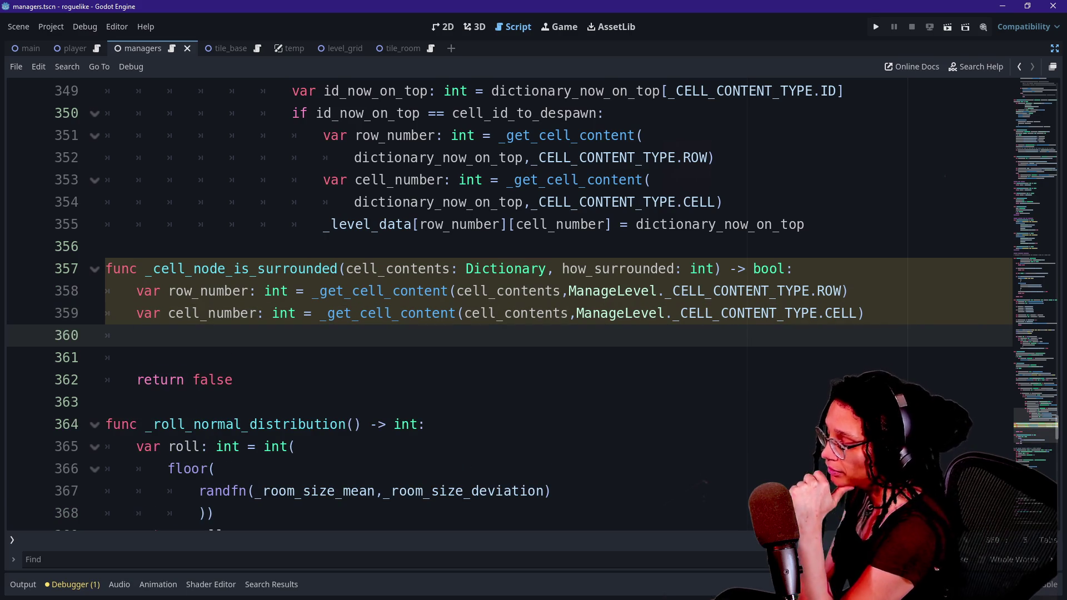
key("Return")
key("BackSpace")
key("BackSpace")
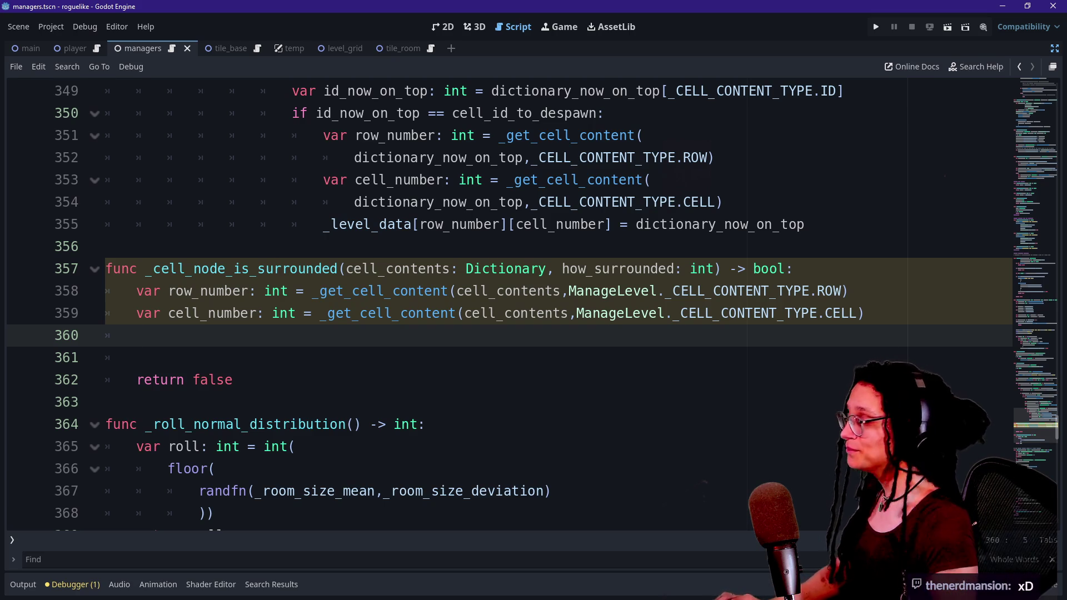
left_click(137, 357)
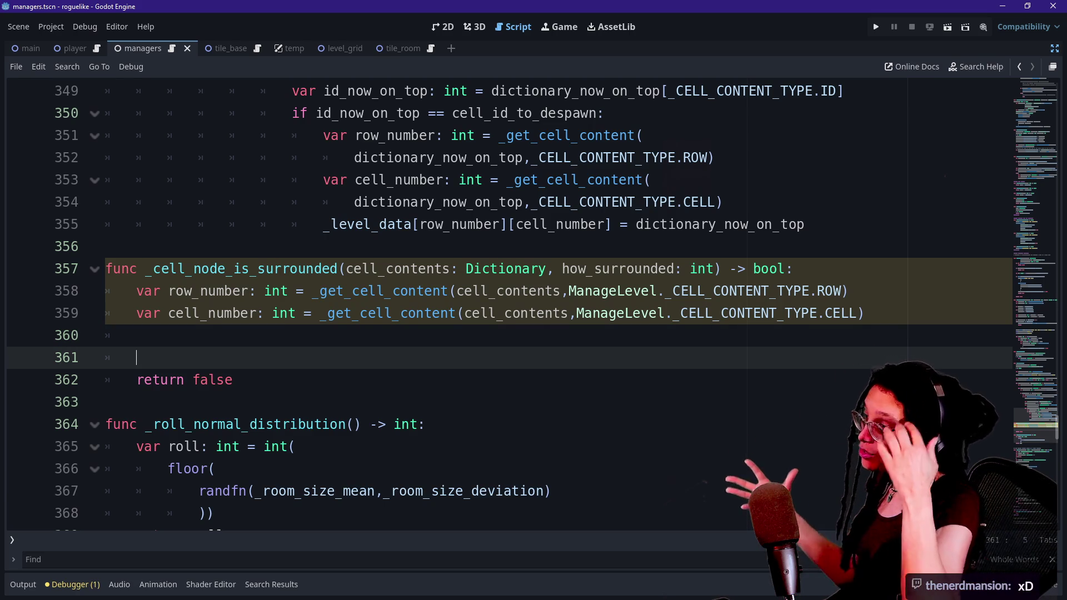
left_click(256, 313)
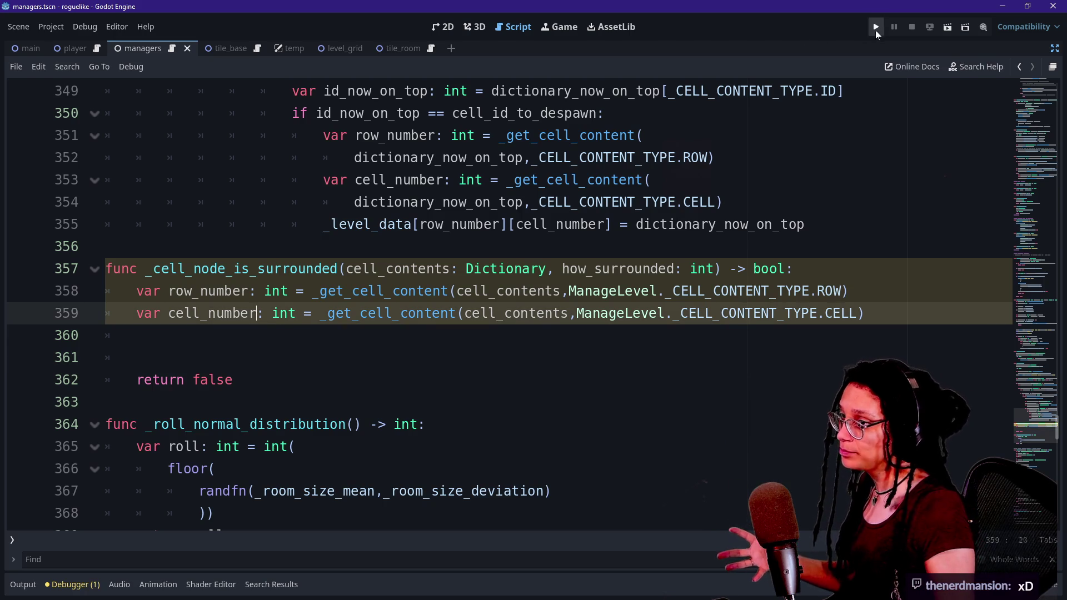
Step: Run the project and walk the character to tile 81, then down and right along the grid
left_click(876, 28)
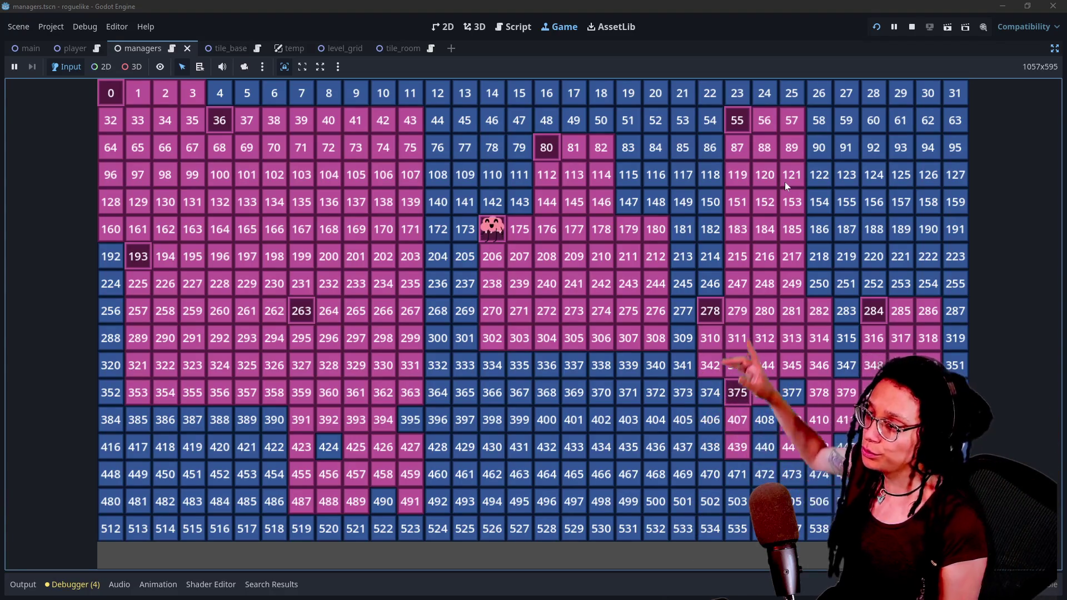
left_click(571, 151)
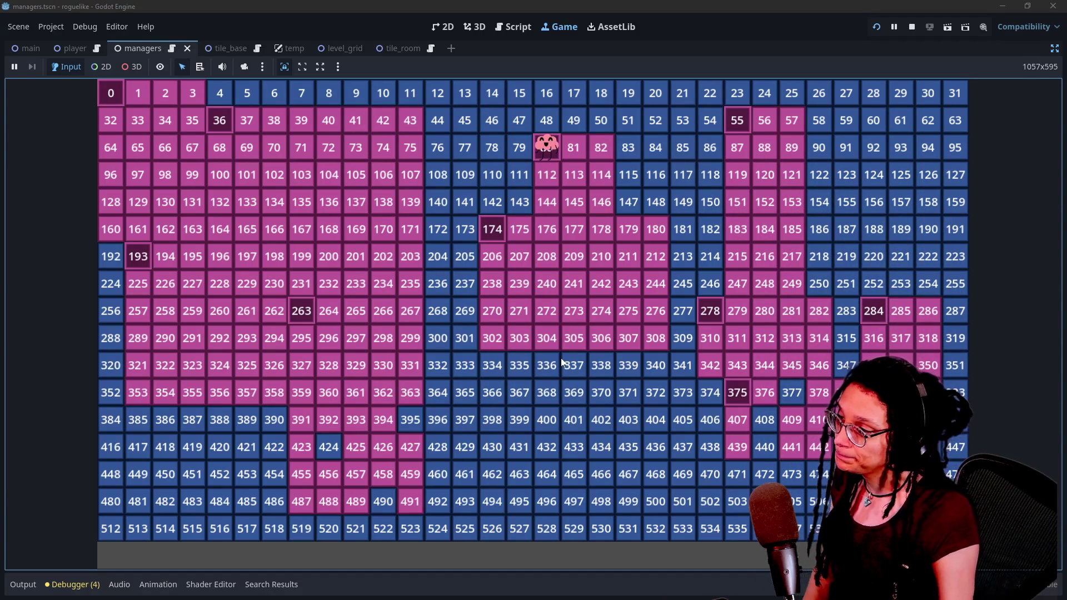
key("Down")
key("Down")
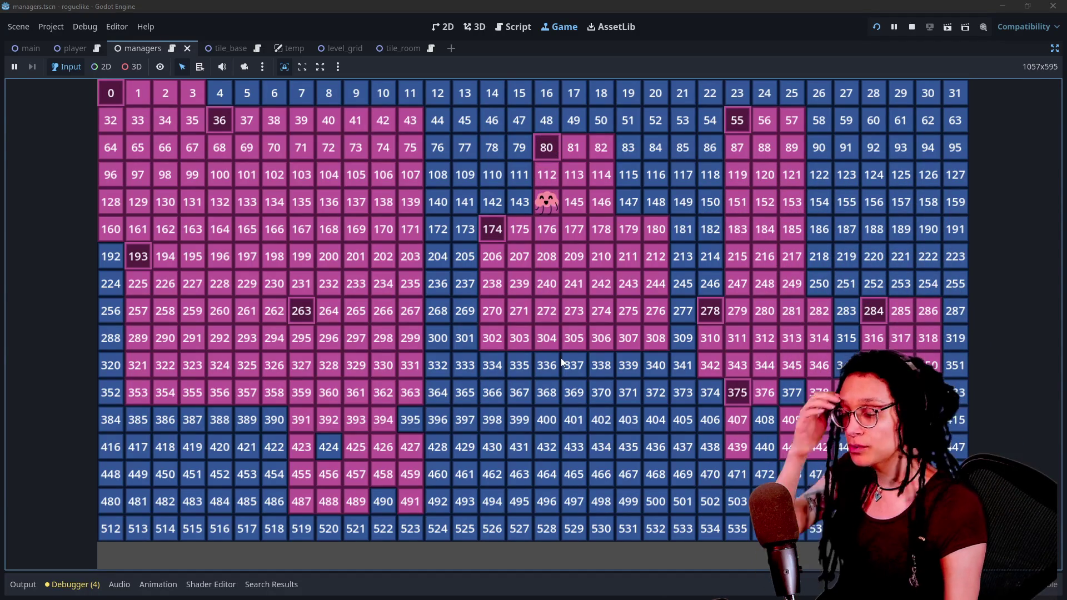
key("Right")
key("Right")
key("Right")
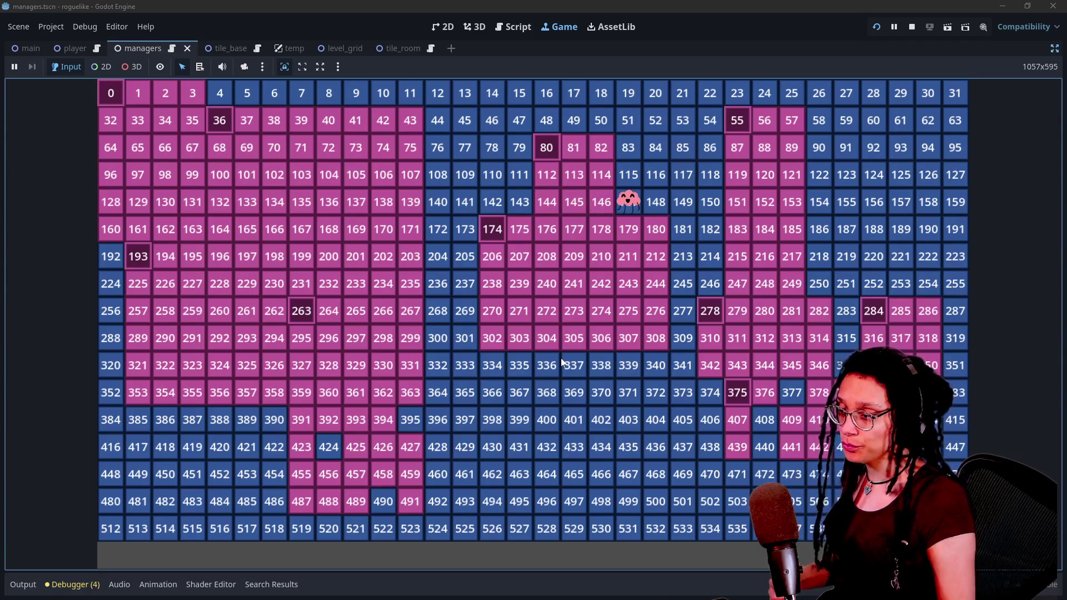
key("Down")
key("Down")
key("Down")
key("Down")
Step: Walk the character via tiles 409, 311, 279, 280 and 378 to tile 522
key("Right")
key("Right")
key("Right")
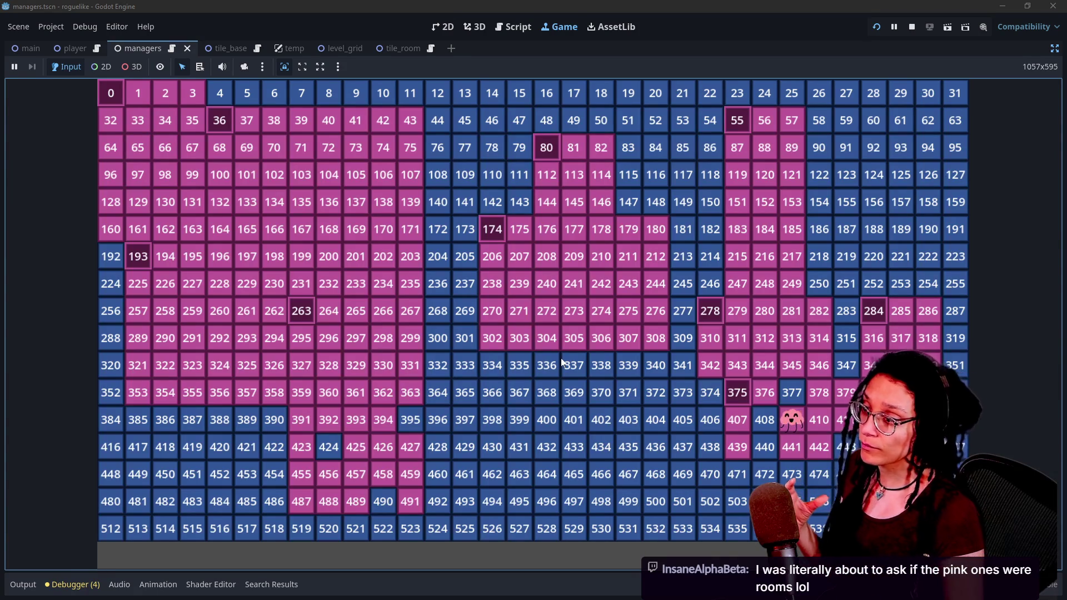
key("Up")
key("Up")
key("Left")
key("Left")
key("Up")
key("Right")
key("Right")
key("Right")
key("Down")
key("Down")
key("Down")
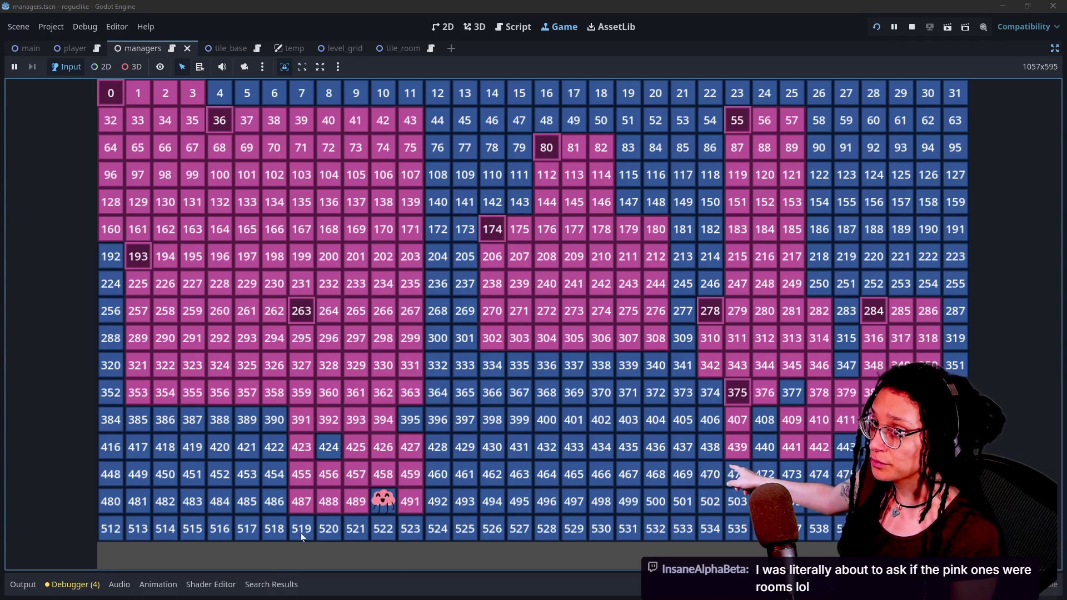
left_click(395, 519)
Step: Walk the character around tiles 490 and 520, then switch to the managers script code
left_click(384, 498)
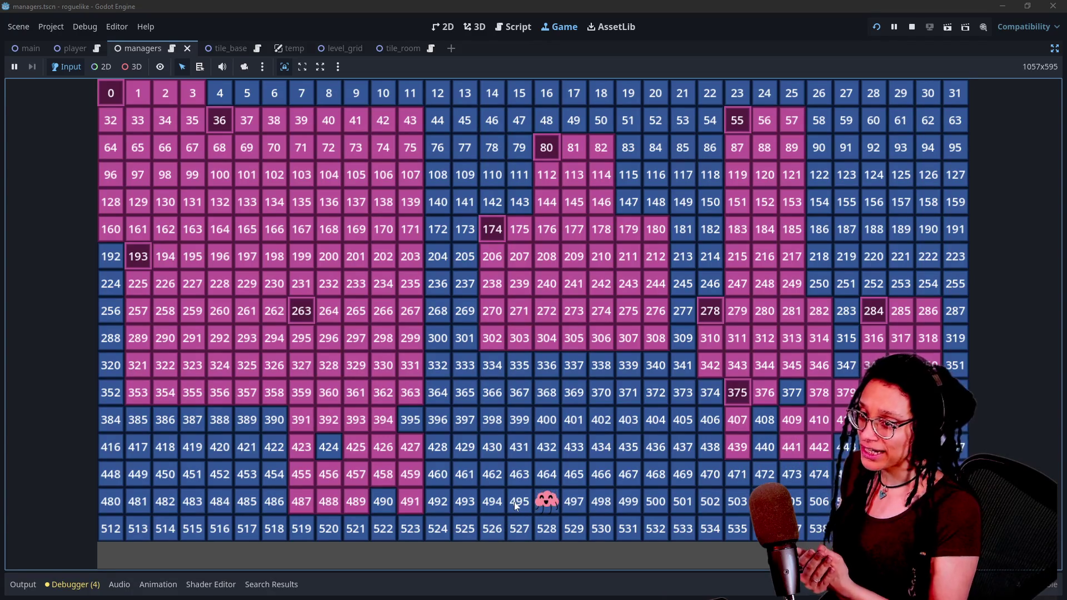
left_click(163, 429)
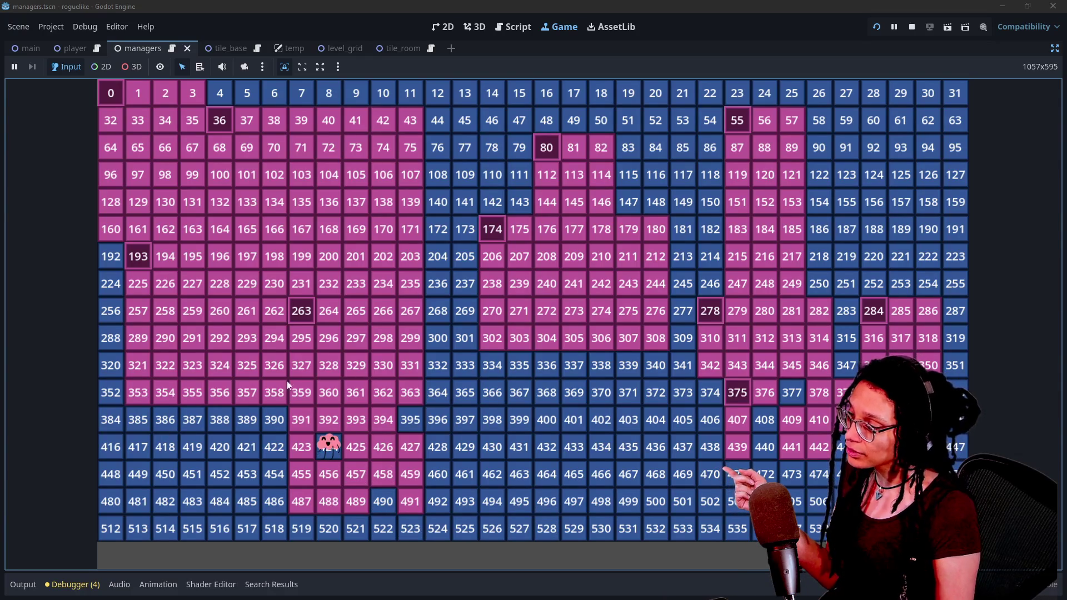
left_click(335, 528)
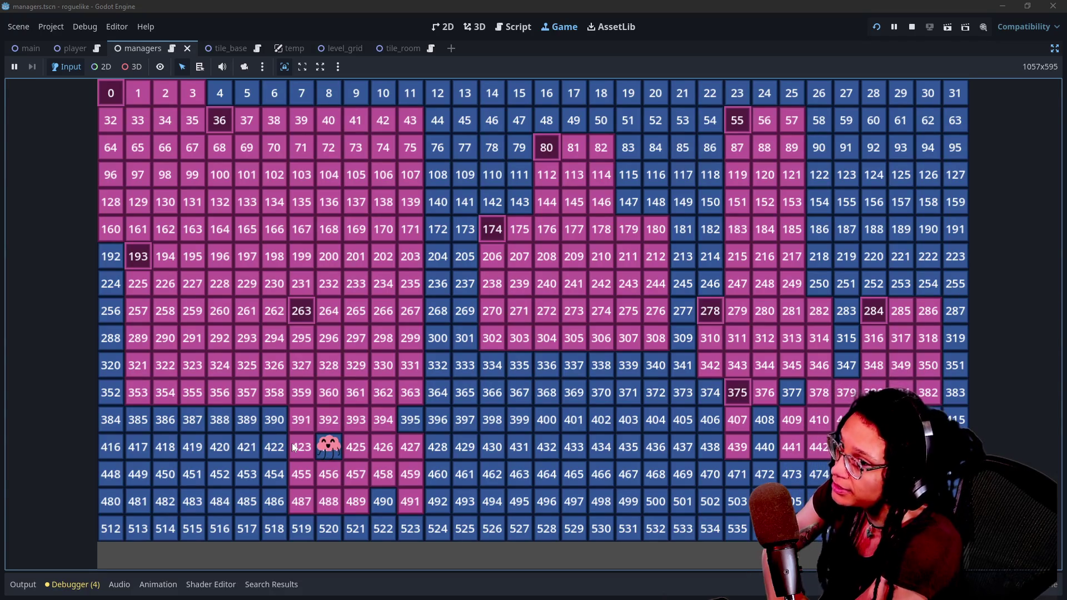
key("Down")
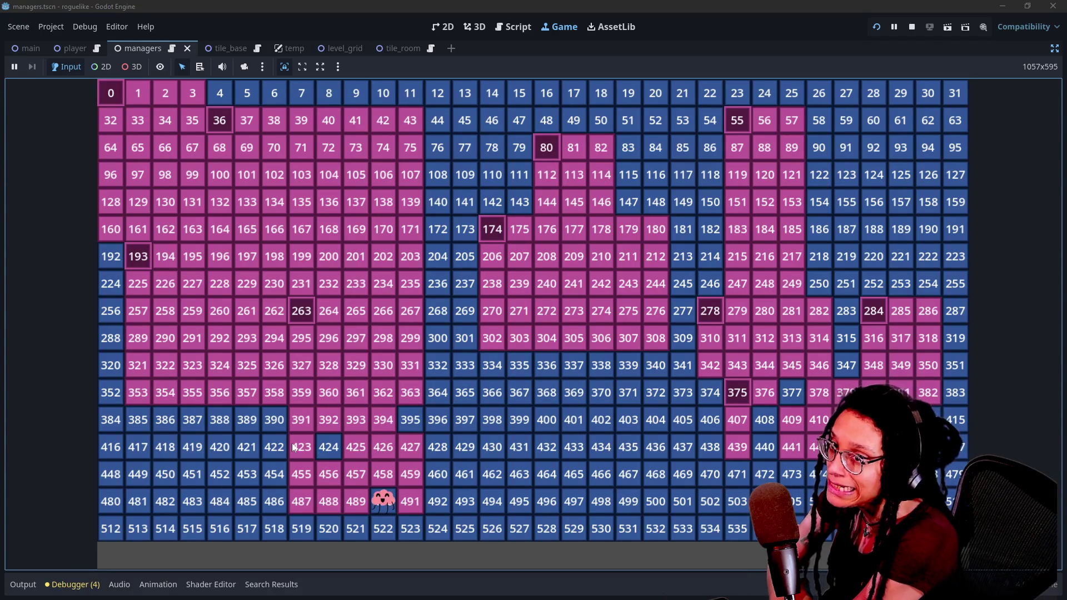
key("Up")
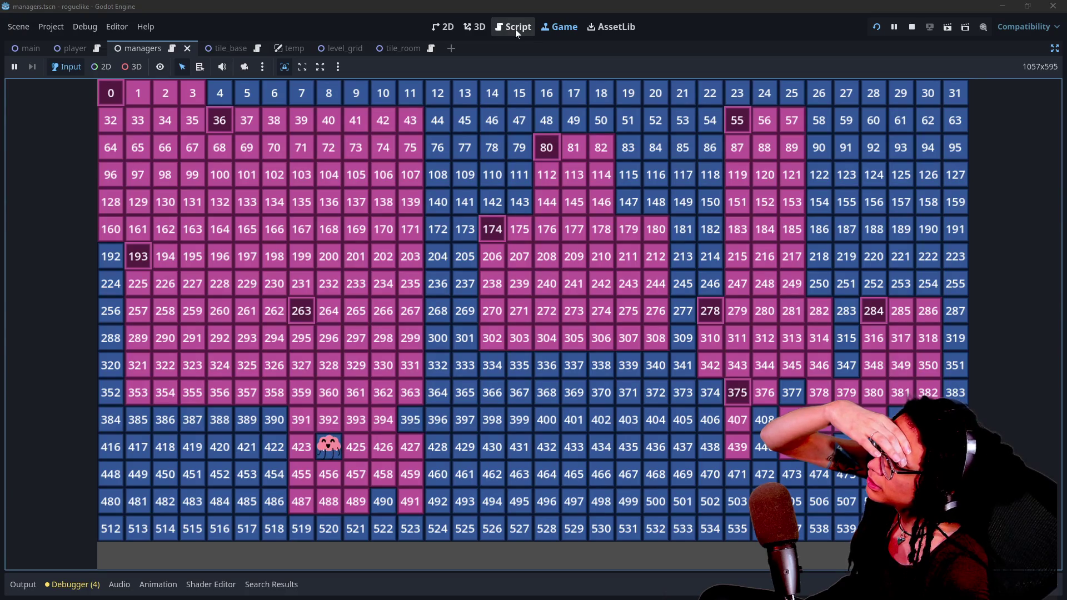
left_click(516, 29)
Step: Place the caret on the empty line after the cell_number lookup, then return to the running game
left_click(136, 335)
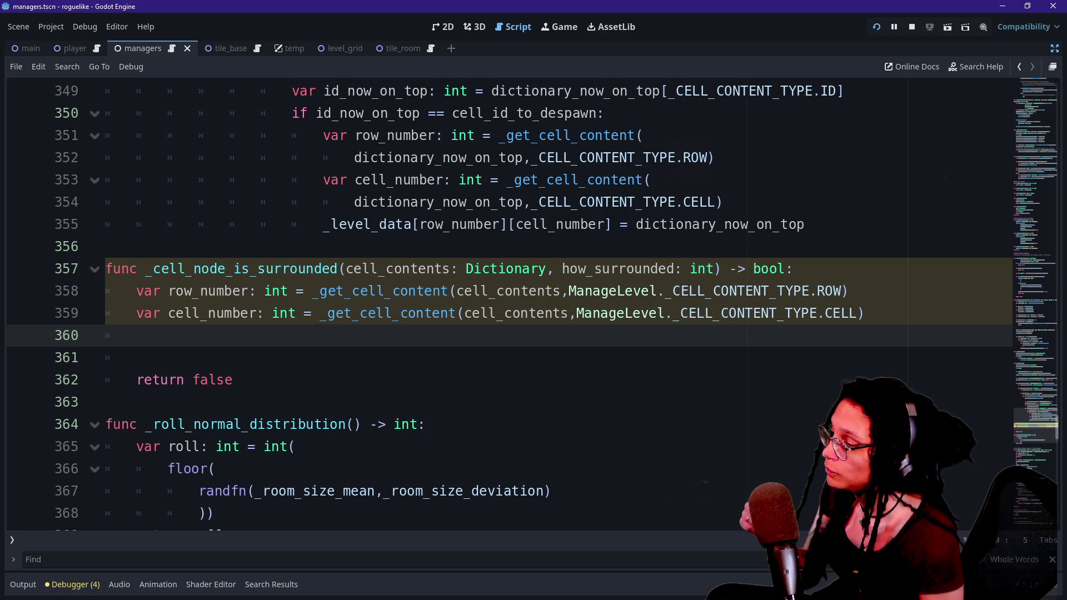
left_click(559, 27)
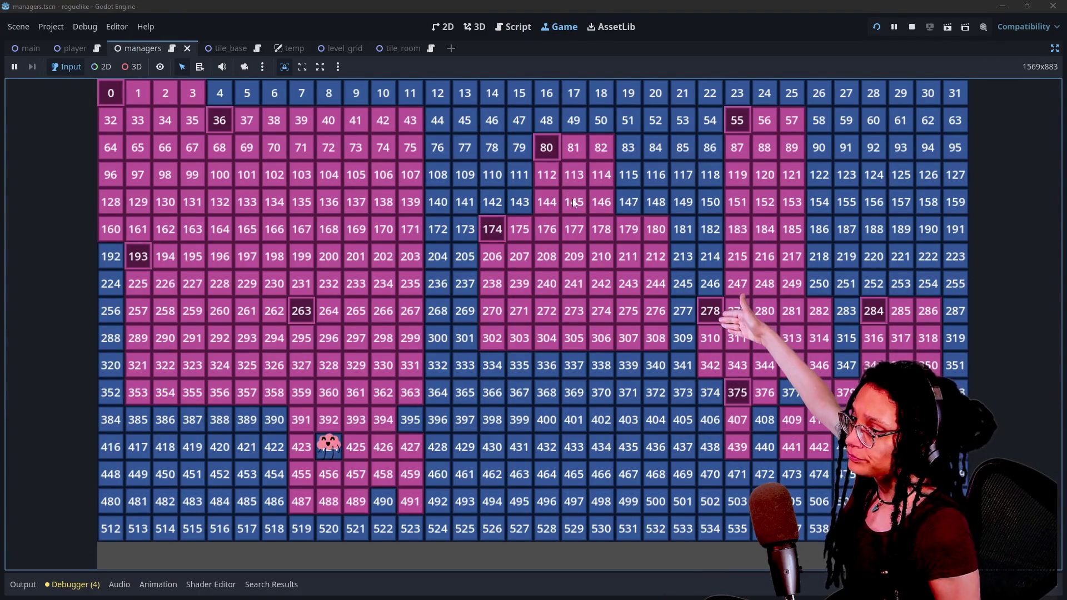
Step: Regenerate the level grid repeatedly, cycling through several new pink-and-blue room layouts
left_click(583, 211)
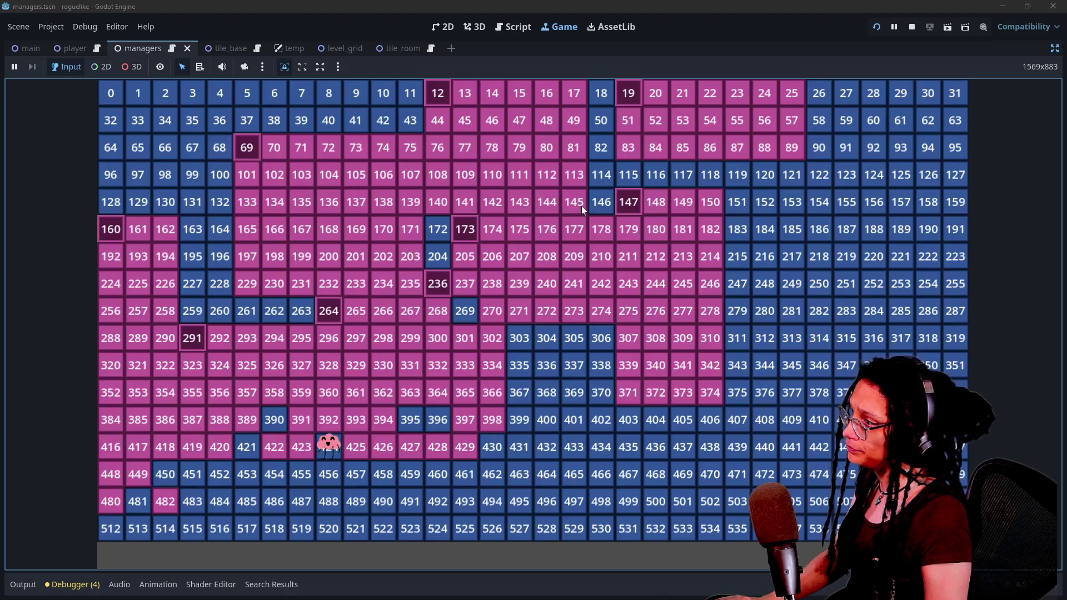
left_click(582, 206)
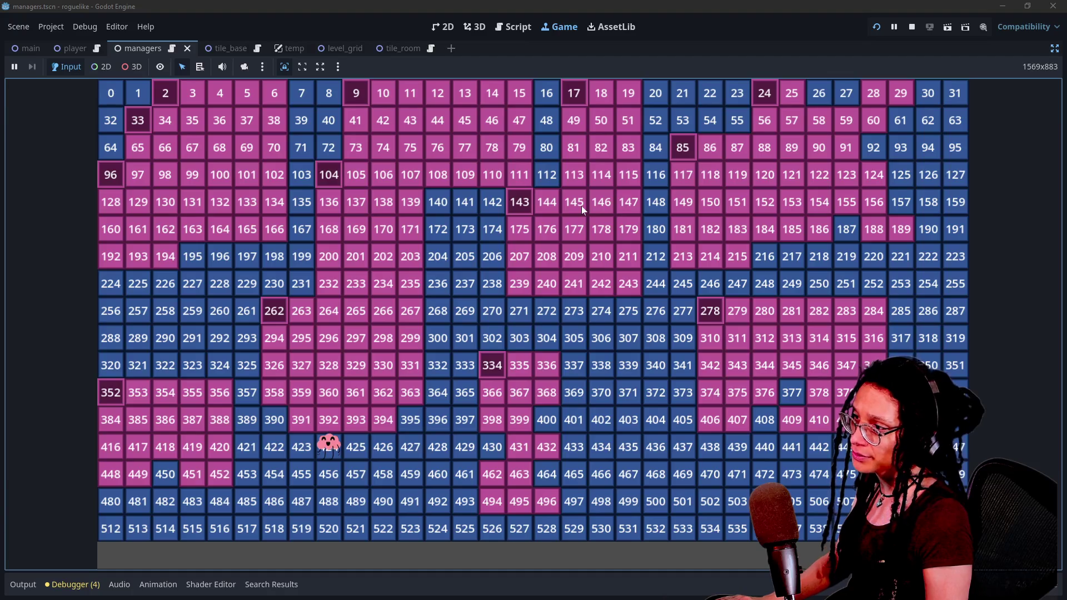
left_click(582, 206)
left_click(582, 206)
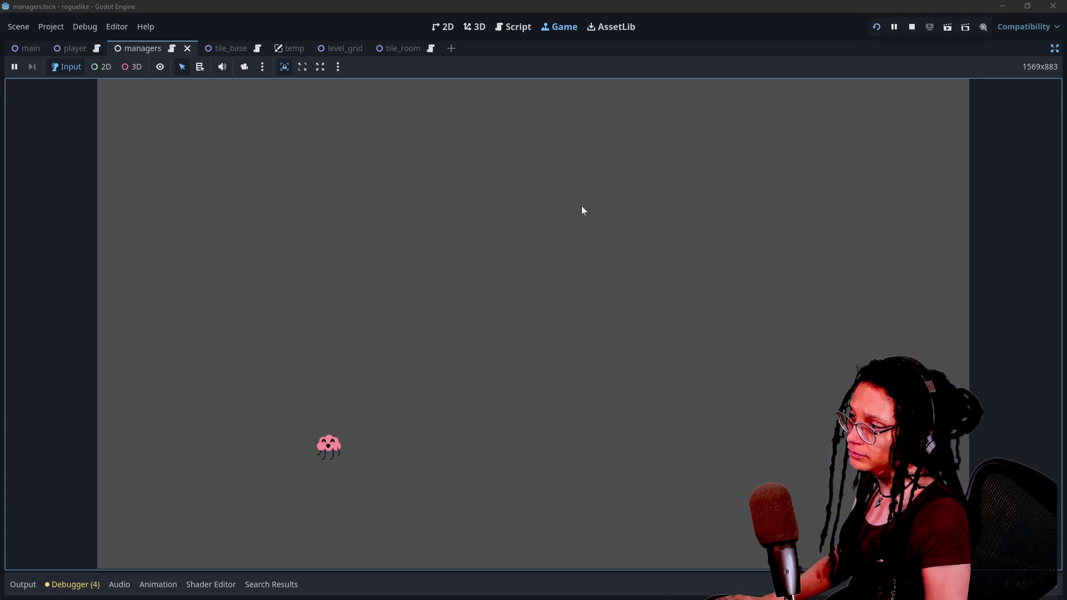
left_click(581, 206)
left_click(581, 205)
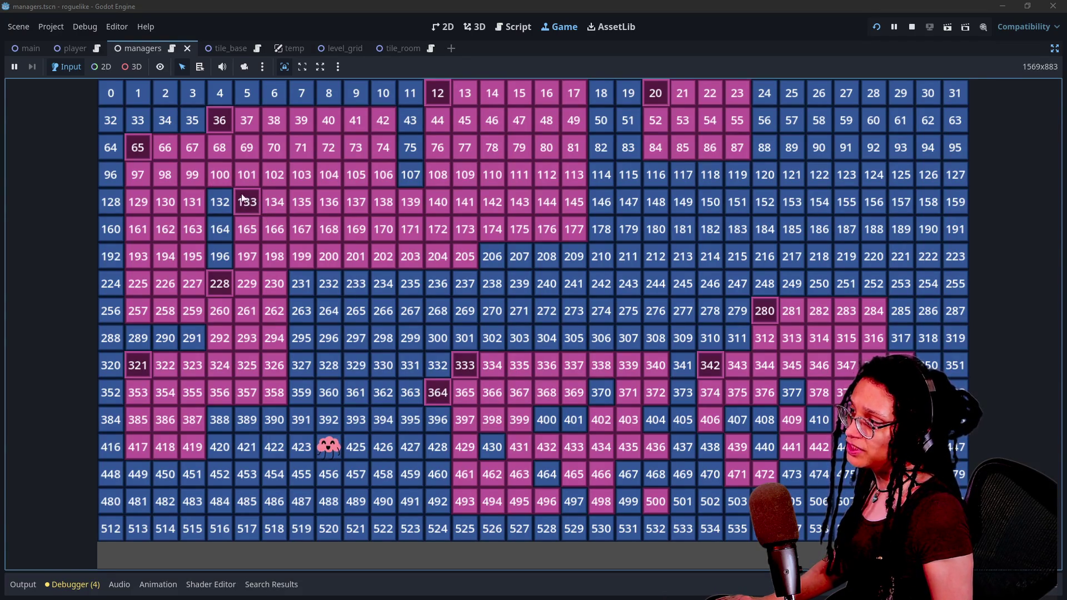
left_click(386, 172)
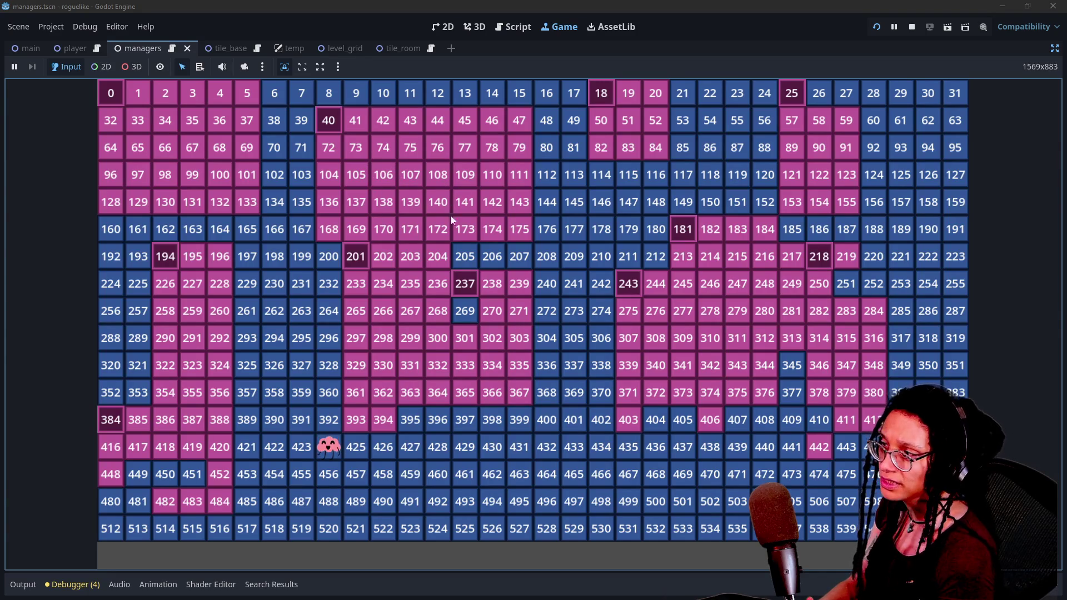
left_click(378, 160)
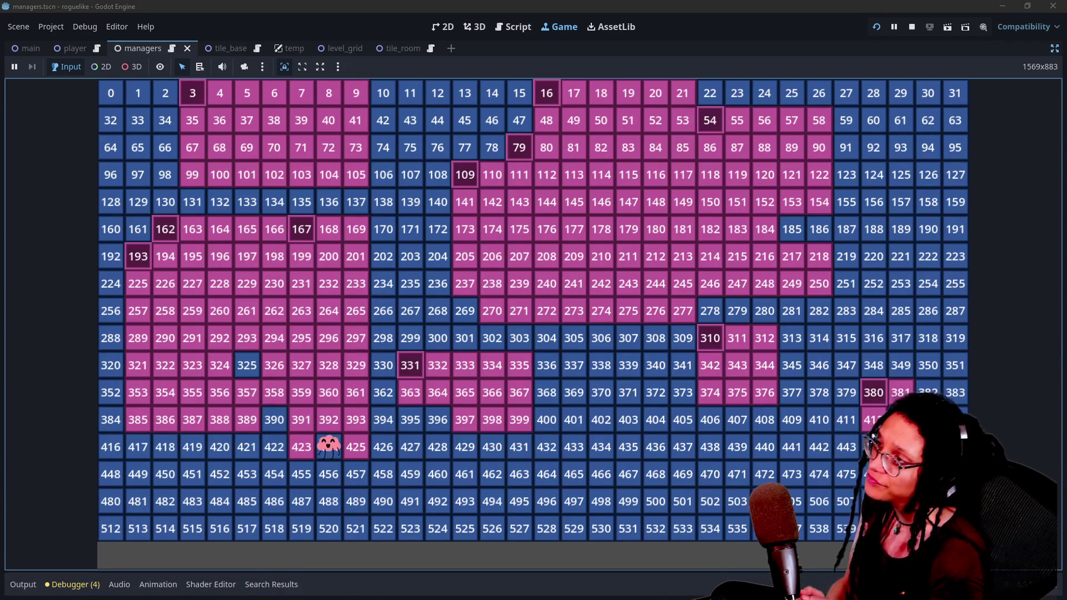
Step: Switch to the script editor and move to the _cell_node_is_surrounded declaration on line 357
left_click(514, 28)
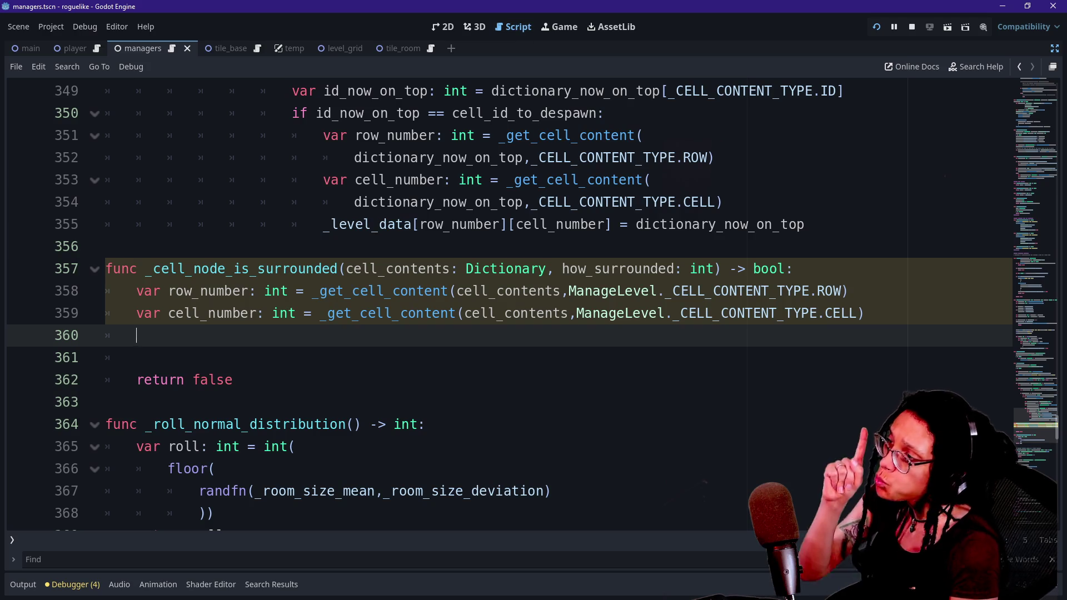
key("Down")
key("Down")
key("Down")
key("Up")
key("Up")
key("Down")
key("Down")
key("Down")
key("Up")
key("Up")
key("Up")
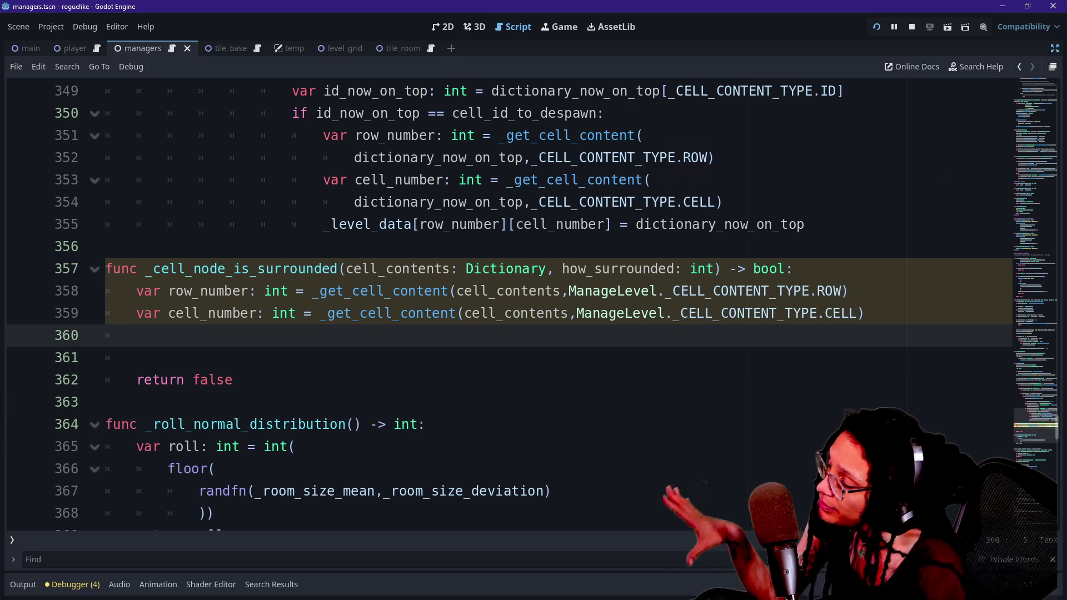
left_click(136, 268)
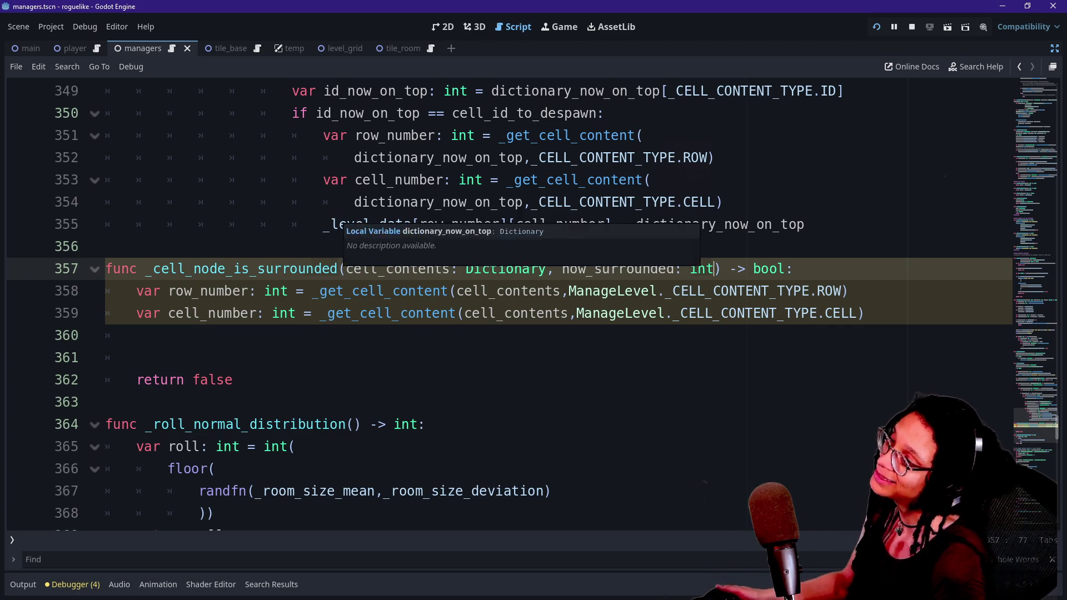
key("Down")
key("Down")
key("Up")
key("Up")
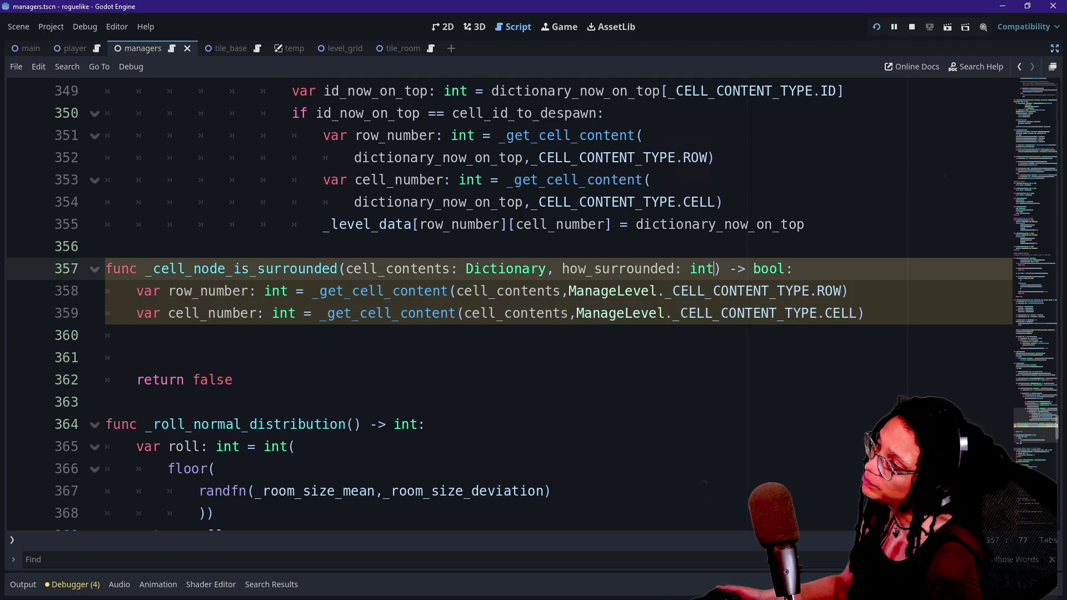
mouse_move(769, 269)
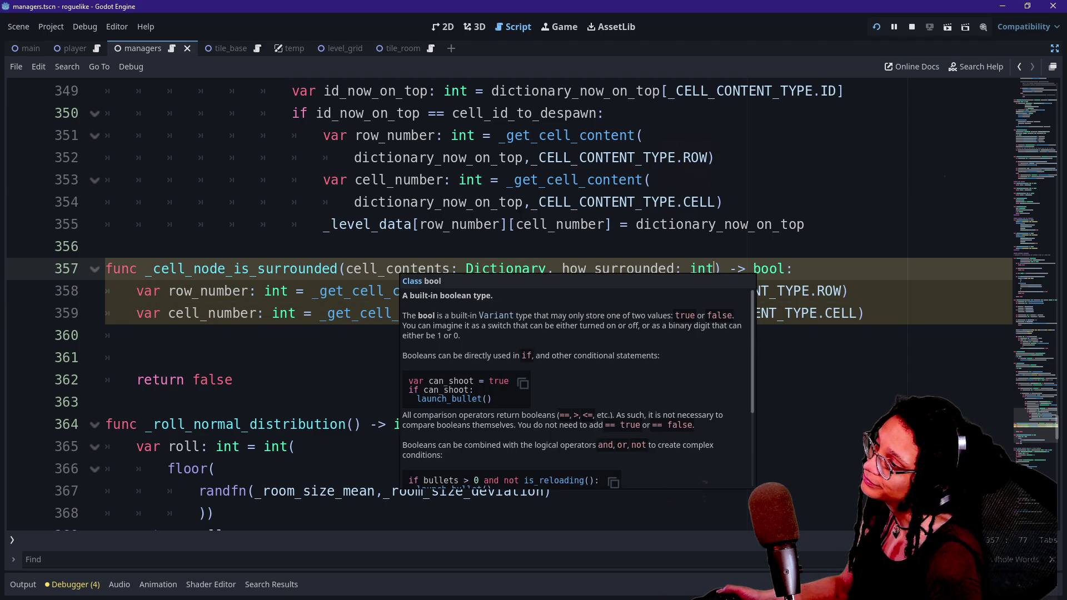
left_click(106, 246)
Step: Try adding a tile_type_ parameter at the end of the signature, then delete it again
left_click(716, 268)
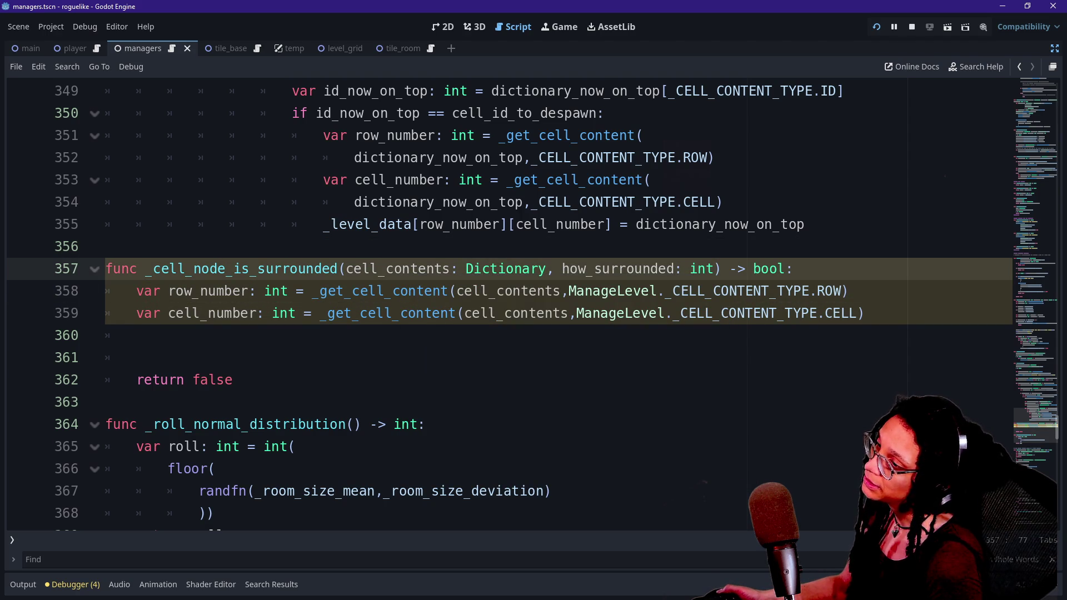
type(",")
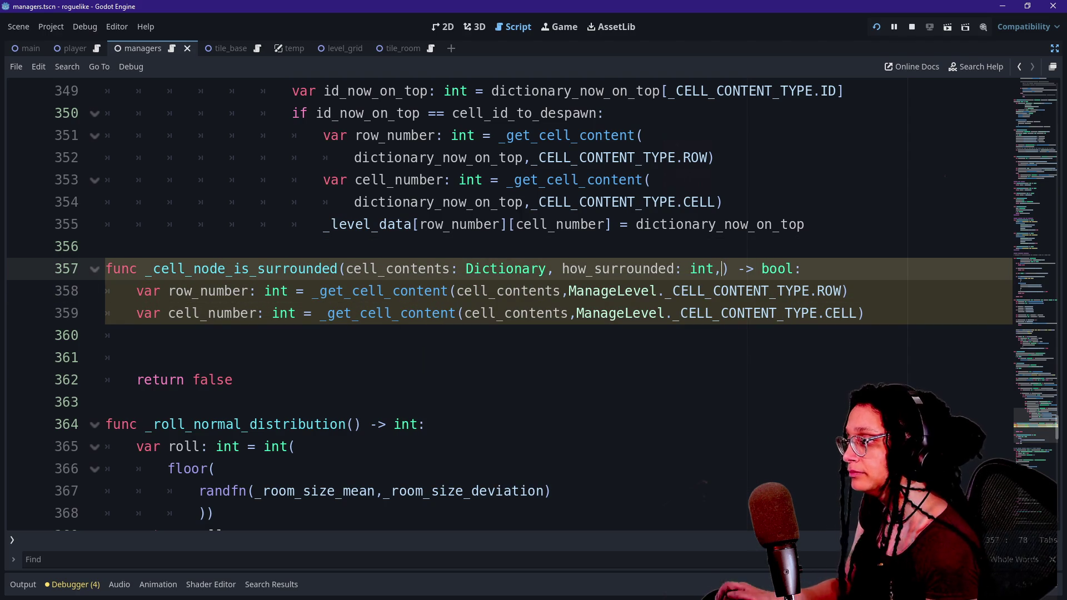
type(" ti")
type("le_type")
type("_")
key("BackSpace")
key("BackSpace")
key("BackSpace")
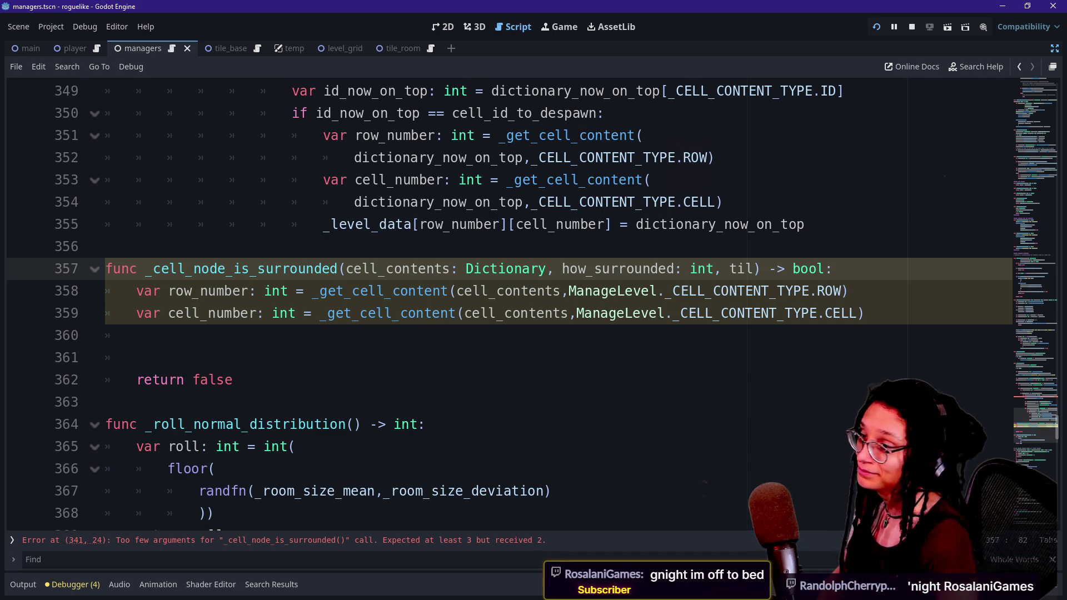
key("BackSpace")
key("BackSpace")
key("BackSpace")
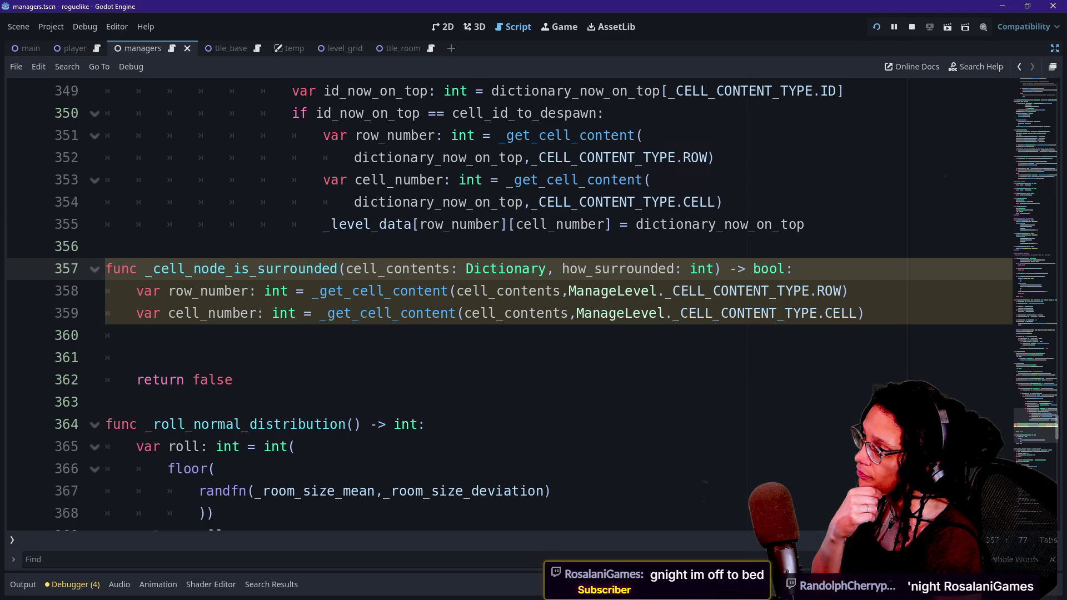
Step: Insert 'surrounded_by_what: ManageTileData.TILES,' before how_surrounded in the function signature
type("m")
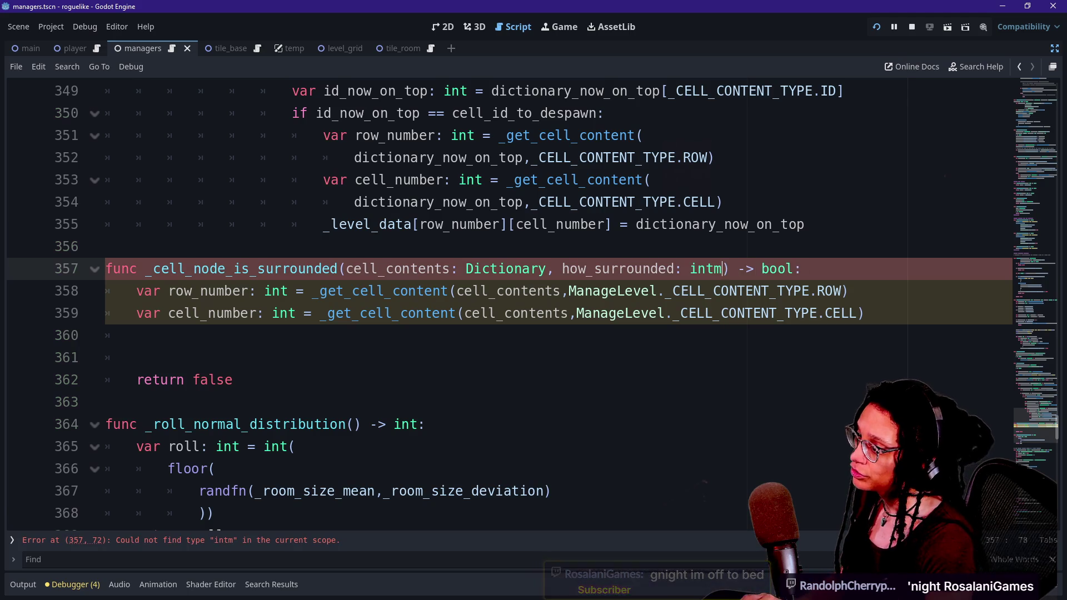
key("BackSpace")
key("BackSpace")
left_click(562, 269)
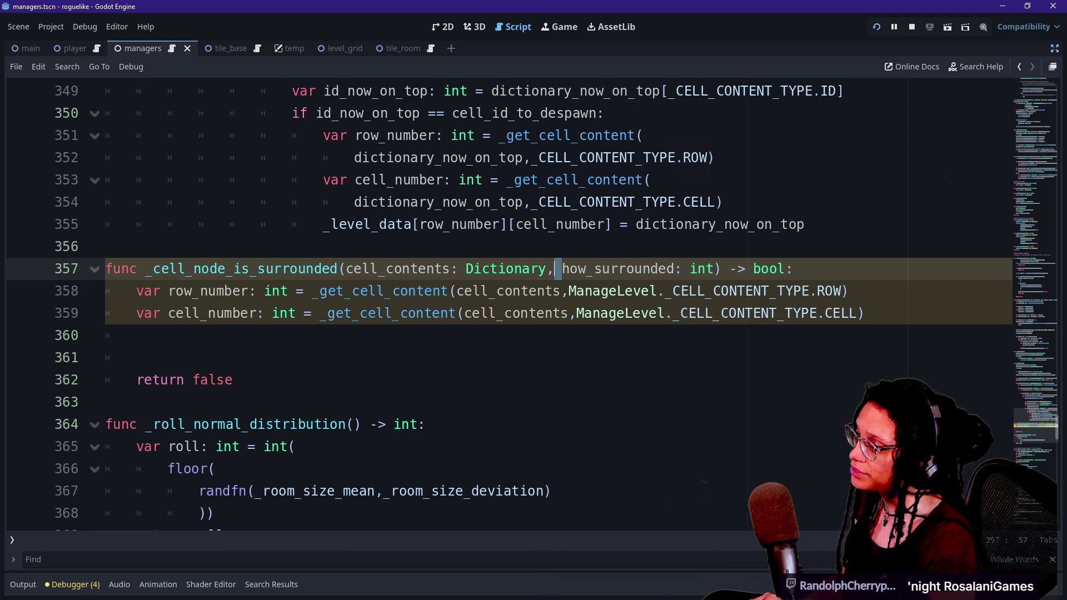
type("surrounded_by")
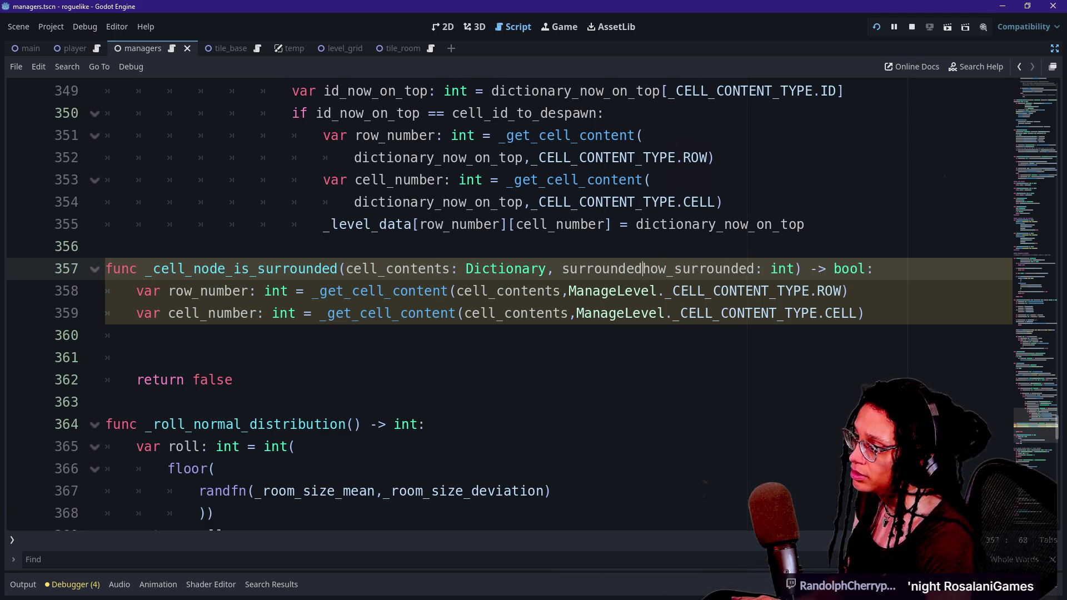
type("_what: ")
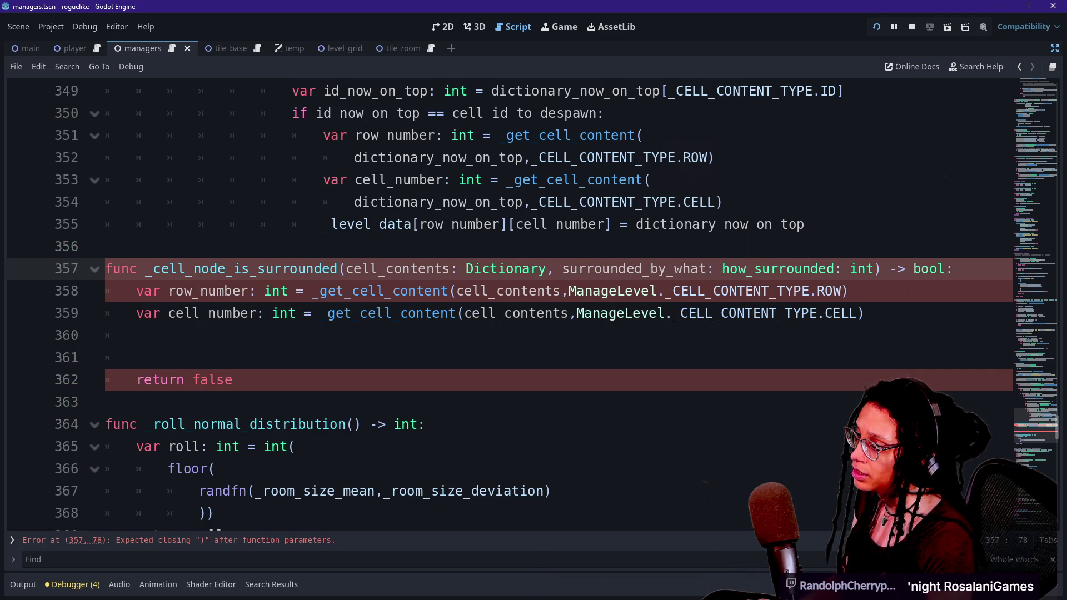
type("Manage")
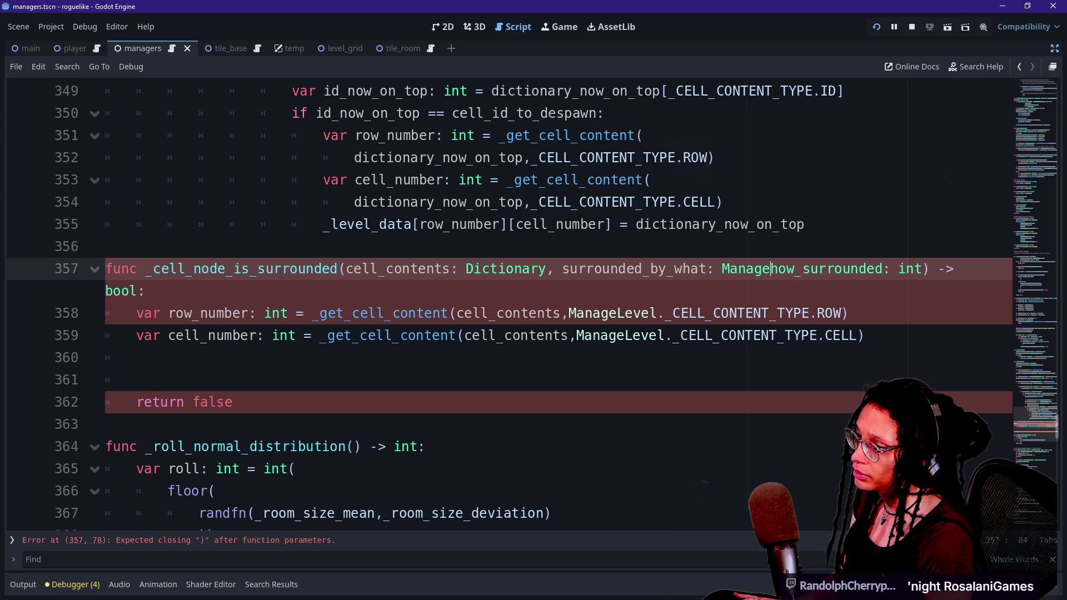
type("Ti")
key("BackSpace")
key("BackSpace")
type("TileData.")
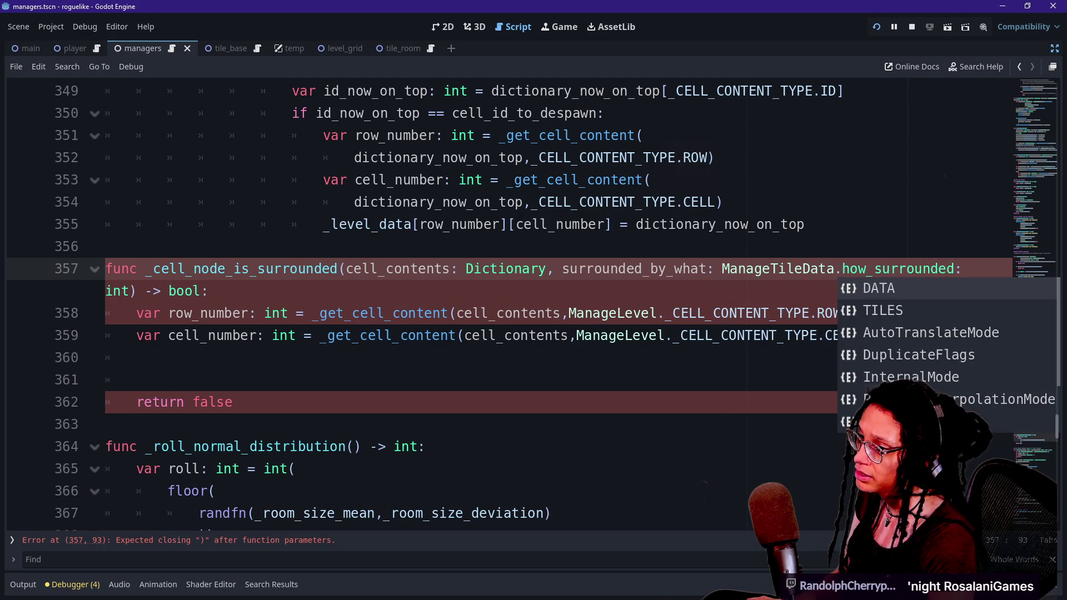
key("Down")
type("T")
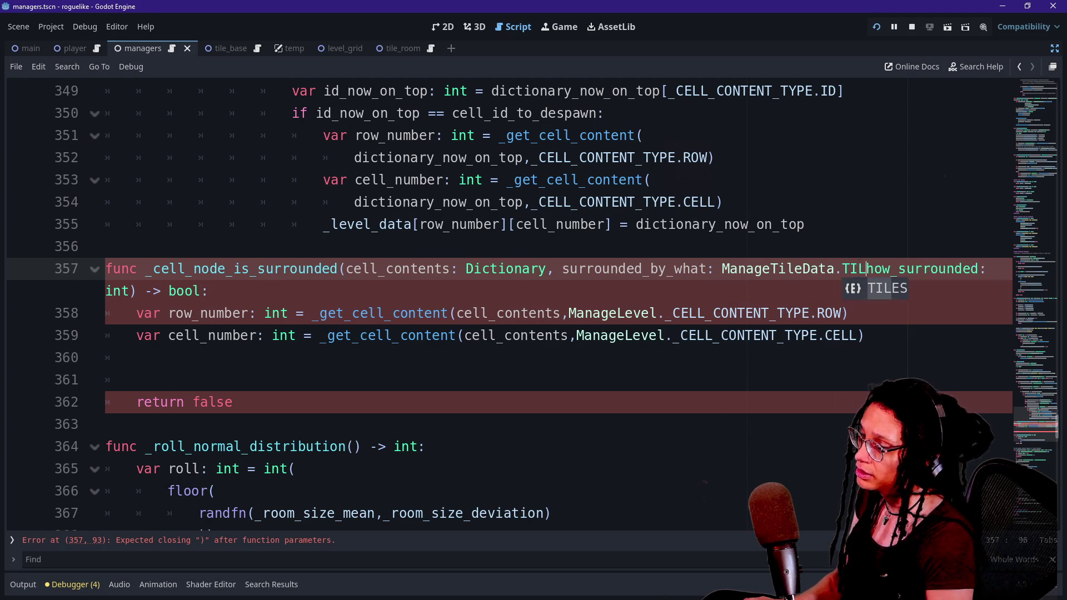
key("Return")
type(".")
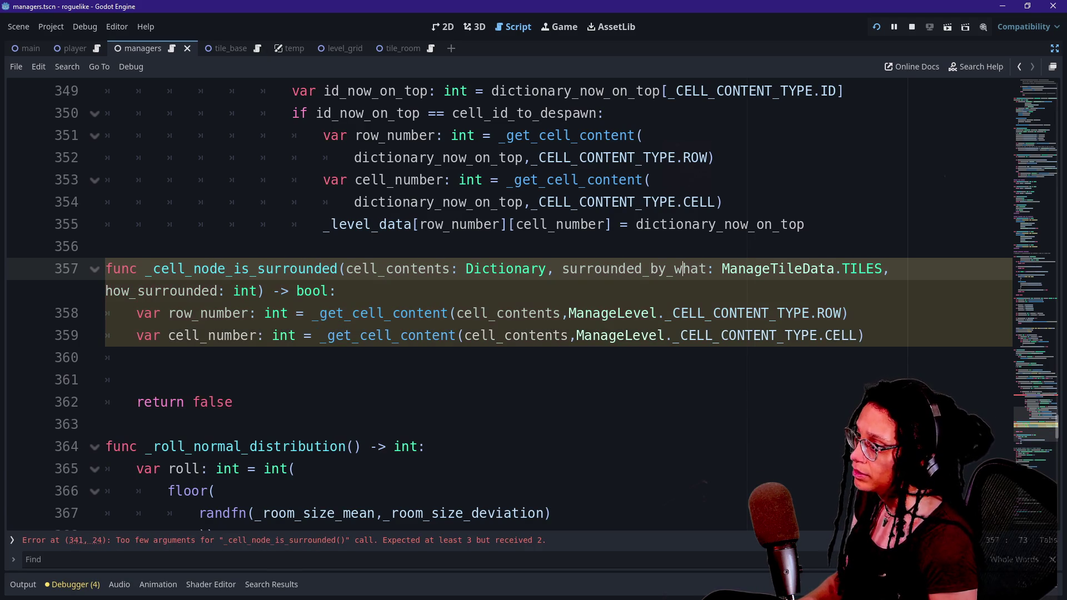
scroll(500, 301, "up", 4)
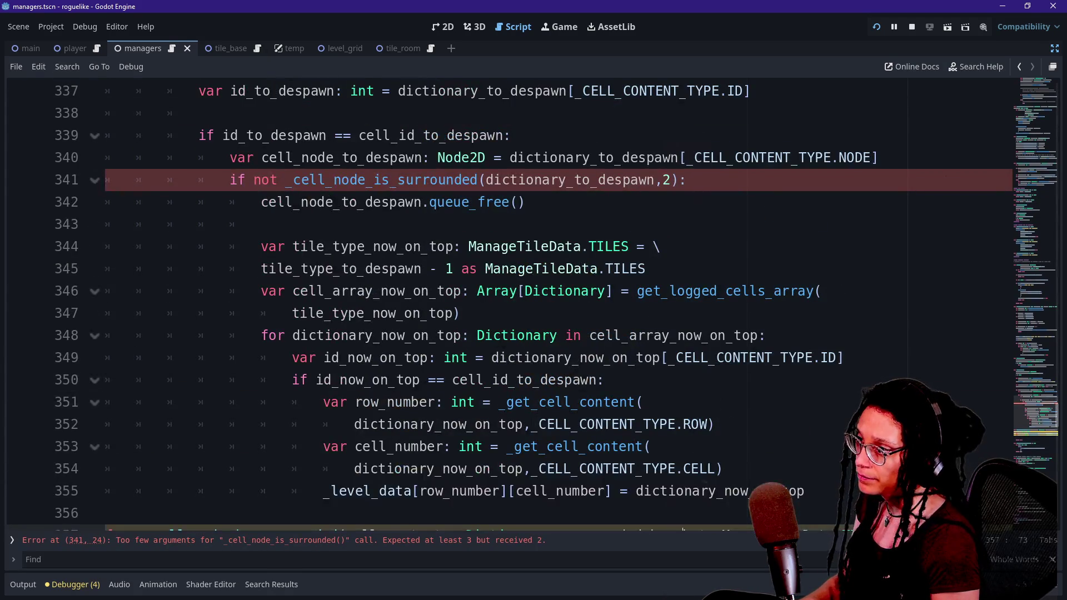
Step: Pass ManageTileData.TILES.ROOM as the middle argument, before the 2, in the line 341 call
left_click(661, 180)
type("M")
key("BackSpace")
type("Manage")
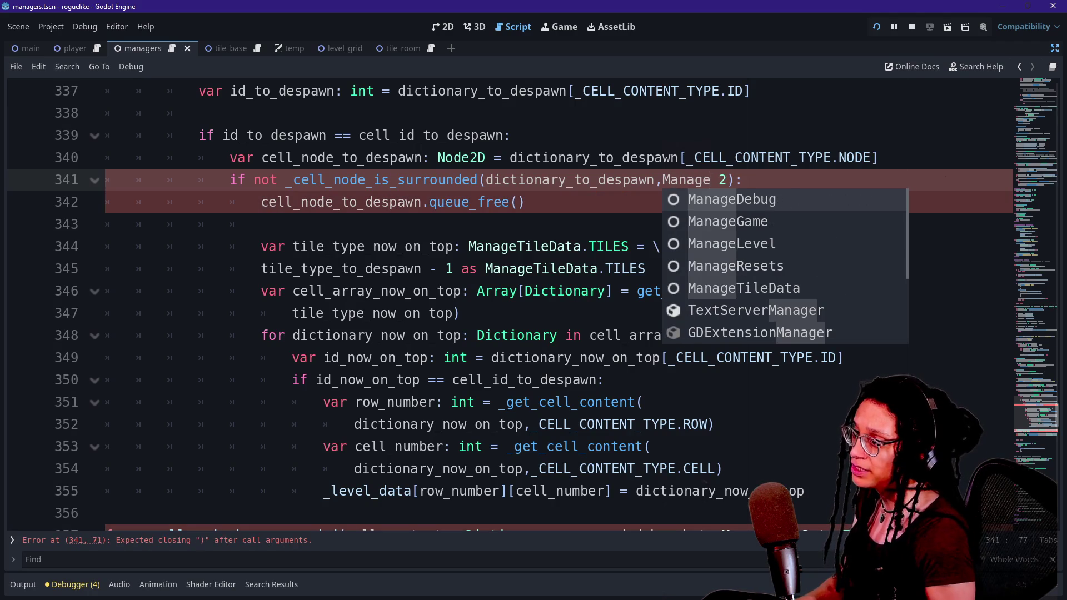
key("Down")
key("Down")
key("Down")
key("Return")
type(".TILES")
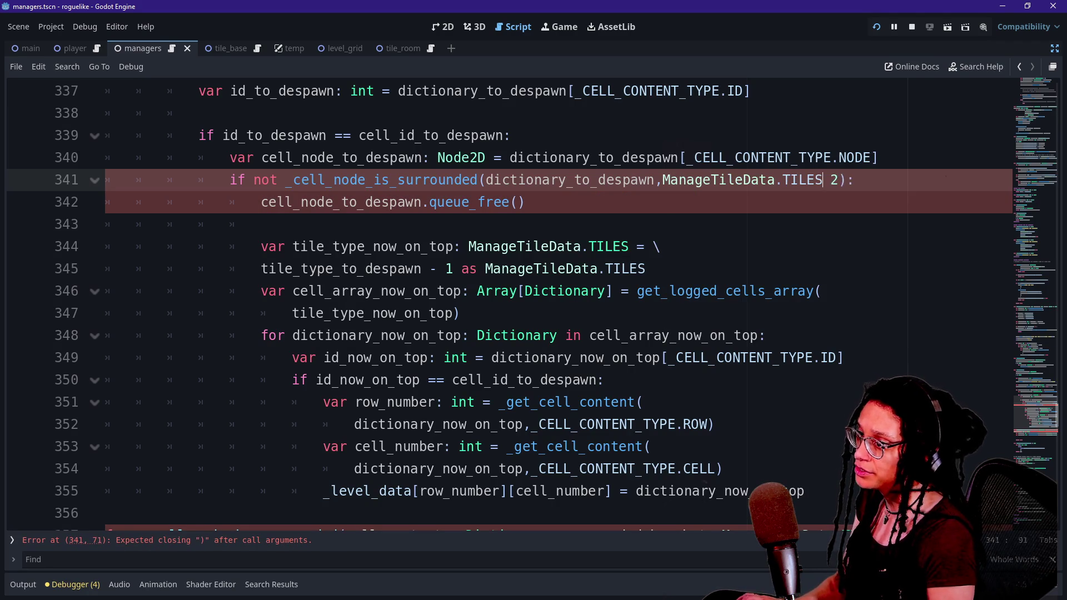
type(".")
key("Down")
key("Down")
key("Down")
key("Return")
key("BackSpace")
type(",")
left_click(597, 268)
scroll(500, 300, "down", 4)
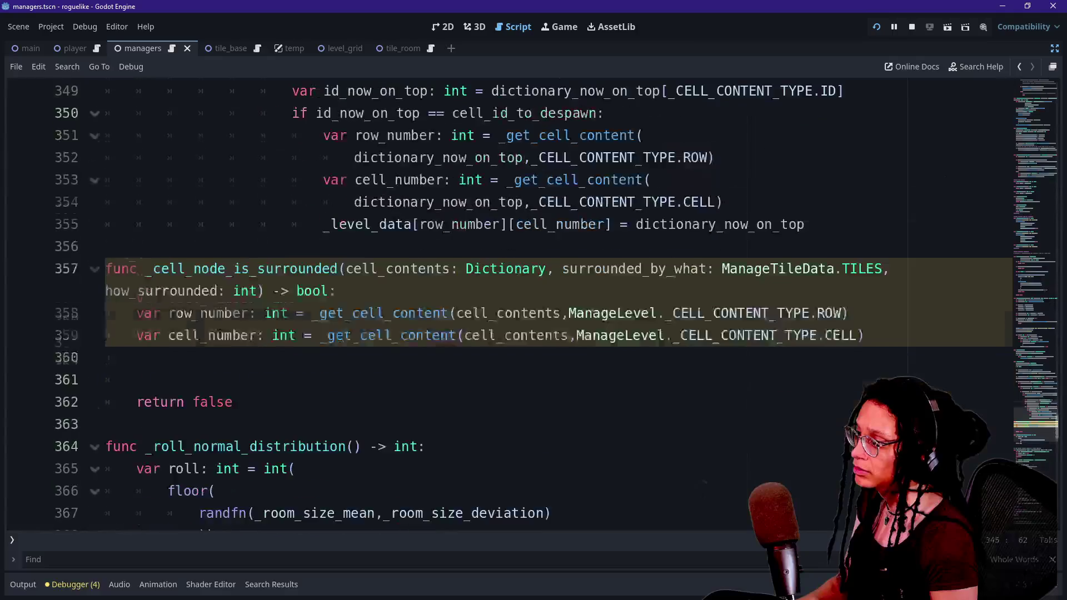
Step: Move back to the function and place the caret on the empty line after cell_number
scroll(600, 270, "down", 2)
left_click(531, 202)
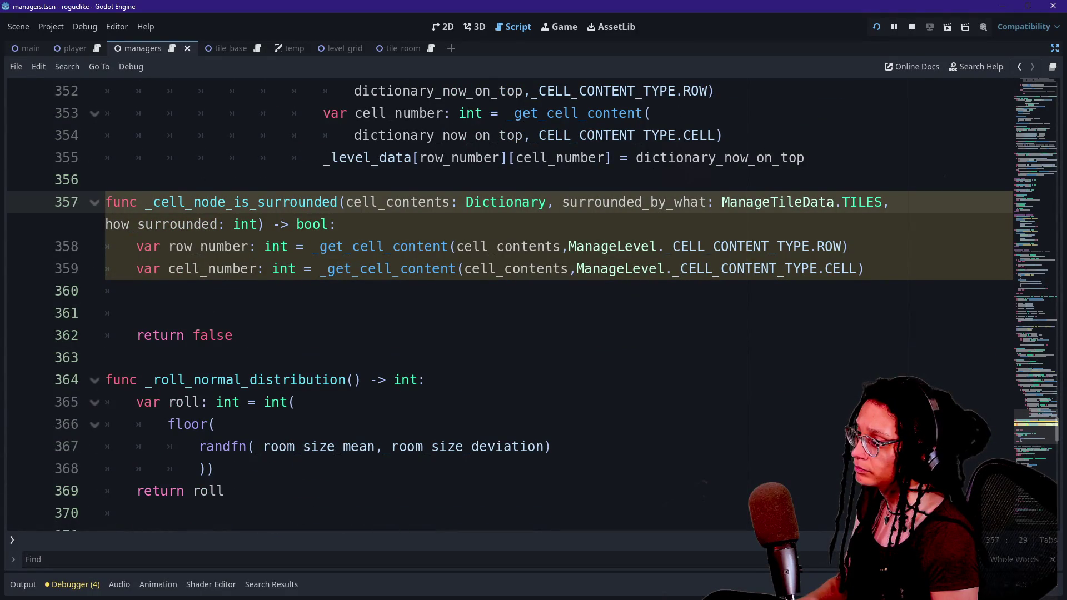
mouse_move(634, 247)
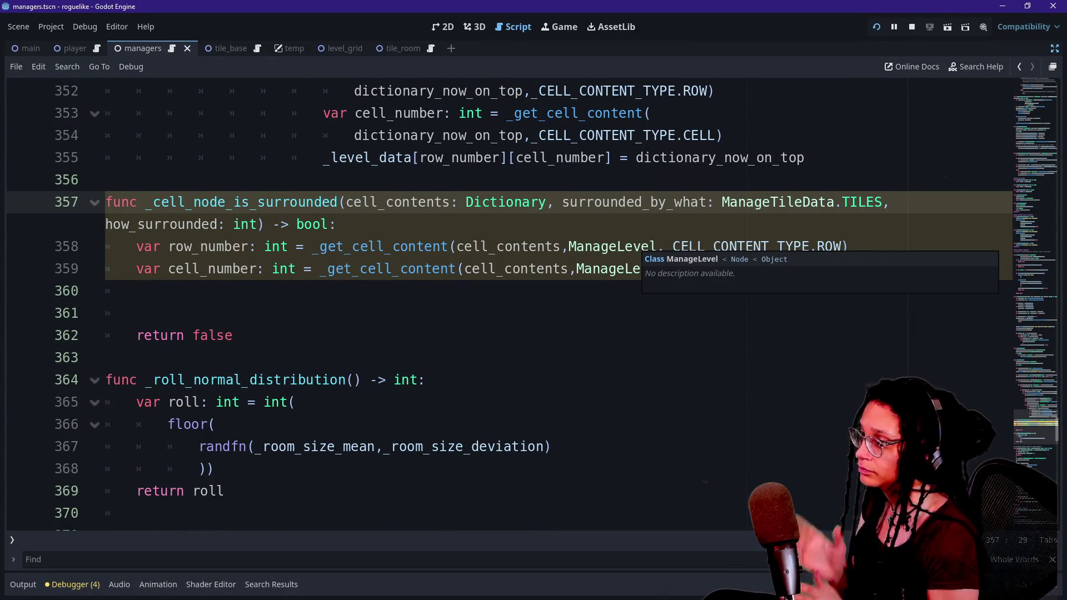
left_click(573, 268)
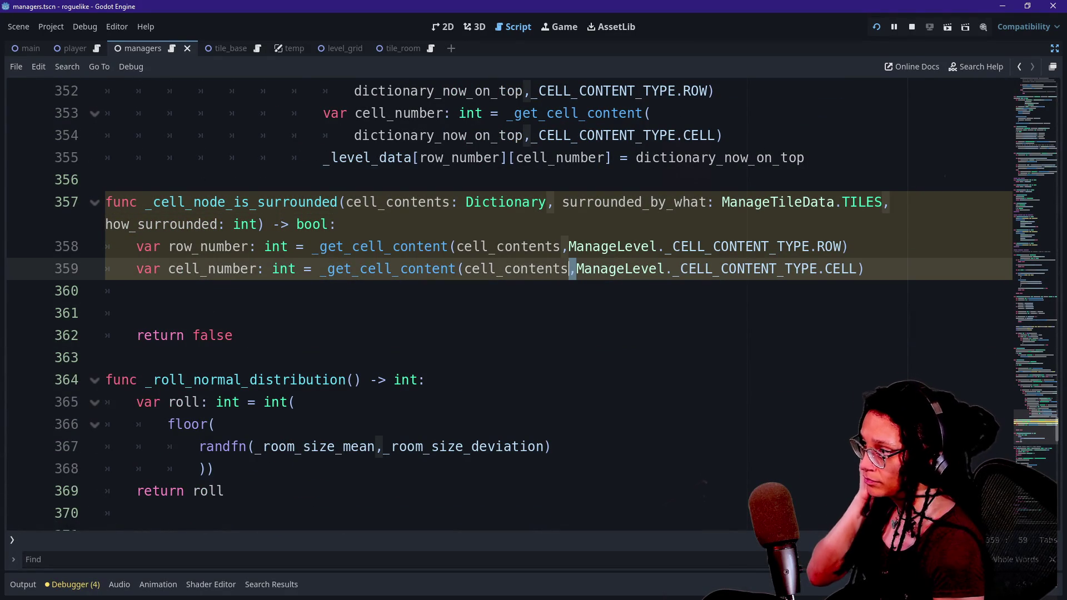
left_click(244, 247)
left_click(136, 291)
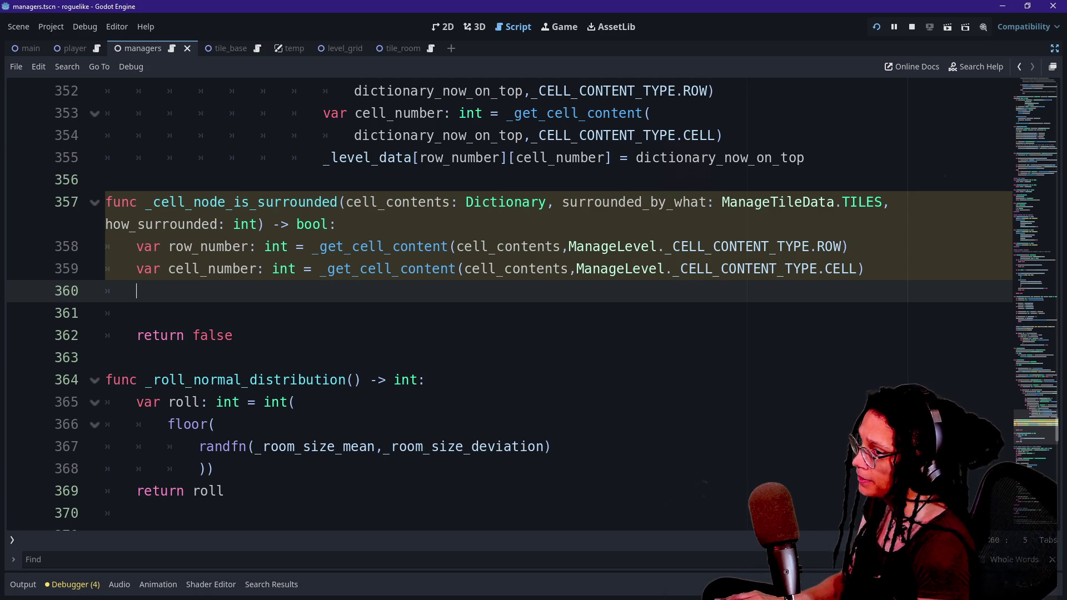
key("Return")
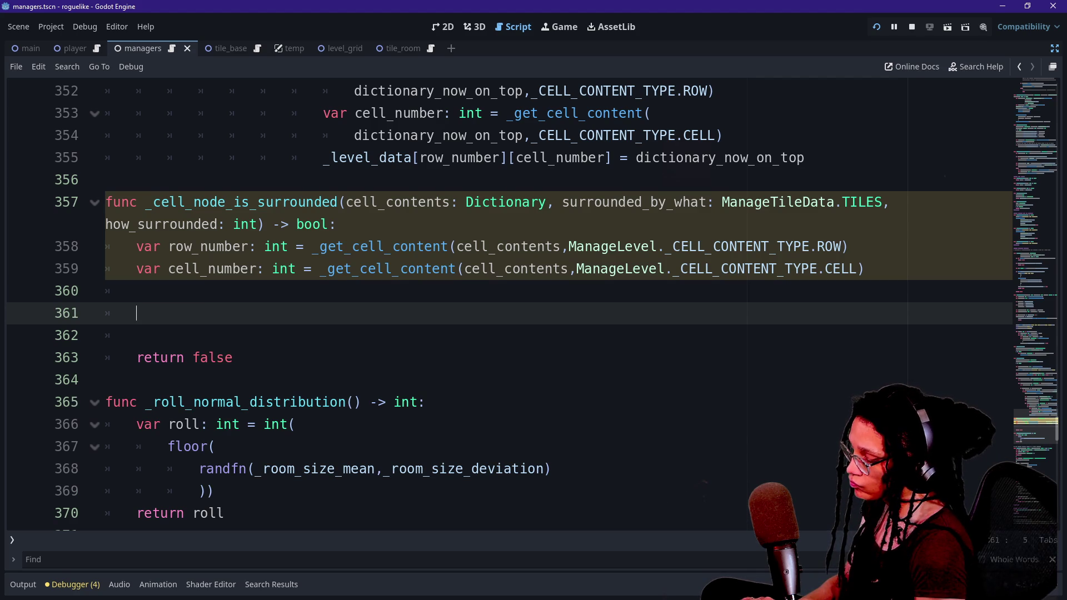
key("BackSpace")
Step: Declare 'var neighbors: Array[Dictionary] = []' on line 360 and stop the running game
type("var ")
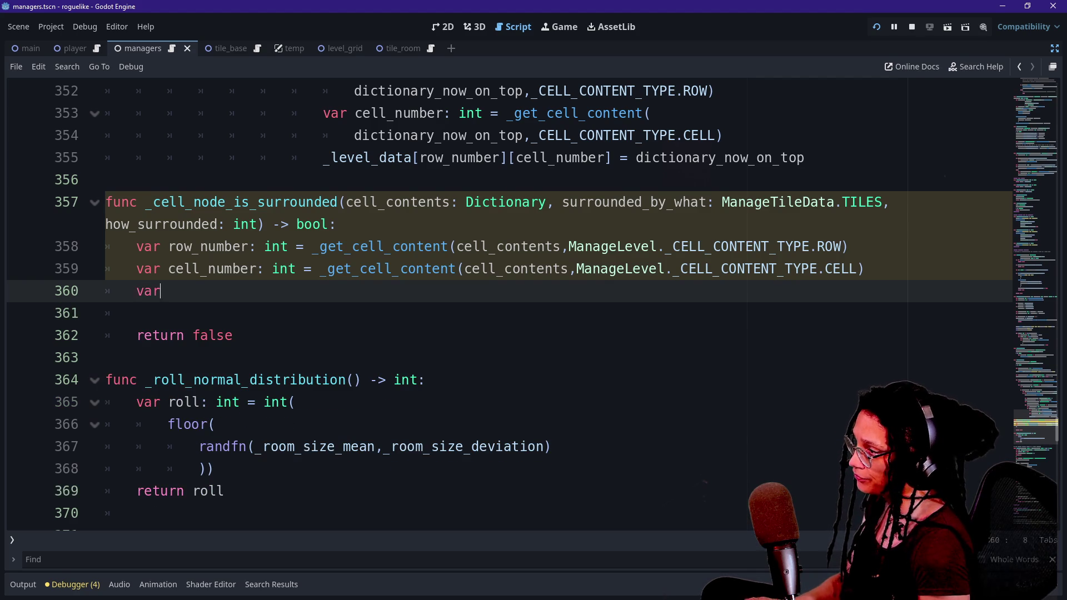
type("neighbors(")
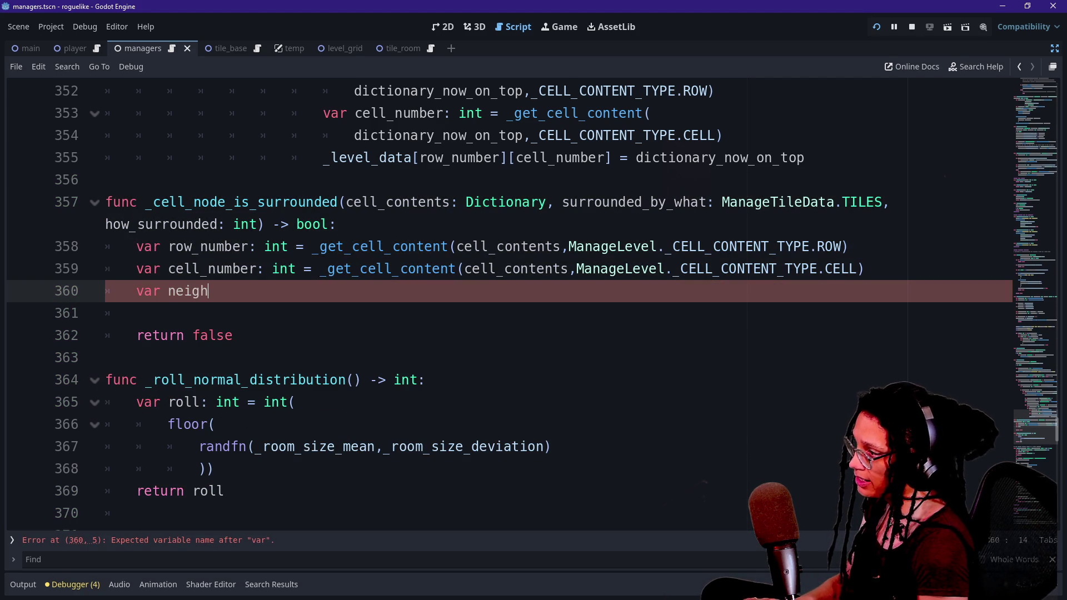
key("BackSpace")
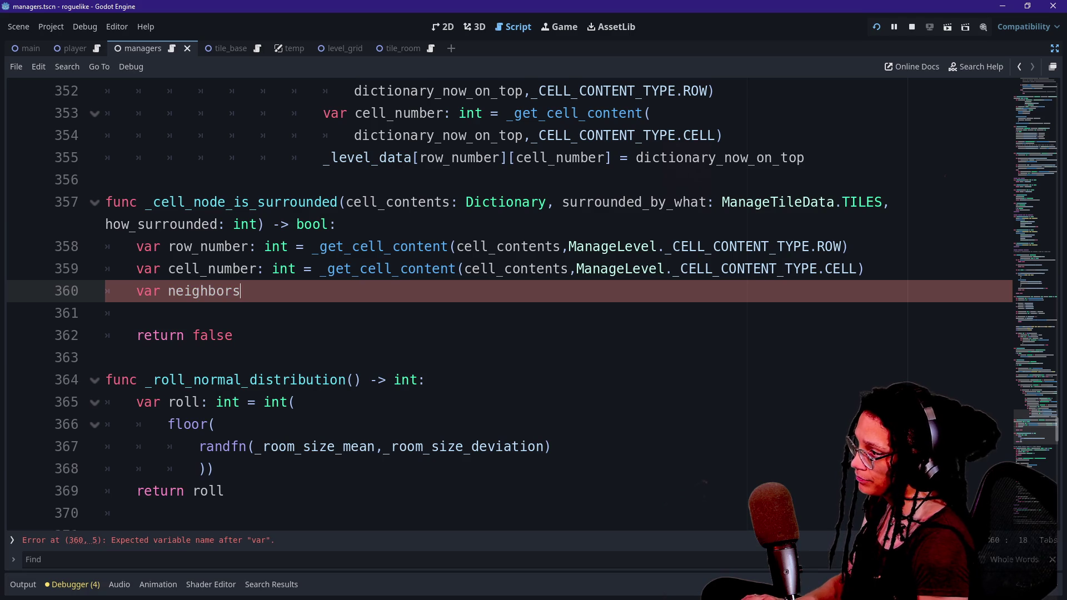
type(": Array[ce")
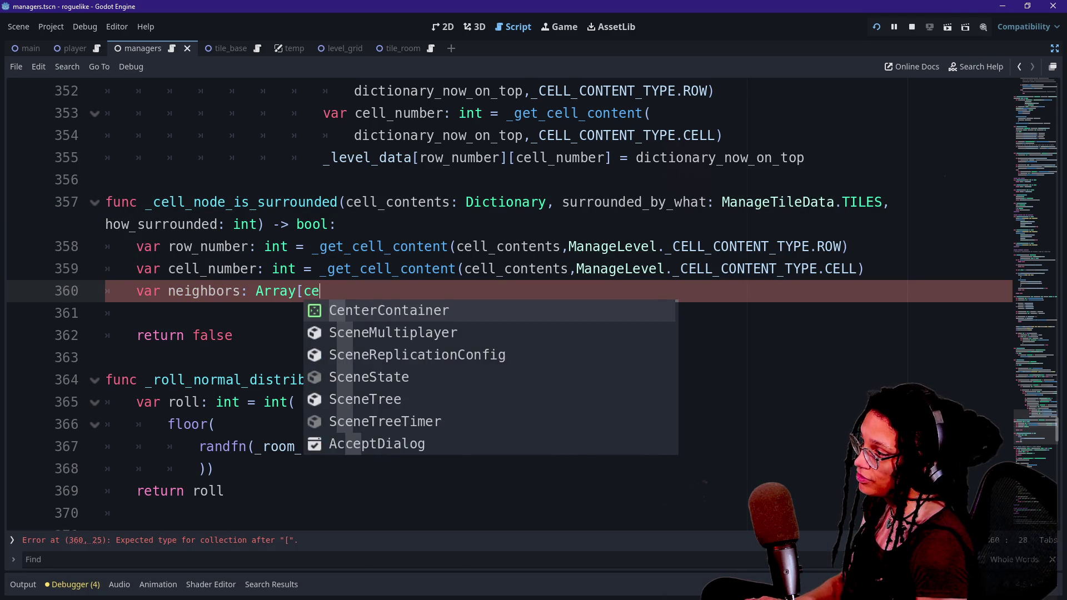
key("BackSpace")
type("Dictionary")
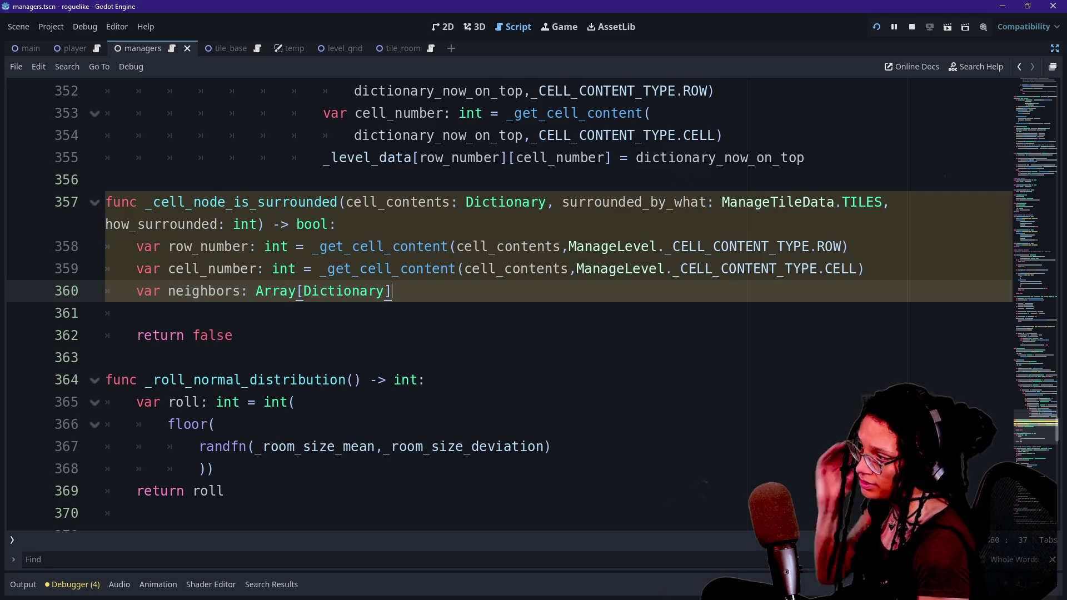
type("= []")
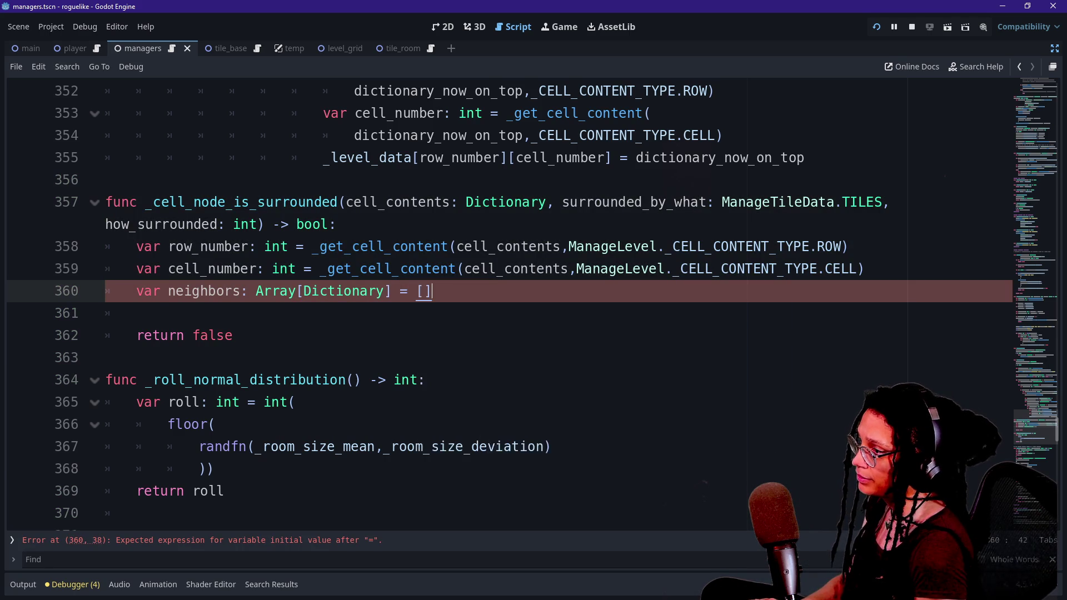
key("Return")
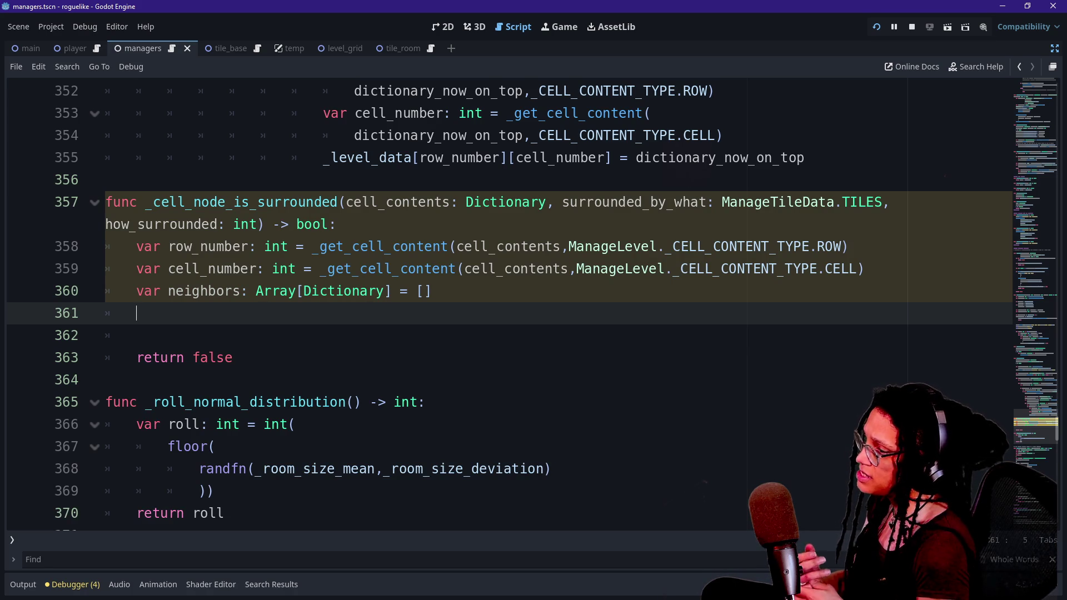
left_click(912, 25)
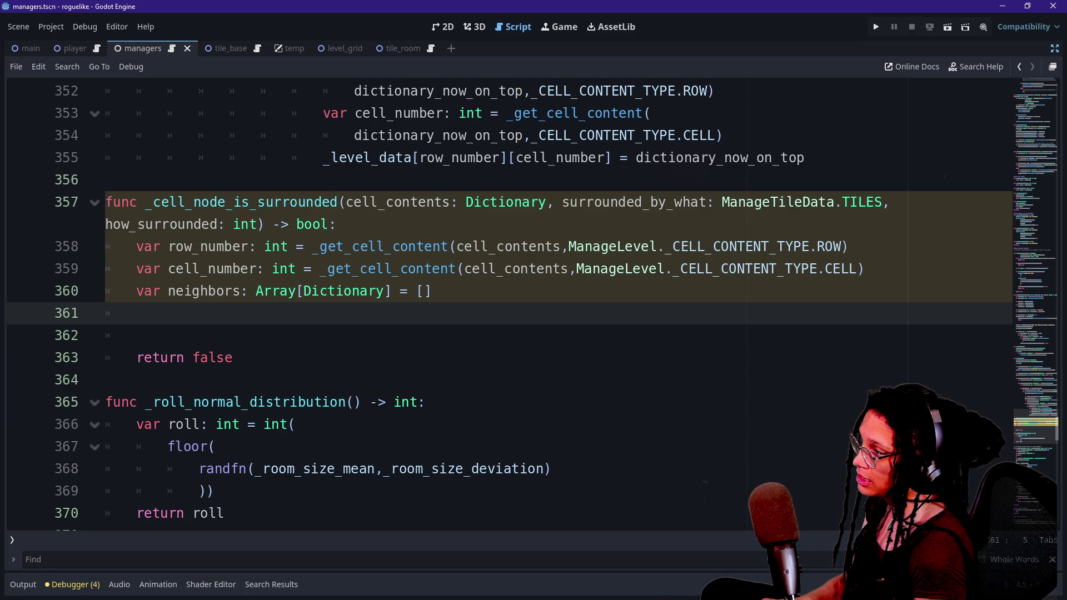
Step: Drop an unfinished for loop and draft the row_number -1 expression in the function
type("f")
key("Home")
key("Return")
key("End")
type("or")
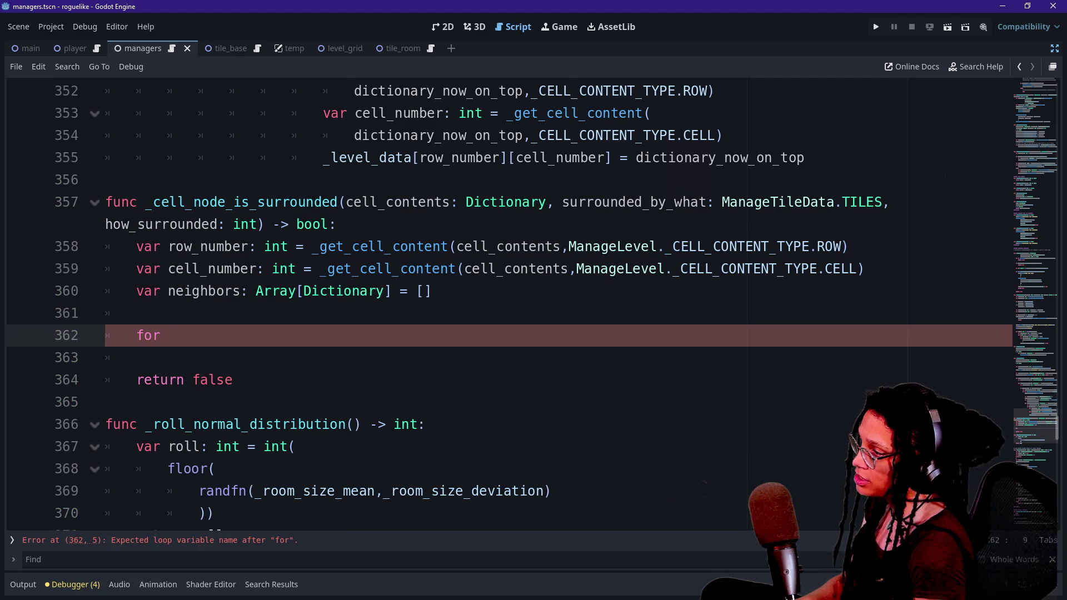
key("BackSpace")
key("BackSpace")
key("BackSpace")
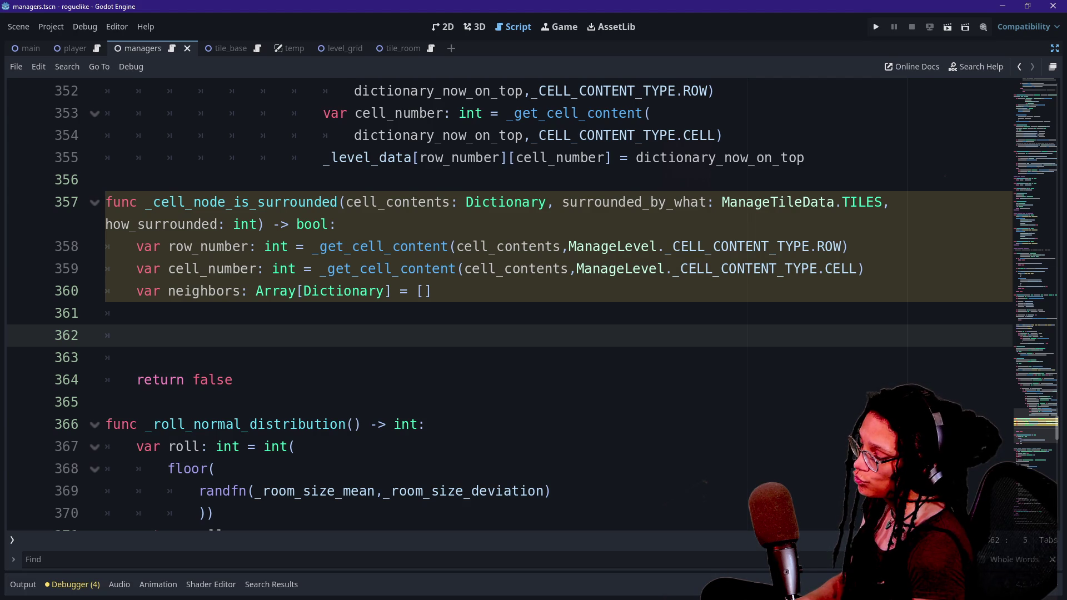
type("or")
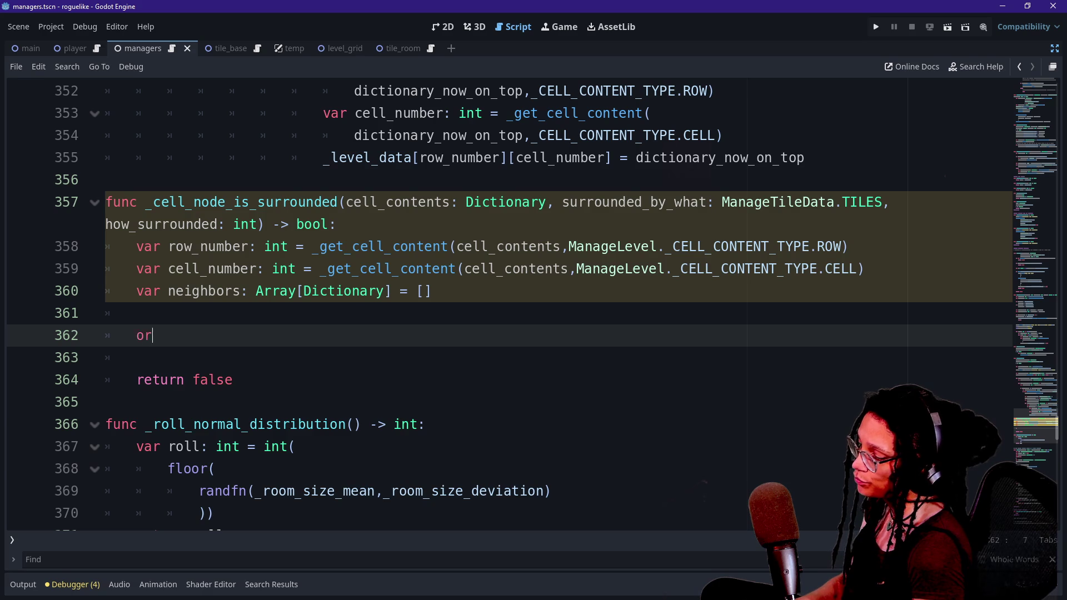
key("BackSpace")
key("BackSpace")
type("row_")
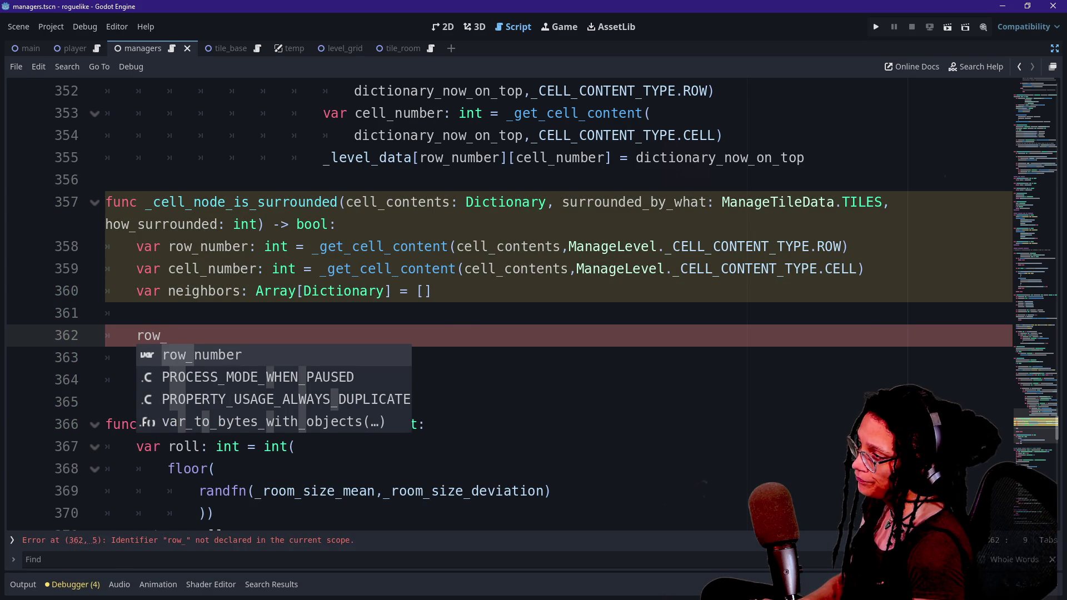
type("number")
key("ctrl+z")
type("ow_number+")
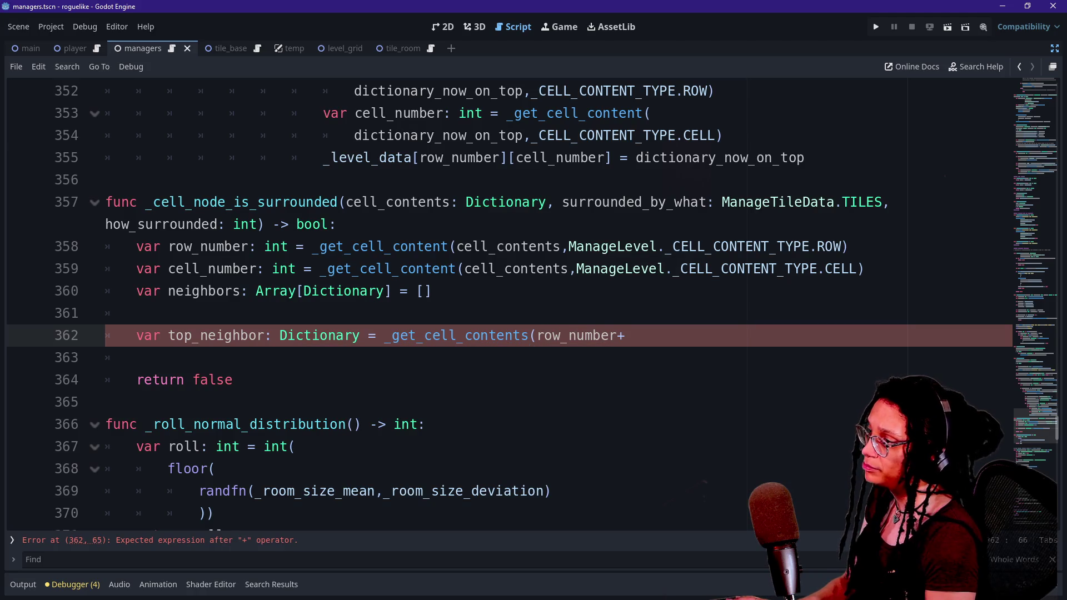
key("BackSpace")
type("-1")
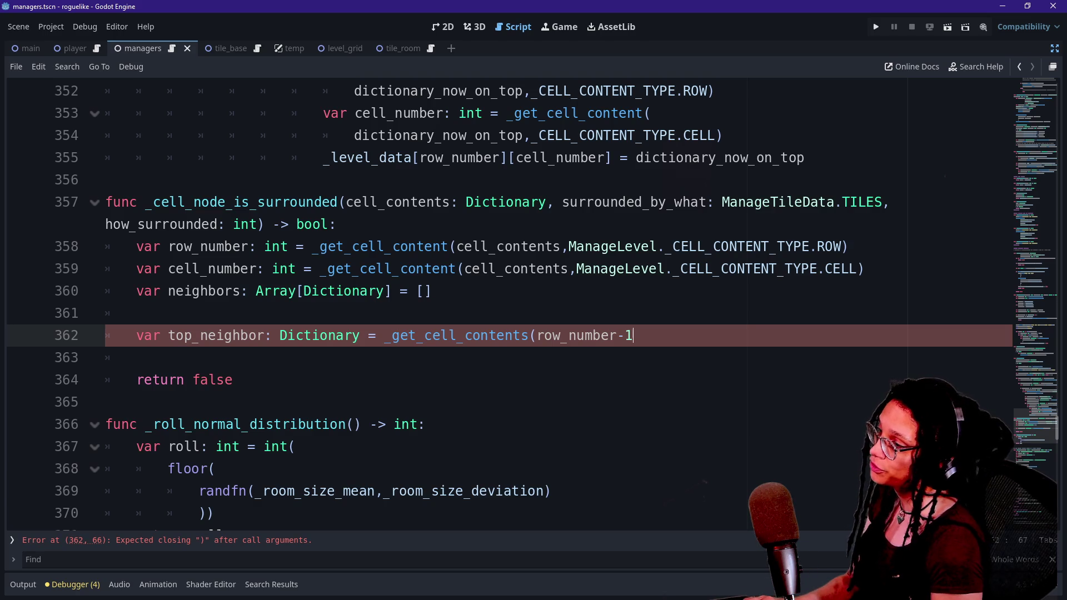
Step: Declare 'var top_neighbor_row: int = row_number -1' above the top_neighbor lookup
key("Up")
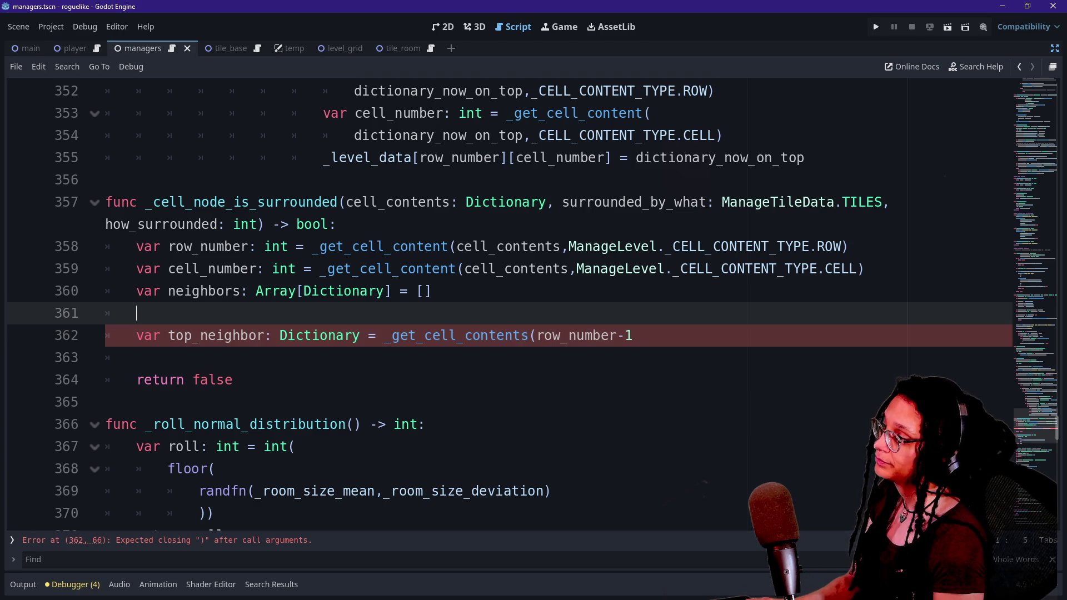
key("Return")
type("var top_ro")
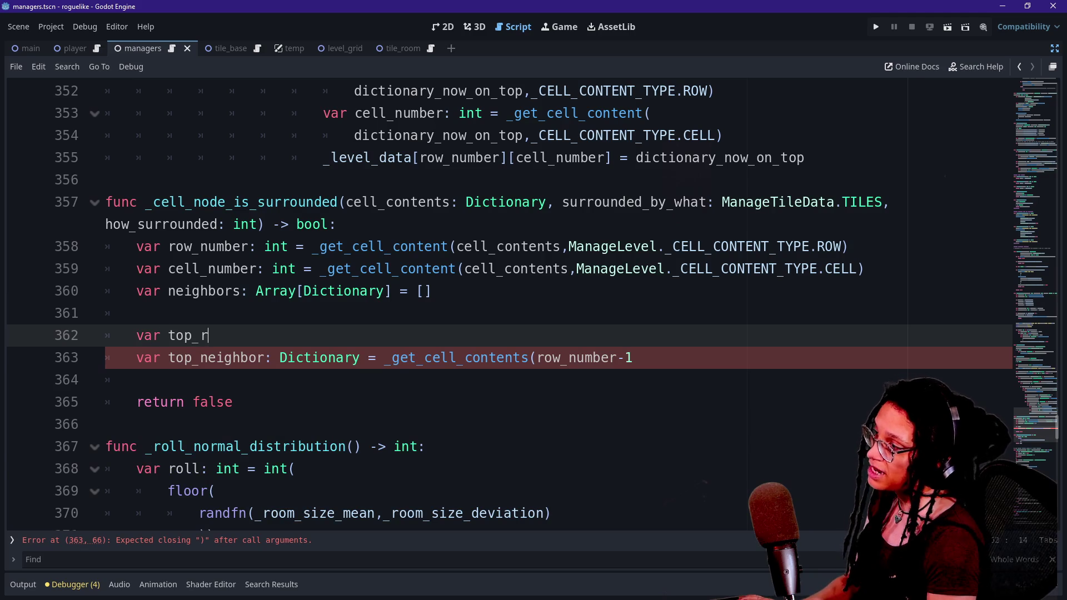
key("BackSpace")
key("BackSpace")
type("neighbor_row")
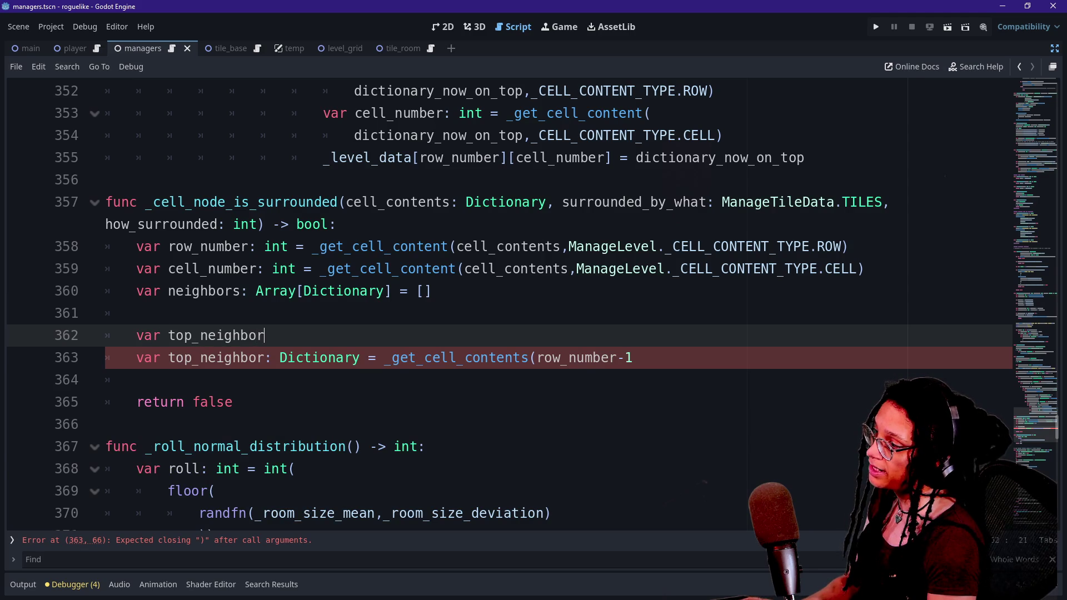
type(": int ")
type("row")
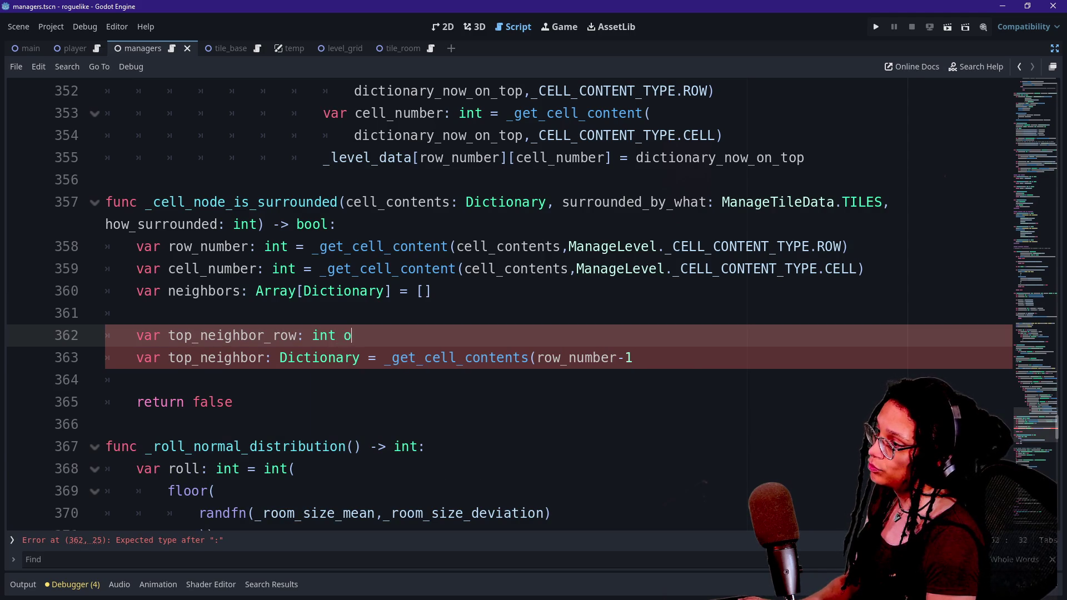
key("BackSpace")
key("BackSpace")
key("BackSpace")
type("=")
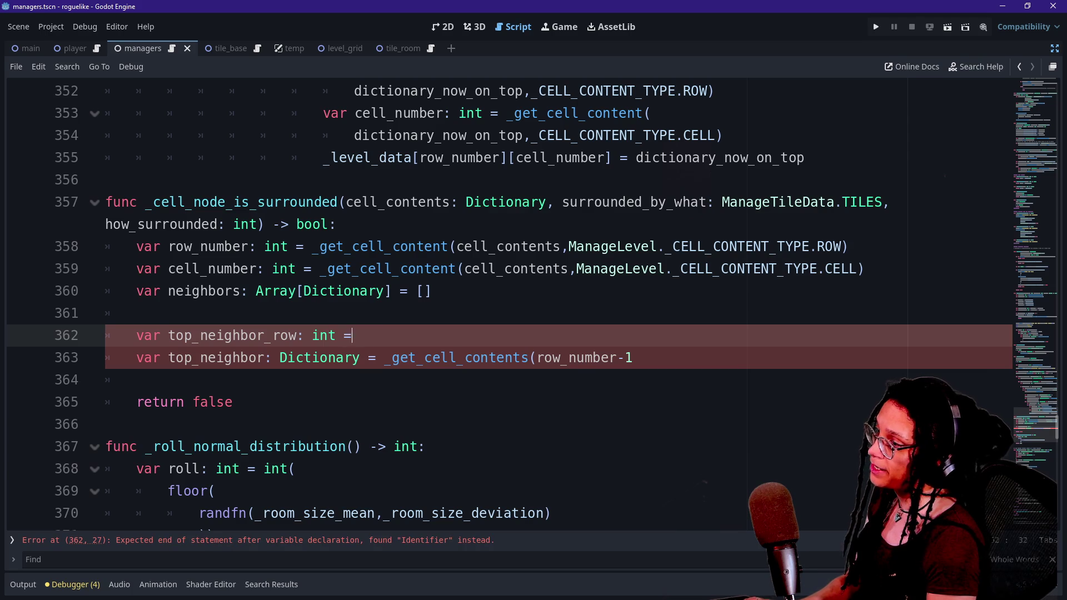
type(" row_number -1")
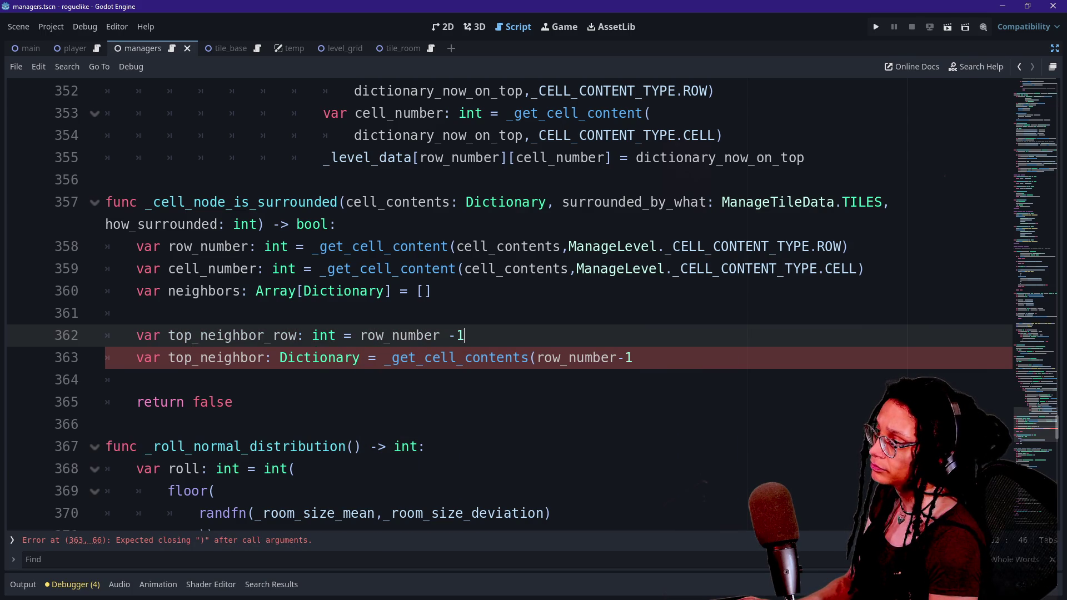
Step: Add the bounds check 'if top_neighbor_row >= 0:' and select the top_neighbor declaration start
key("Return")
type("if to")
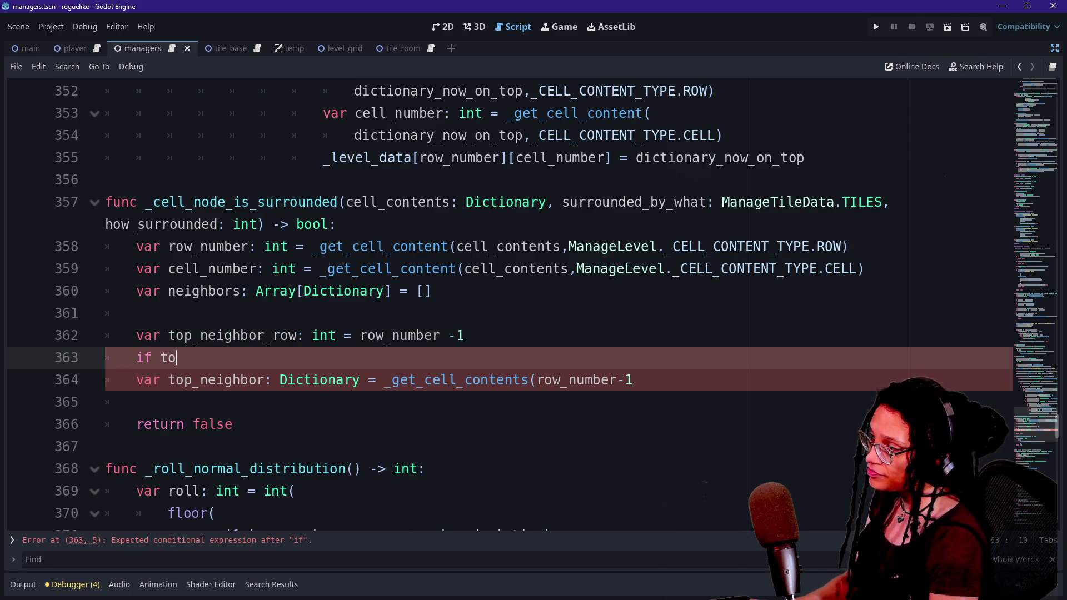
type("p_neigh")
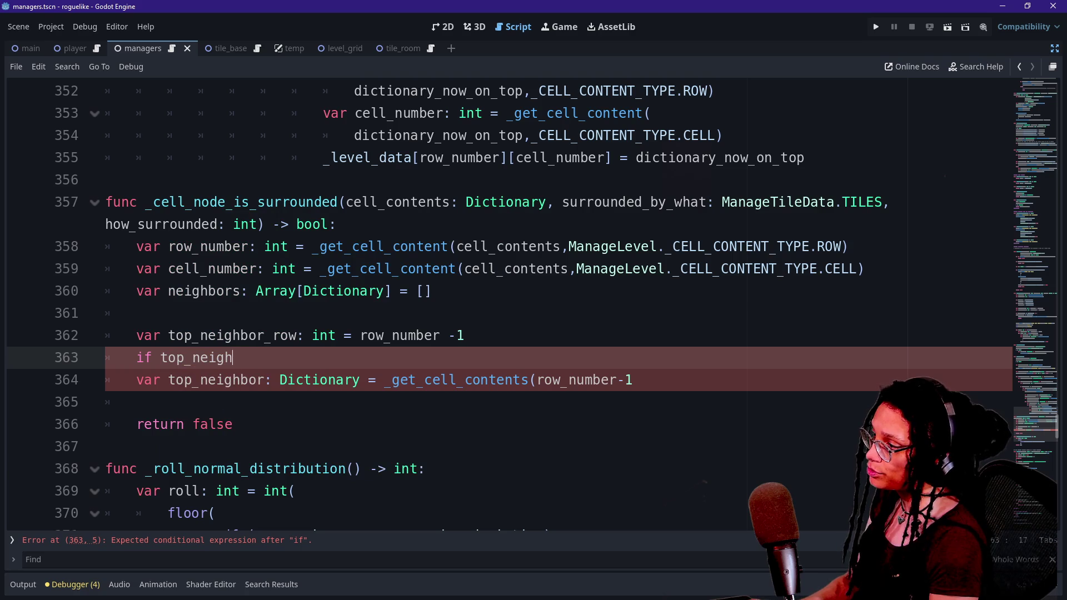
type("bor_row")
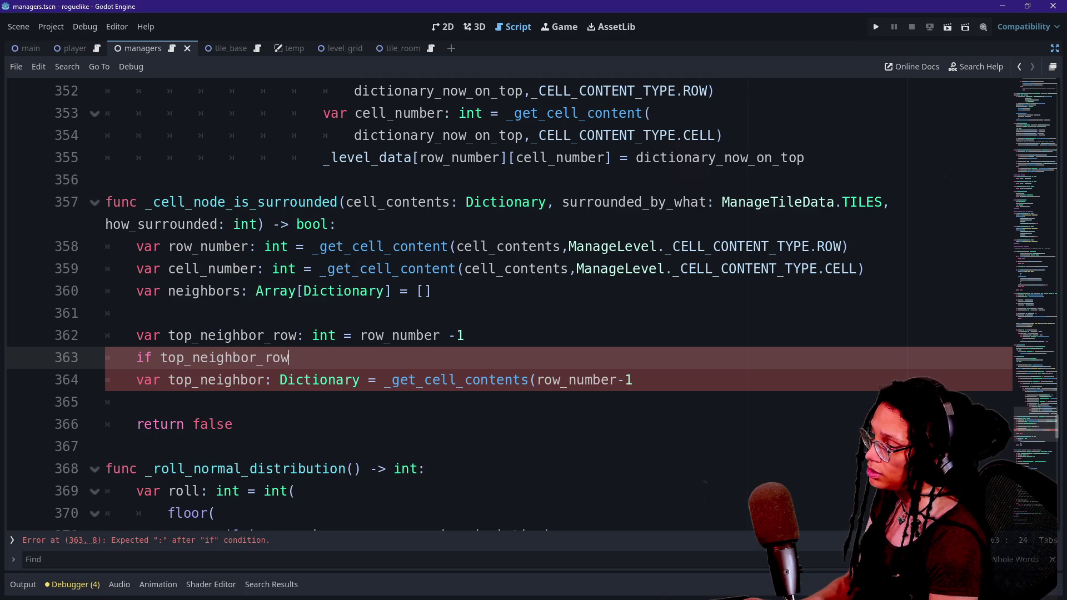
type(" > 0:")
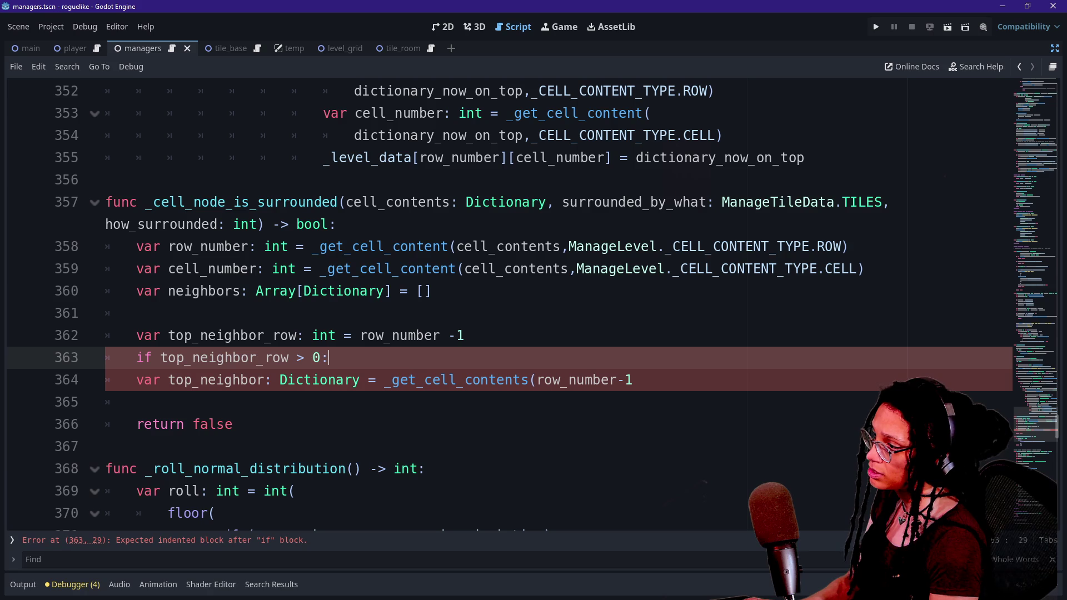
key("Return")
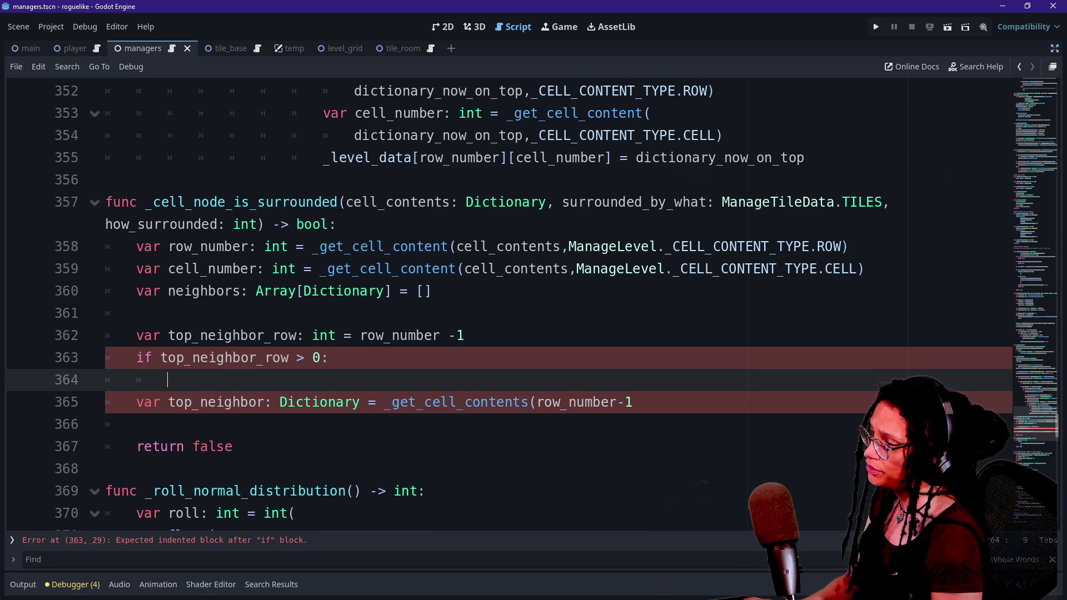
left_click(306, 357)
type("=")
left_click(168, 380)
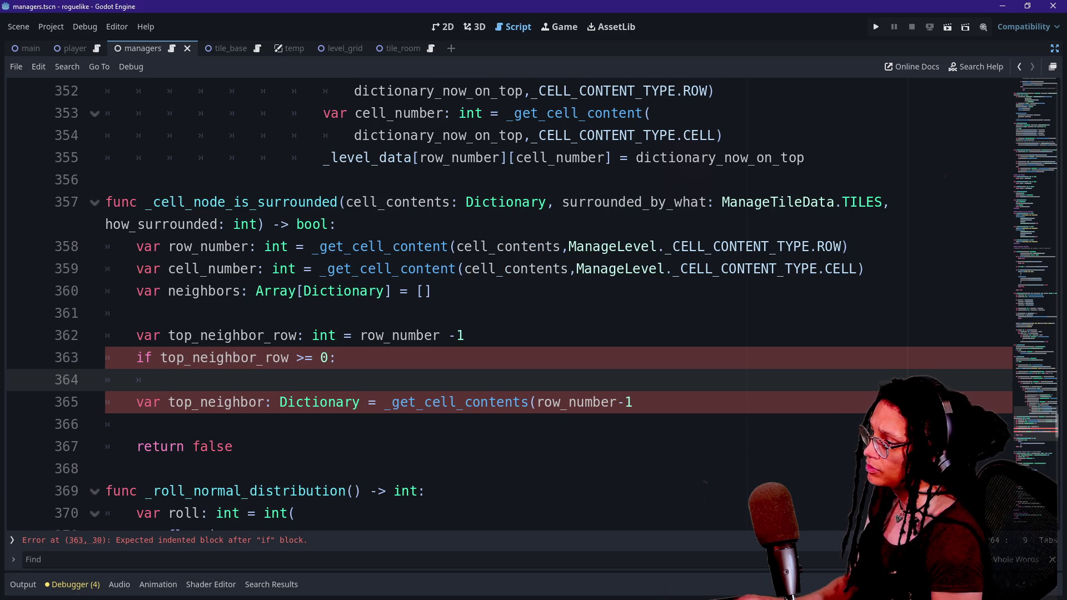
mouse_move(137, 402)
left_mouse_down()
mouse_move(417, 402)
mouse_move(264, 402)
mouse_move(360, 402)
left_mouse_up()
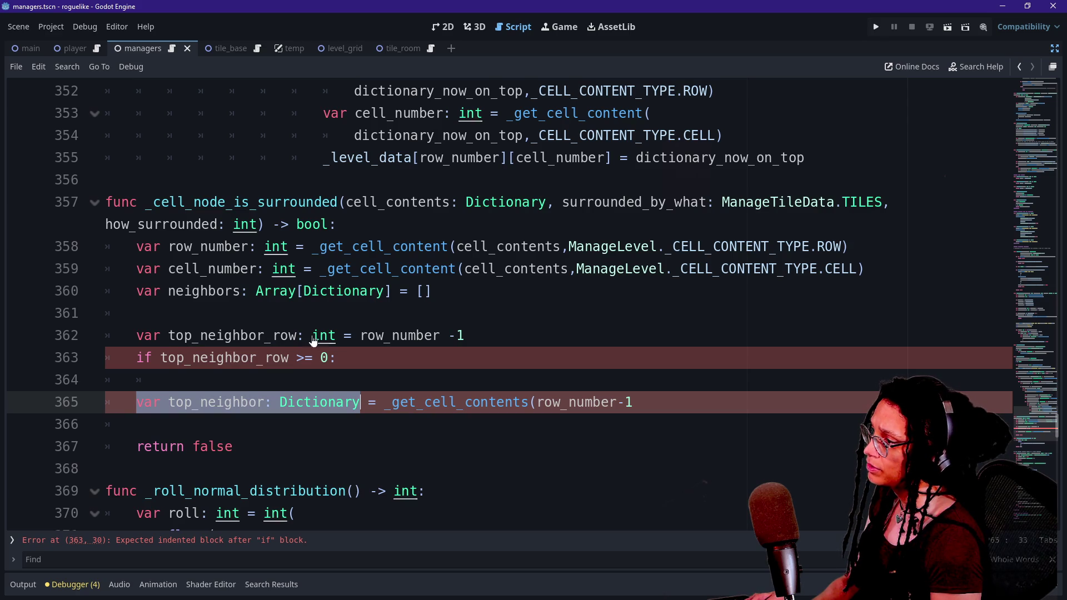
Step: Move the 'var top_neighbor: Dictionary' declaration above the bounds check, keeping a blank line above it
key("ctrl+x")
left_click(136, 313)
key("ctrl+v")
key("Up")
key("End")
key("Return")
key("ctrl+z")
key("Return")
Step: Indent the leftover top_neighbor assignment under the if check
left_click(167, 401)
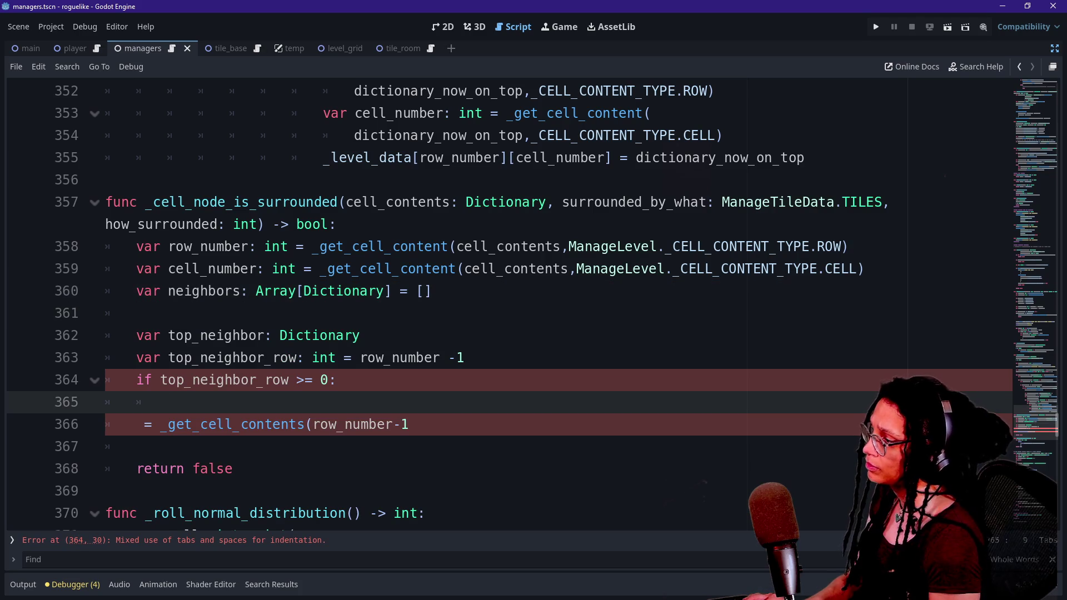
key("Down")
key("BackSpace")
type("top_ne ")
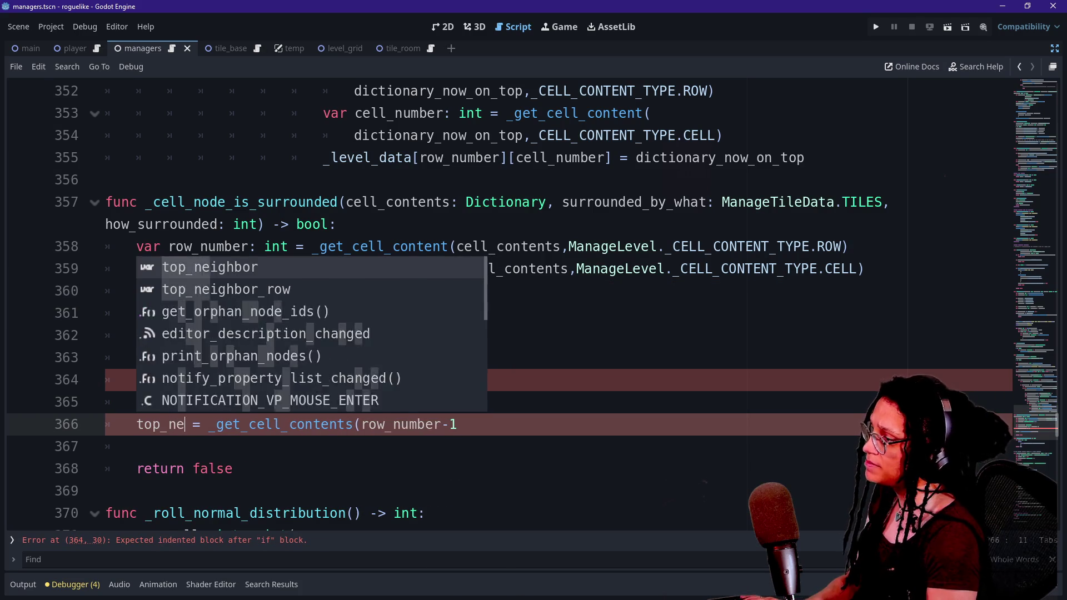
type("ighbor")
key("BackSpace")
left_click(400, 424)
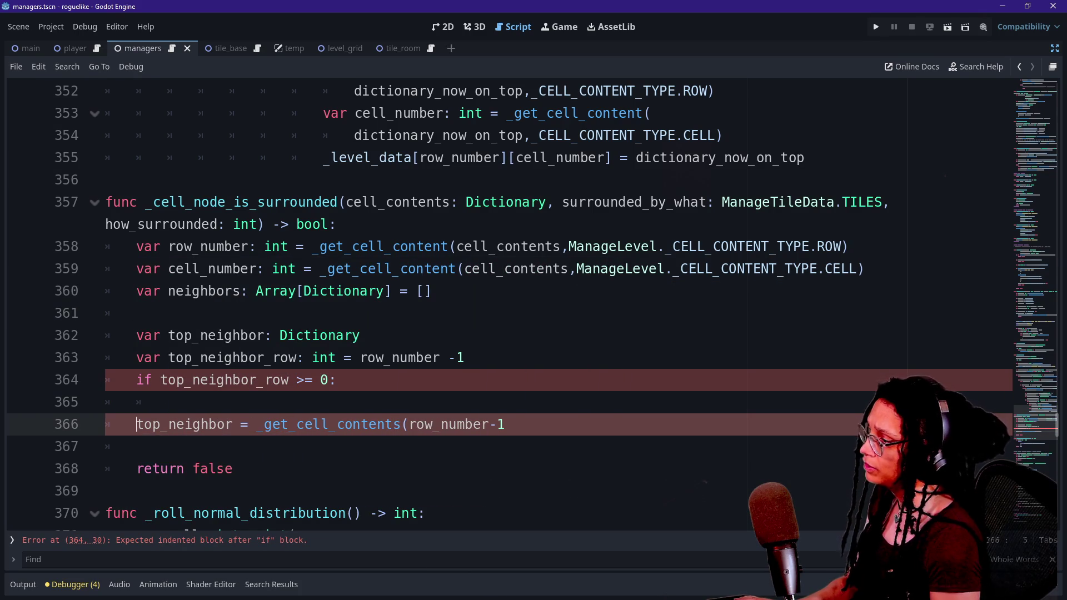
key("Home")
key("BackSpace")
key("BackSpace")
key("Up")
key("End")
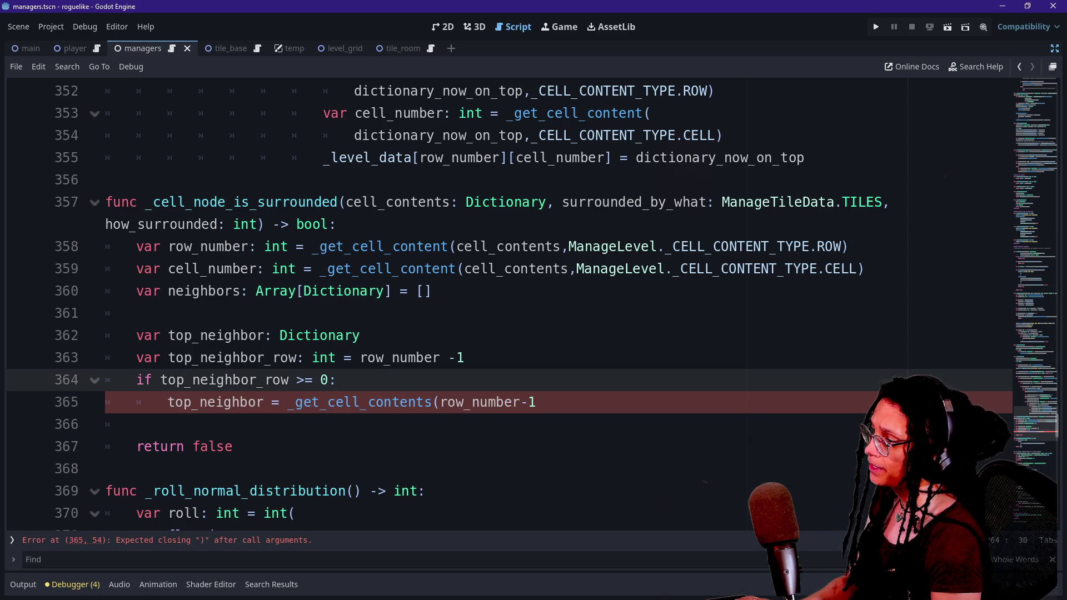
Step: Finish the call as _get_cell_contents(row_number-1,cell_number)
left_click(536, 402)
type(")")
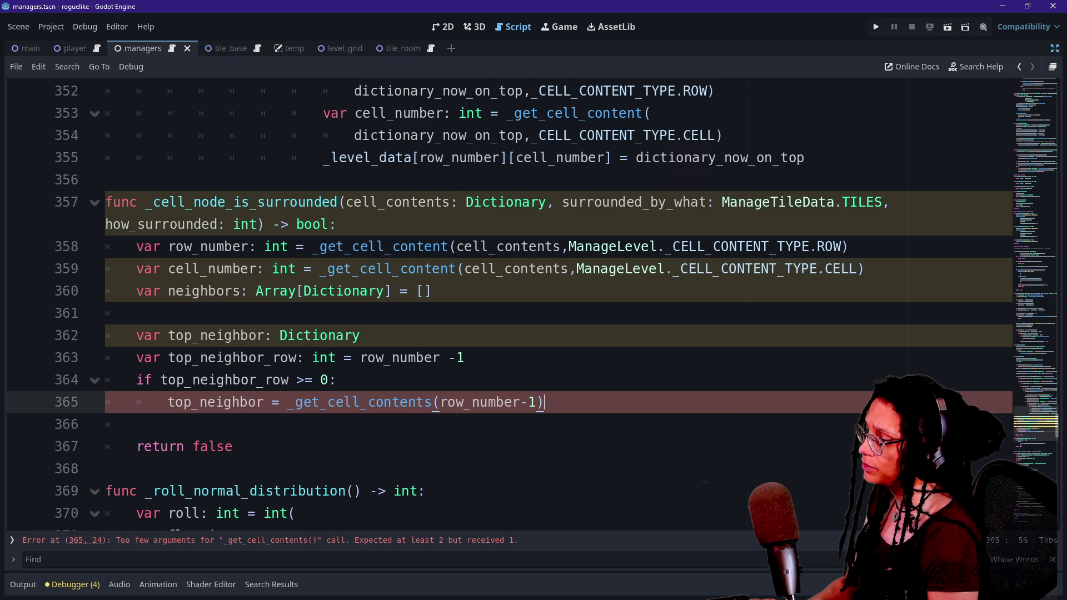
key("BackSpace")
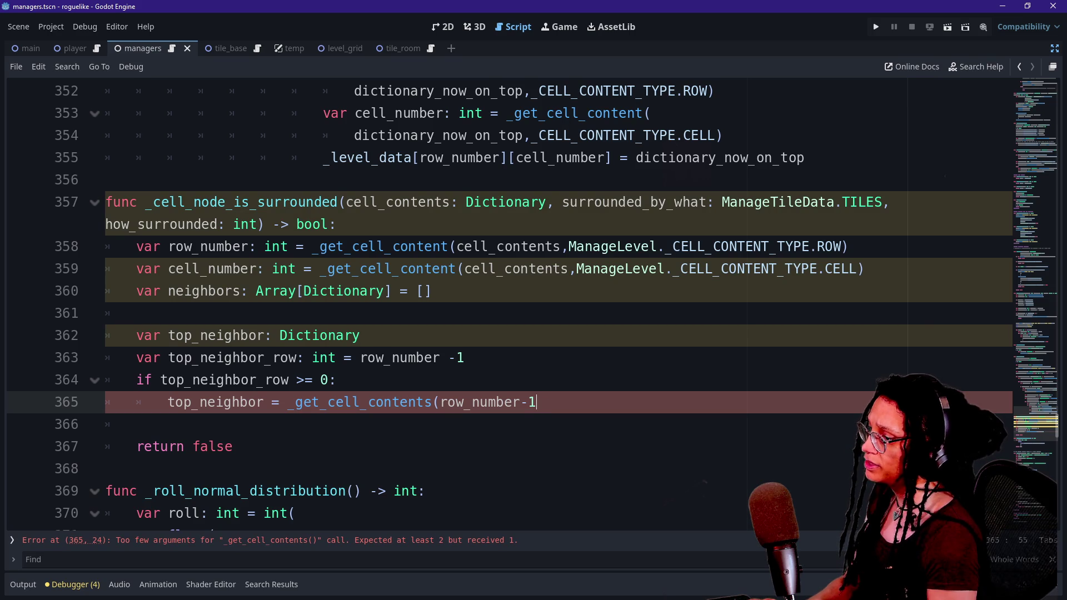
type(",")
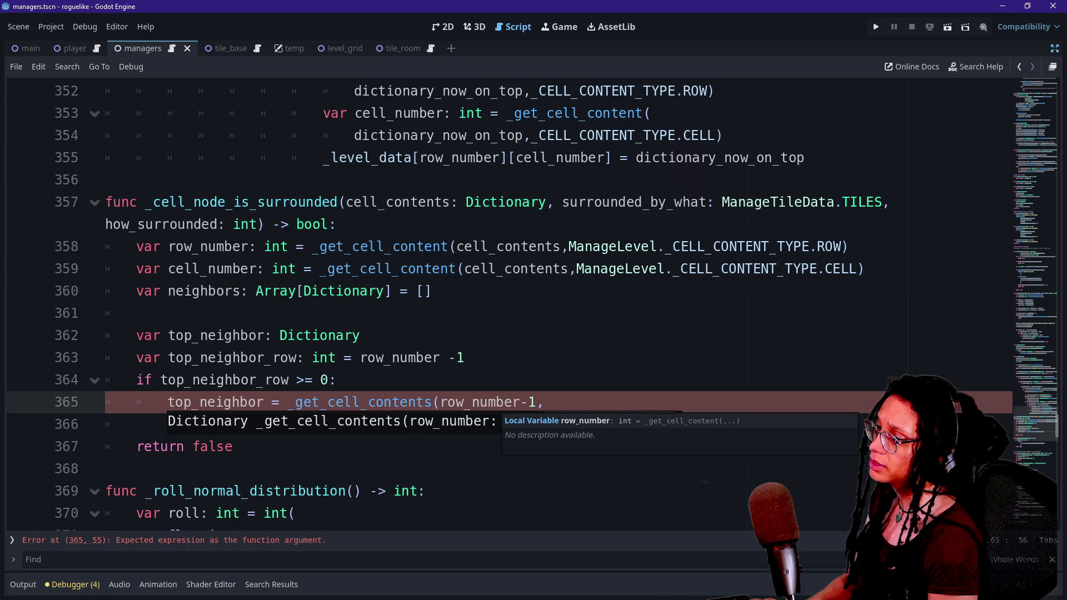
type("c")
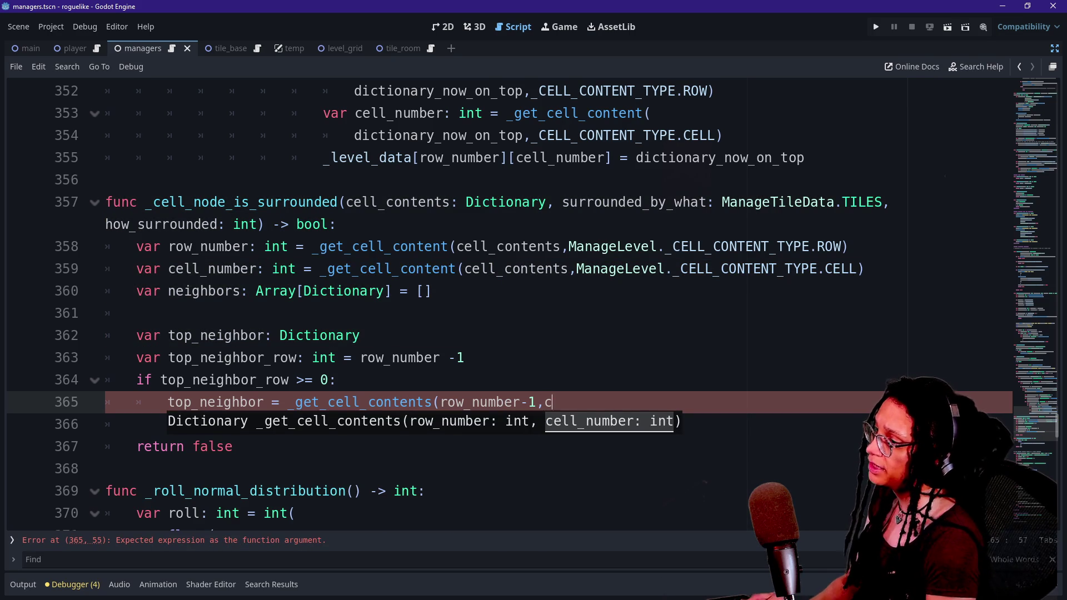
type("ell_number)")
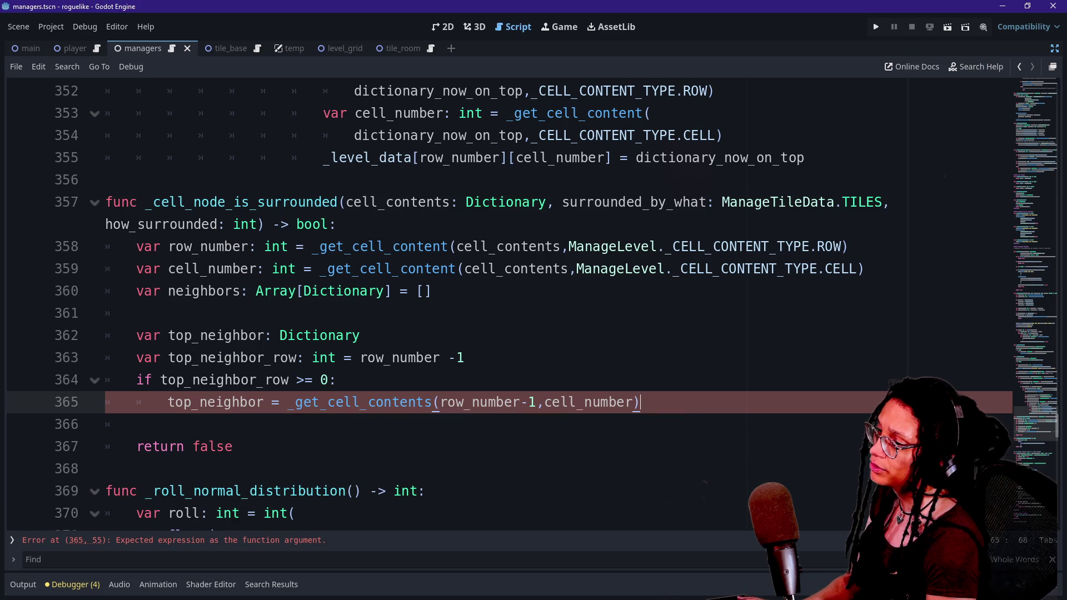
Step: Declare 'var bottom_neighbor: Dictionary' outside the if block and start a var top_neighbor_row line
key("Return")
key("BackSpace")
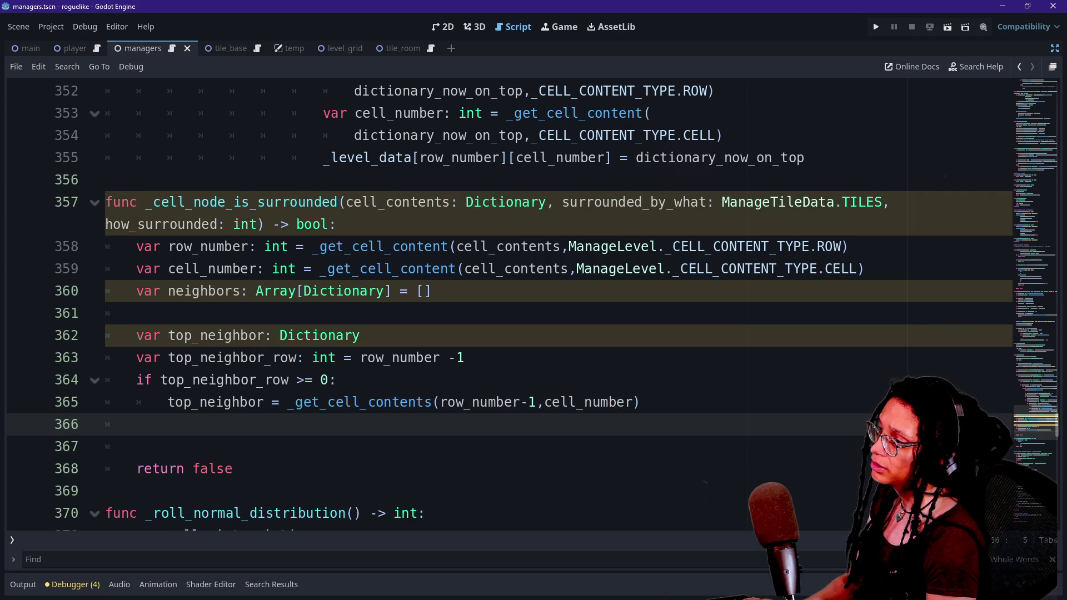
key("Return")
type("var bottom_")
type("nie")
key("BackSpace")
key("BackSpace")
type("eighbor: Dictionary")
key("Return")
type("var top_neighbor_row")
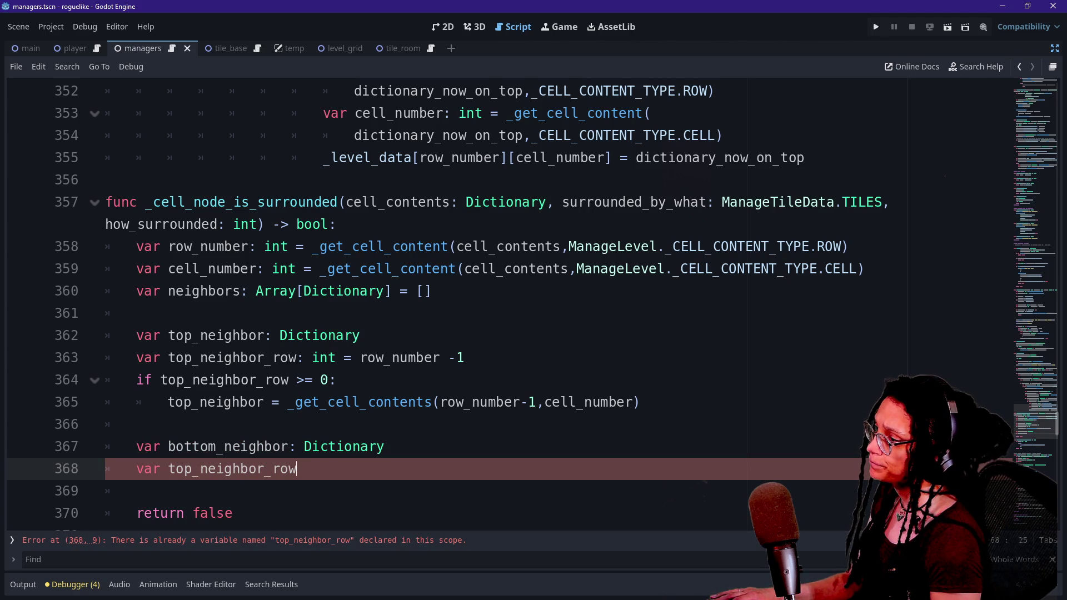
Step: Default both the top_neighbor and bottom_neighbor declarations to null
left_click(360, 336)
left_click(385, 447, "alt")
type("= null")
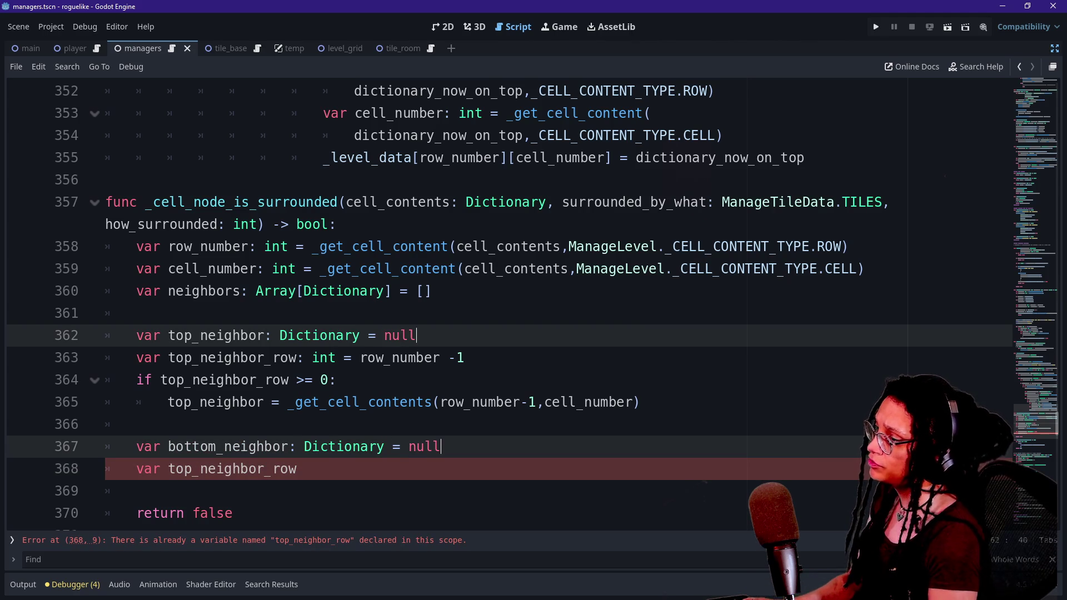
Step: Declare bottom_neighbor_row: int = row_number + 1 and begin its if bounds check
left_click(297, 469)
type(":")
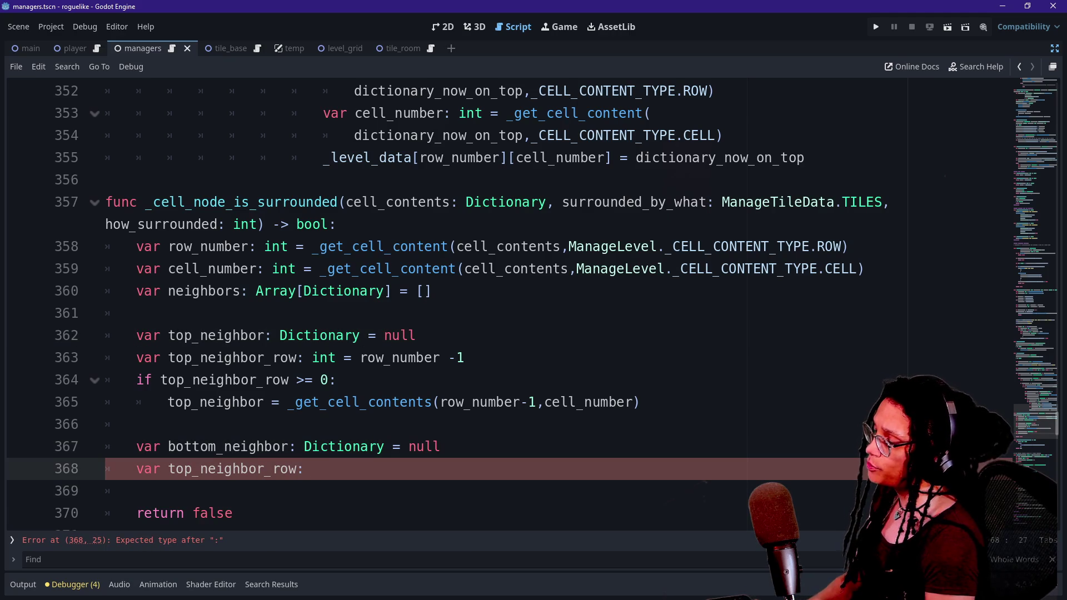
type("int = row")
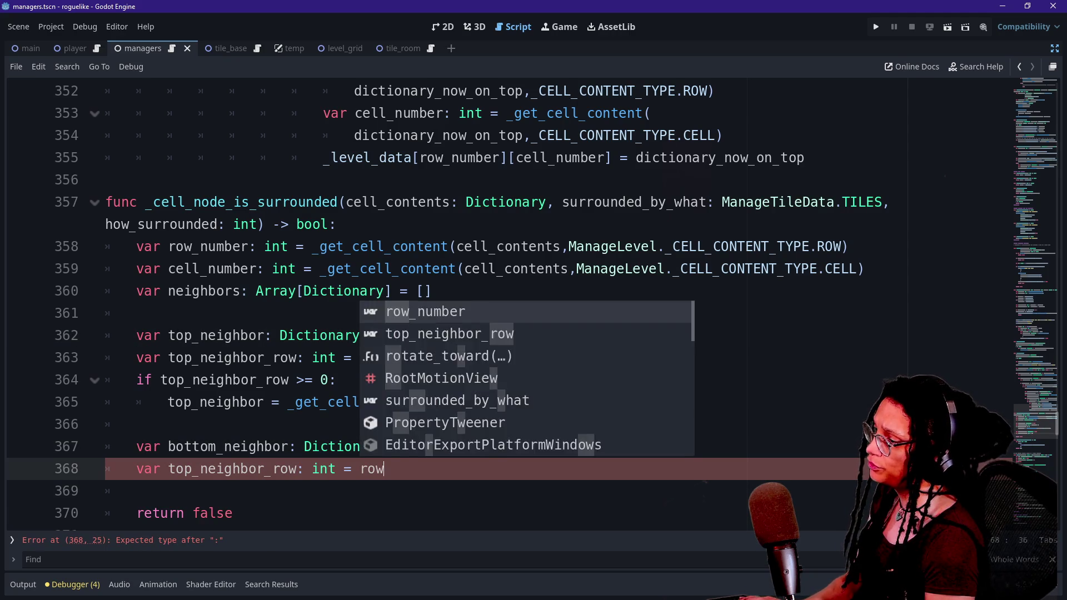
type("_number")
left_click(185, 469)
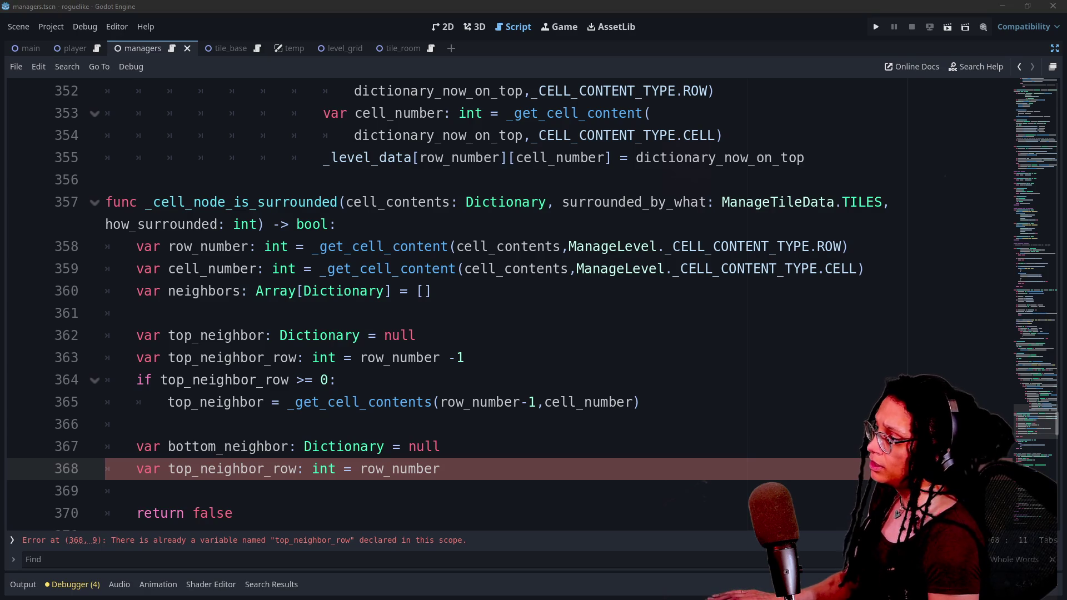
key("Delete")
key("Delete")
key("BackSpace")
key("BackSpace")
type("bottom_")
left_click(462, 469)
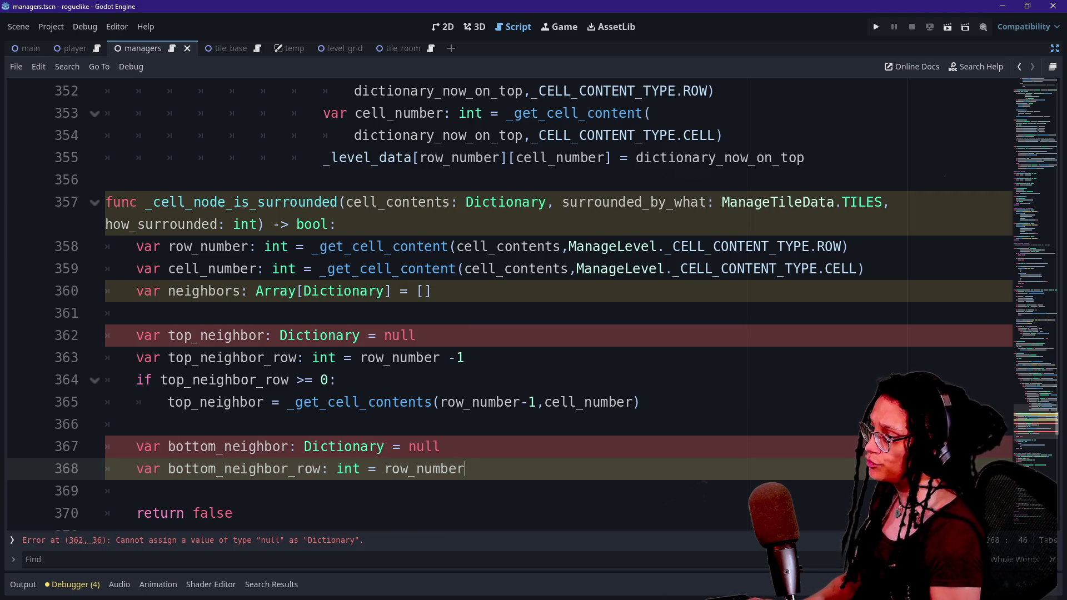
type("+1")
key("Right")
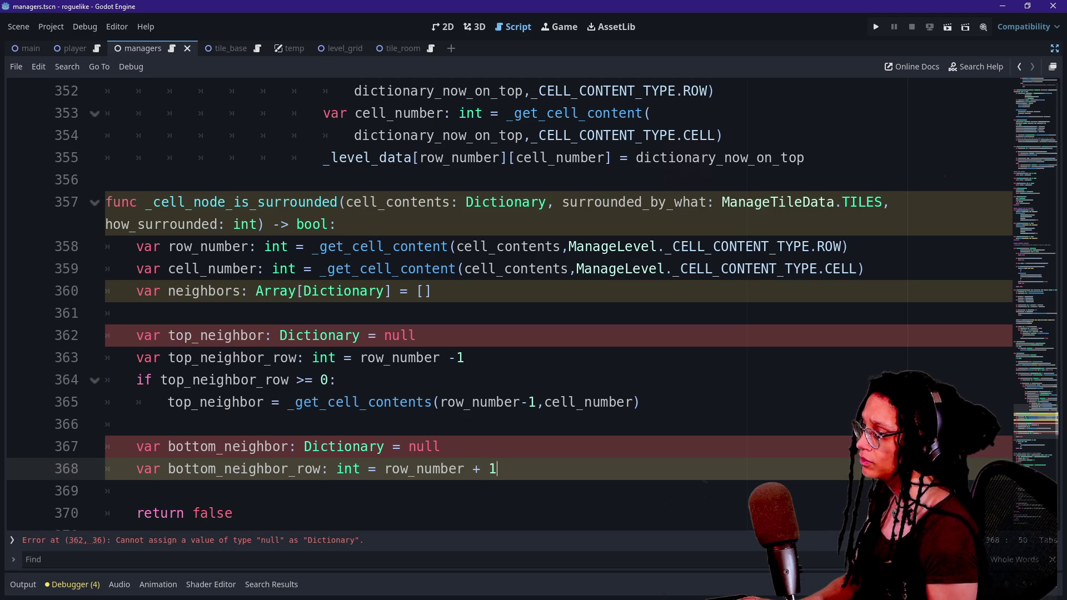
key("Return")
type("if bott")
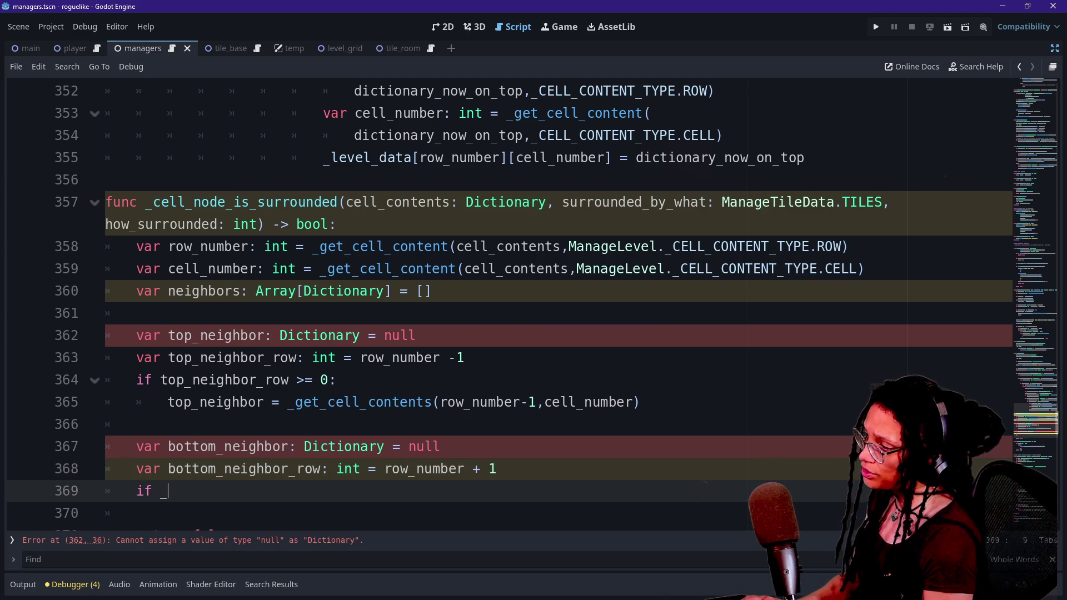
type("om_n")
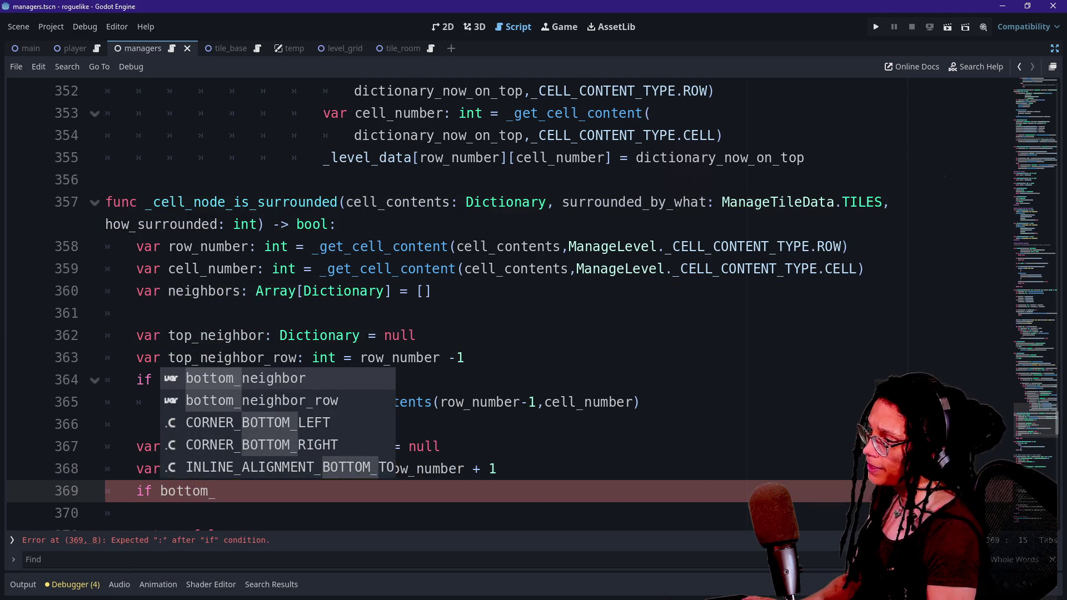
type("eighbord_")
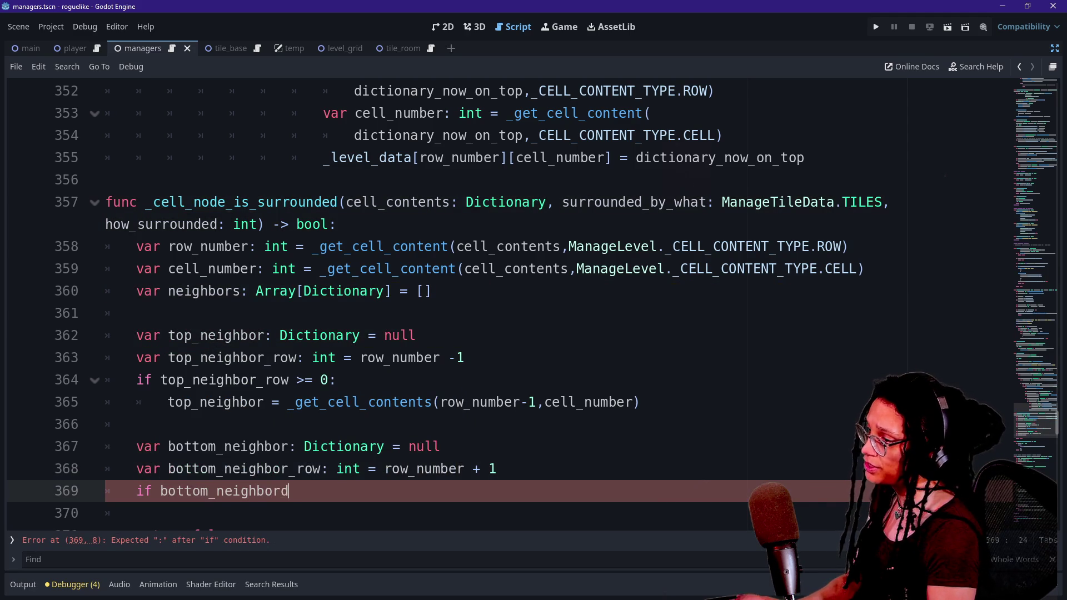
Step: Complete the bottom check as a strict less-than comparison against _grid_height, opening an indented block
key("BackSpace")
type("<= ")
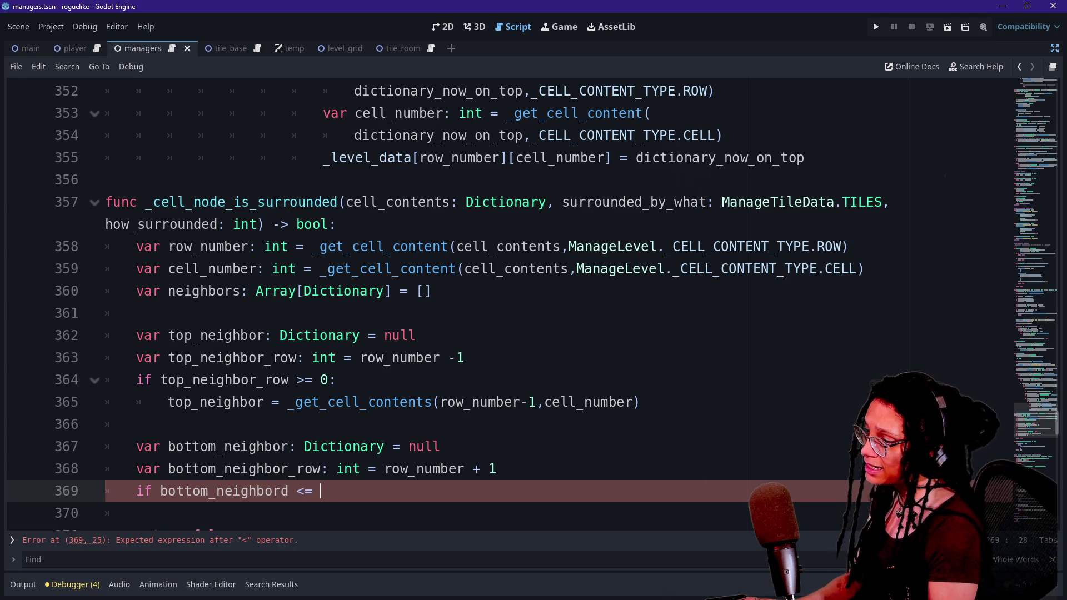
type("_grid")
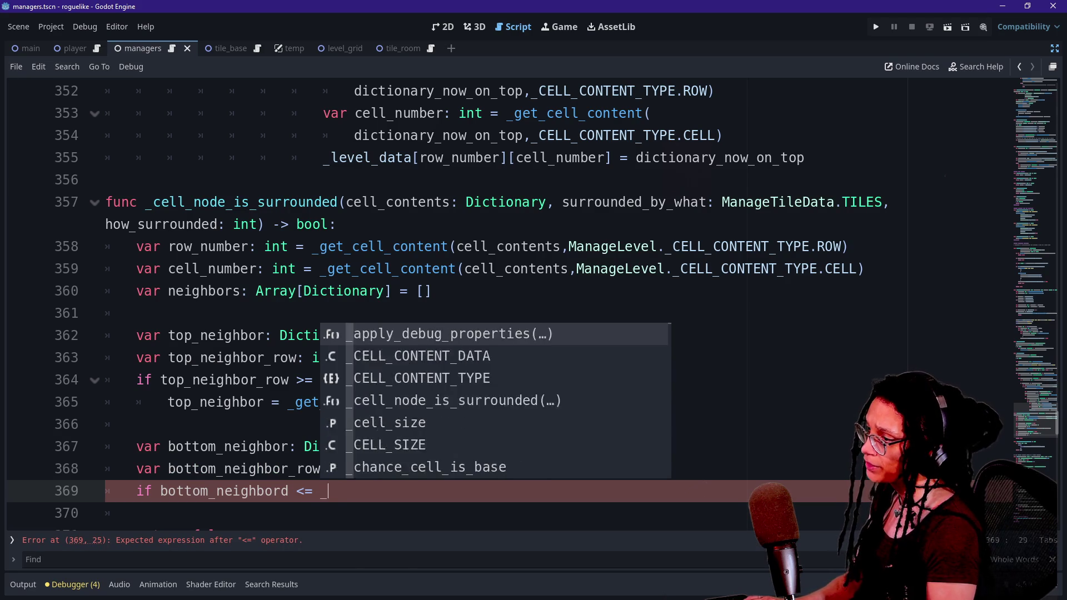
key("Down")
key("Return")
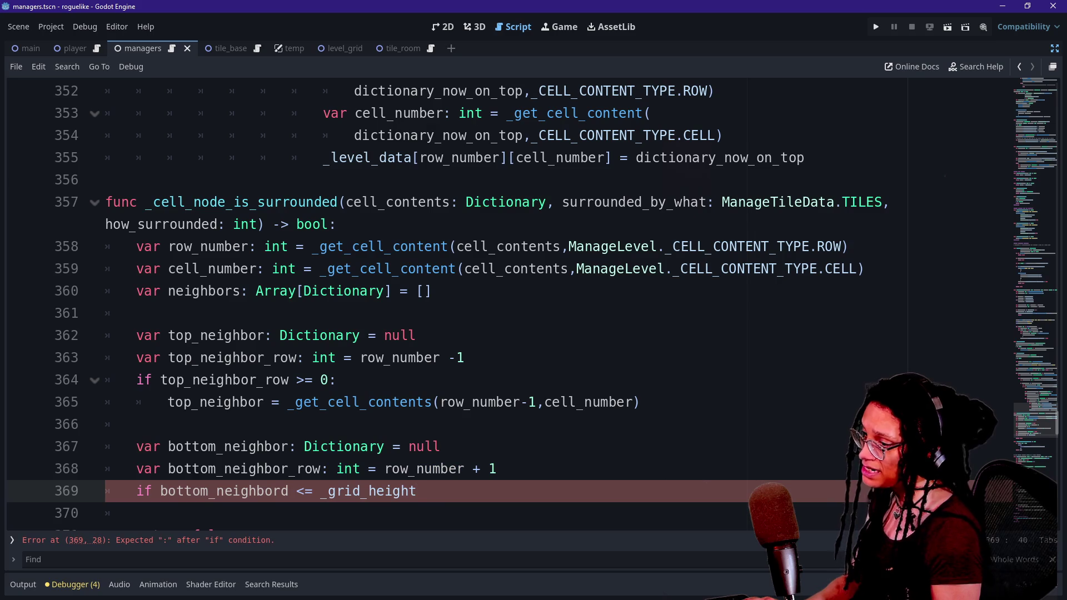
mouse_move(361, 489)
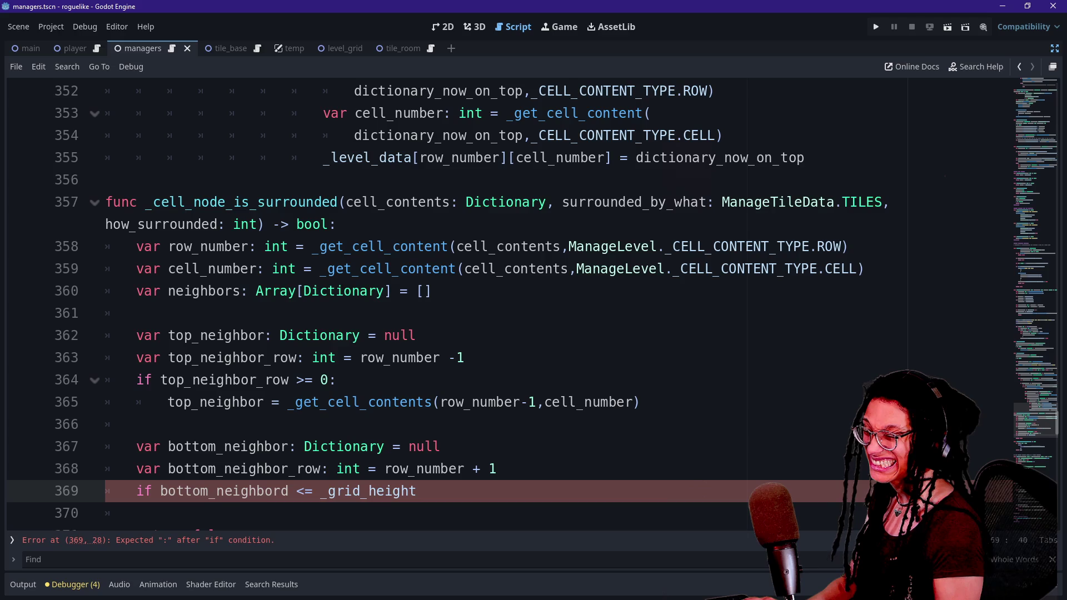
type("- 1")
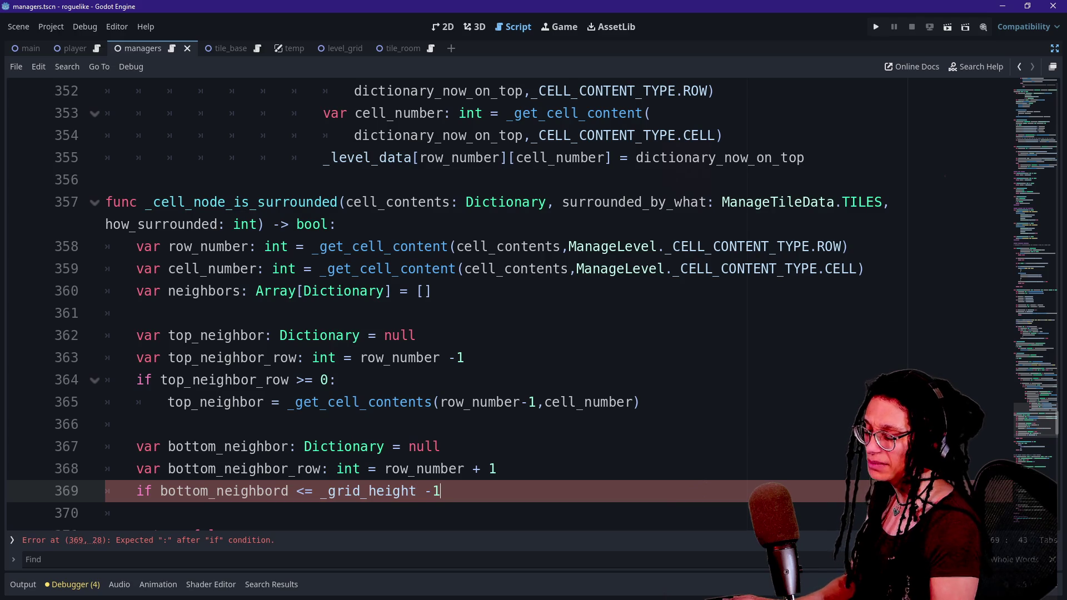
key("Left")
key("BackSpace")
key("BackSpace")
key("BackSpace")
key("ctrl+Left")
key("BackSpace")
key("BackSpace")
key("Down")
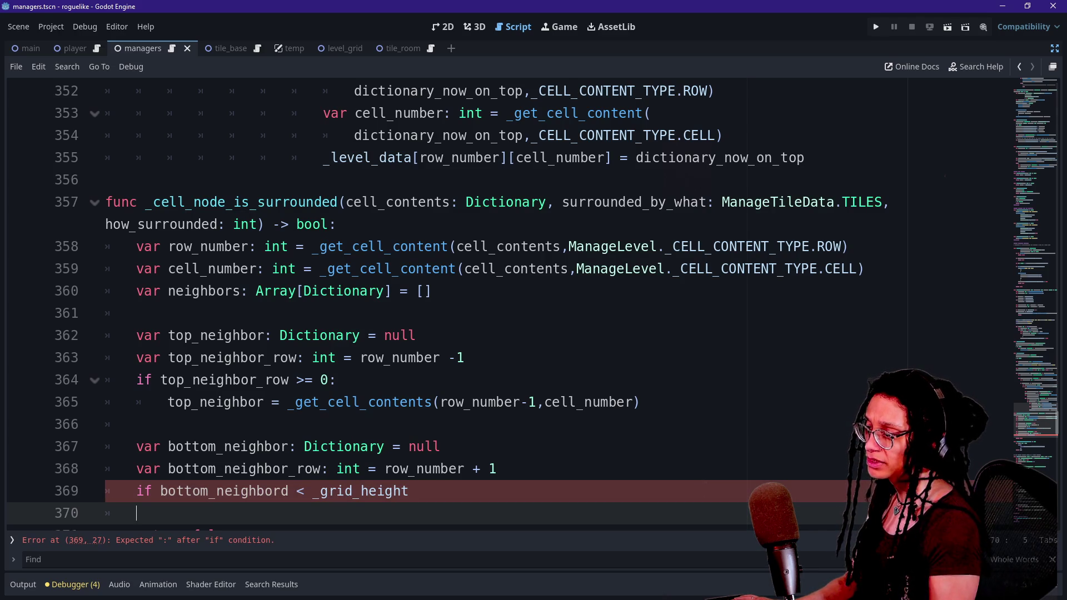
key("Up")
type(":")
key("Return")
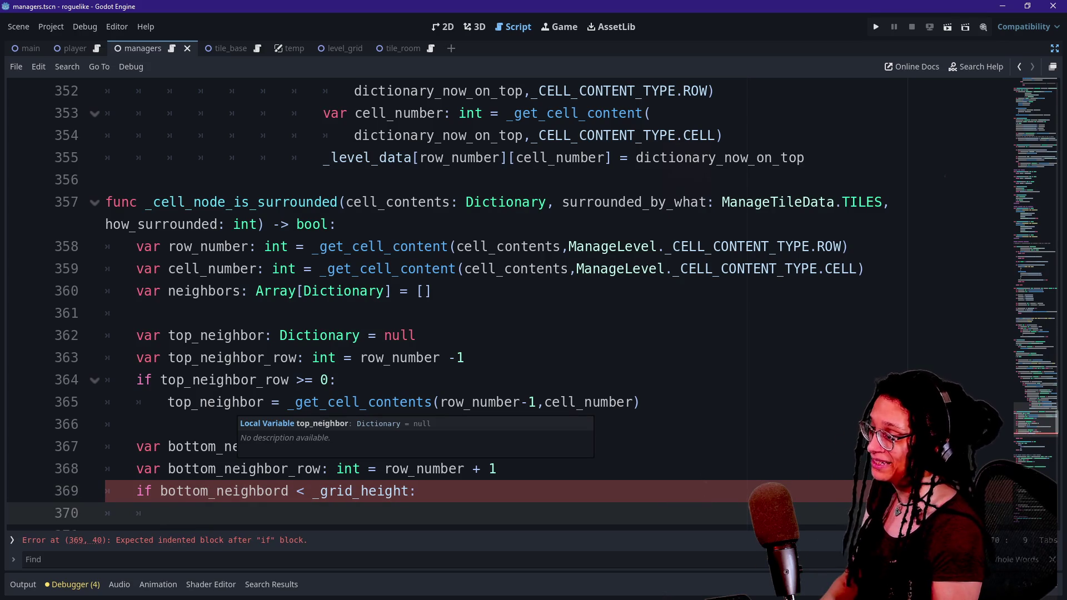
Step: Assign bottom_neighbor a copy of the top neighbor's _get_cell_contents call
left_click(329, 491)
scroll(329, 491, "down", 1)
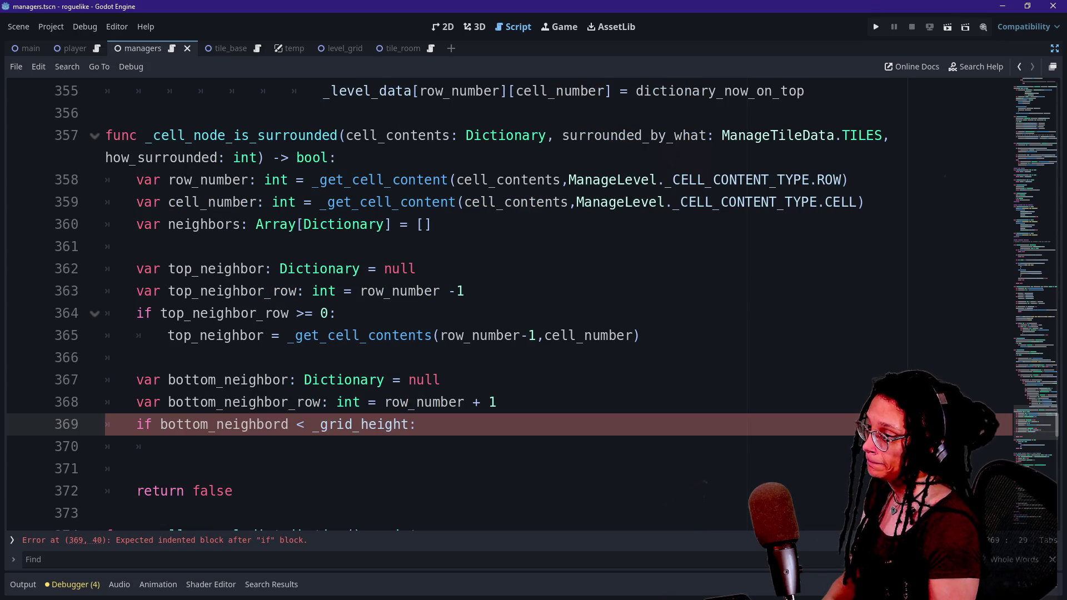
left_click(167, 446)
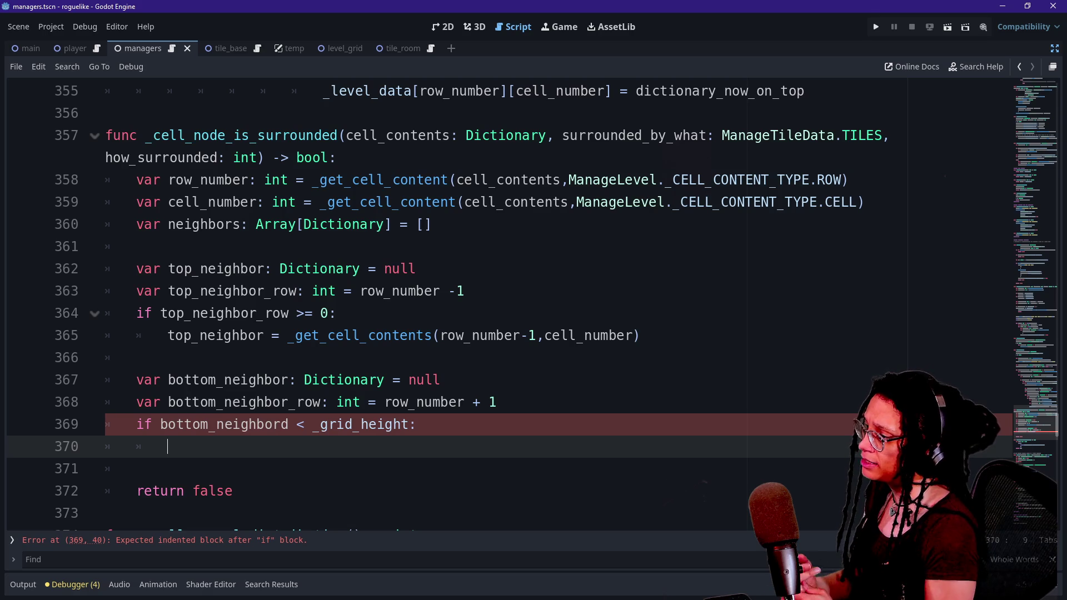
type("bottom_")
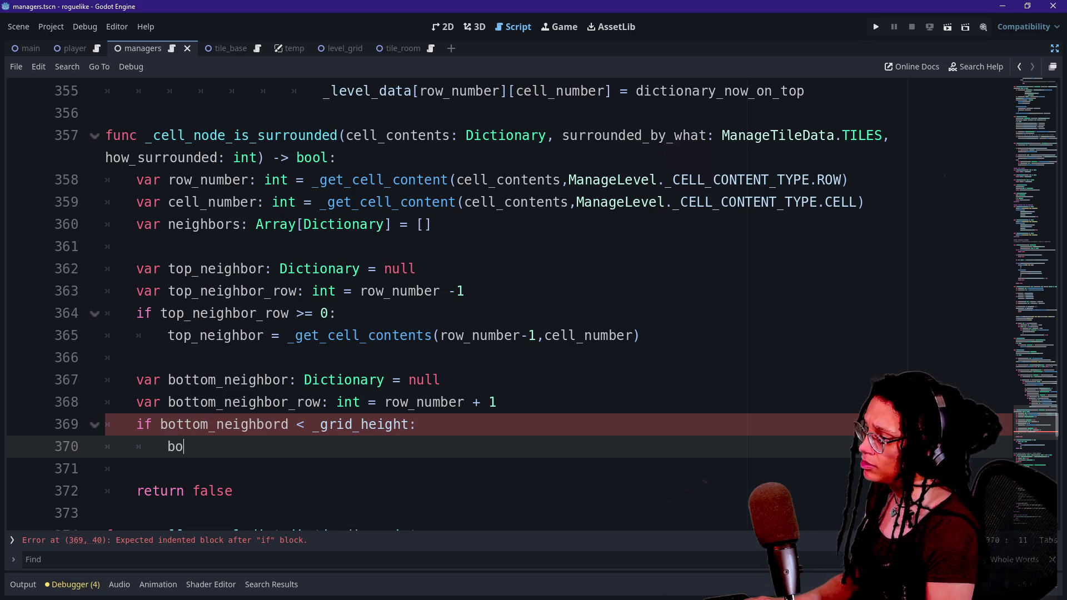
key("Return")
type("= _get")
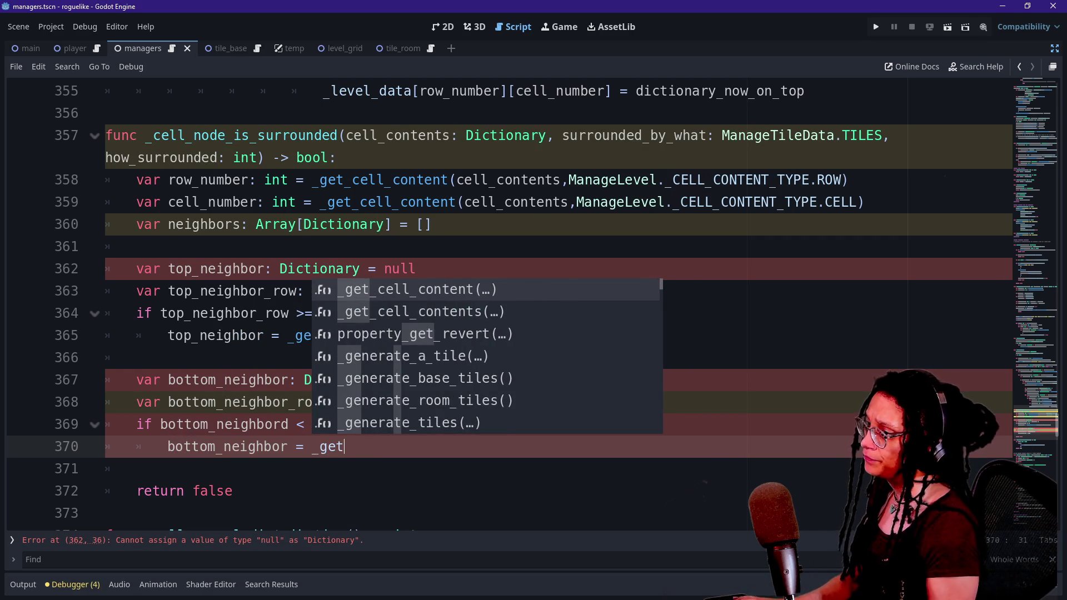
key("Escape")
left_click_drag(287, 335, 640, 335)
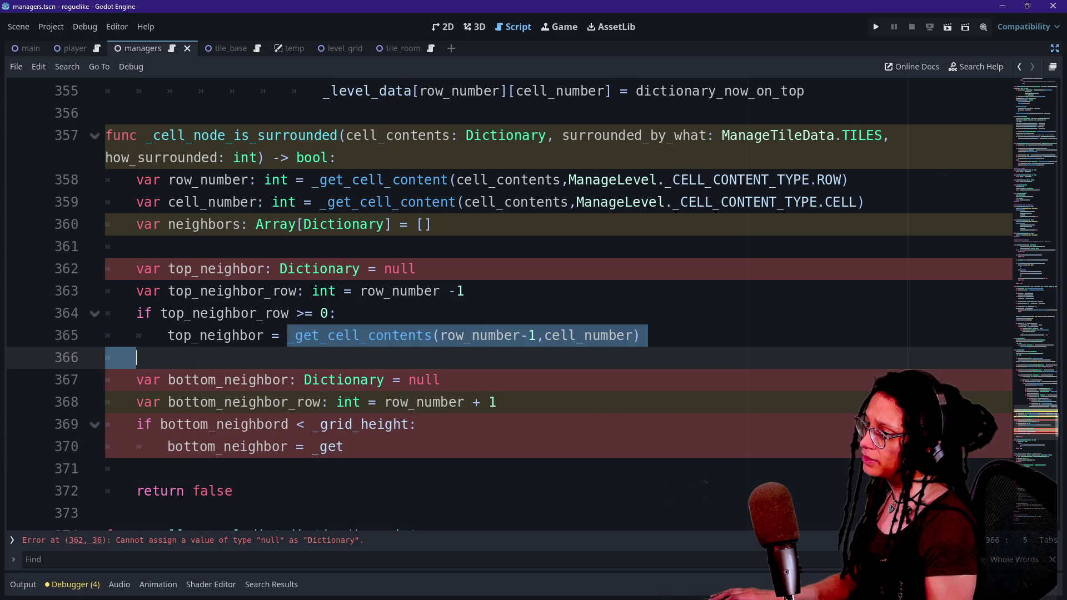
key("ctrl+c")
left_click(343, 446)
key("BackSpace")
key("BackSpace")
key("BackSpace")
key("ctrl+v")
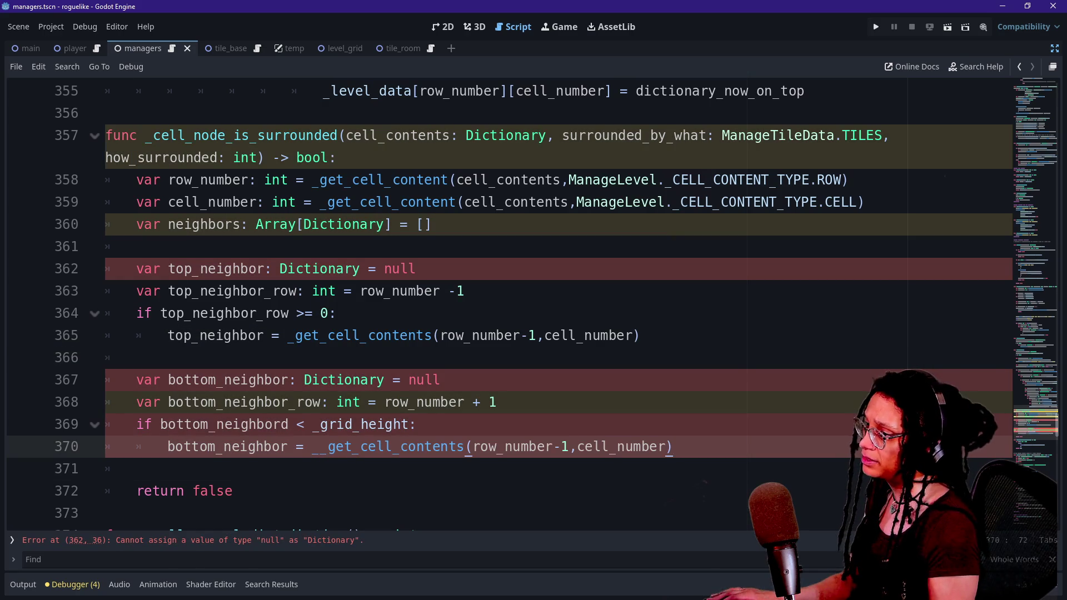
Step: Change the top lookup's row argument to top_neighbor_row
double_click(470, 336)
key("shift+Right")
key("shift+Right")
type("r top_n")
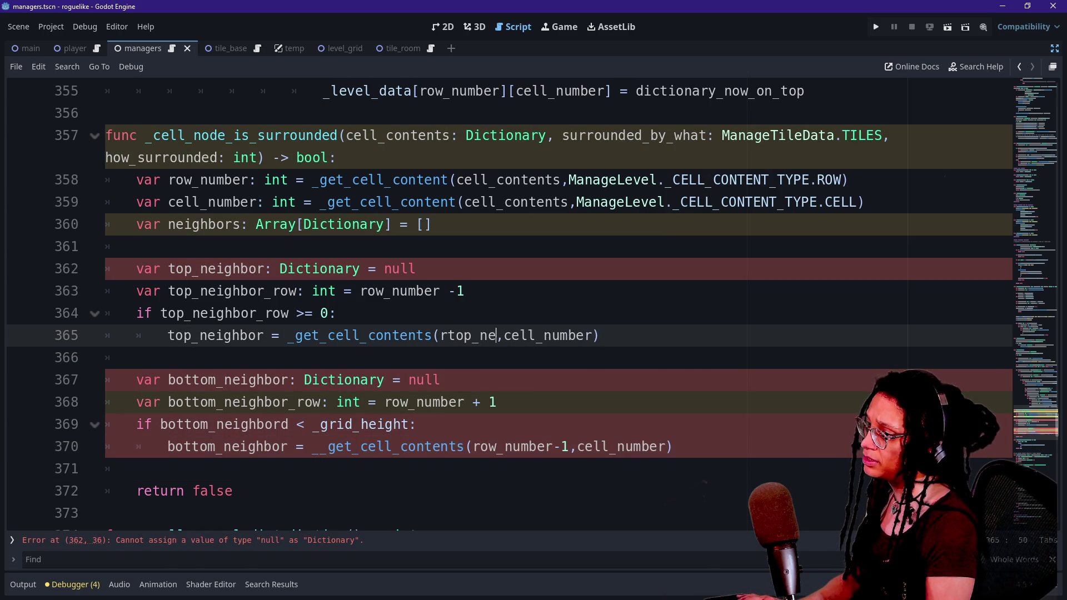
key("BackSpace")
key("BackSpace")
key("BackSpace")
type("o")
key("BackSpace")
type("top_nie")
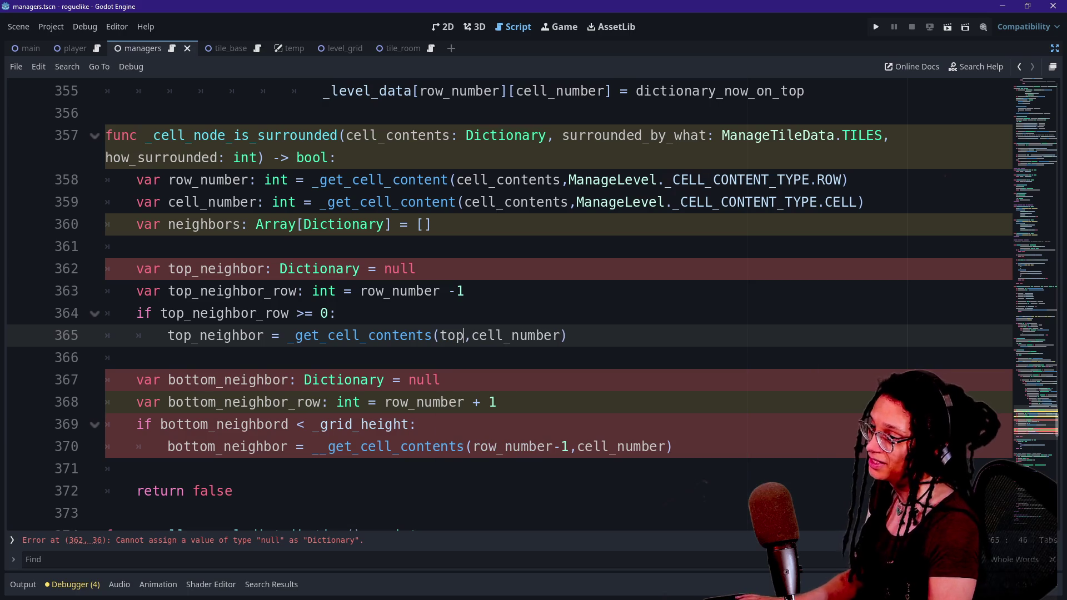
key("BackSpace")
key("BackSpace")
type("eighbor_row")
Step: Change the bottom lookup's row argument to bottom_neighbor_row
left_click_drag(472, 446, 562, 446)
key("BackSpace")
type("bo")
key("Delete")
type("tt")
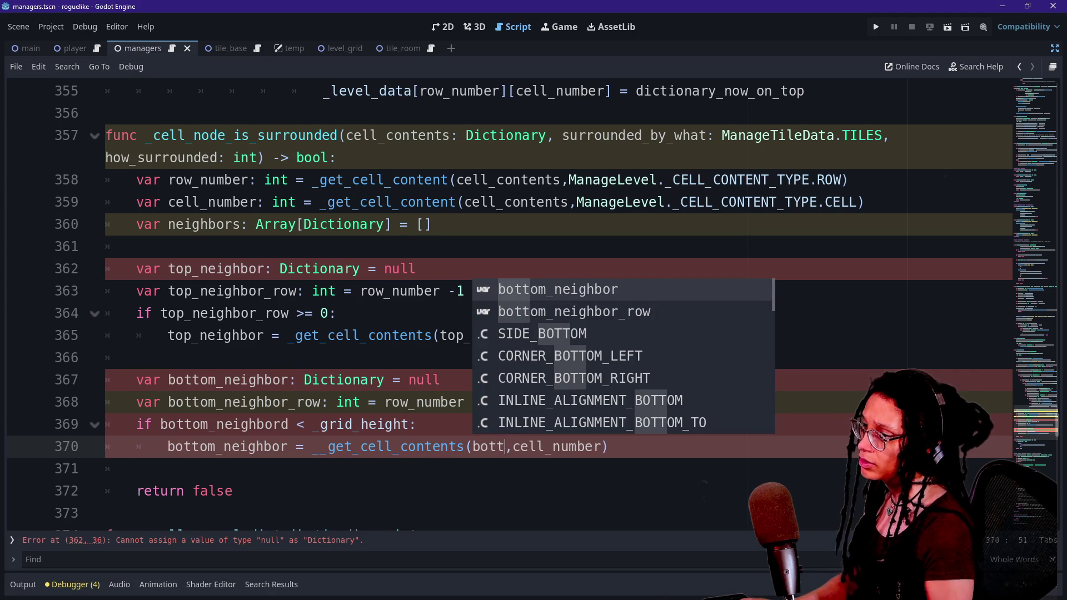
key("Down")
key("Return")
key("Down")
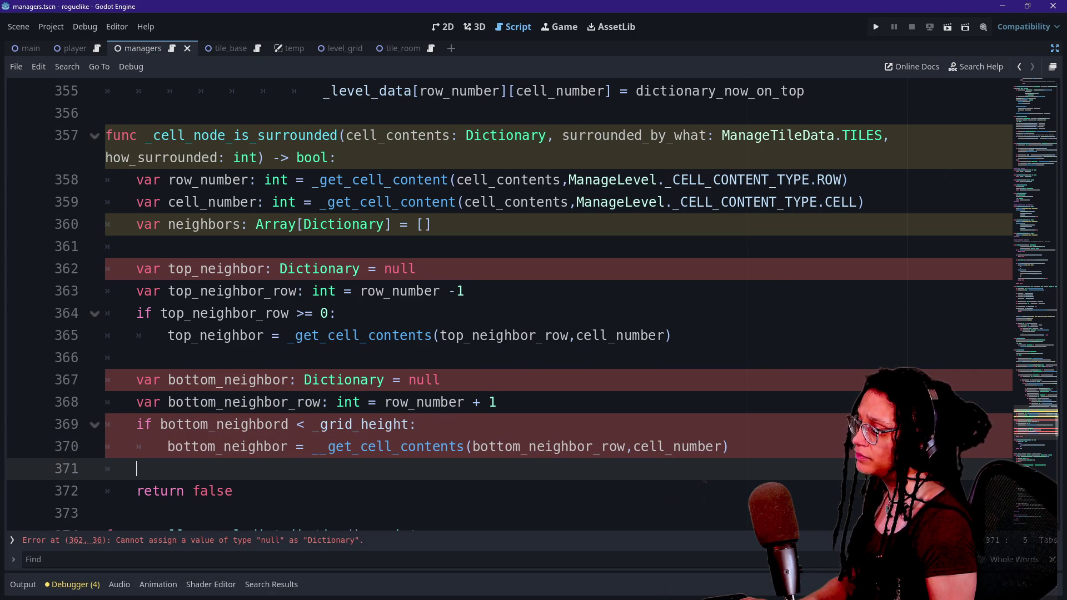
left_click(416, 268)
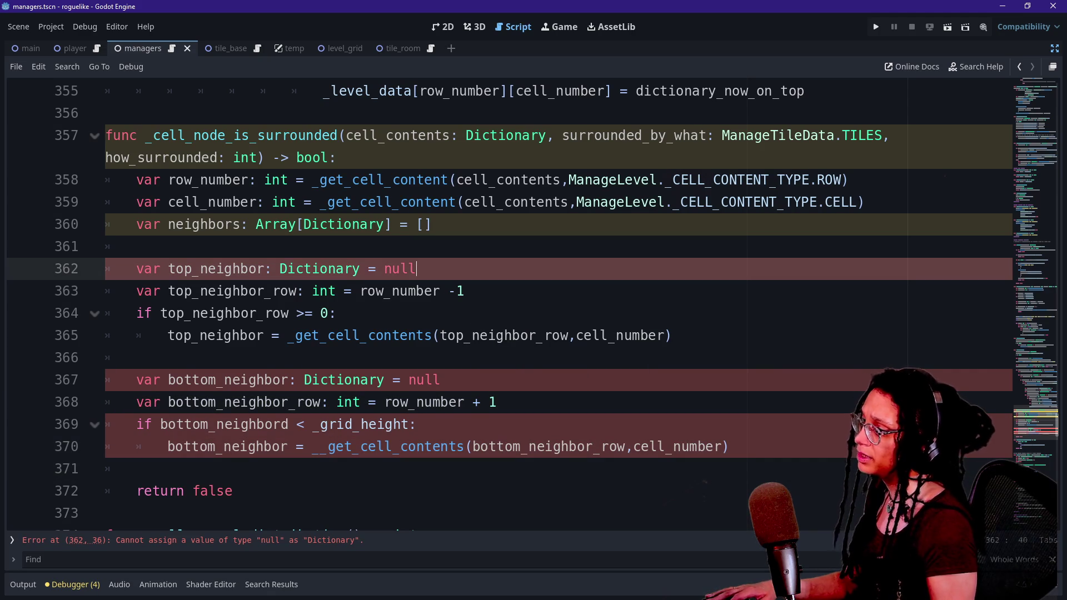
Step: Replace null with {} as the default for both neighbor dictionaries
left_click(440, 380, "alt")
key("BackSpace")
key("BackSpace")
key("BackSpace")
key("BackSpace")
type("{}")
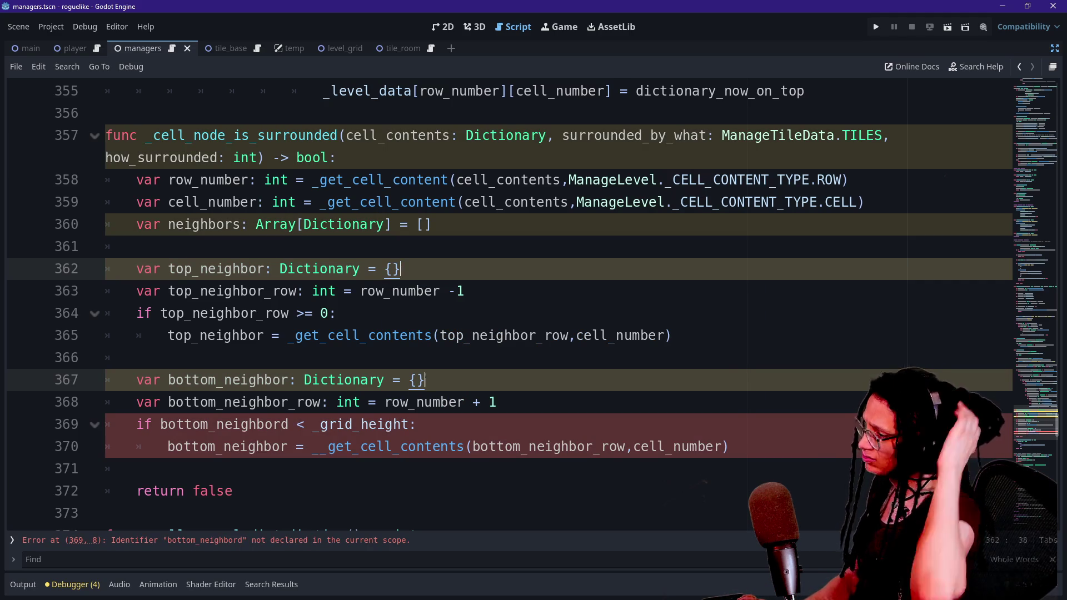
left_click(418, 402)
Step: Fix the check to bottom_neighbor_row and remove the extra underscore in __get_cell_contents
left_click(296, 424)
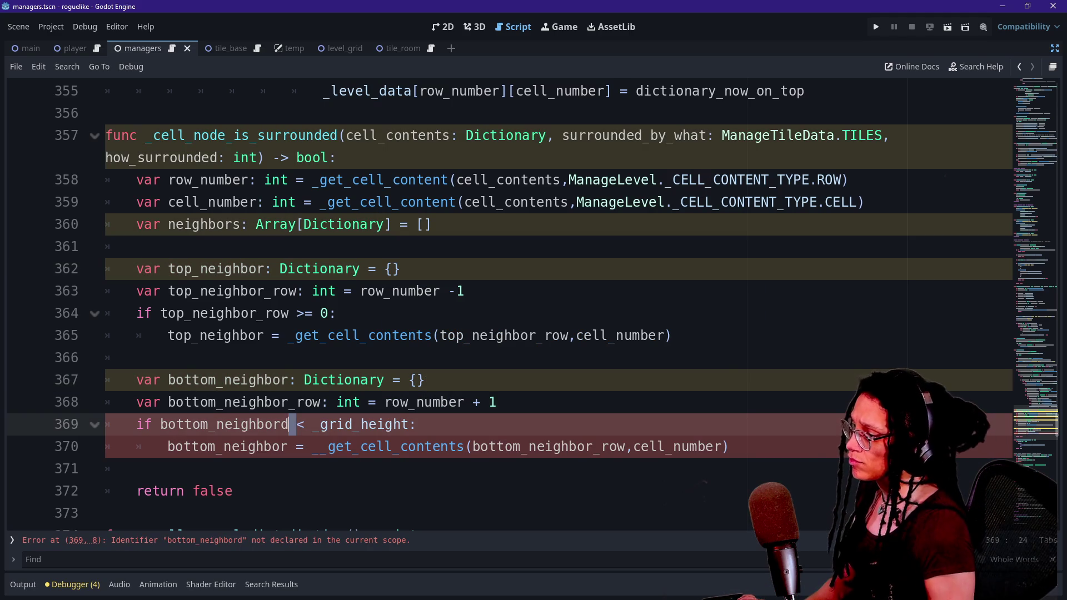
key("BackSpace")
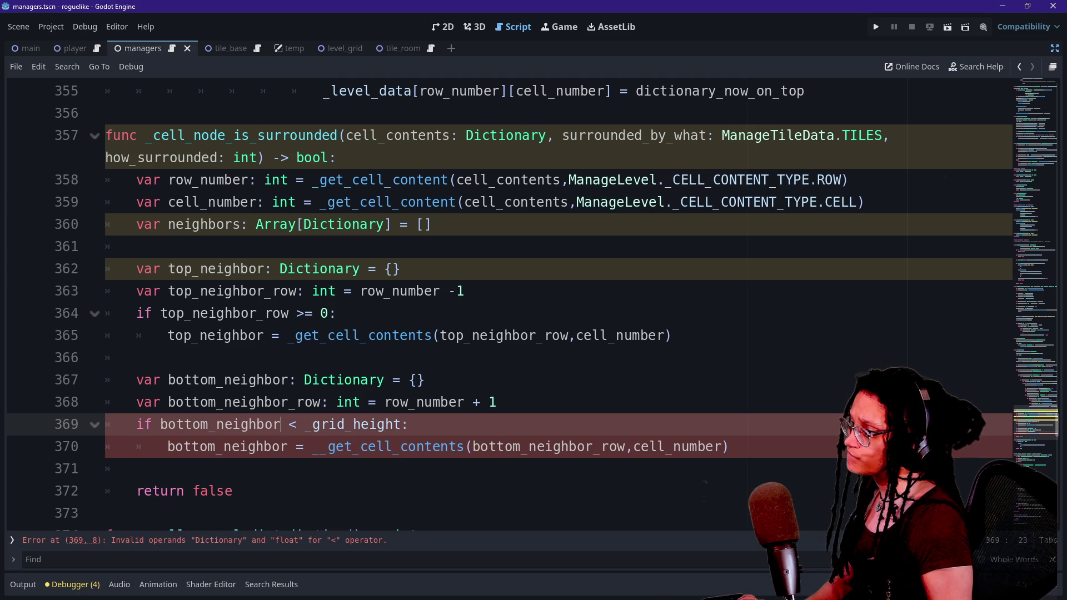
type("_row")
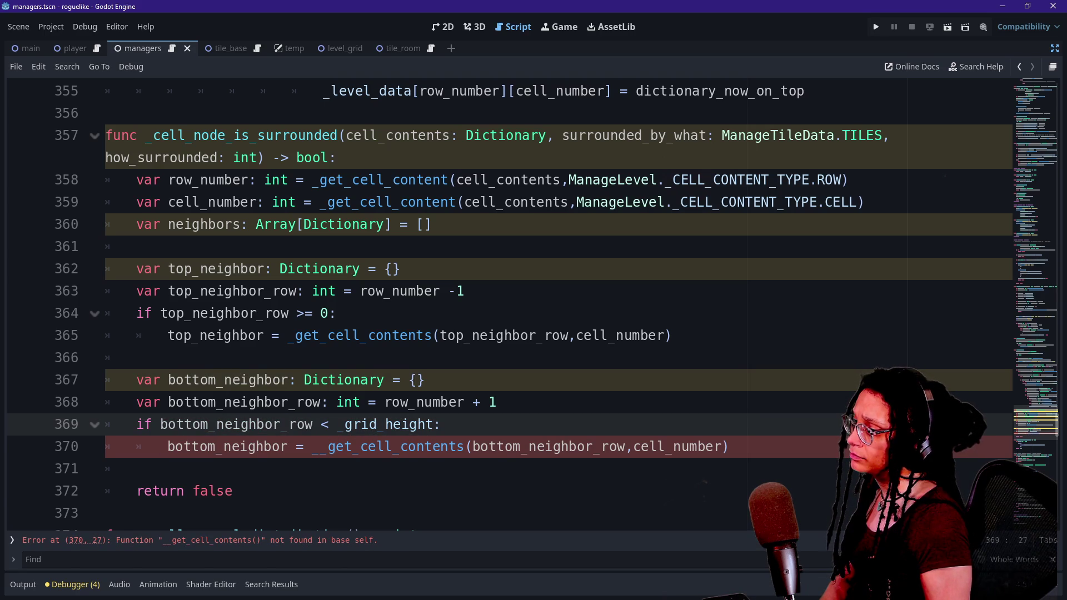
key("Down")
key("Delete")
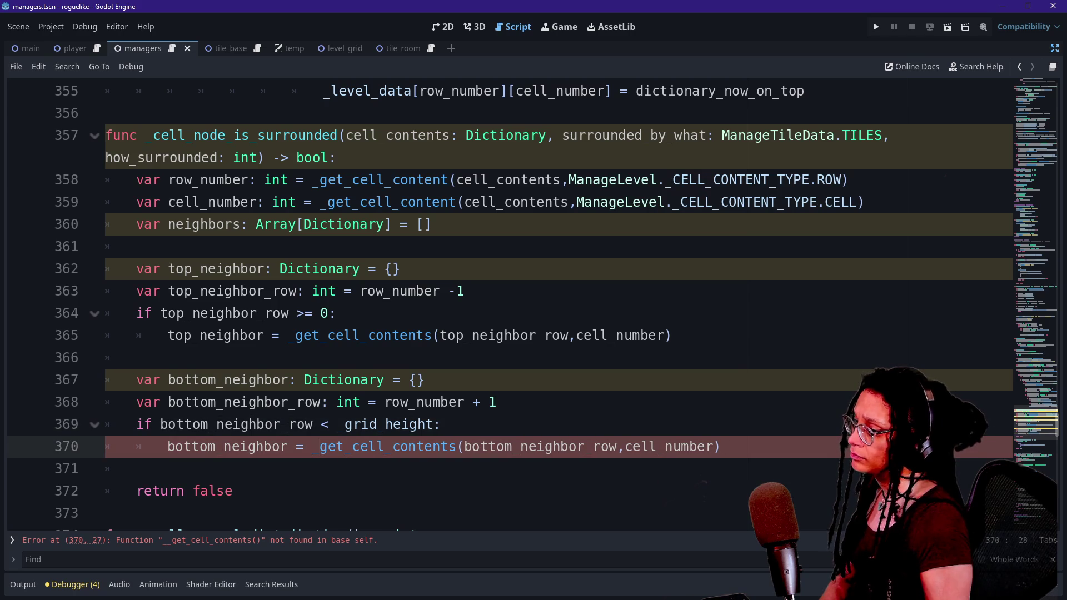
Step: Start a new line after the bottom if block and select the bottom_neighbor declaration line
key("End")
key("Return")
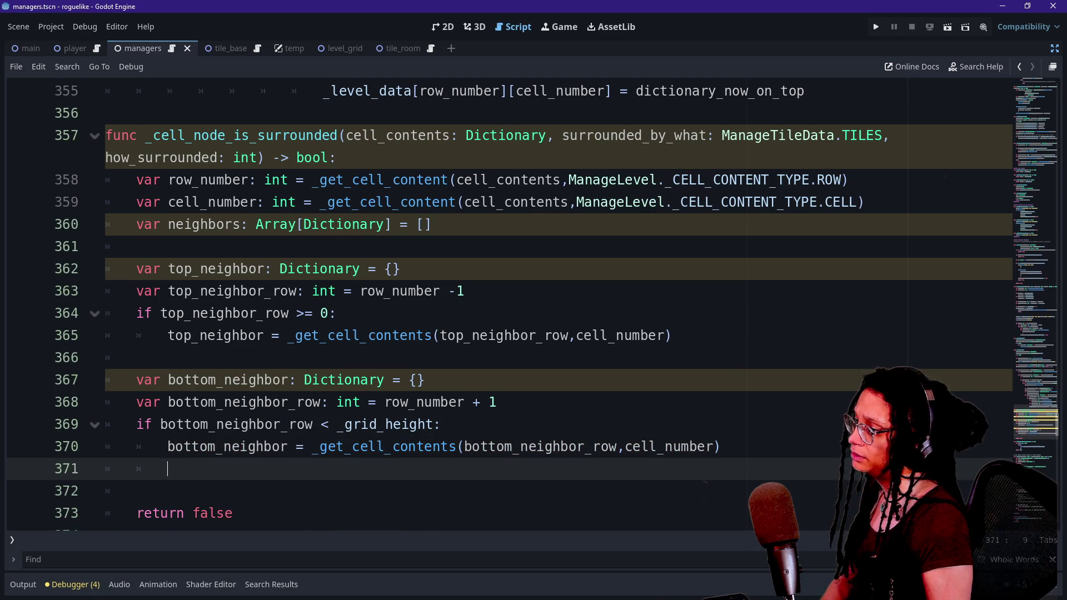
scroll(534, 301, "down", 1)
key("BackSpace")
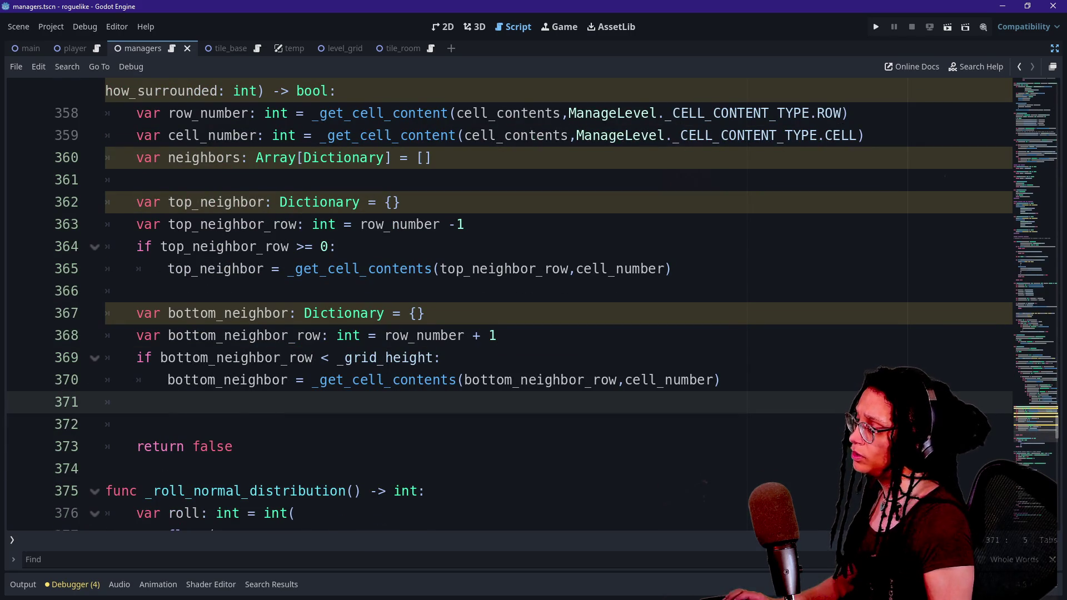
left_click_drag(425, 313, 137, 313)
key("ctrl+c")
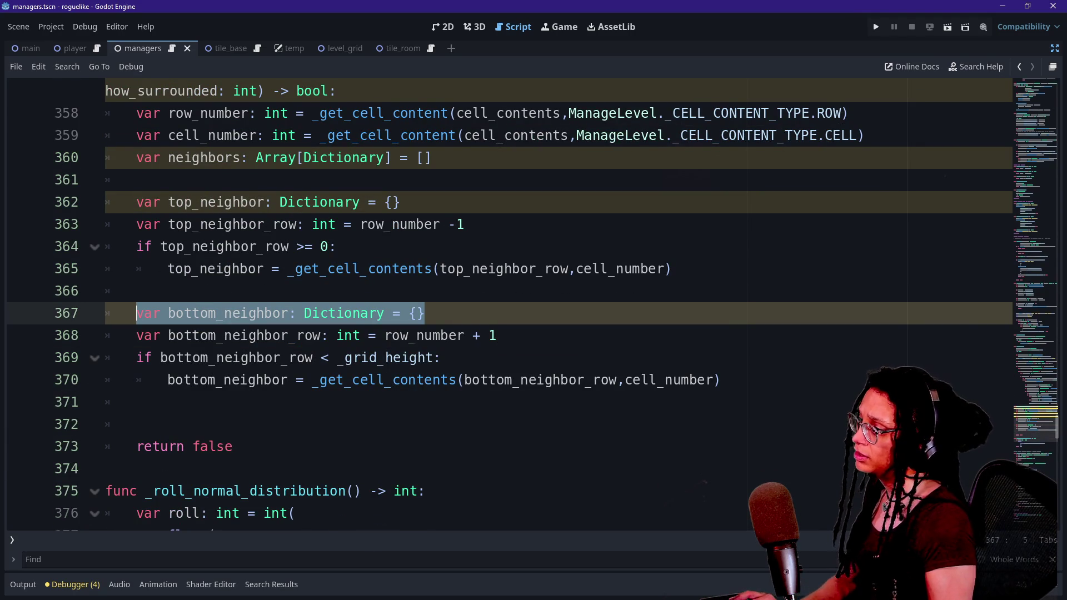
Step: In the GDScript.Live playground, replace the old enum code with the bottom_neighbor declaration
key("alt+Tab")
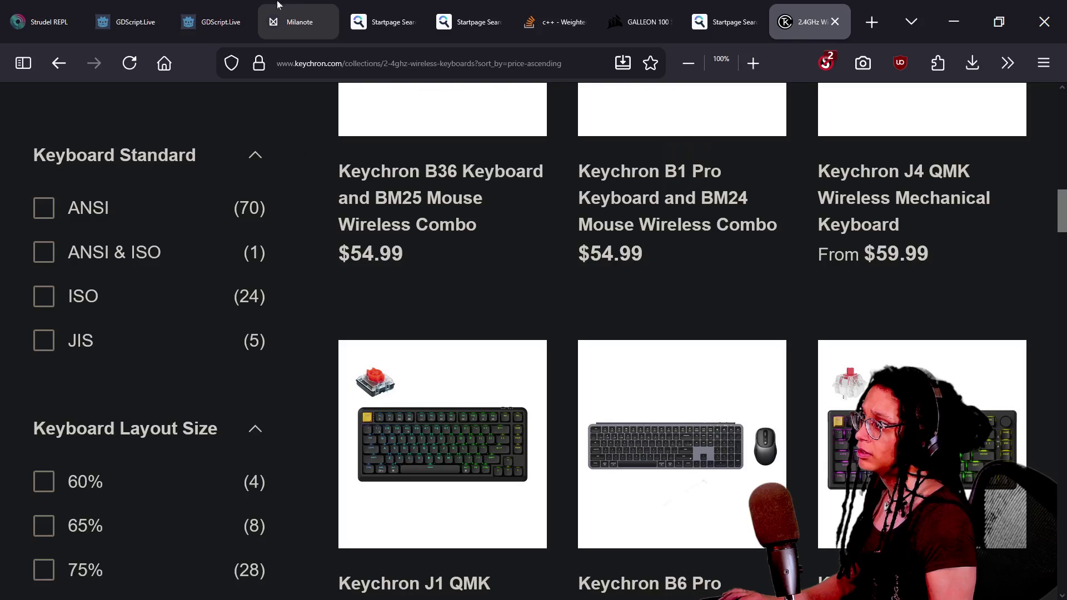
left_click(137, 11)
left_click(214, 21)
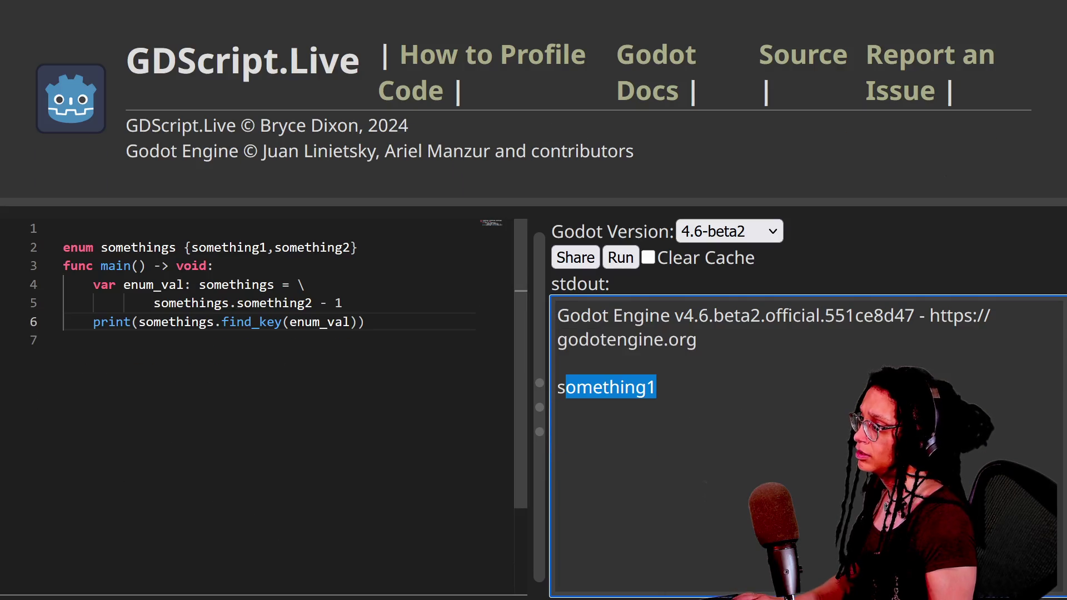
left_click_drag(358, 219, 358, 250)
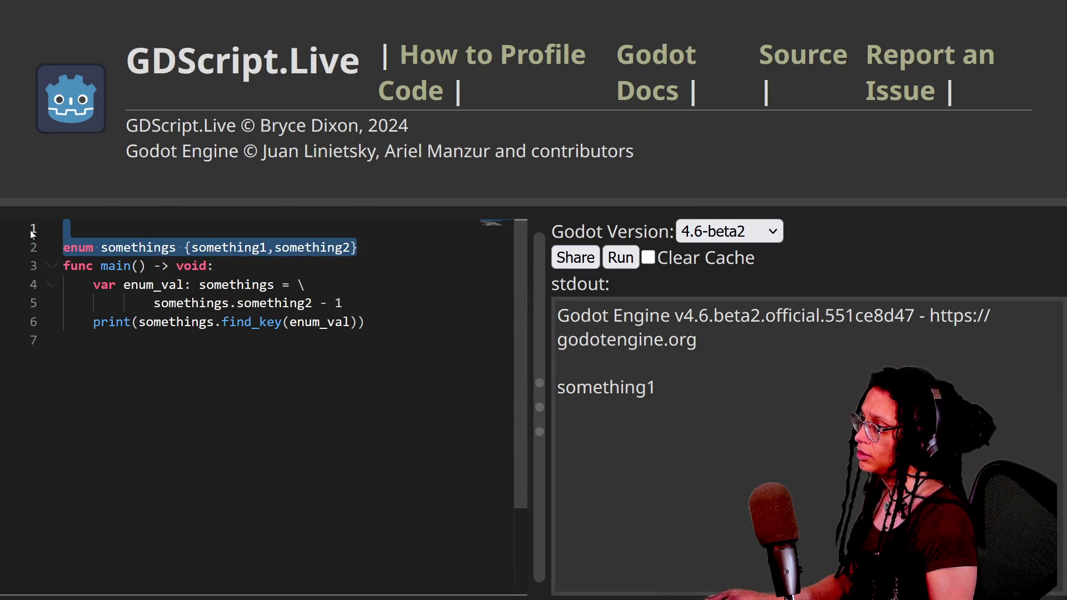
key("ctrl+v")
left_click_drag(93, 266, 343, 284)
key("BackSpace")
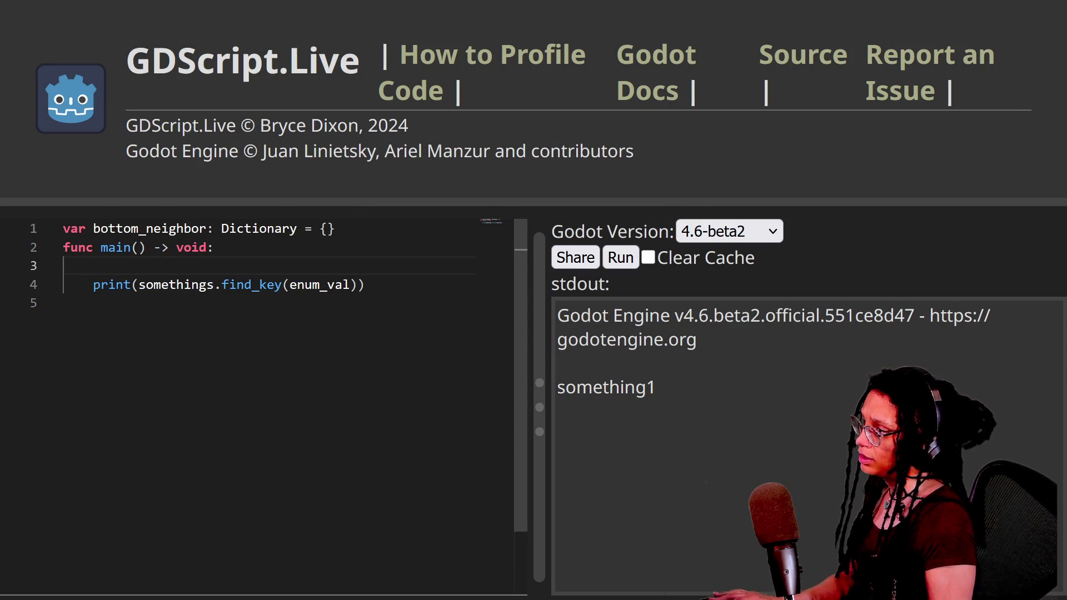
Step: Write the test: if not bottom_neighbor: print("it's falsy")
type("if botto")
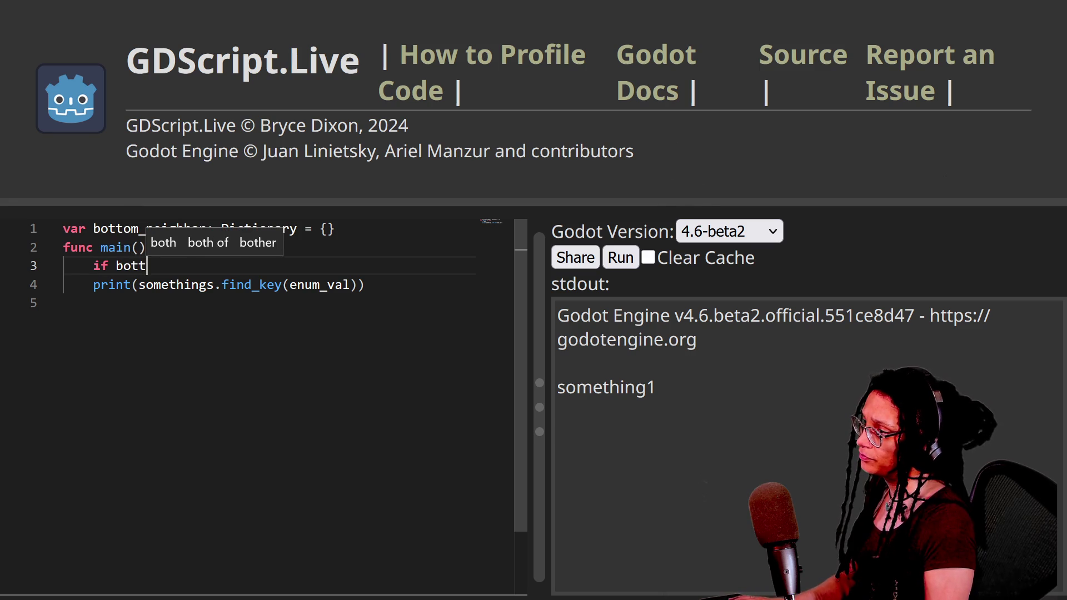
key("BackSpace")
key("BackSpace")
key("BackSpace")
type("not")
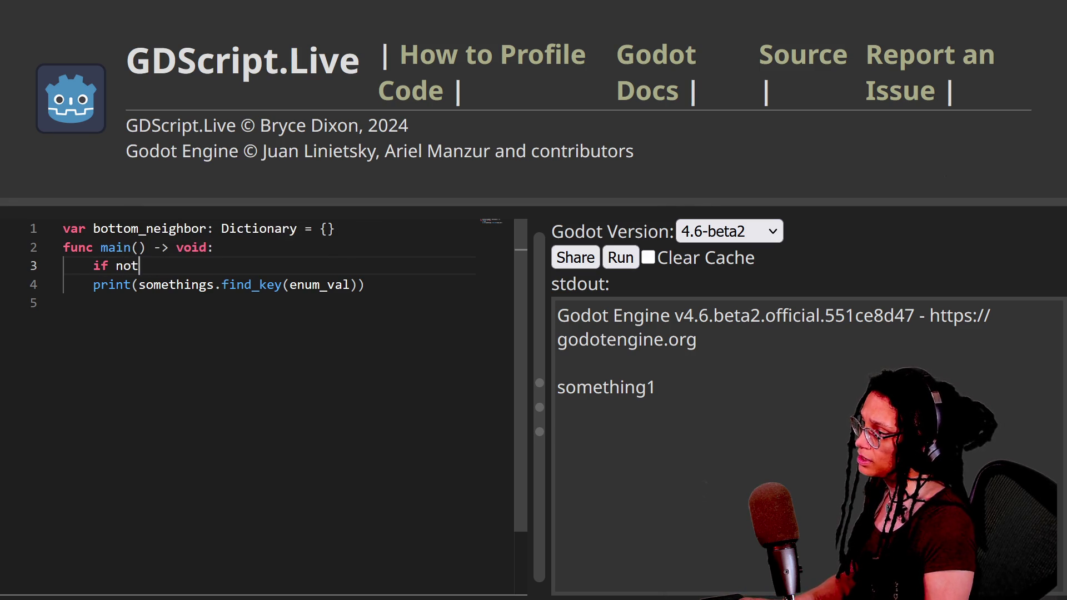
type("_bottom_neighbor")
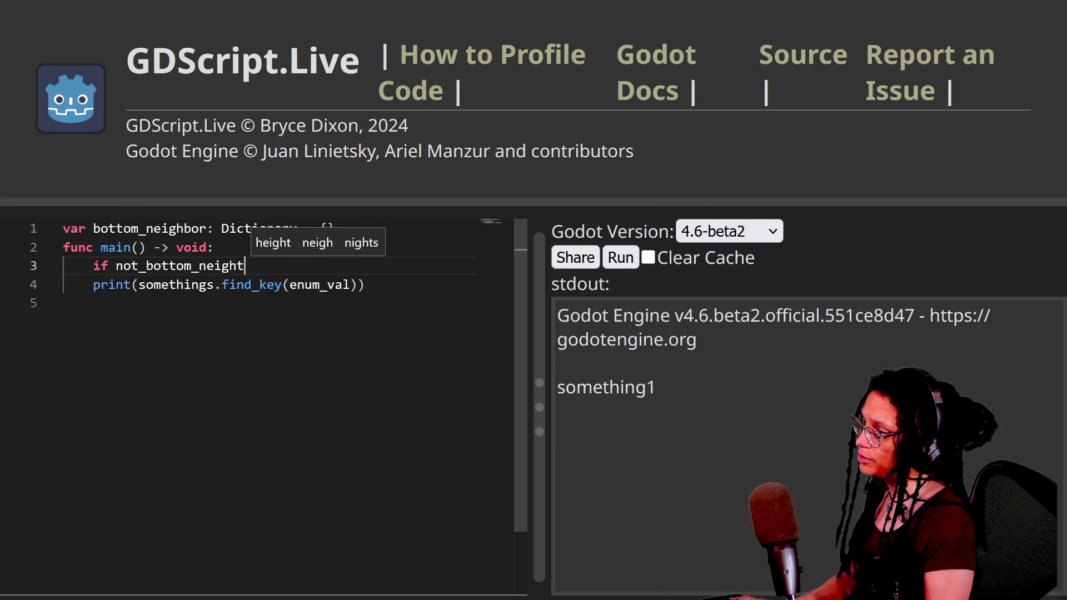
type(":")
key("Return")
type("pr")
key("BackSpace")
key("BackSpace")
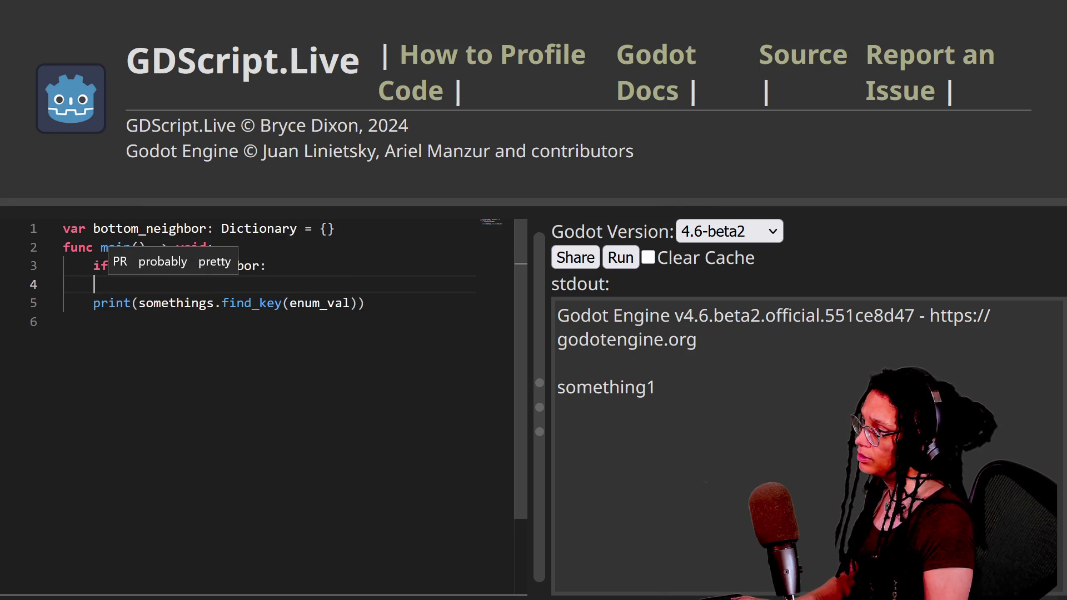
left_click(146, 266)
key("BackSpace")
left_click(124, 284)
type("print(\"")
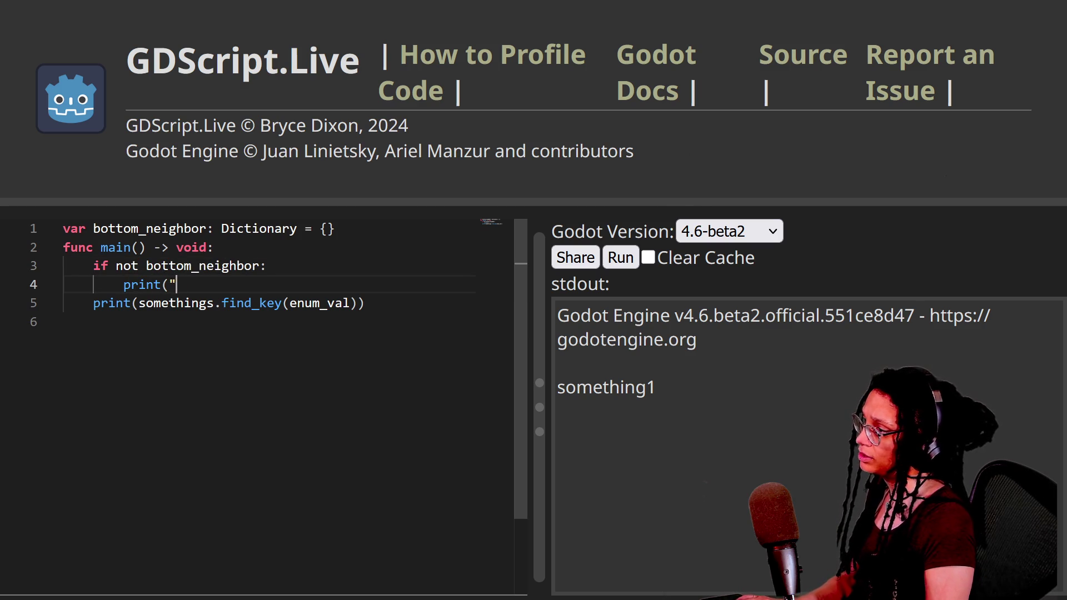
type("it's falsy")
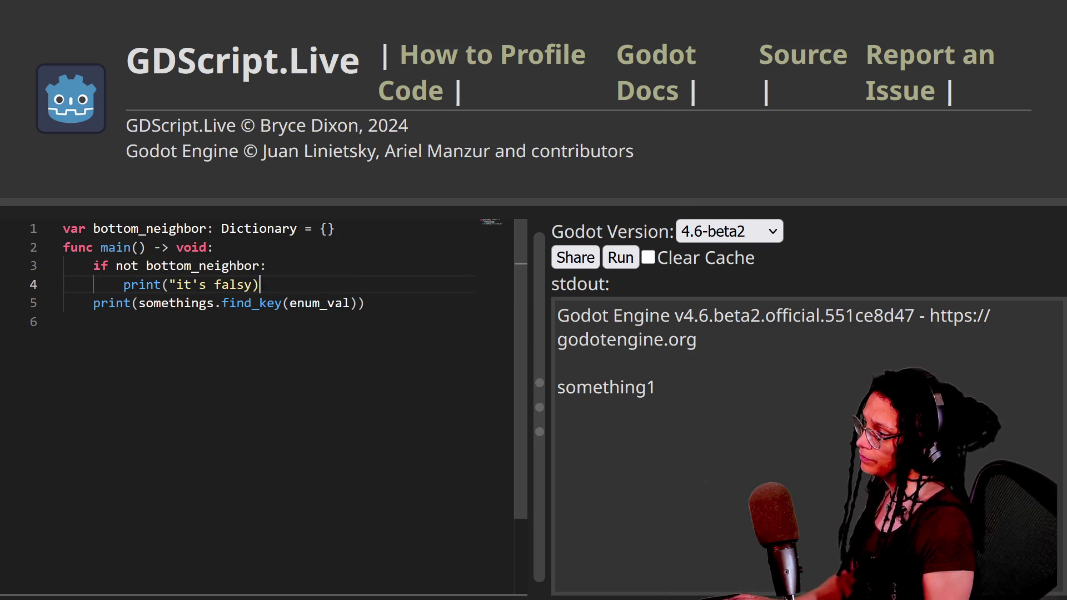
type("\")")
Step: Delete the leftover enum print line, run the test, and return to the Godot editor
key("shift+Down")
key("shift+End")
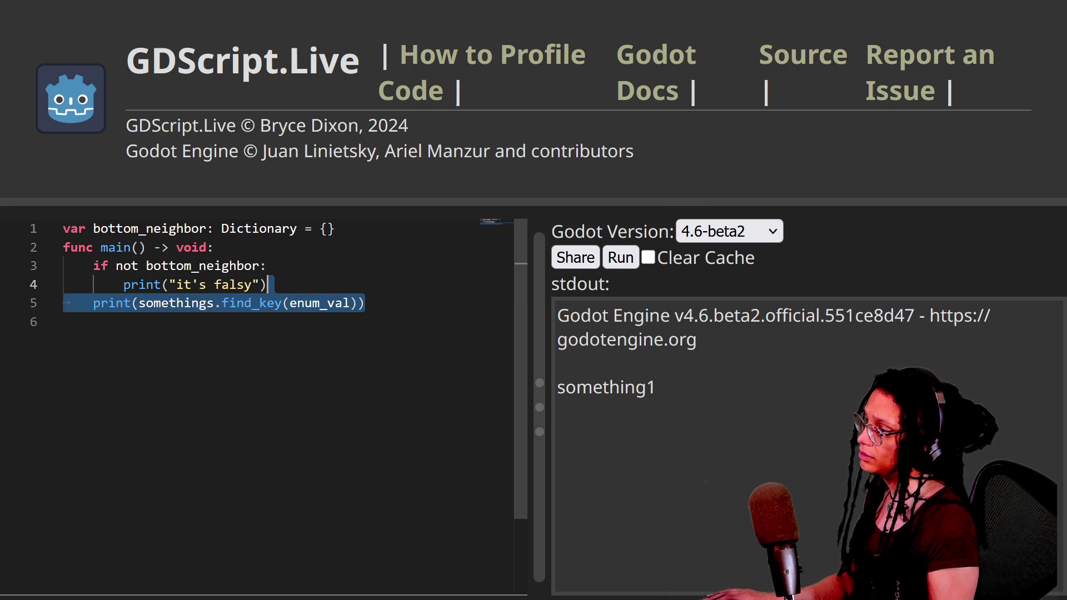
key("Delete")
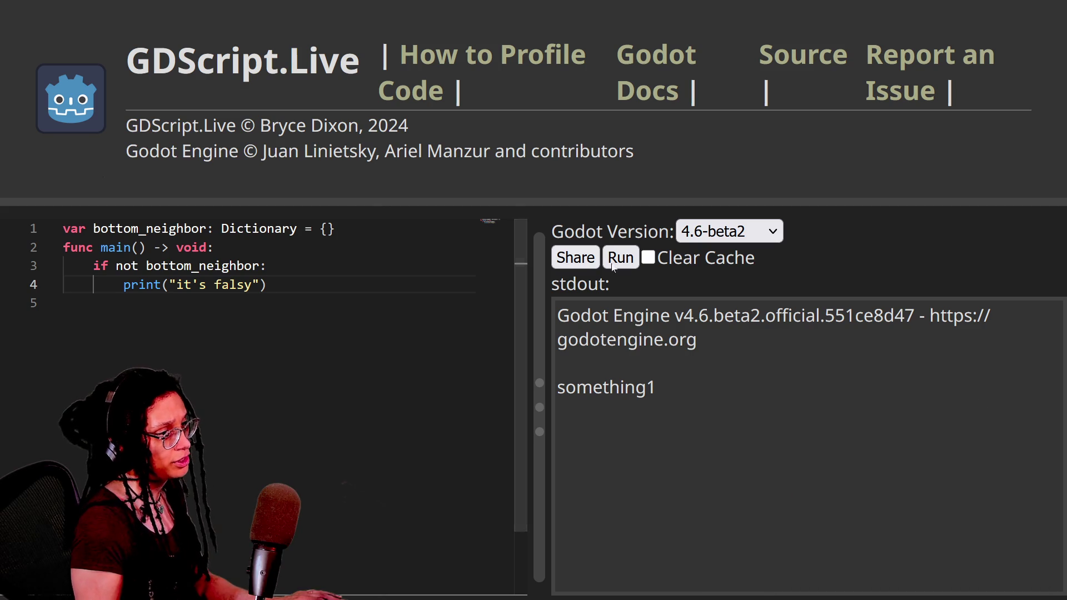
left_click(621, 258)
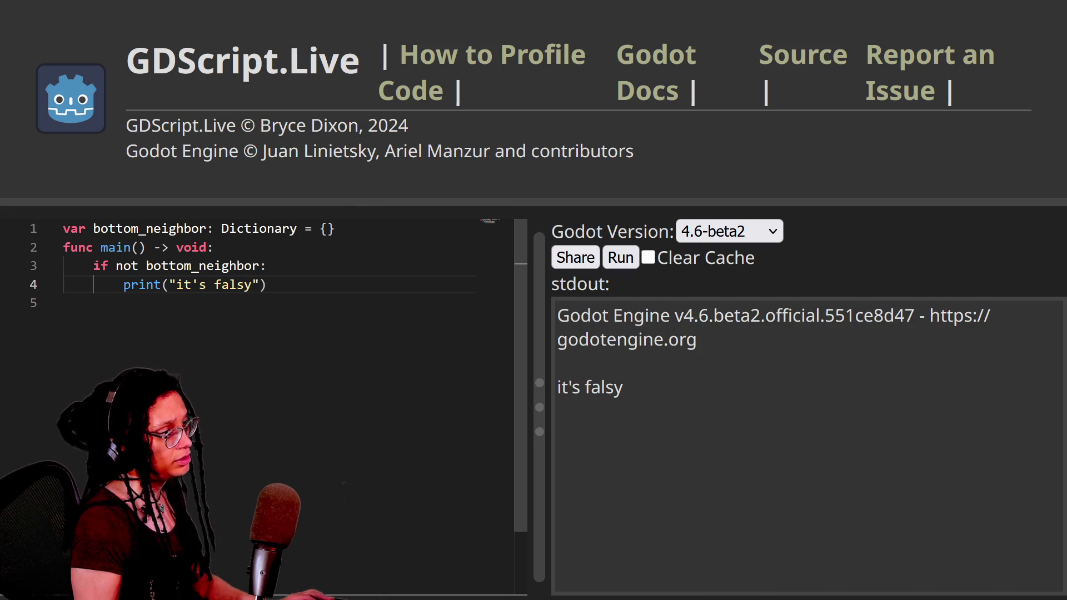
key("alt+Tab")
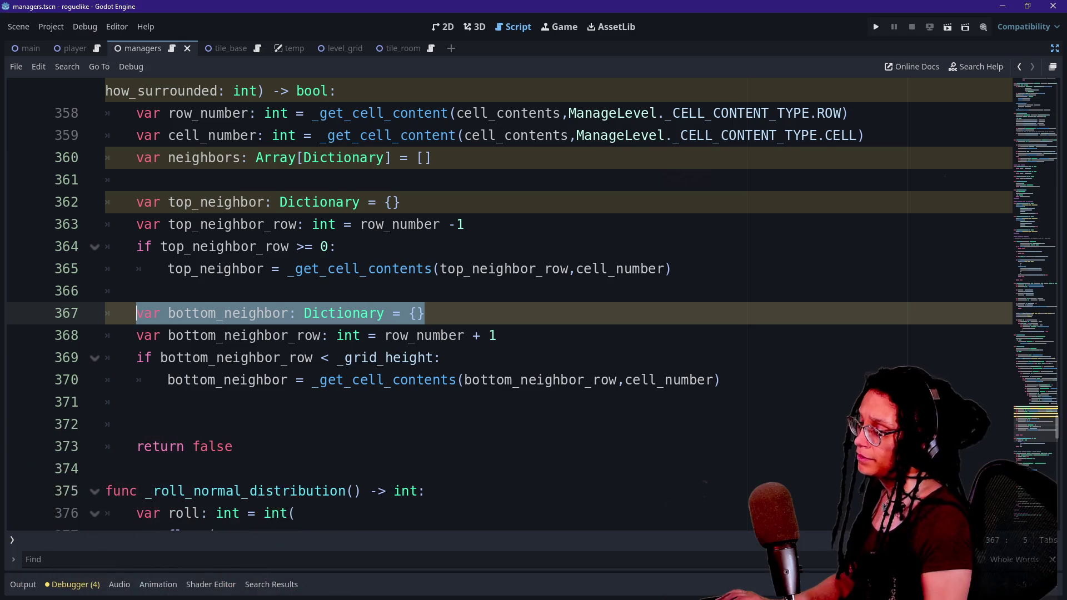
Step: Below the bottom-neighbor lookup, start a new line declaring 'var left_neighbor'
left_click(496, 335)
left_click(425, 313)
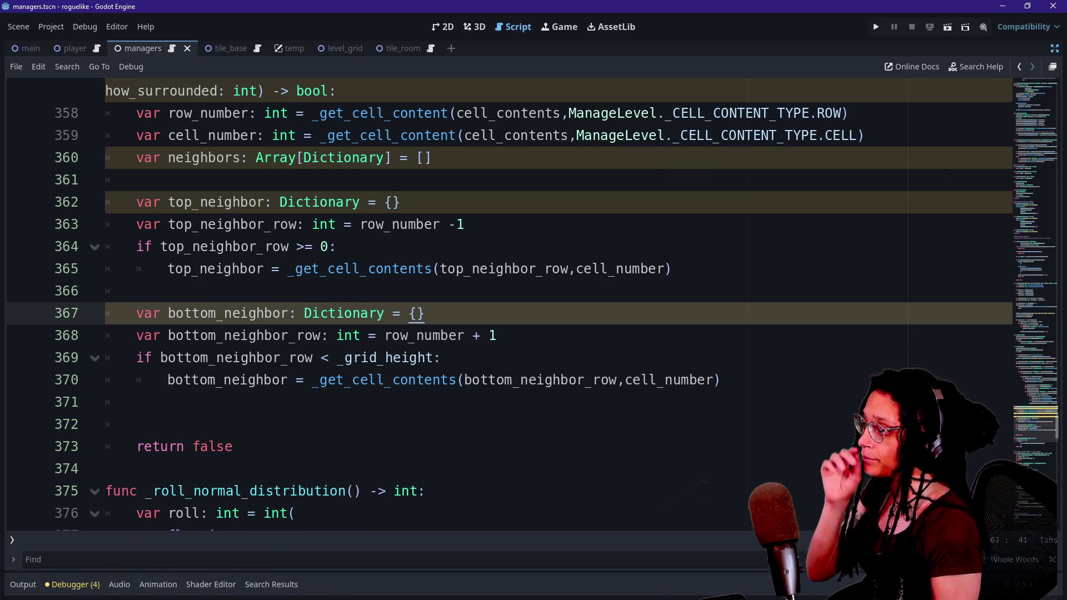
left_click(722, 379)
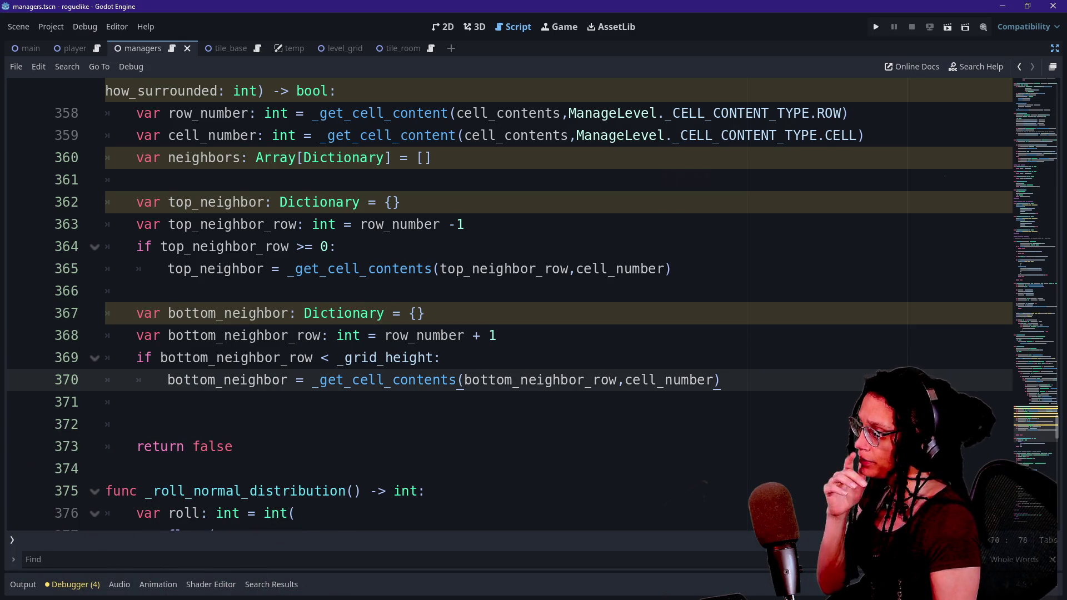
key("Return")
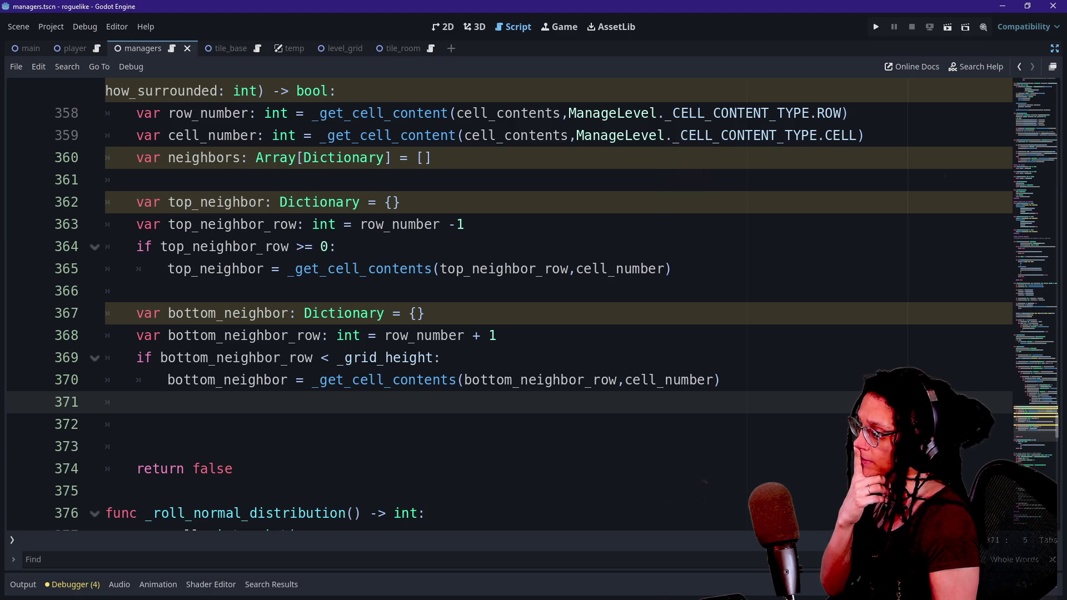
key("Return")
type("var l")
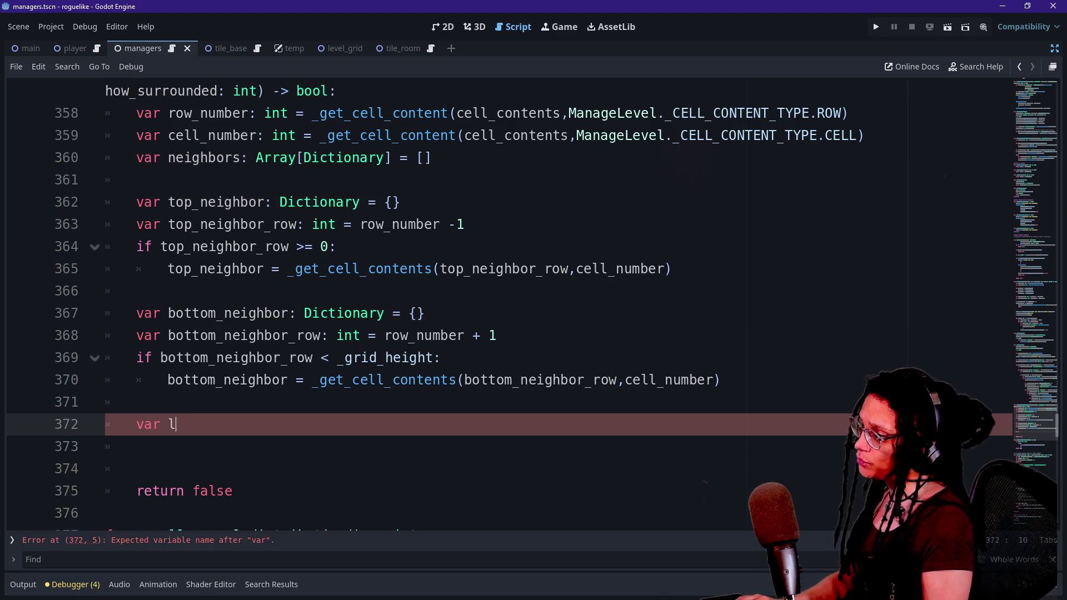
type("eft_neighbor:")
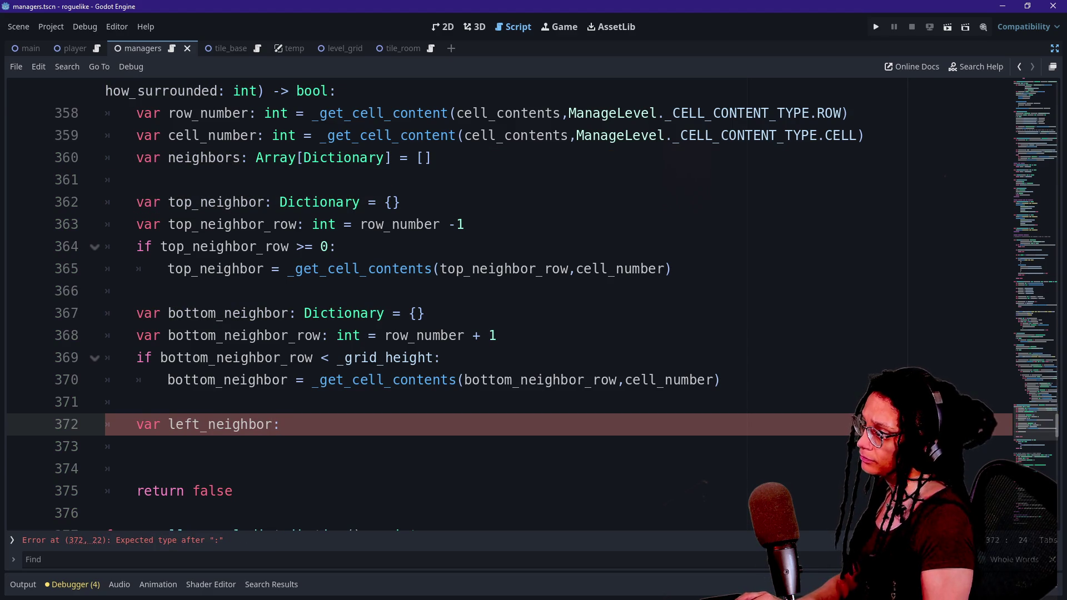
Step: Copy the top-neighbor lookup (lines 362–365) and paste it after left_neighbor:
mouse_move(672, 269)
left_mouse_down()
mouse_move(403, 201)
mouse_move(271, 202)
left_mouse_up()
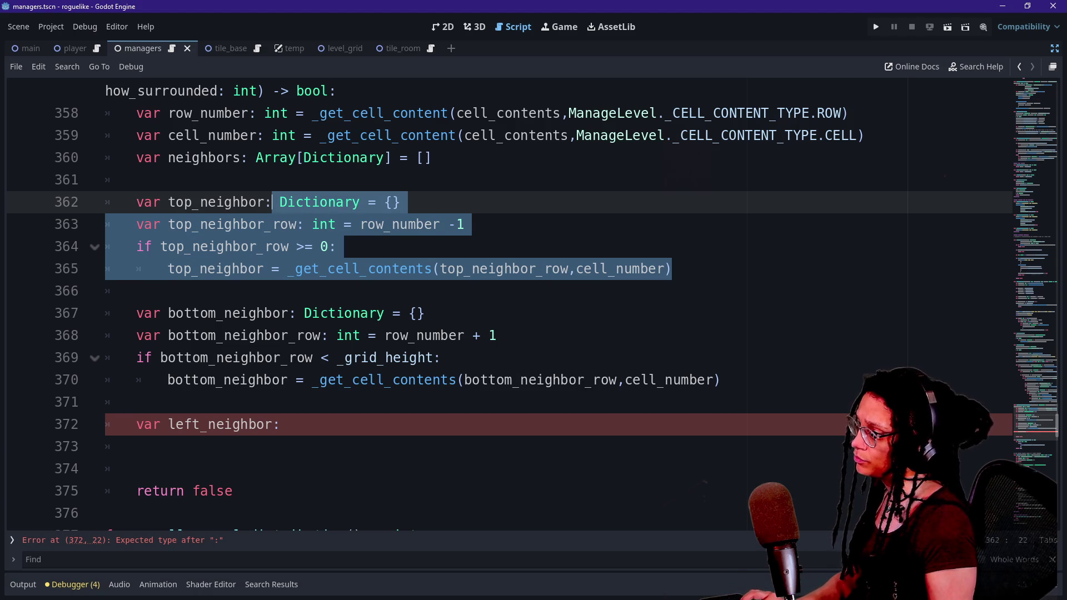
key("ctrl+c")
left_click(280, 424)
key("ctrl+v")
left_click(281, 424)
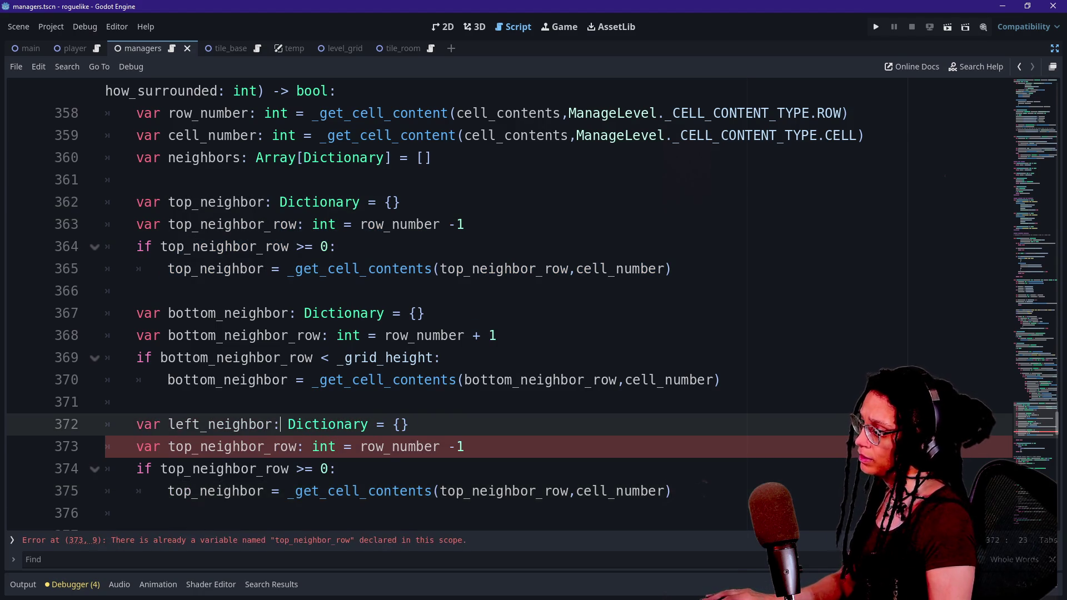
Step: Rename 'top' to 'left' on the three pasted lines using multiple carets
left_click(168, 447)
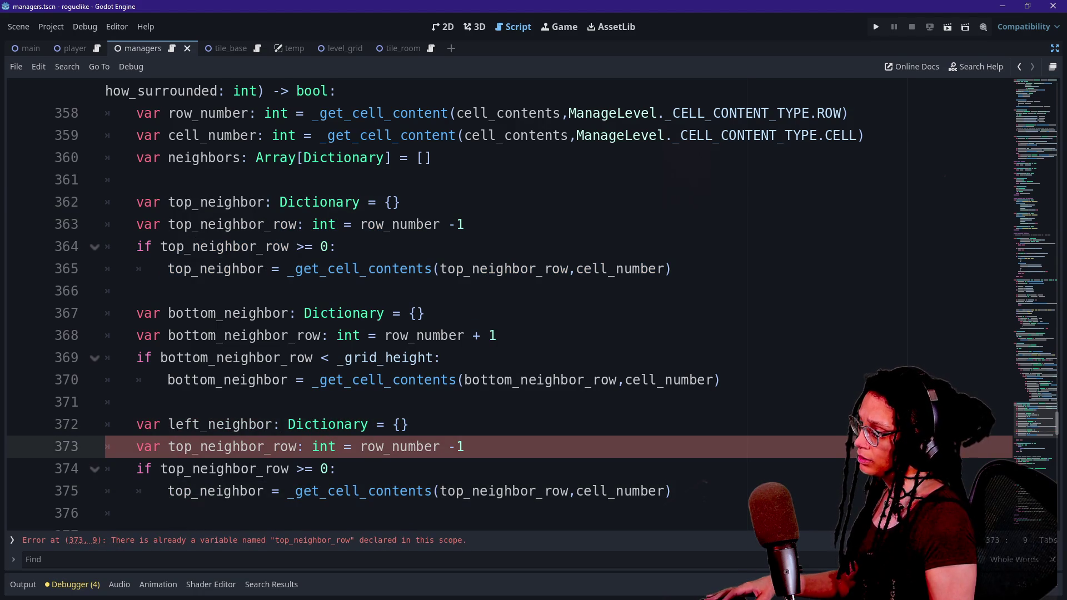
left_click(161, 469, "alt")
left_click(167, 490, "alt")
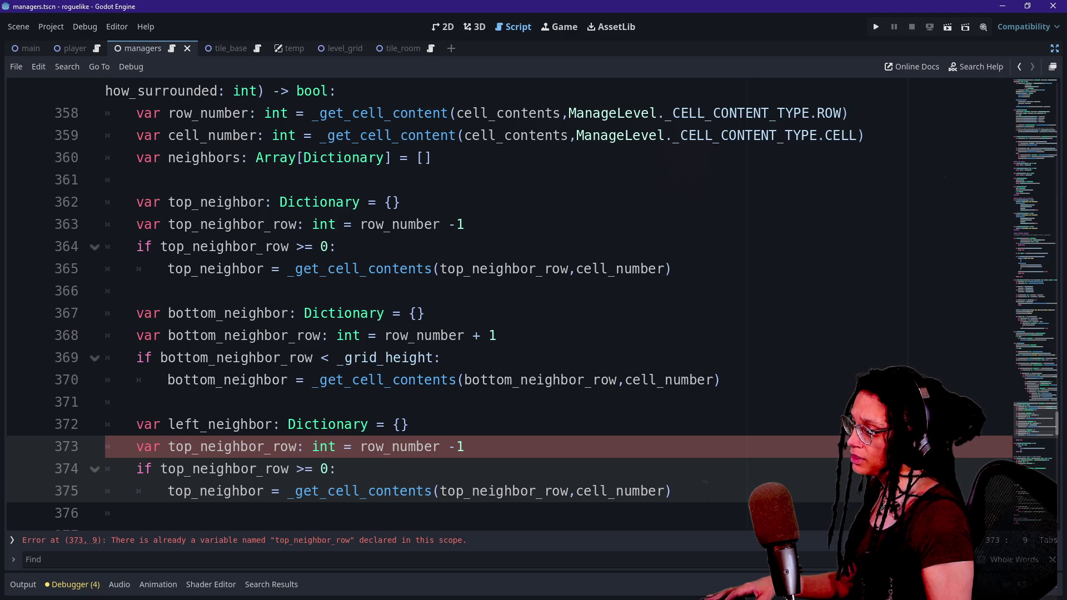
key("Delete")
key("Delete")
key("Delete")
type("left")
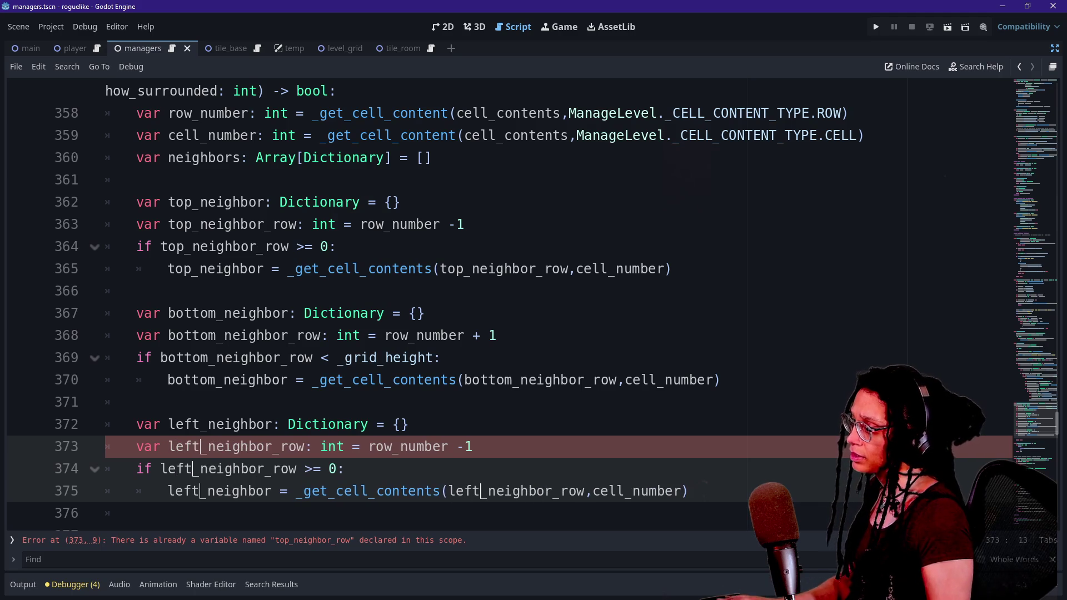
left_click(345, 446)
scroll(500, 306, "down", 2)
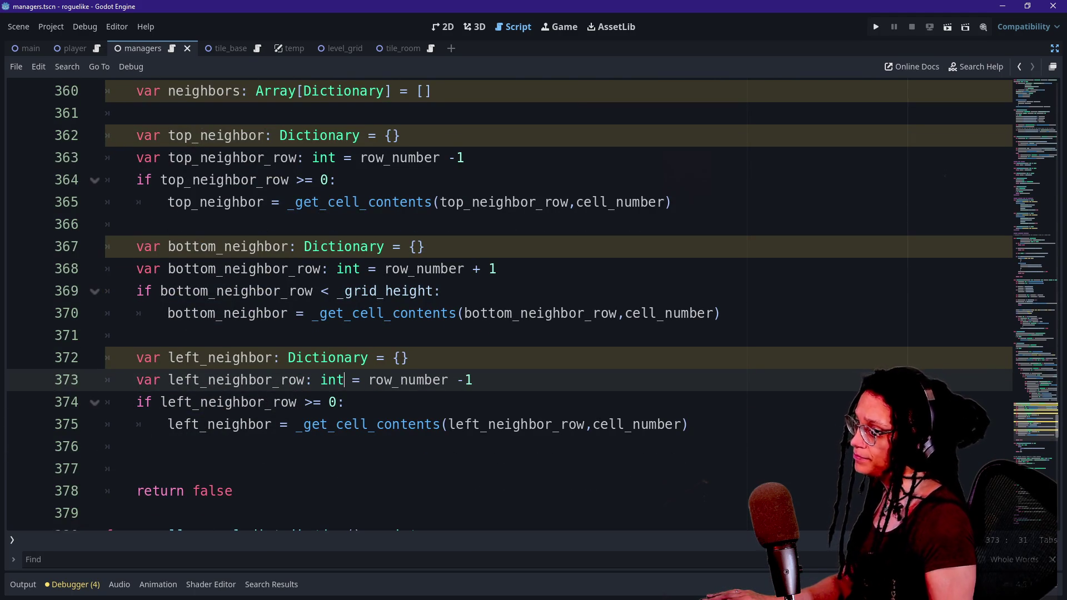
left_click(409, 357)
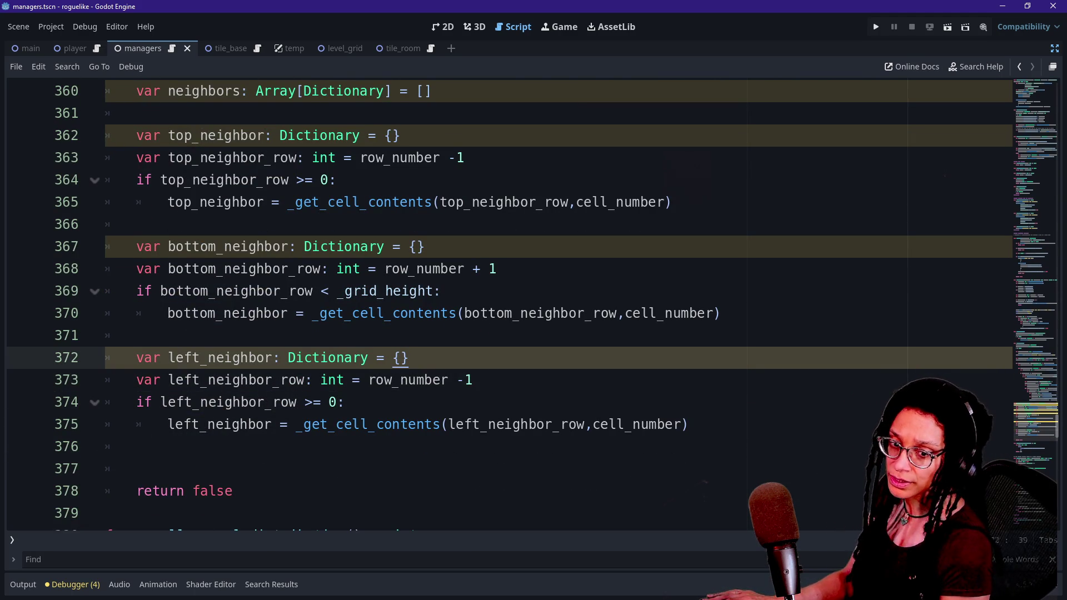
Step: Replace 'row' with 'cell' in the left block, giving left_neighbor_cell = cell_number -1
left_click(496, 269)
left_click(288, 313)
left_click(344, 380)
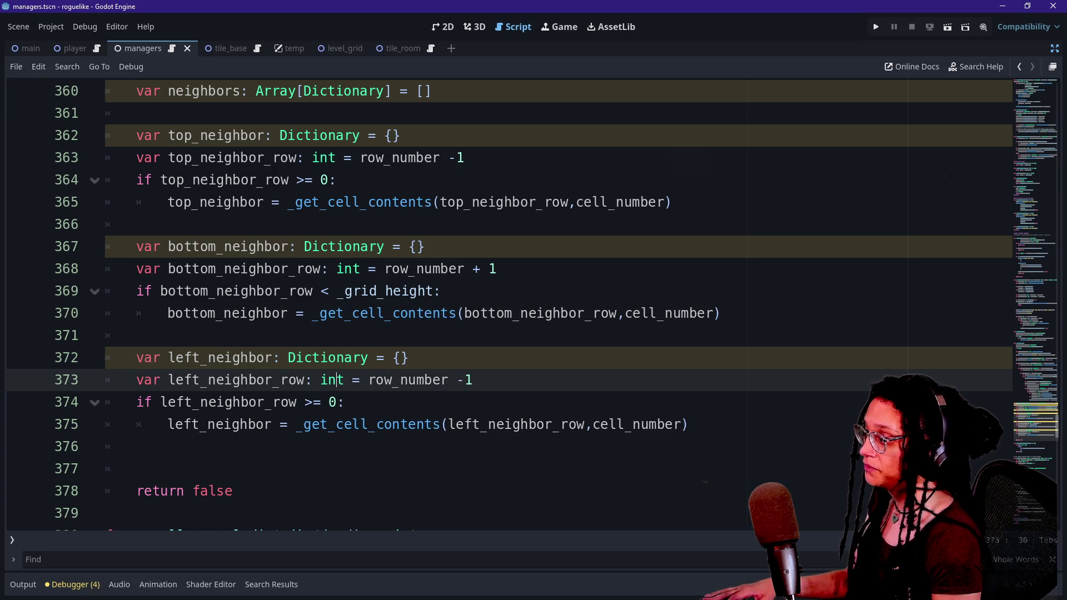
left_click(280, 379)
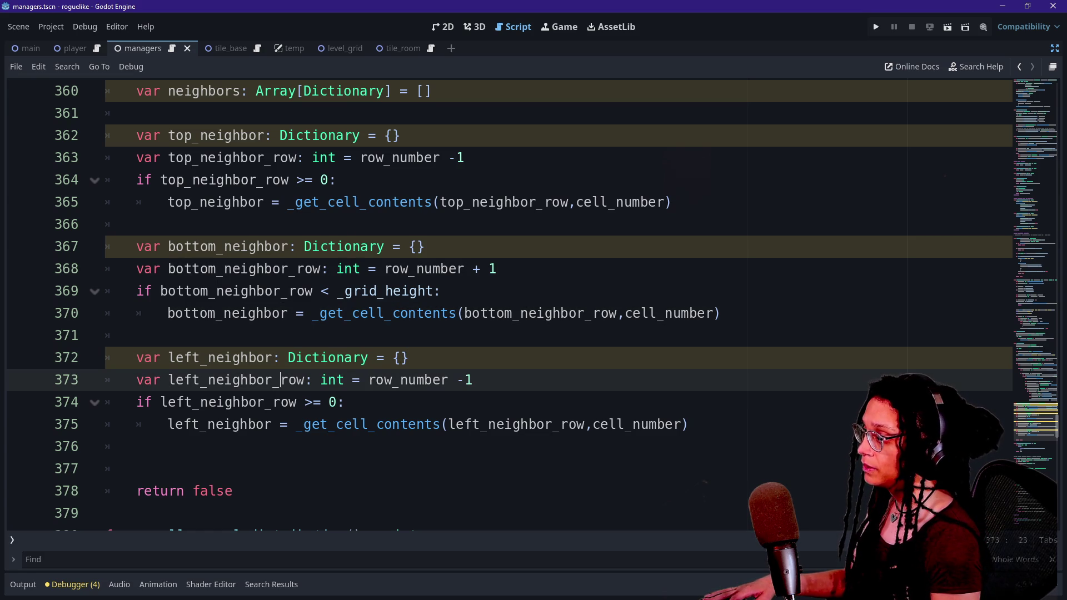
key("shift+alt+Down")
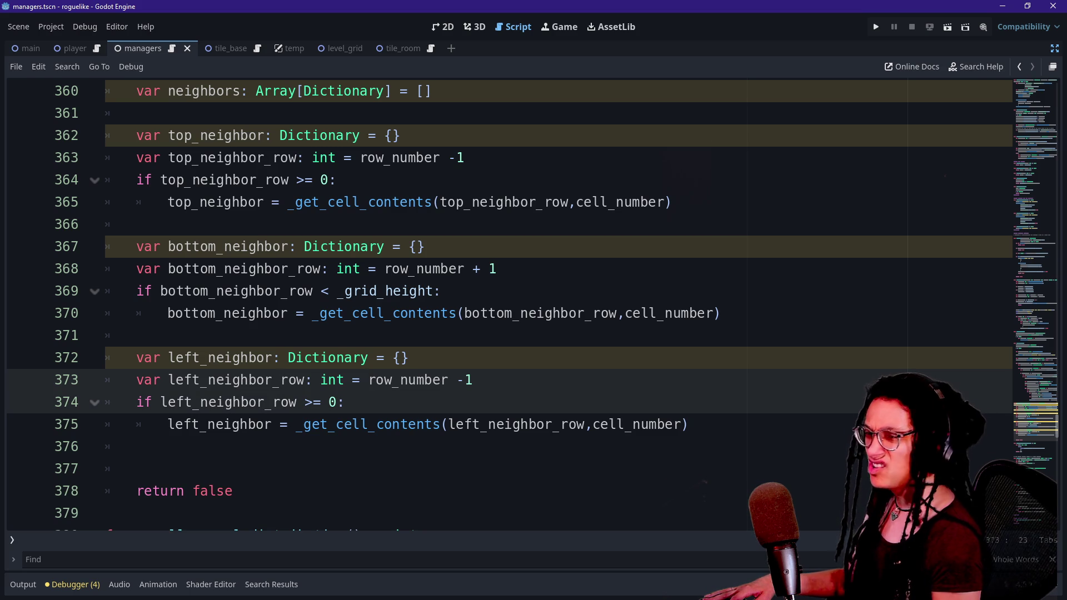
left_click(368, 379, "alt")
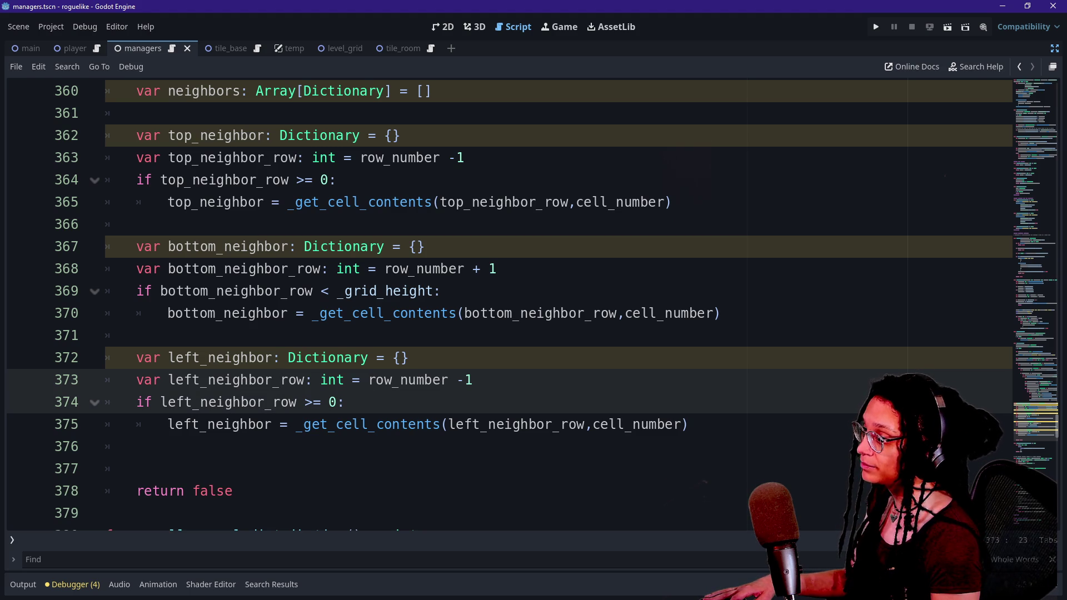
left_click(561, 424, "alt")
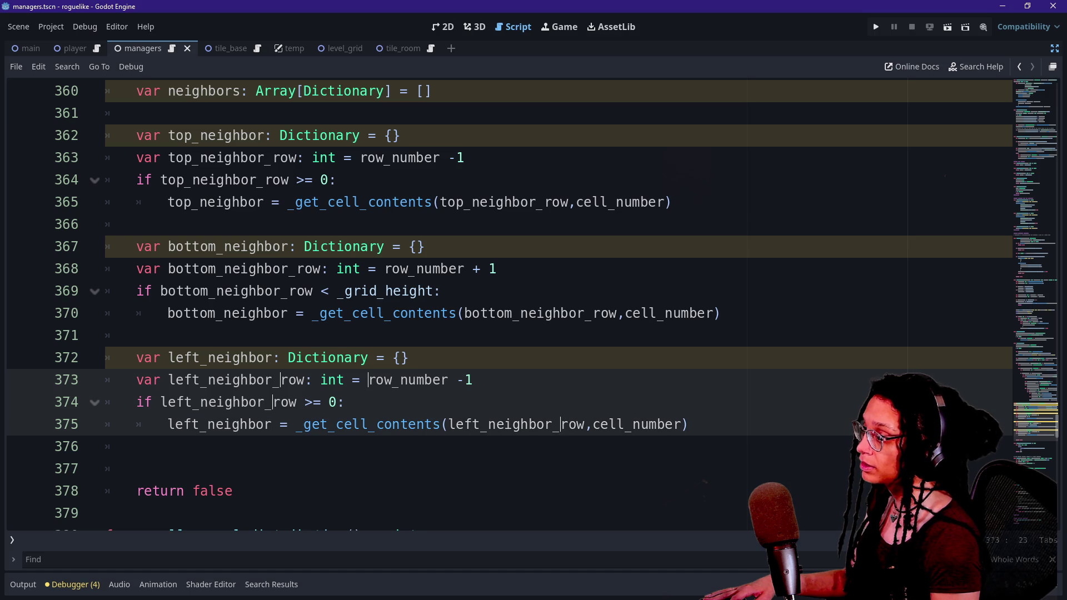
key("Delete")
key("Delete")
key("Delete")
type("cell")
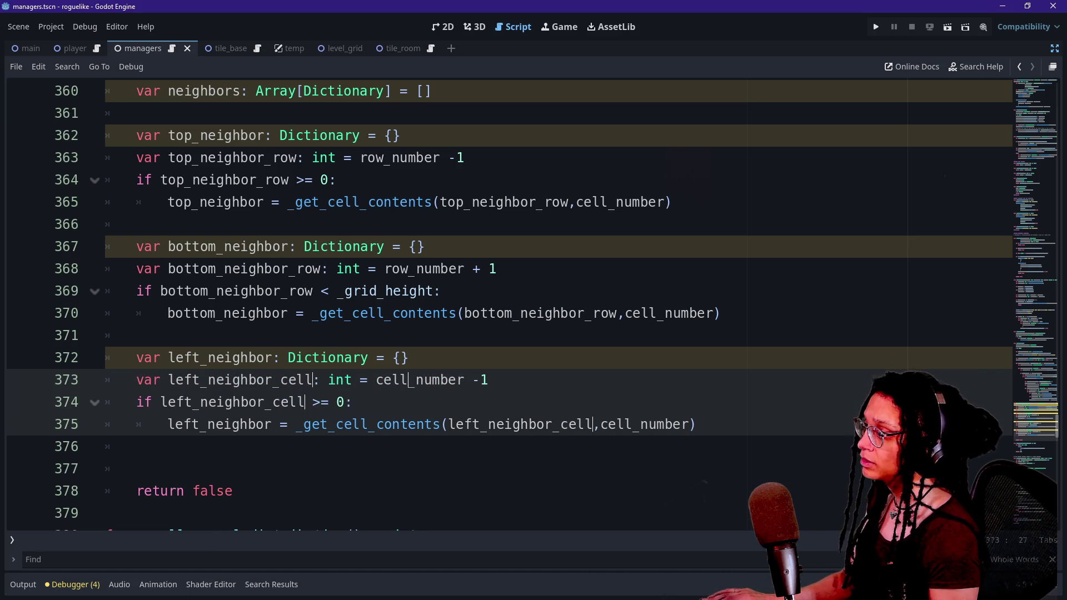
key("Escape")
Step: Fix the lookup call to _get_cell_contents(row_number,left_neighbor_cell)
double_click(523, 424)
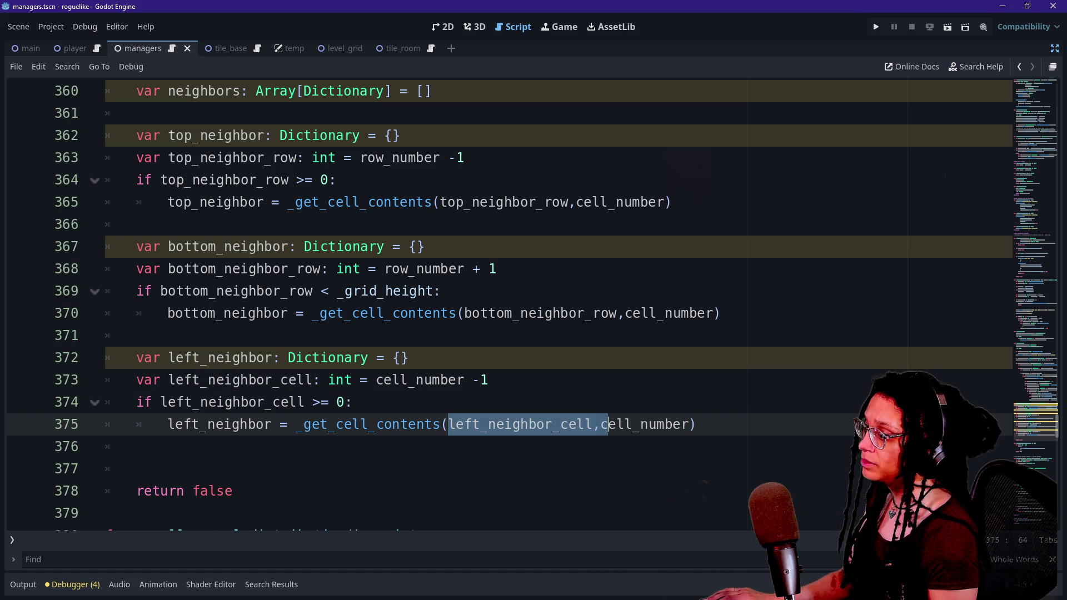
key("BackSpace")
key("shift+End")
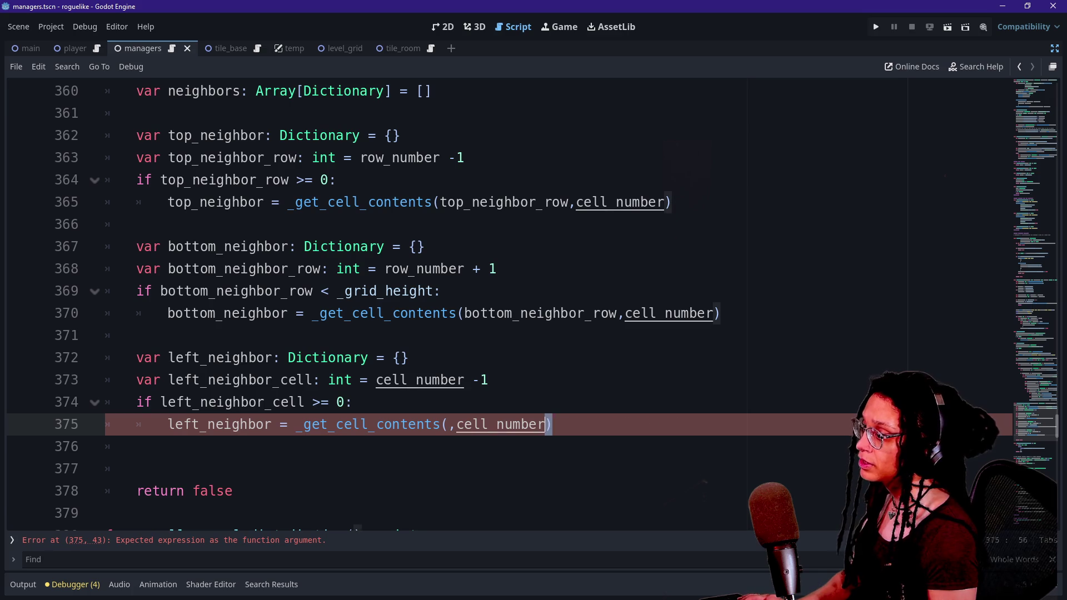
key("ctrl+v")
key("shift+Left")
key("shift+Left")
key("shift+Left")
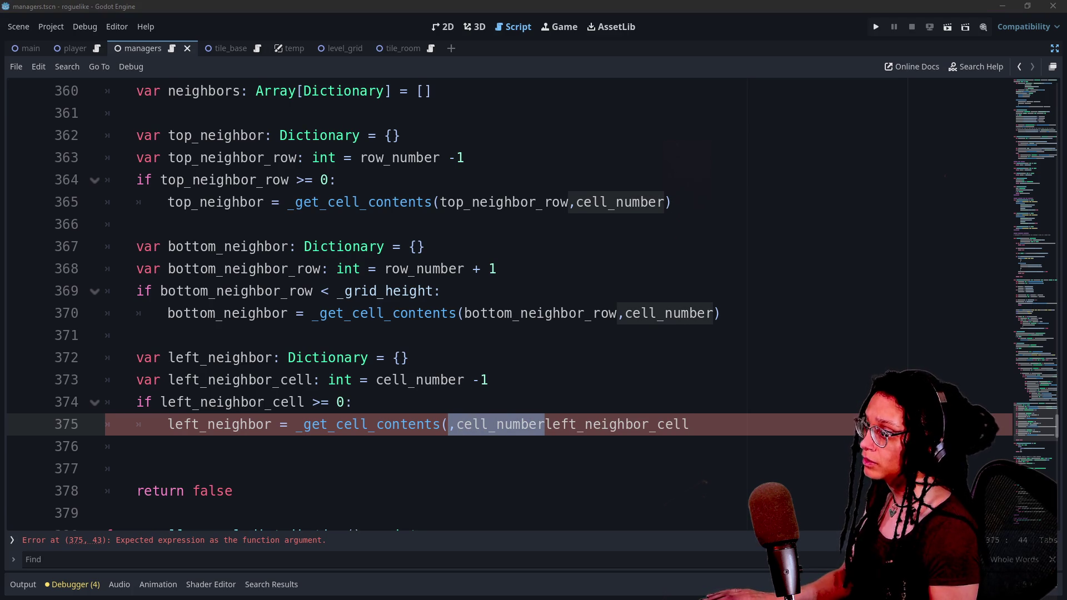
left_click(573, 425)
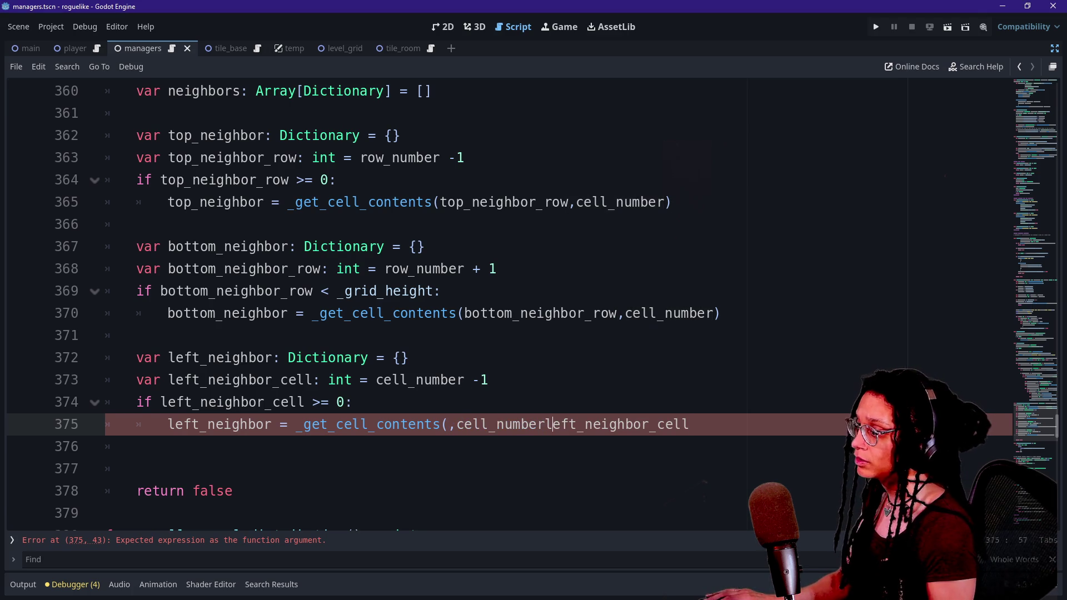
key("shift+Left")
key("shift+Left")
key("shift+Left")
type("row_number,;")
key("BackSpace")
type("l")
left_click(297, 357)
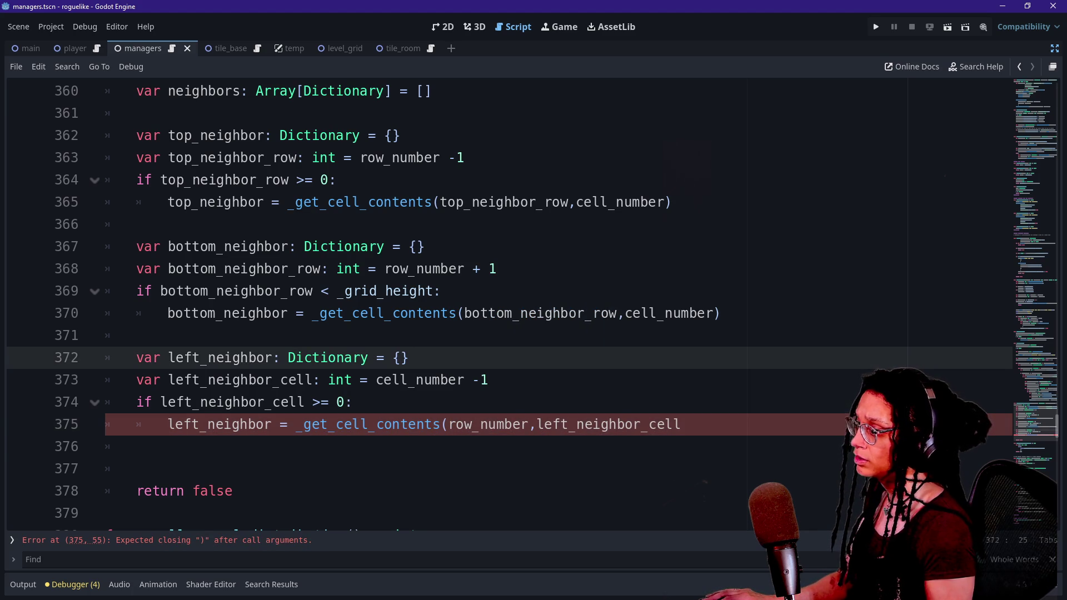
left_click(681, 424)
type(")")
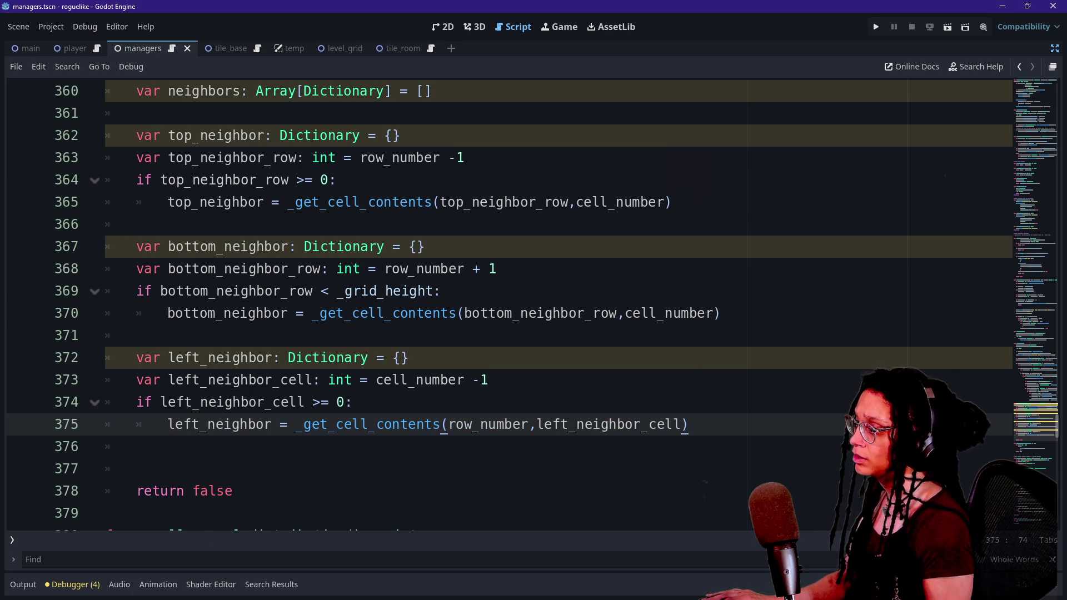
Step: Add a blank line after the finished left_neighbor block
key("Up")
key("Down")
key("shift+Up")
key("shift+Up")
key("shift+Up")
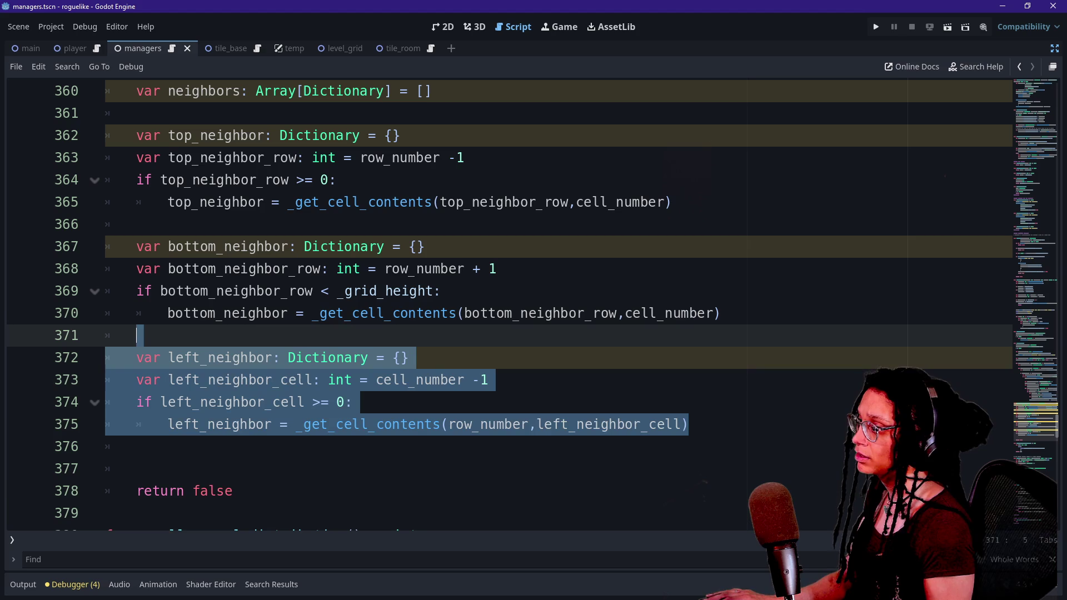
left_click(352, 402)
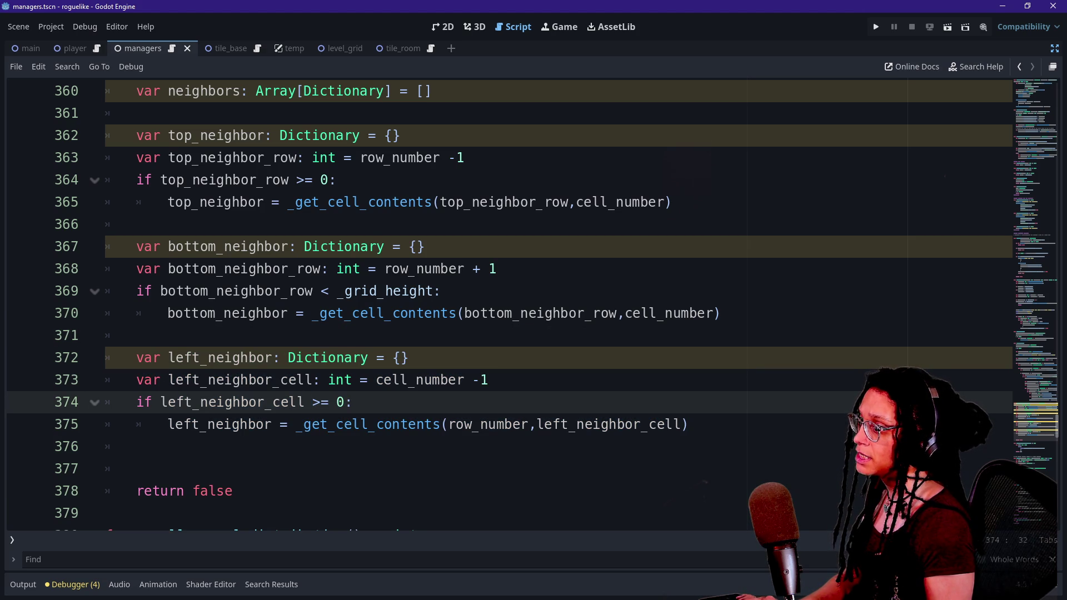
key("Down")
key("End")
key("Return")
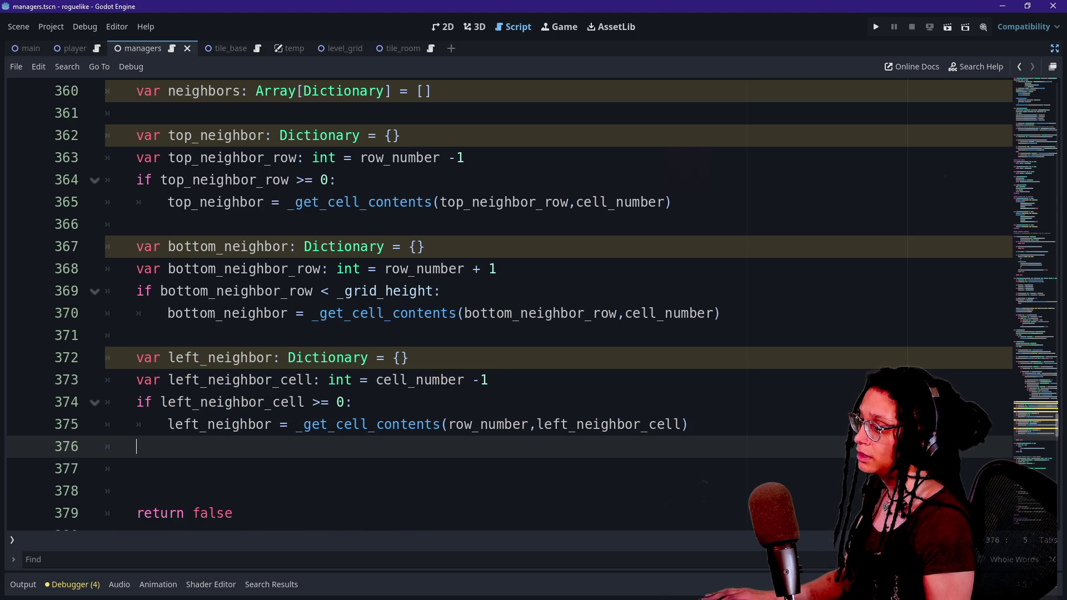
mouse_move(721, 313)
left_mouse_down()
mouse_move(444, 291)
mouse_move(425, 246)
mouse_move(138, 224)
left_mouse_up()
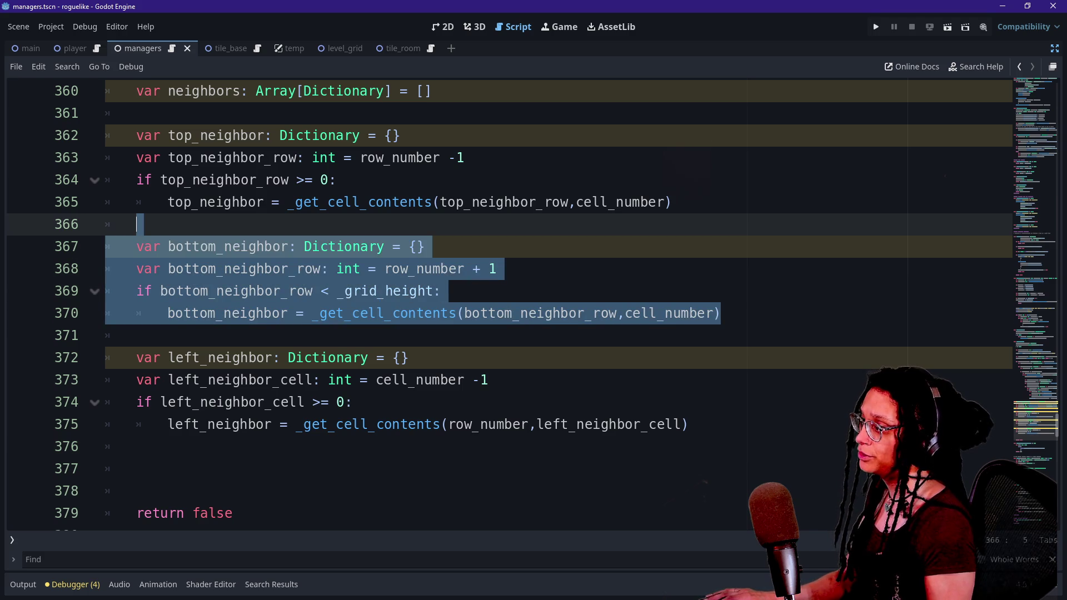
Step: Duplicate the bottom_neighbor block below the left_neighbor block
left_click(138, 223)
left_click(720, 313, "shift")
key("ctrl+c")
left_click(688, 424)
key("Return")
key("ctrl+v")
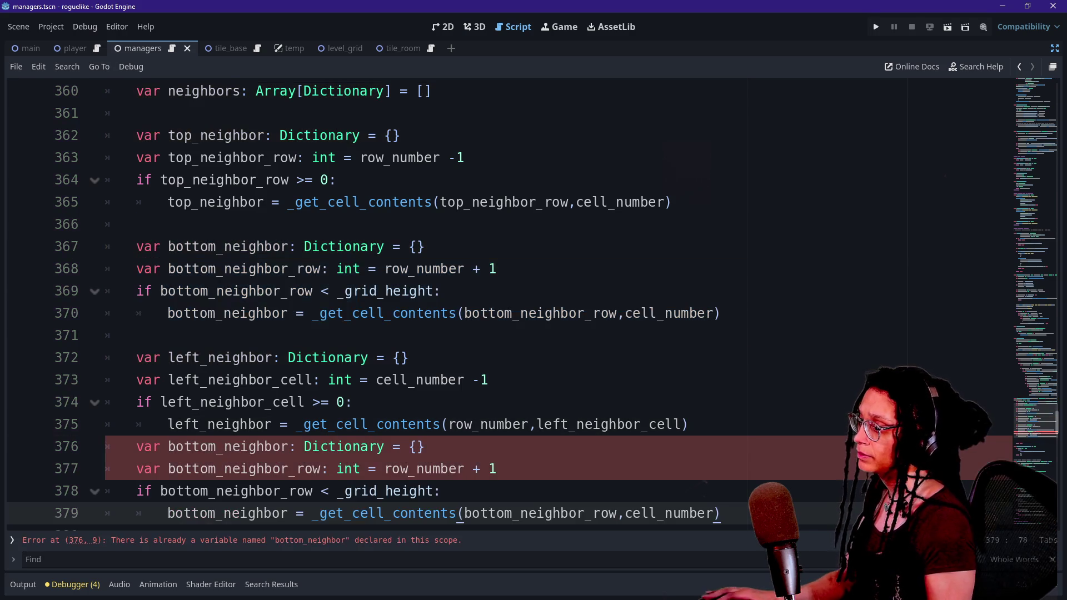
left_click(688, 424)
key("Return")
scroll(589, 433, "down", 1)
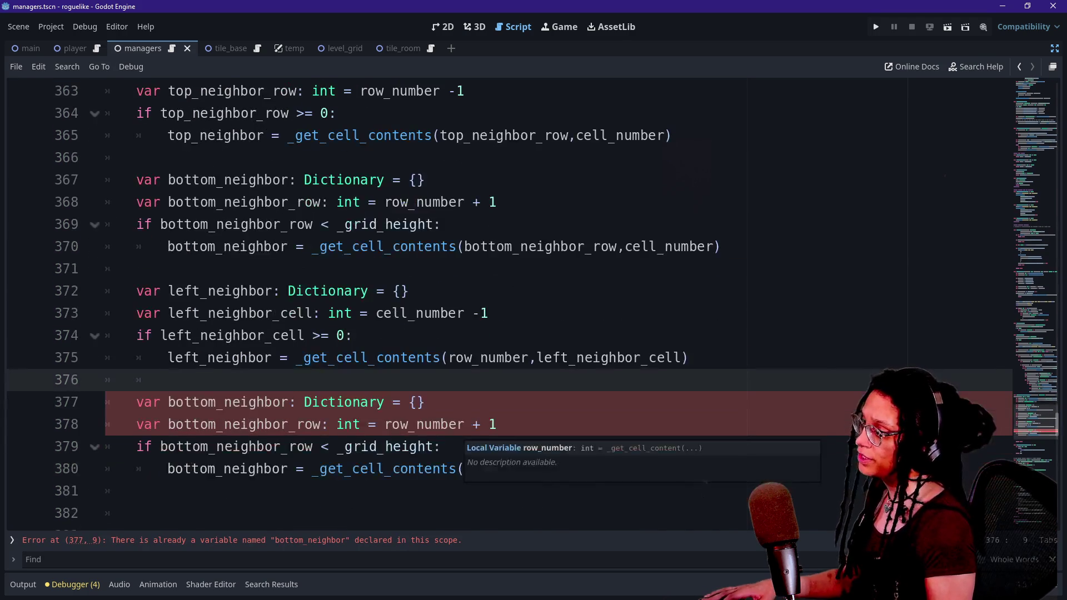
Step: In the pasted block, rename every 'bottom' to 'right' and every 'row' to 'cell'
left_click(193, 402)
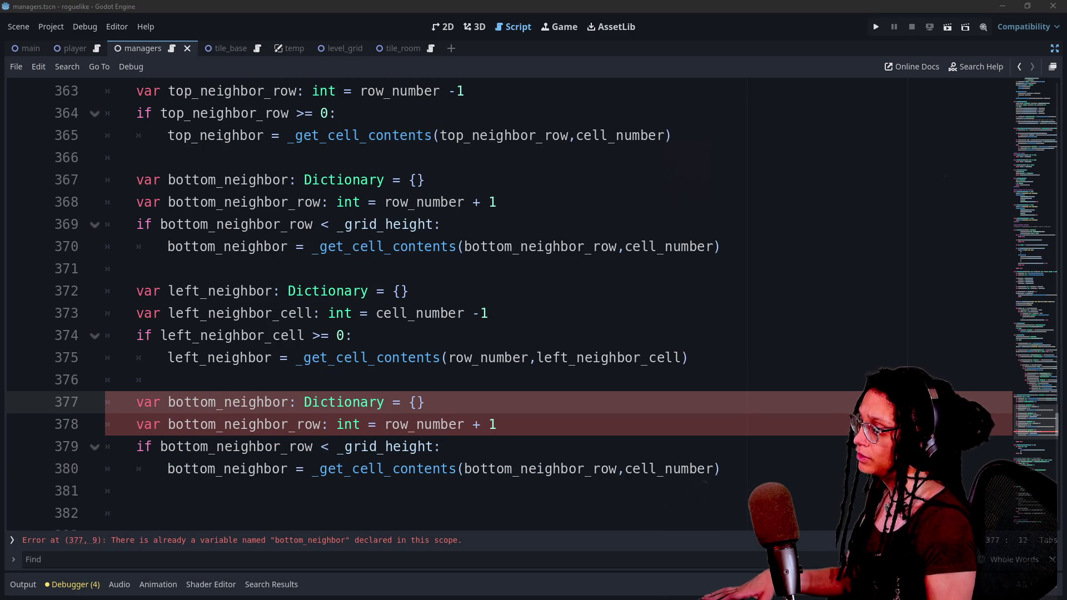
left_click(169, 402)
key("shift+Right")
key("shift+Right")
key("shift+Right")
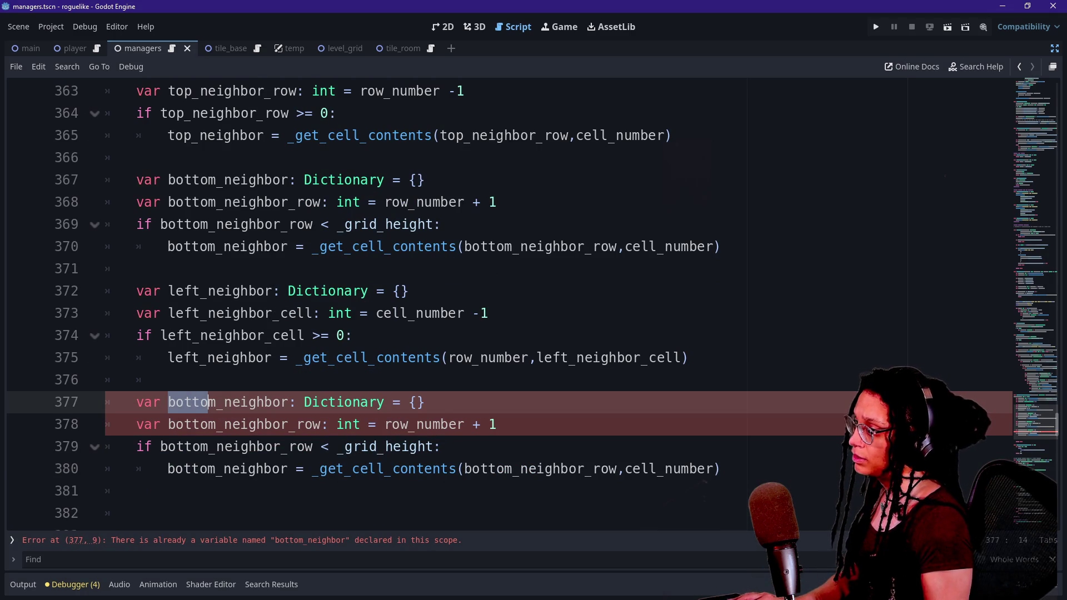
key("ctrl+d")
key("ctrl+d")
key("ctrl+d")
key("ctrl+d")
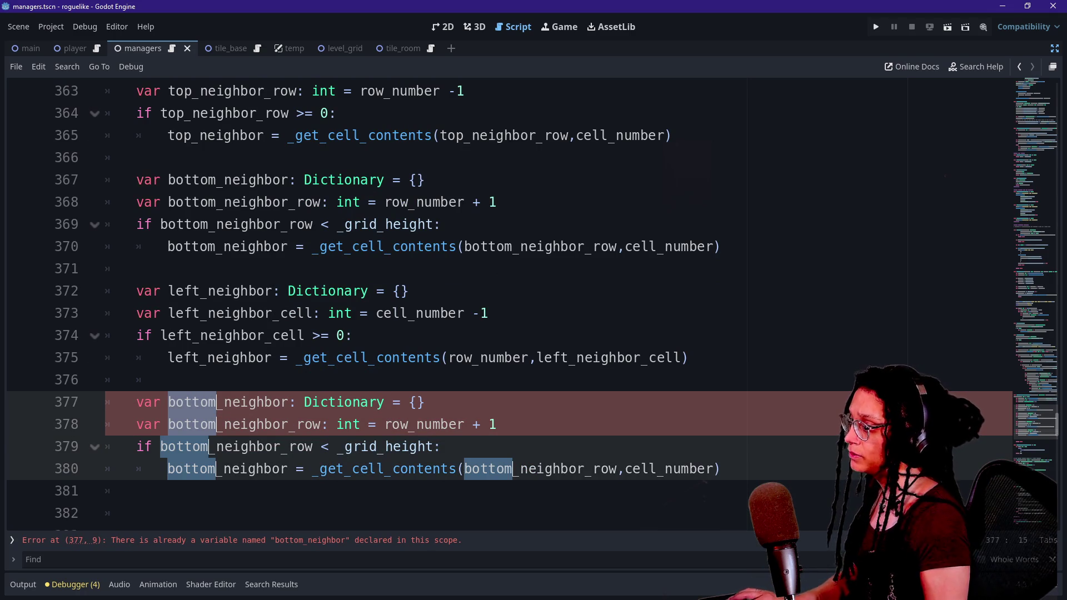
type("right")
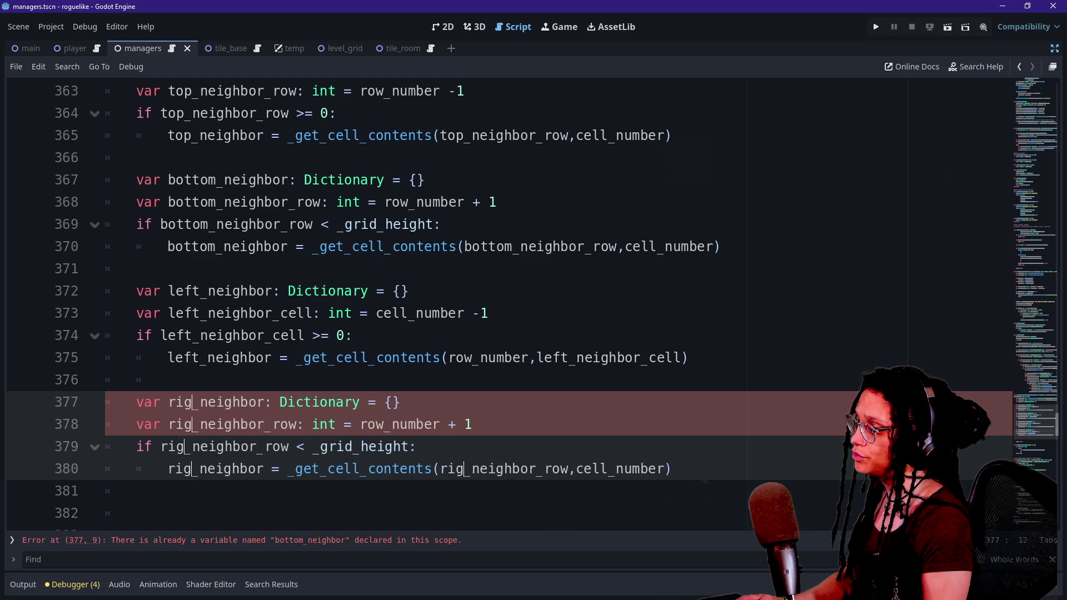
double_click(300, 424)
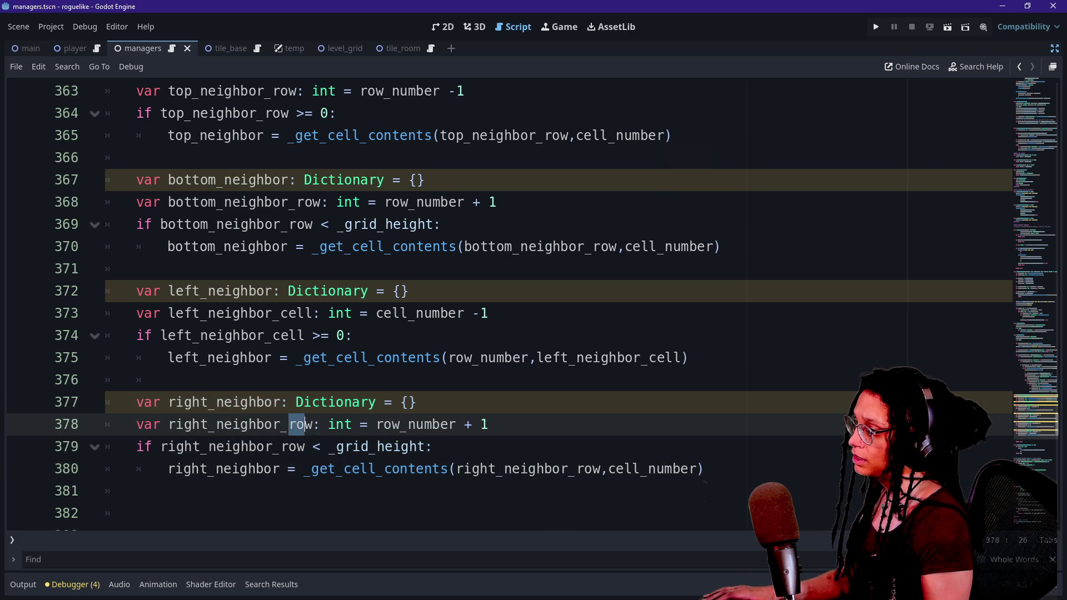
key("ctrl+d")
key("ctrl+d")
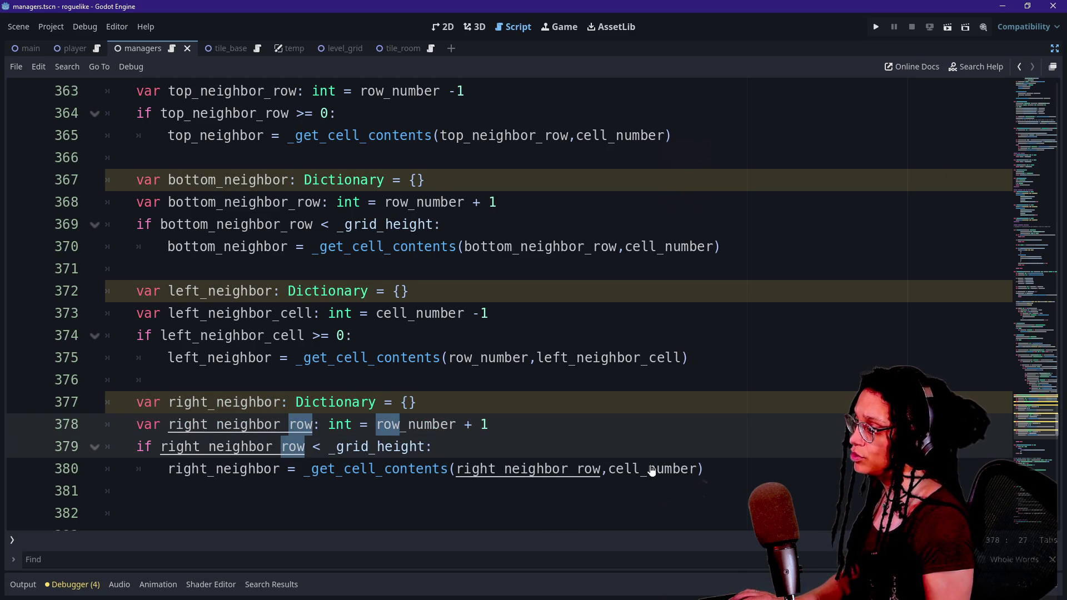
key("ctrl+d")
type("cell")
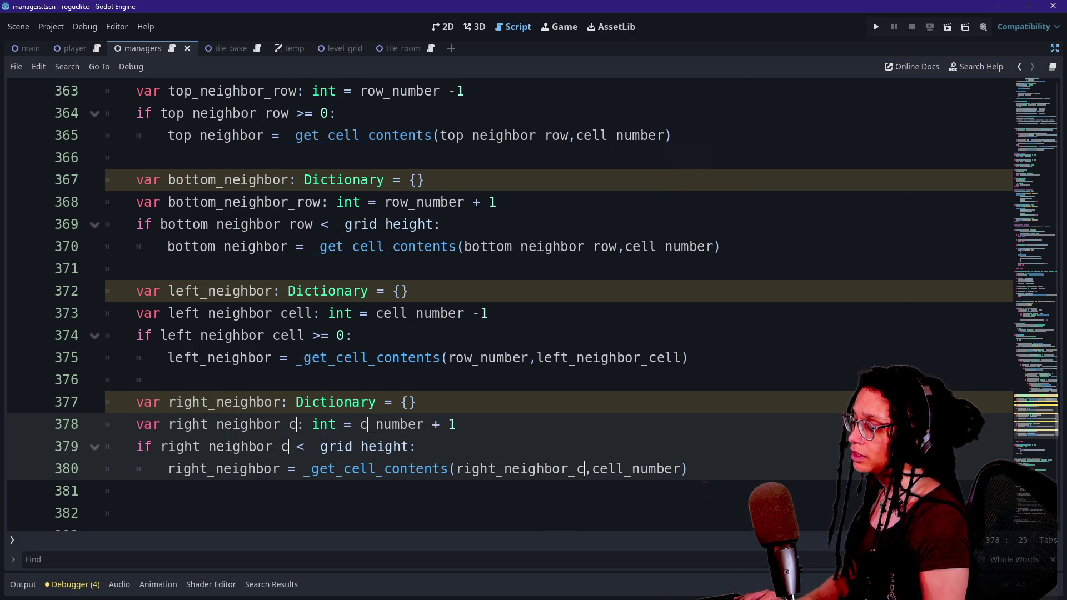
Step: Change the lookup call to _get_cell_contents(row_number,right_neighbor_cell)
left_click_drag(609, 468, 690, 469)
key("BackSpace")
key("Delete")
key("Delete")
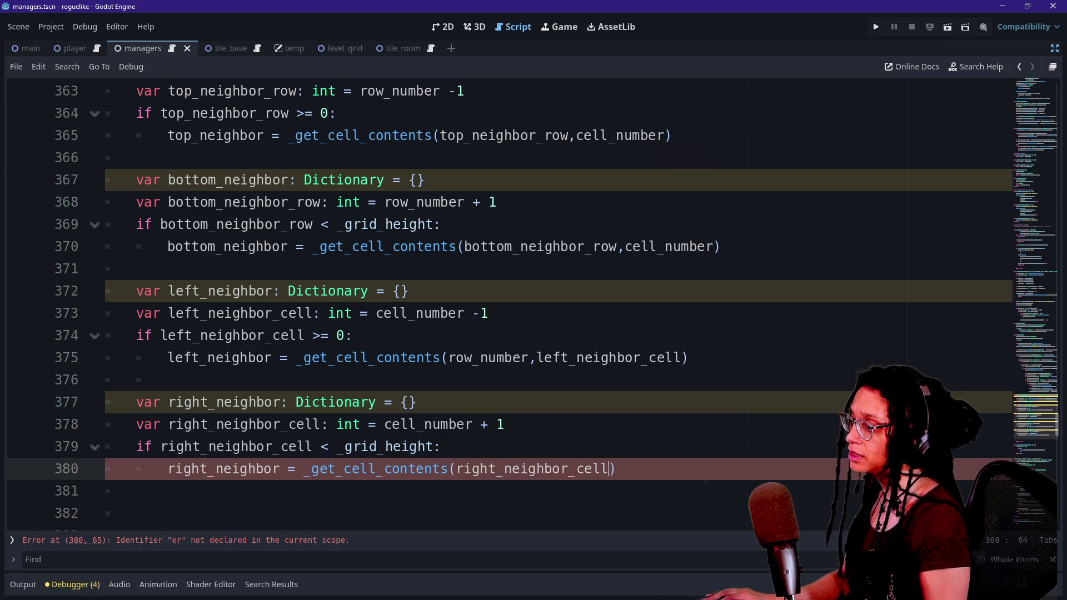
type("row_number,")
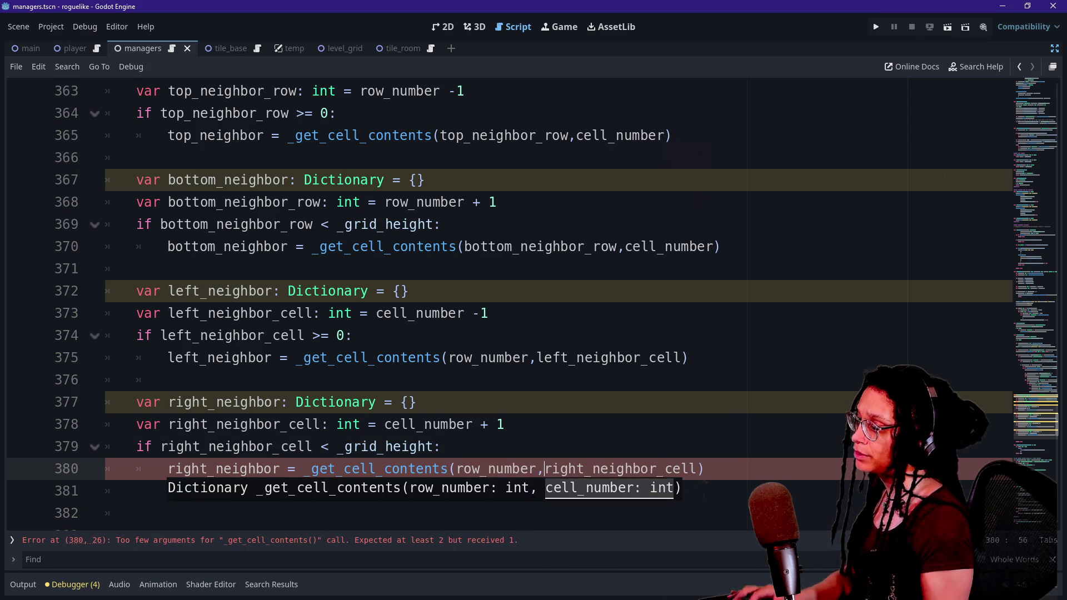
left_click(167, 379)
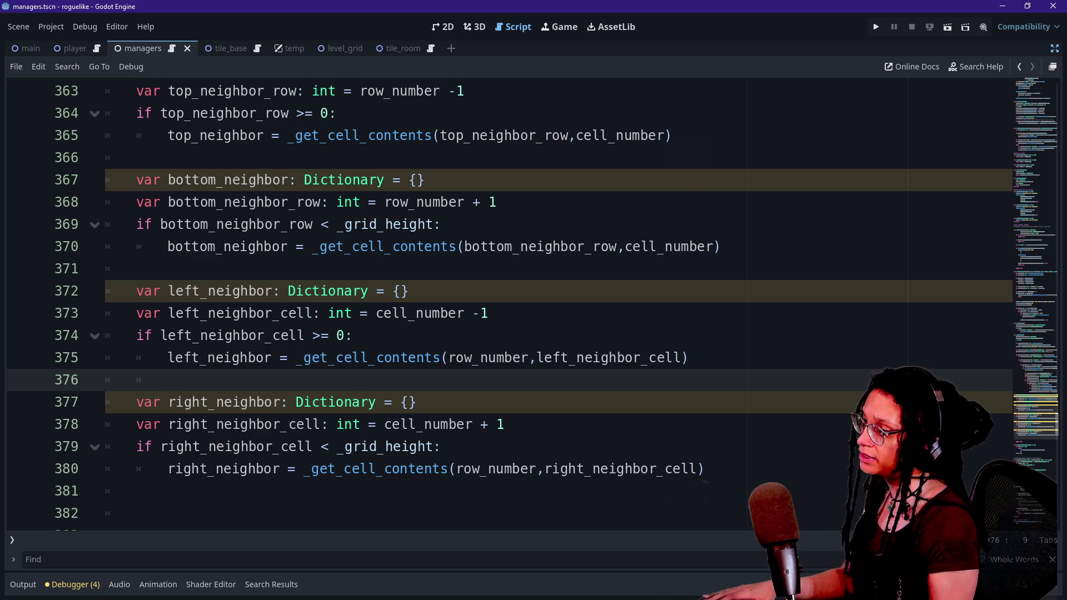
Step: Check right_neighbor_cell against _grid_width instead of _grid_height
left_click_drag(386, 446, 426, 447)
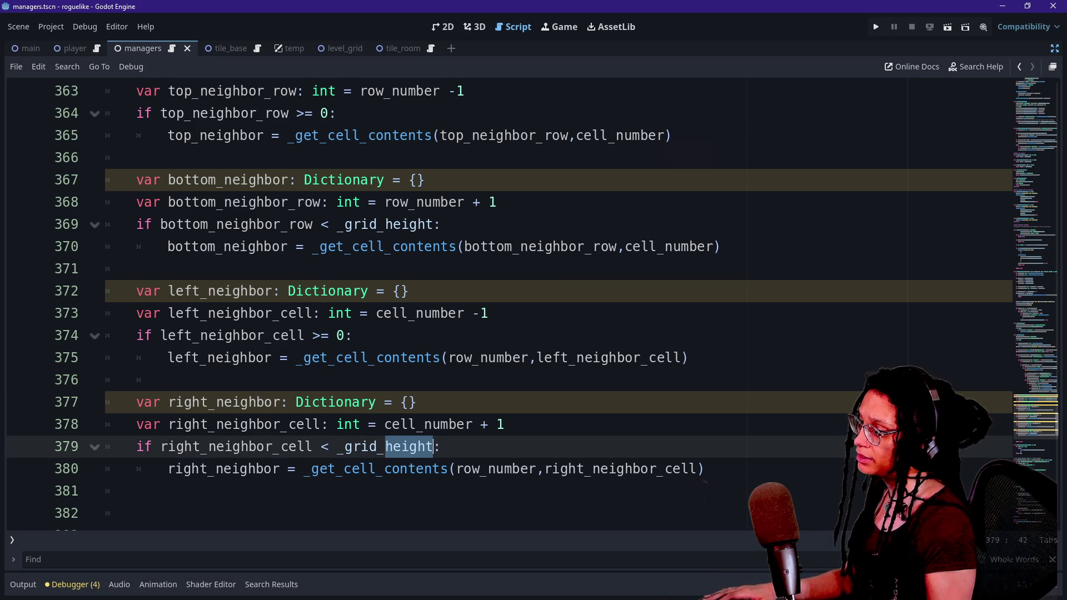
key("shift+Right")
type("ce")
key("BackSpace")
key("BackSpace")
type("width")
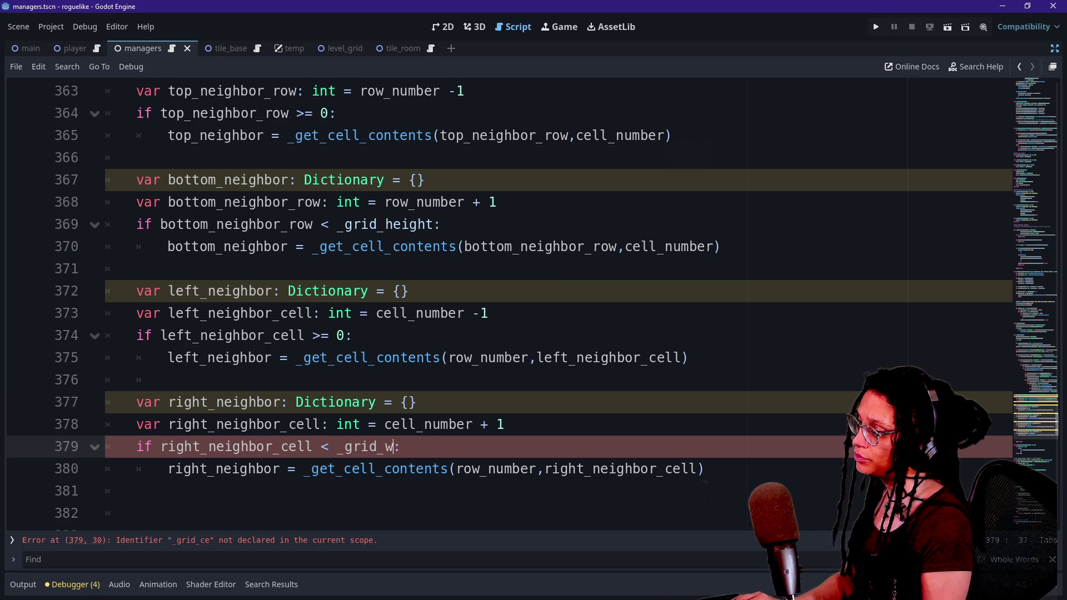
left_click(352, 335)
left_click(505, 424)
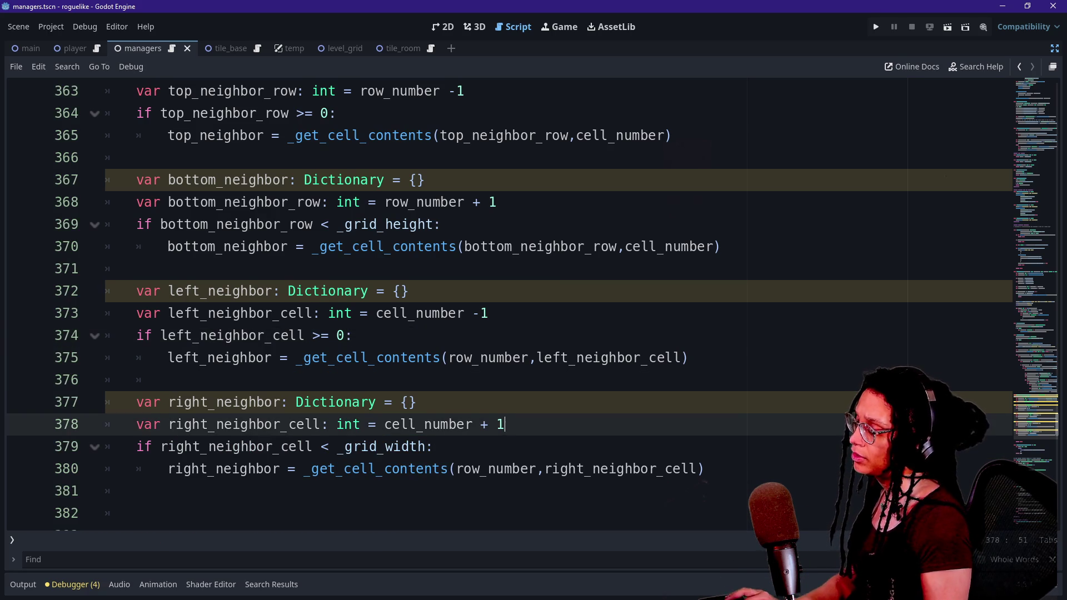
key("Down")
key("Down")
key("Down")
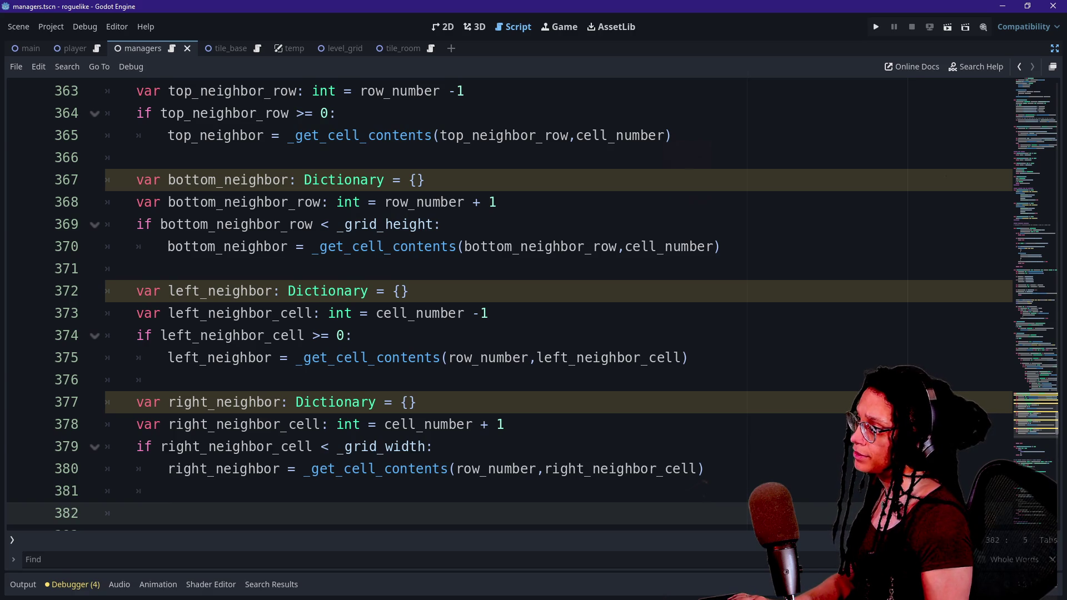
scroll(500, 300, "up", 1)
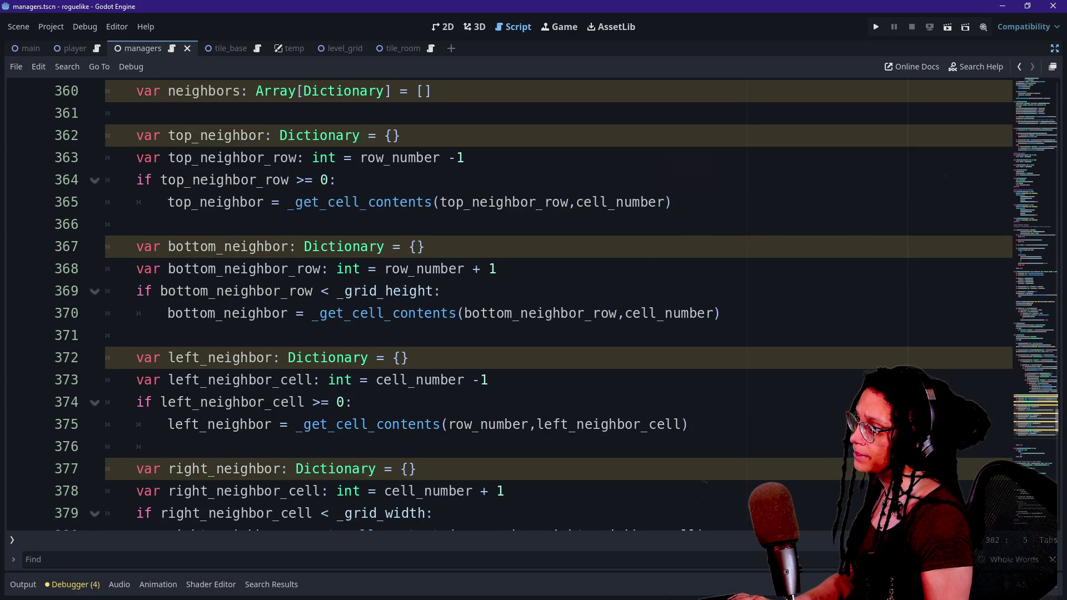
Step: Add an empty indented line after the _get_cell_contents call in the top_neighbor check
left_click(673, 201)
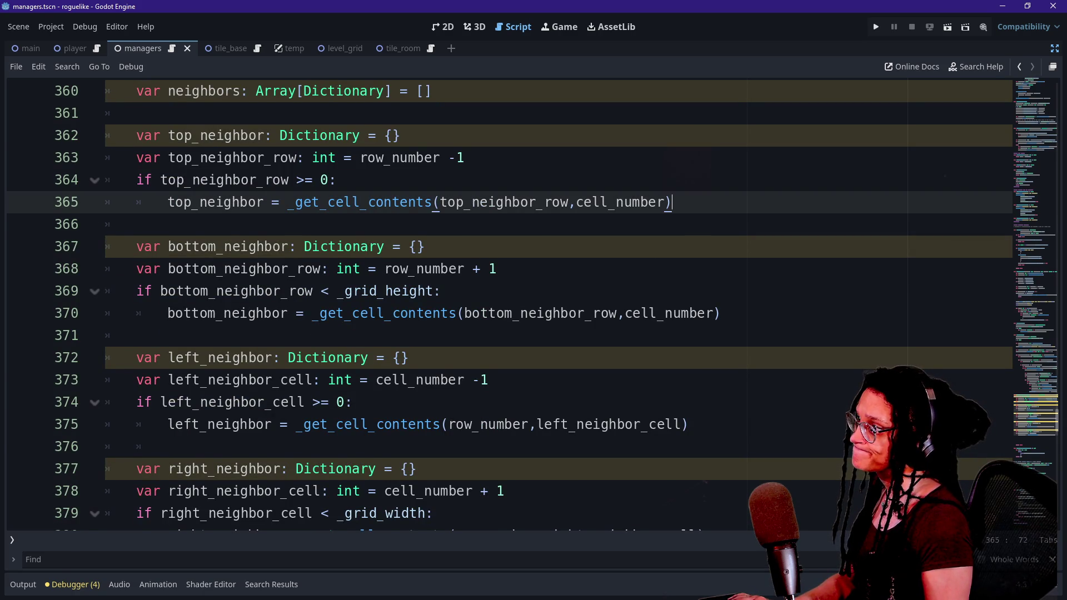
key("Return")
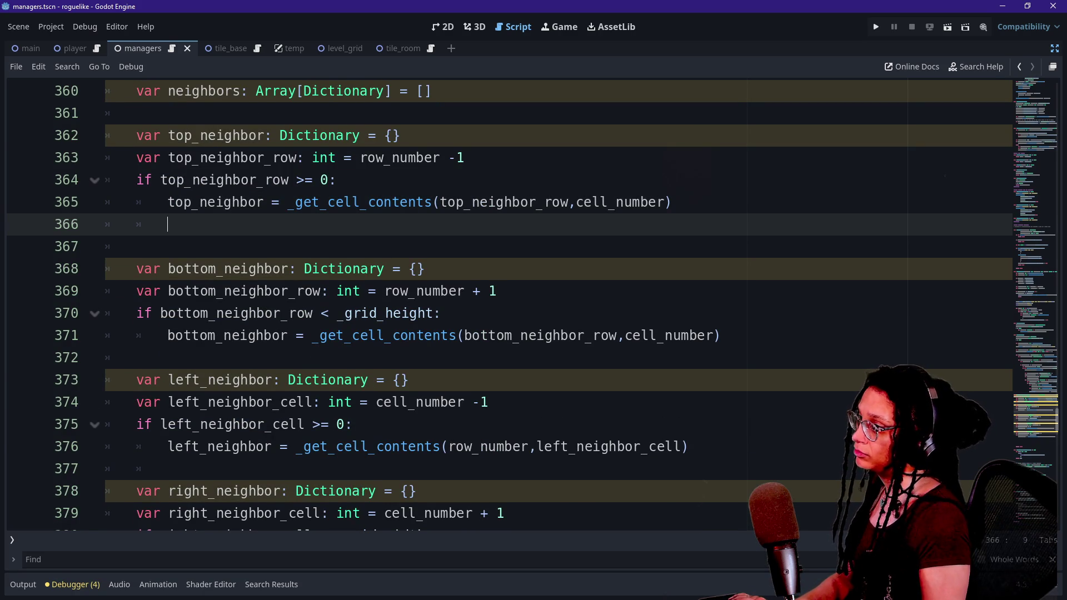
mouse_move(462, 205)
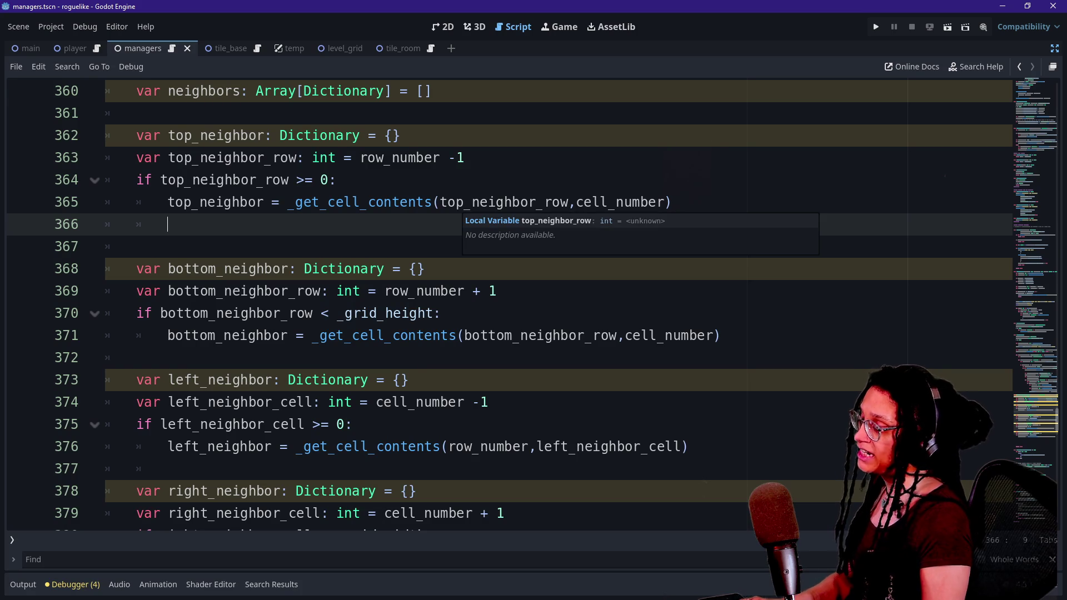
scroll(462, 204, "up", 3)
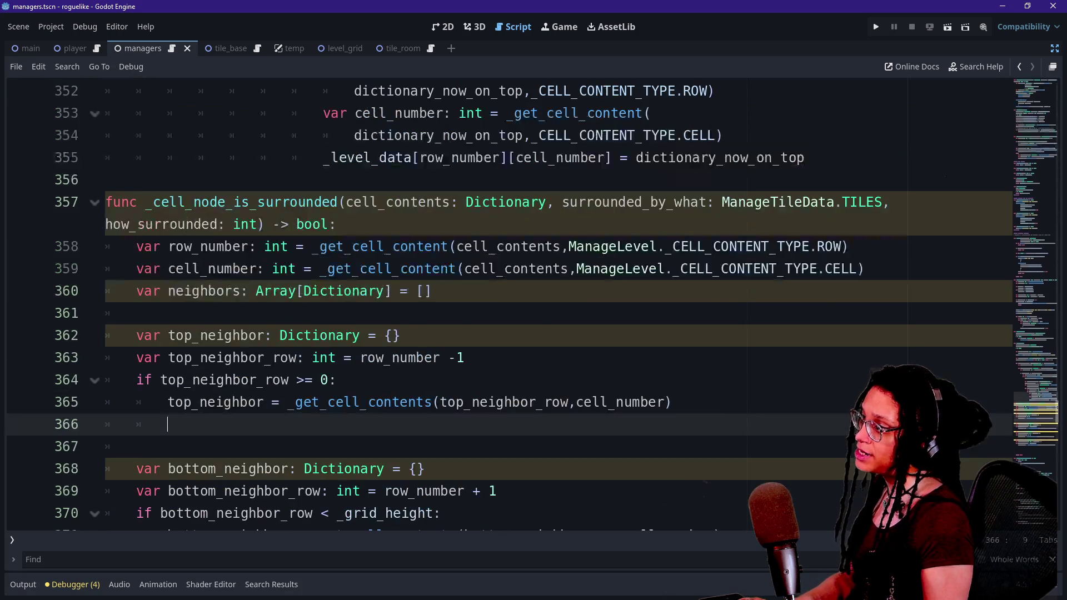
scroll(500, 278, "down", 1)
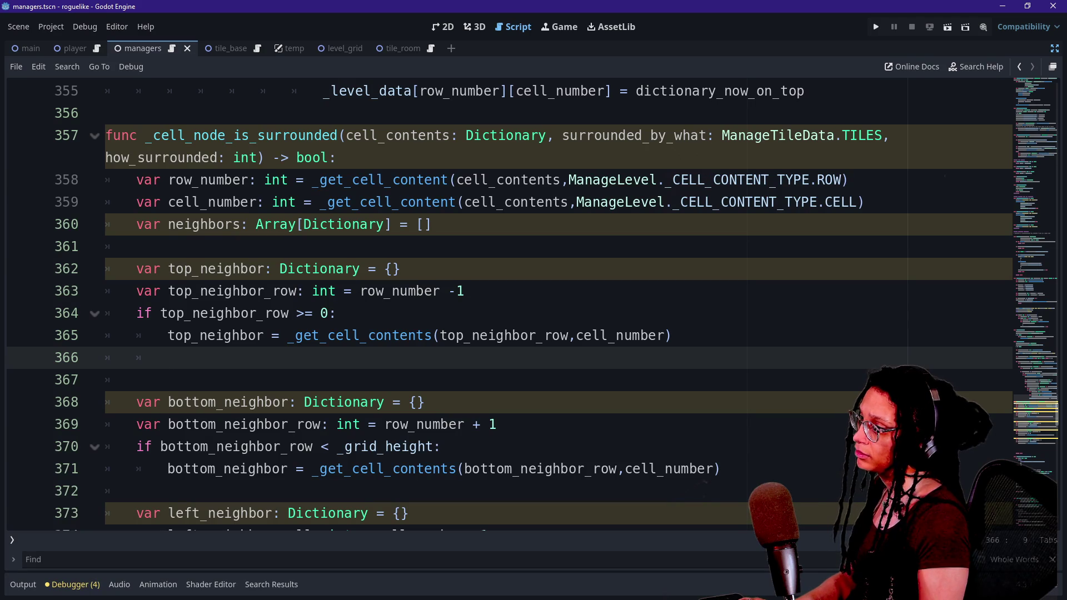
type("top")
key("BackSpace")
key("BackSpace")
key("BackSpace")
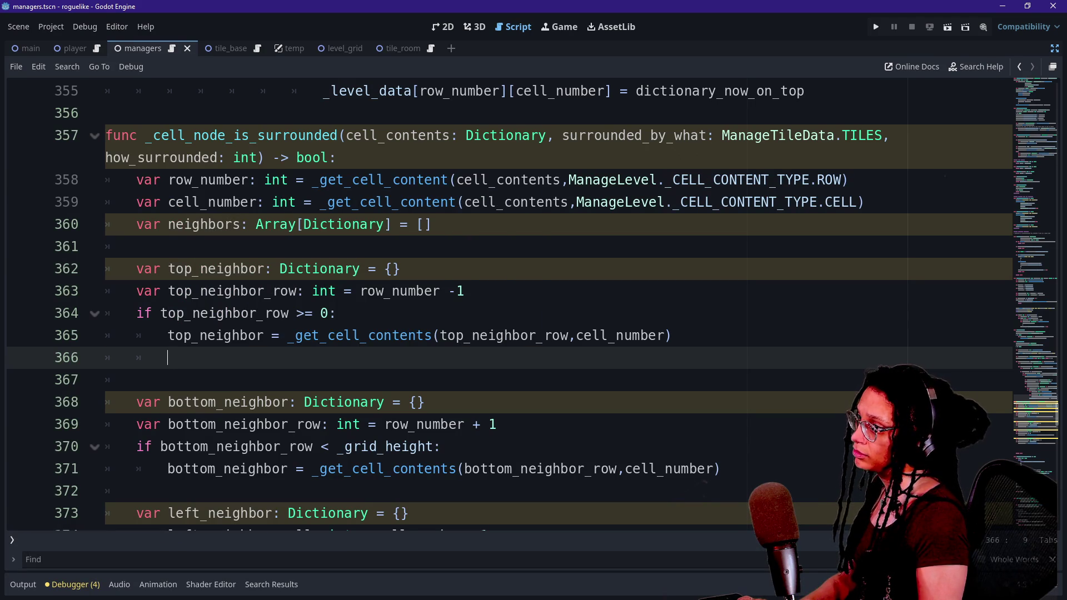
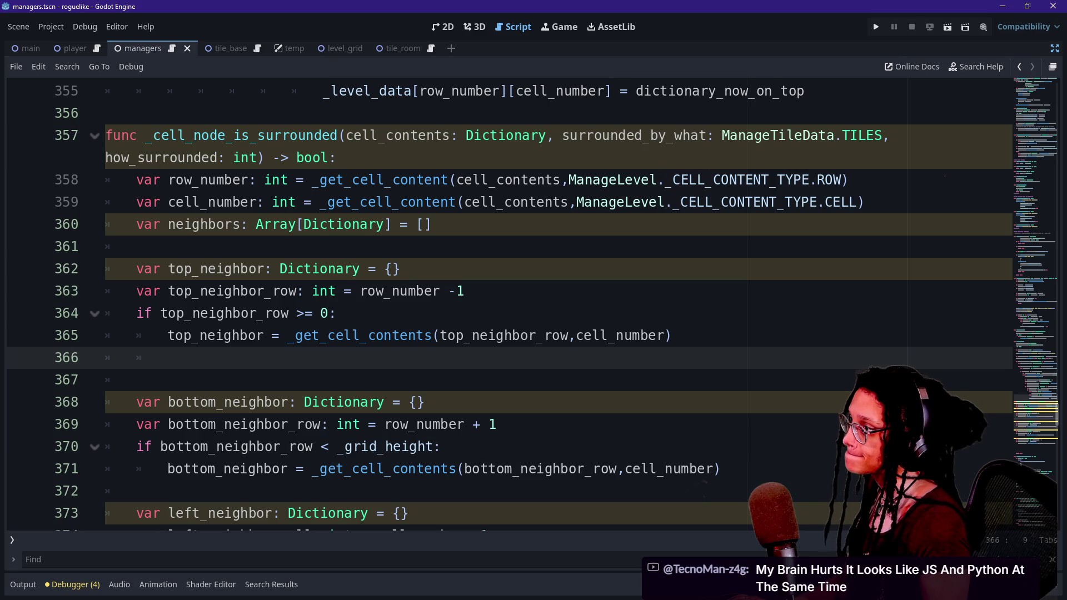
Step: Add neighbors.append(top_neighbor) below the top neighbour lookup and select the line
mouse_move(336, 271)
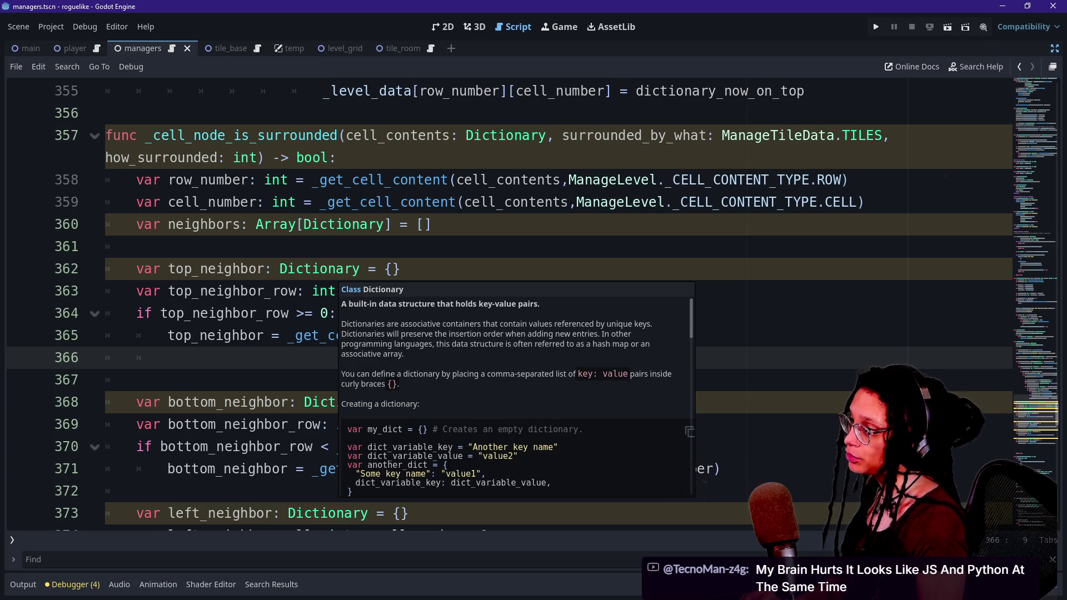
type("neighbors: ")
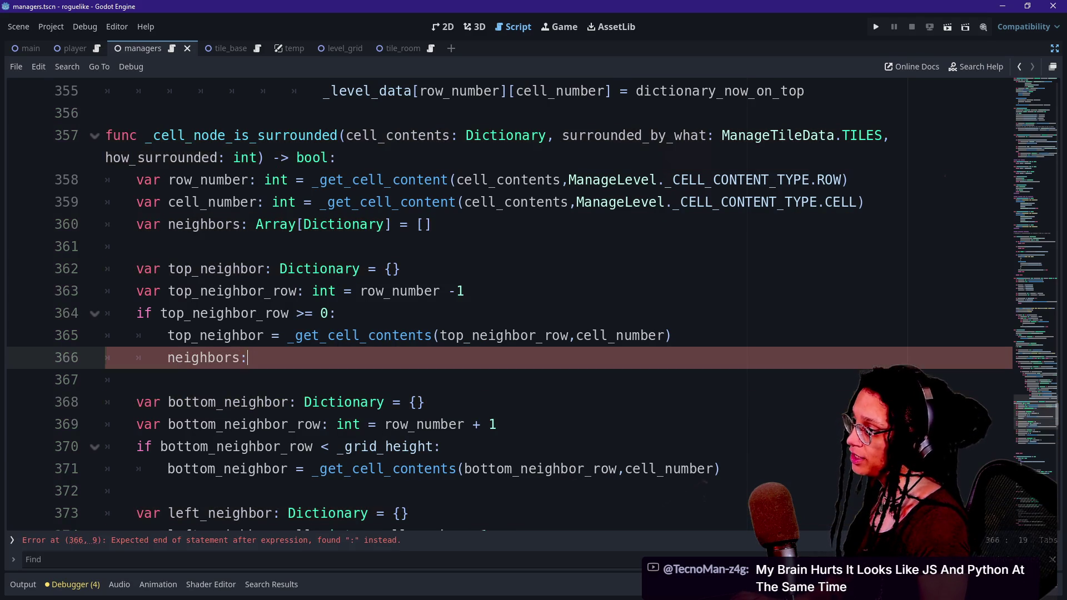
key("BackSpace")
key("BackSpace")
type(".append")
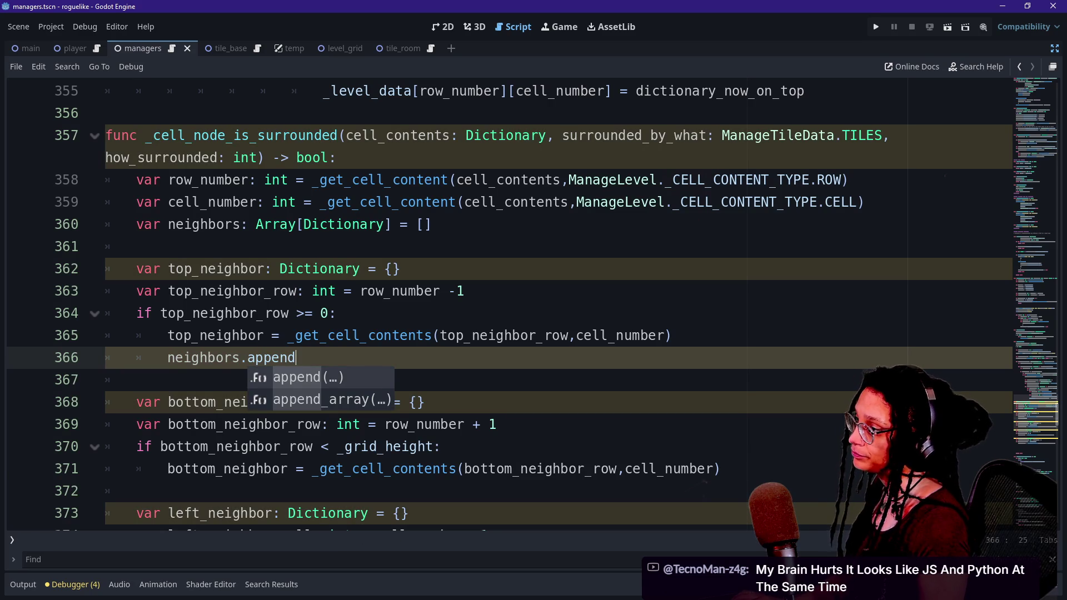
type("(top")
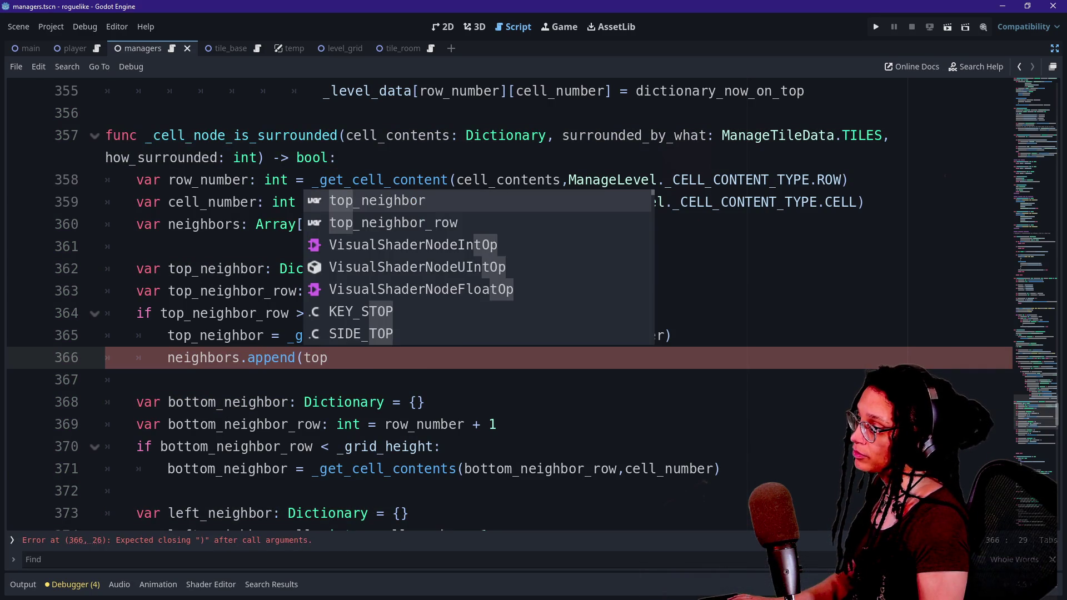
key("Return")
type(")")
key("shift+Up")
key("ctrl+c")
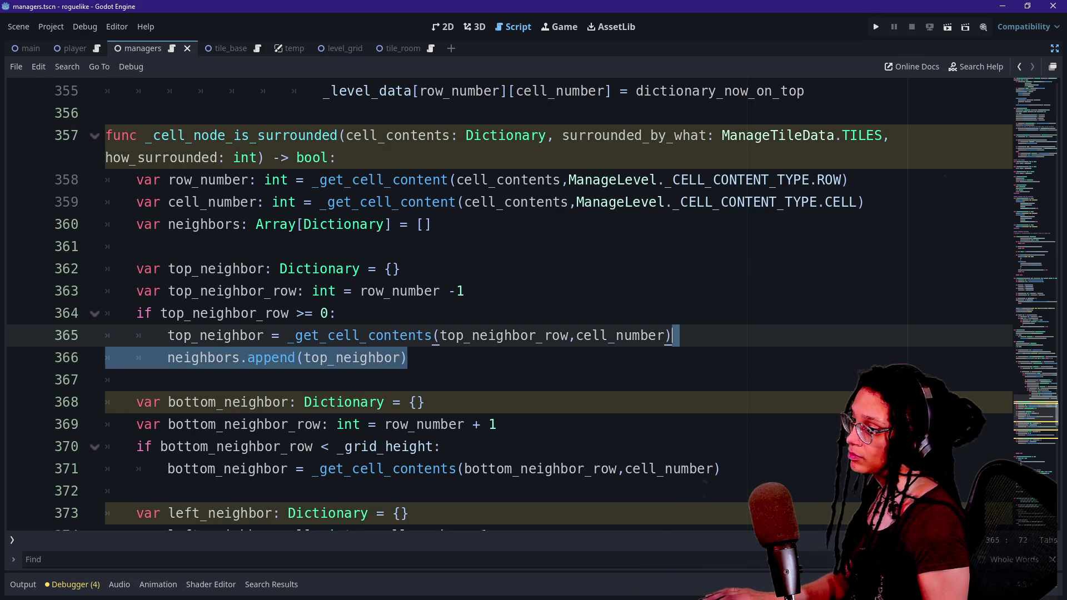
Step: Paste the append line under the bottom lookup, renamed to bottom_neighbor
scroll(501, 306, "down", 2)
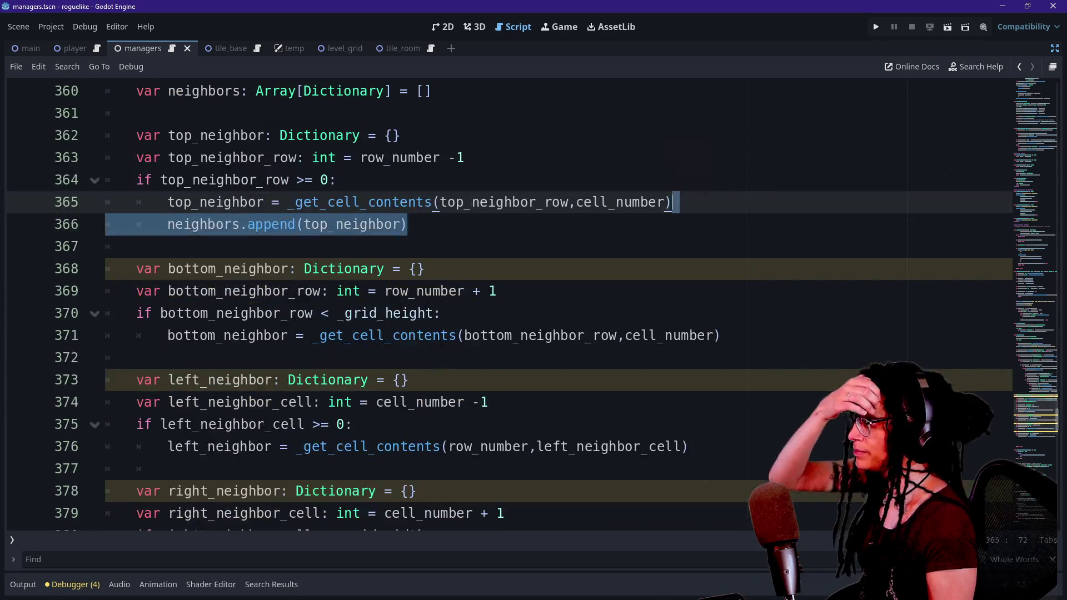
left_click(721, 335)
key("ctrl+v")
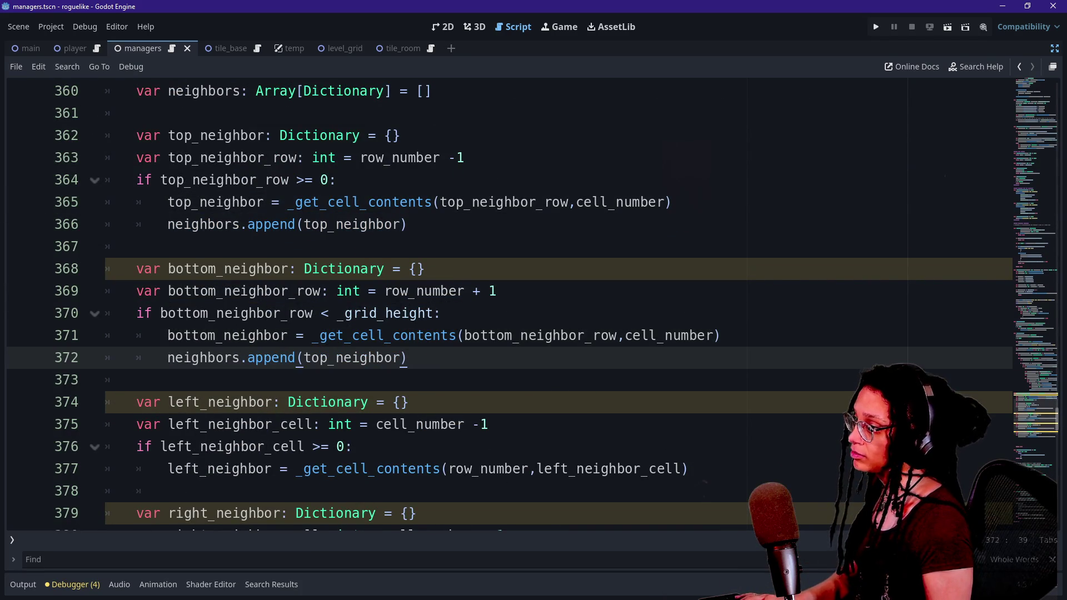
key("BackSpace")
key("Delete")
key("Delete")
type("bottom")
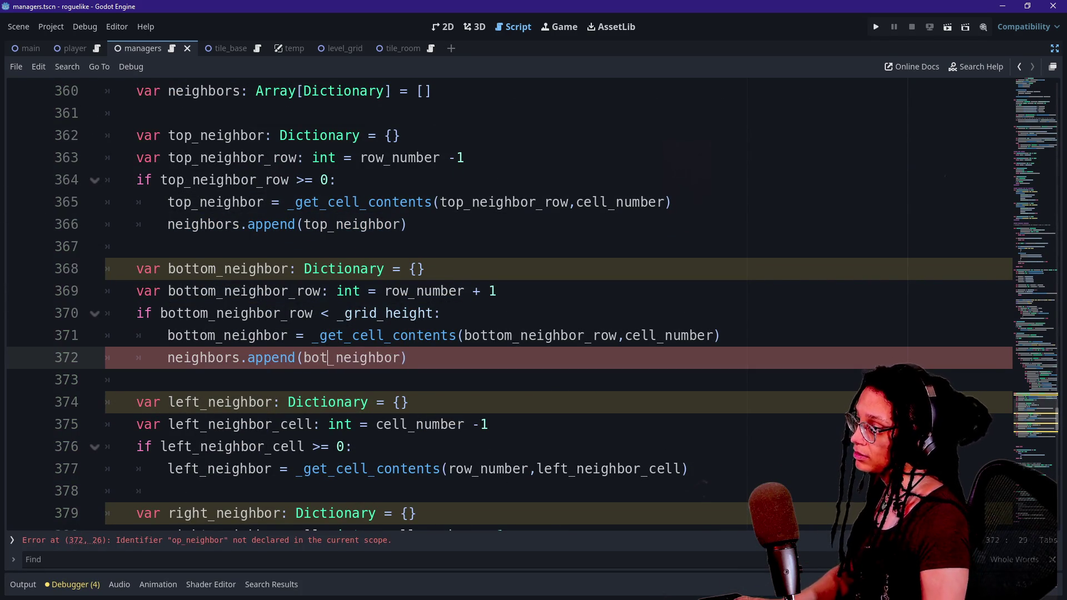
Step: Add matching appends for left_neighbor and right_neighbor under their lookups
left_click(689, 468)
key("ctrl+v")
scroll(417, 305, "down", 1)
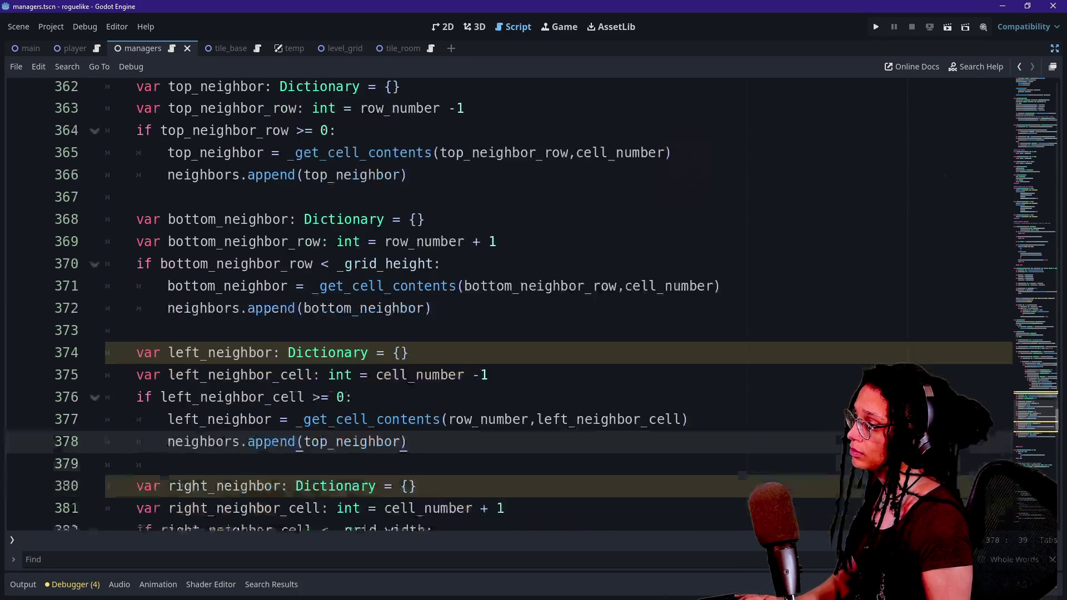
key("BackSpace")
key("BackSpace")
key("BackSpace")
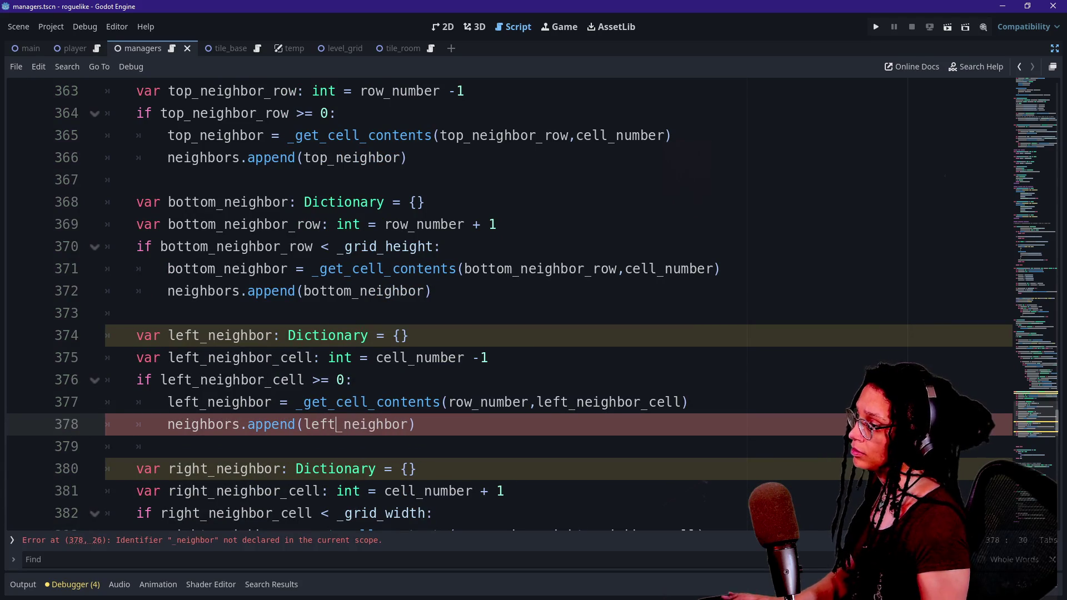
type("left")
scroll(500, 305, "down", 2)
left_click(704, 401)
key("ctrl+v")
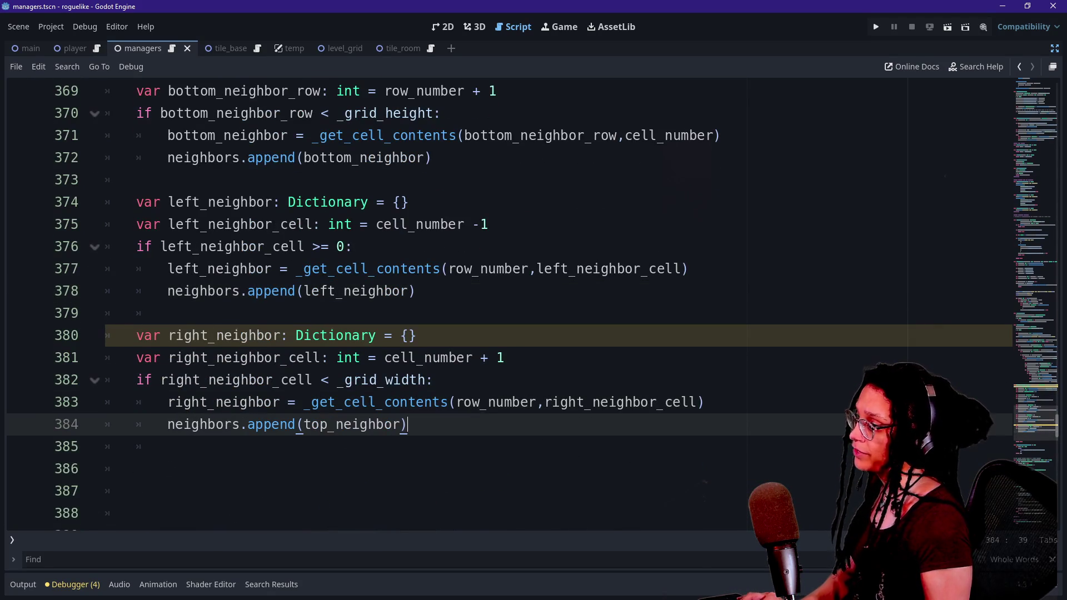
key("BackSpace")
key("BackSpace")
key("BackSpace")
type("right")
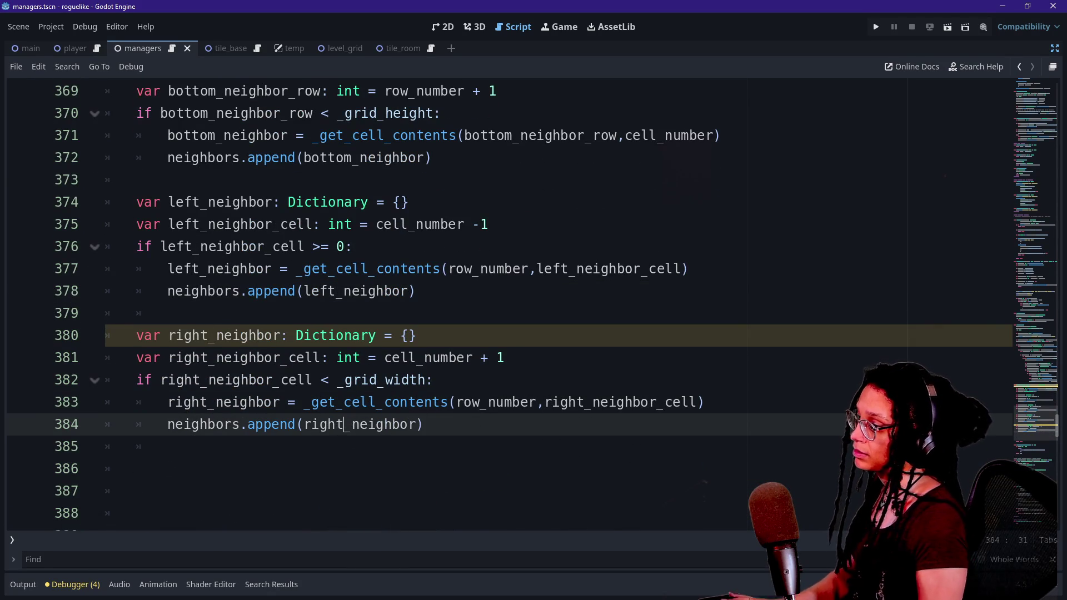
key("Down")
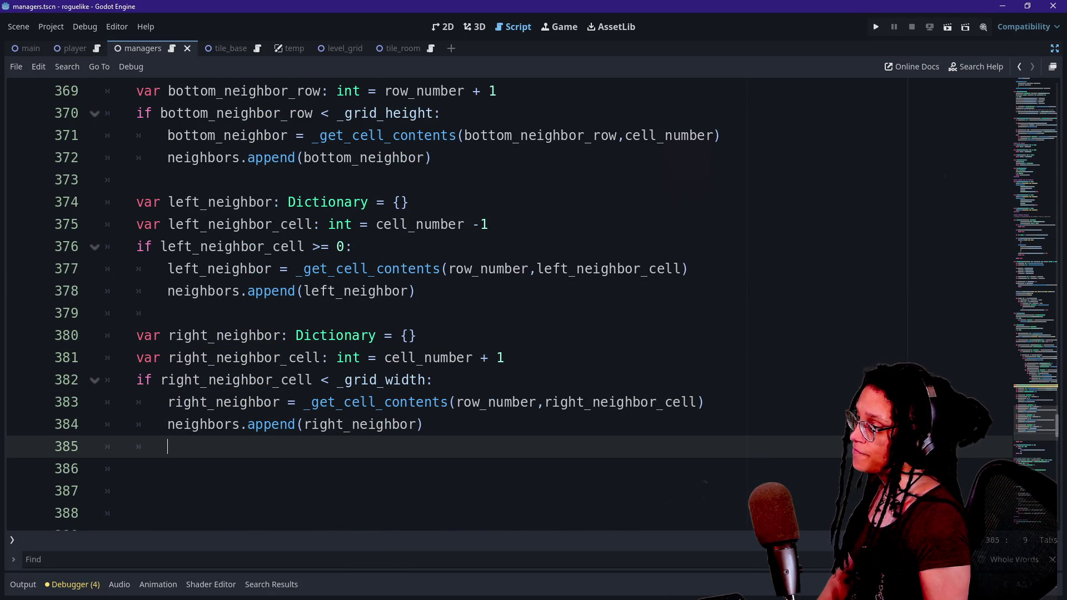
scroll(500, 300, "up", 7)
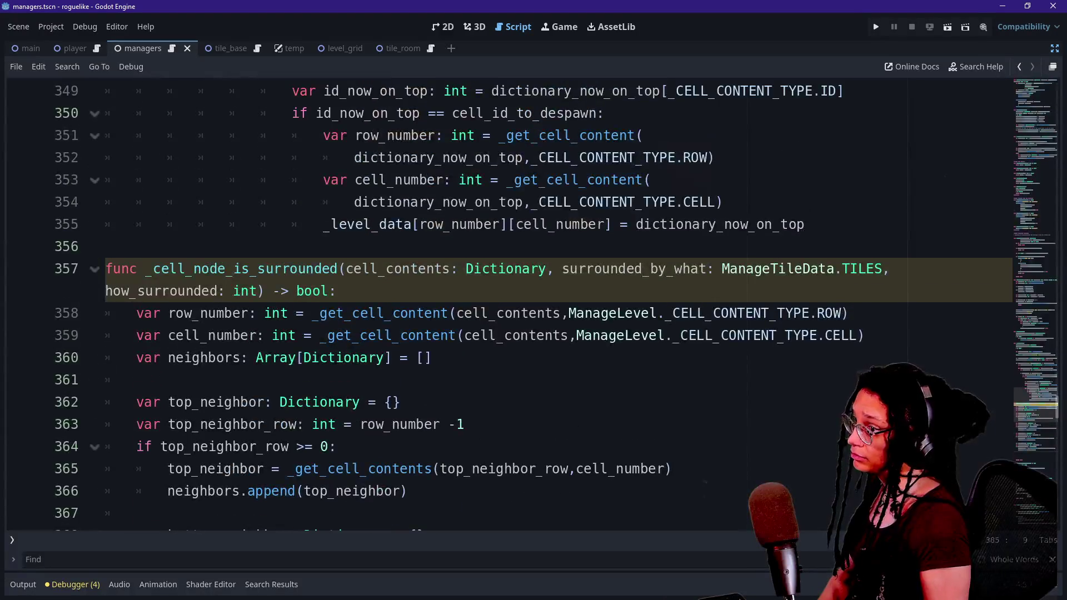
Step: Add 'if neighbors.size() >= how_surrounded:' below the neighbour checks
left_click(337, 291)
scroll(336, 290, "down", 6)
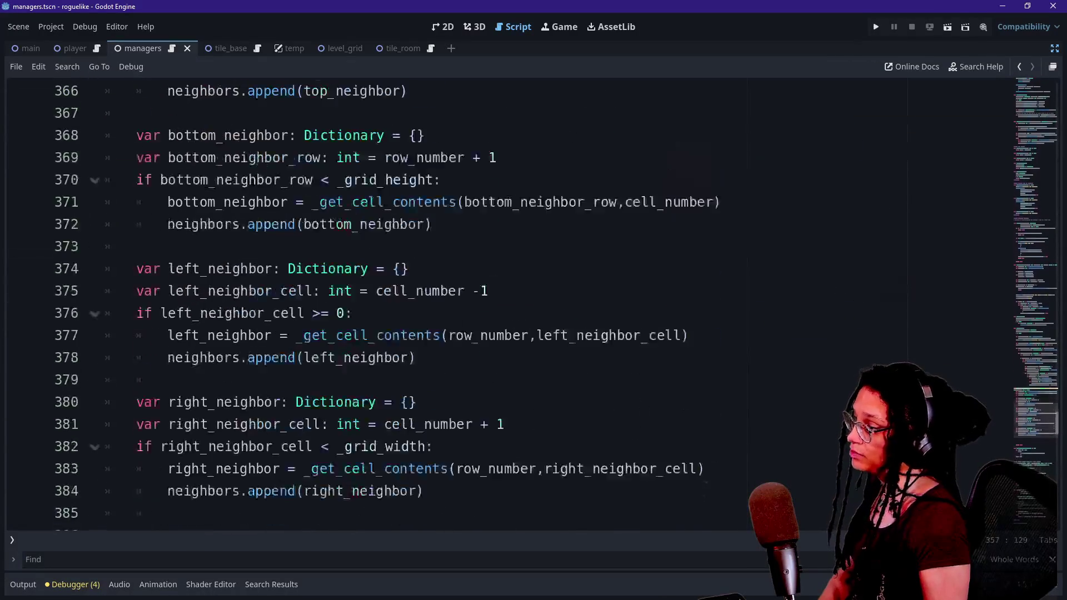
scroll(501, 300, "down", 2)
left_click(136, 424)
left_click(136, 402)
type("uf")
key("BackSpace")
key("BackSpace")
type("if ")
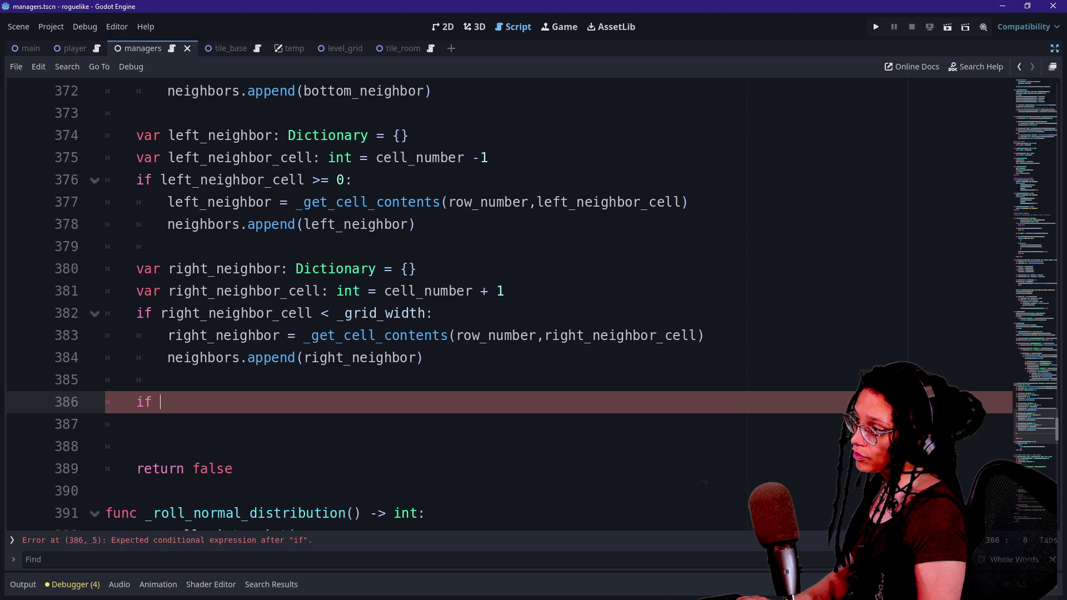
type("neighbors")
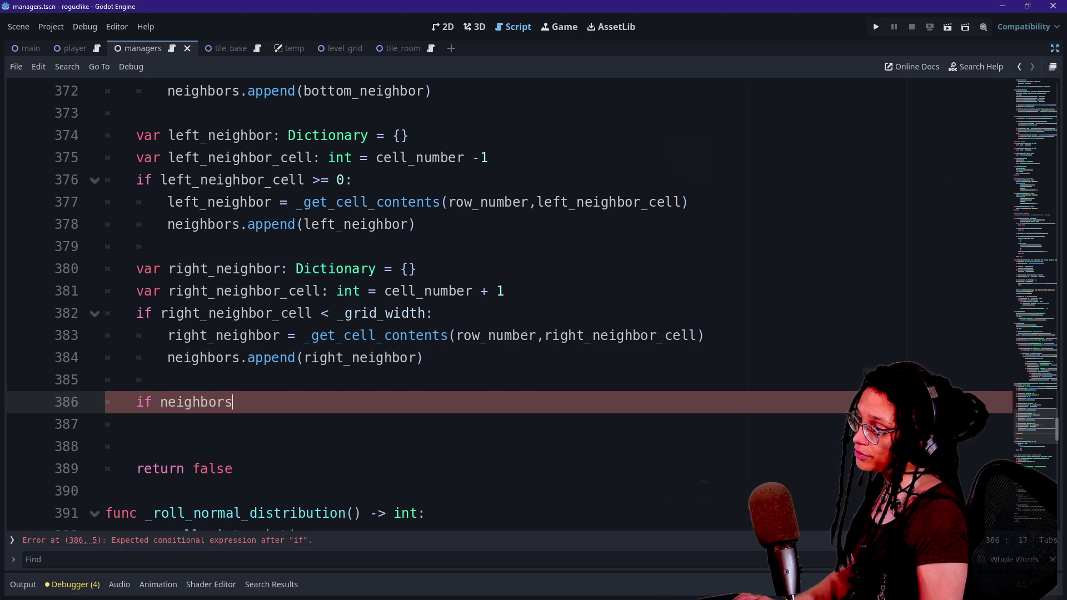
type(".")
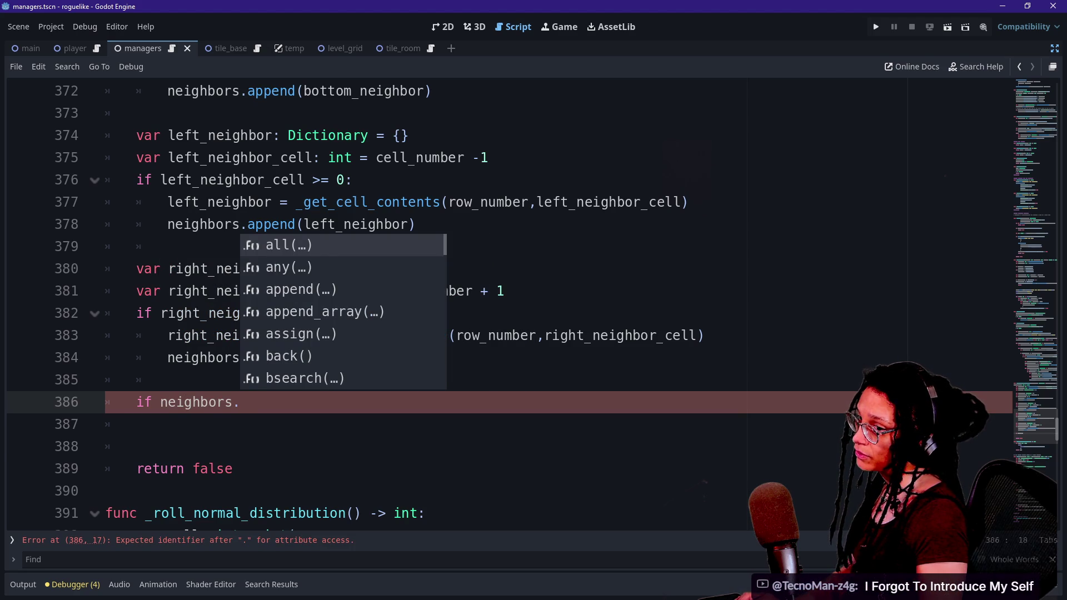
type("siz")
key("Return")
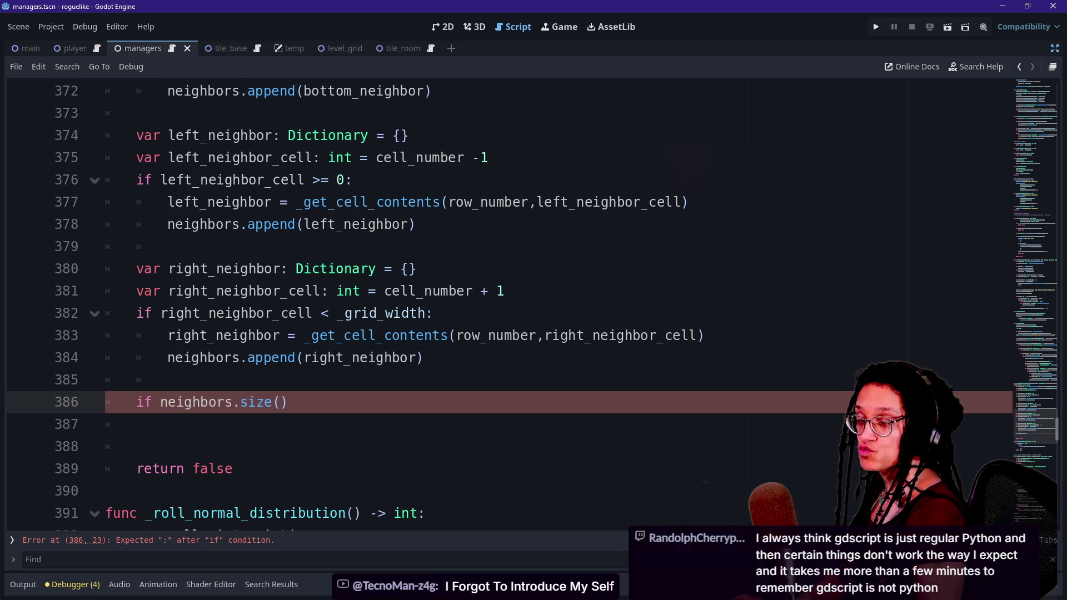
type(">= ")
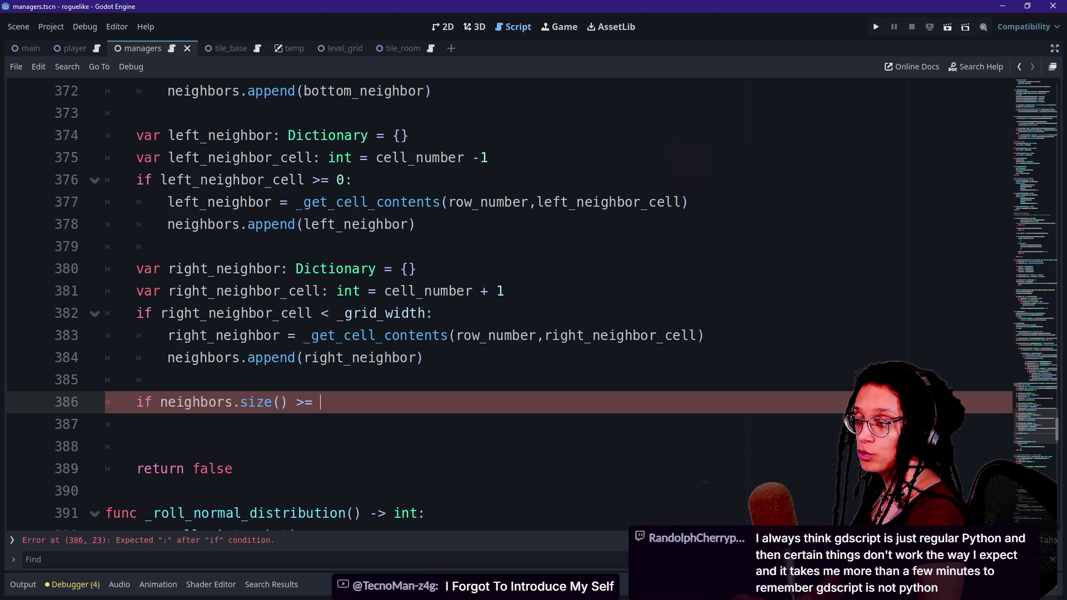
type("how_surrounded")
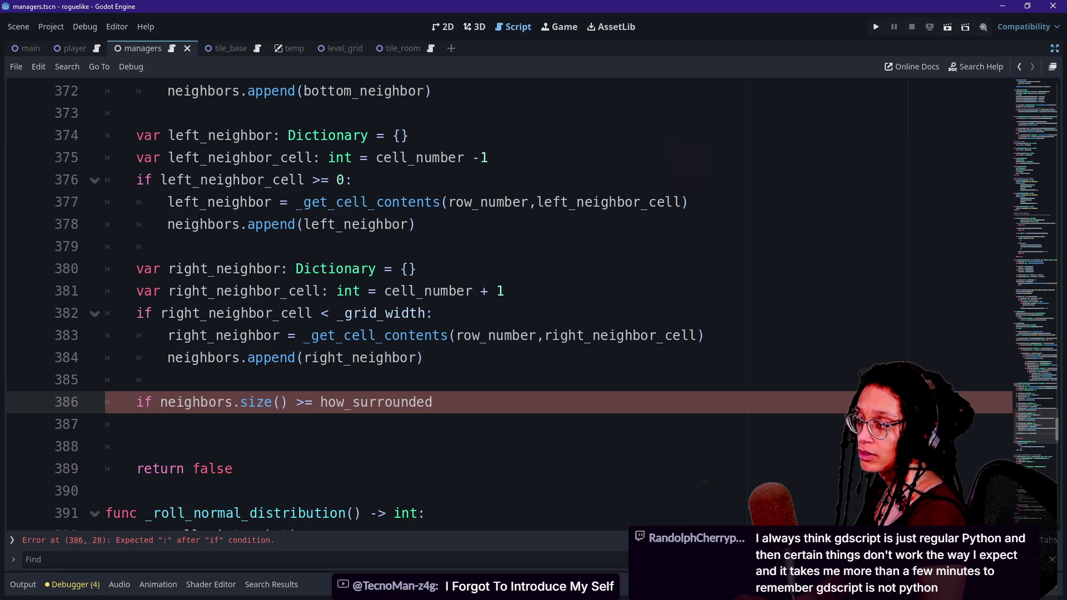
type(":")
Step: Give the if the body 'return true' and delete the extra blank line
key("Return")
type("return true")
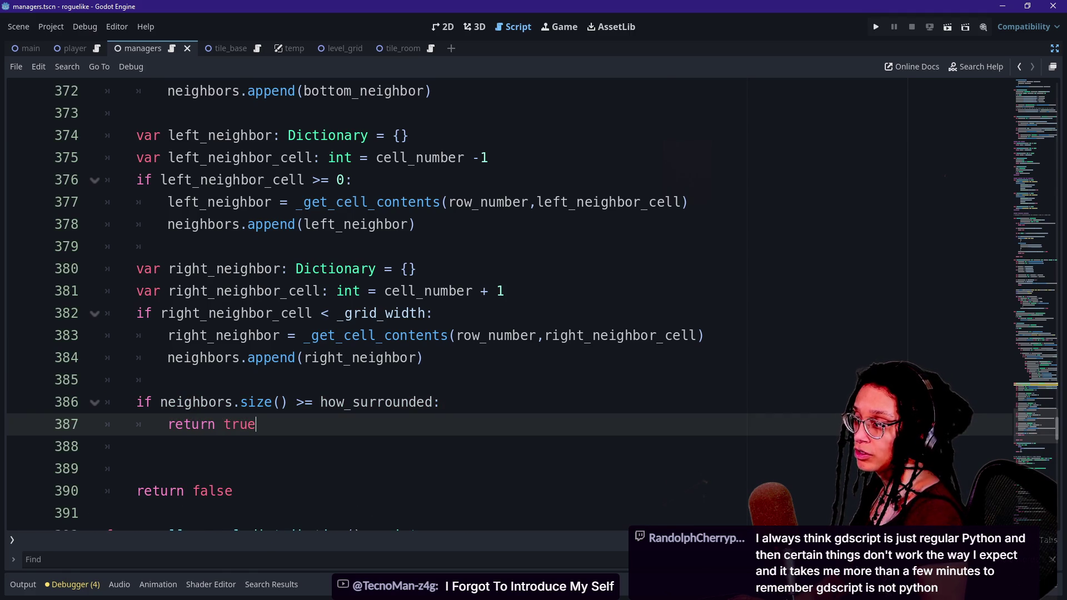
key("Down")
key("BackSpace")
key("BackSpace")
scroll(500, 300, "up", 3)
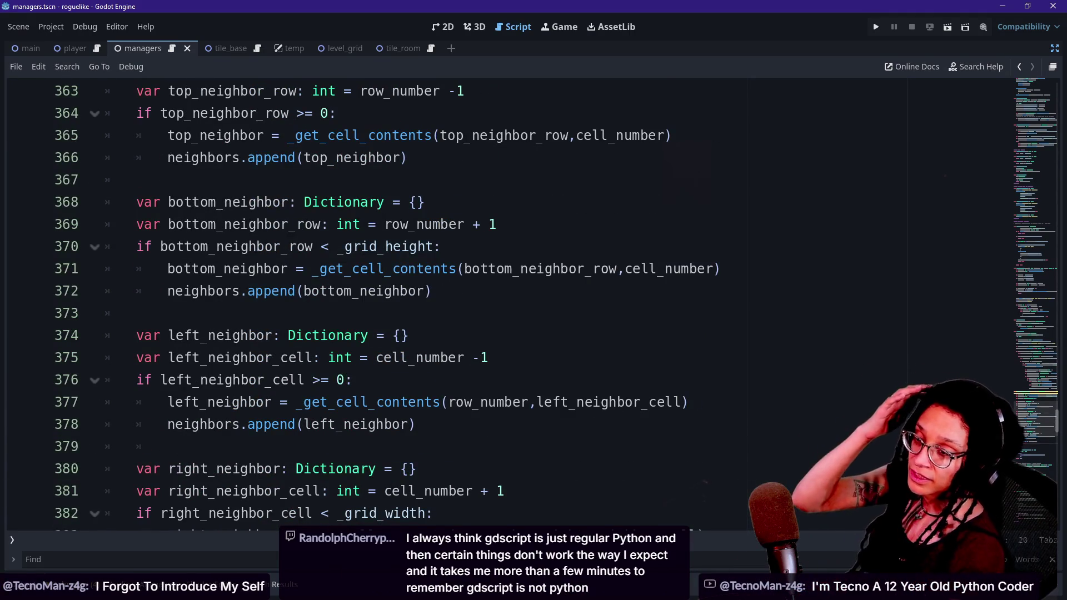
left_click(167, 313)
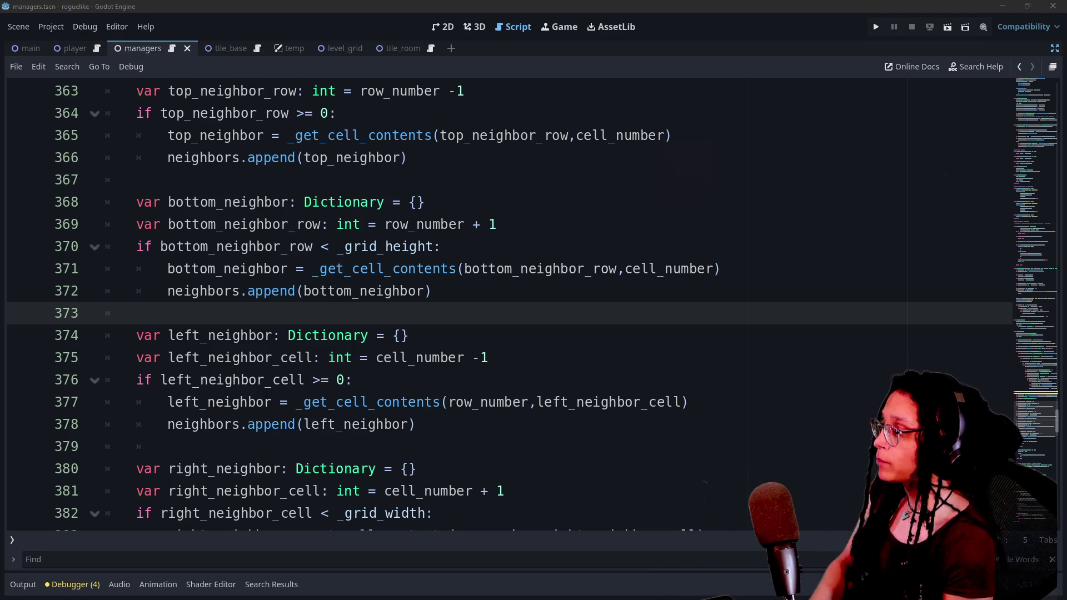
left_click(504, 490)
key("Down")
key("Down")
key("Down")
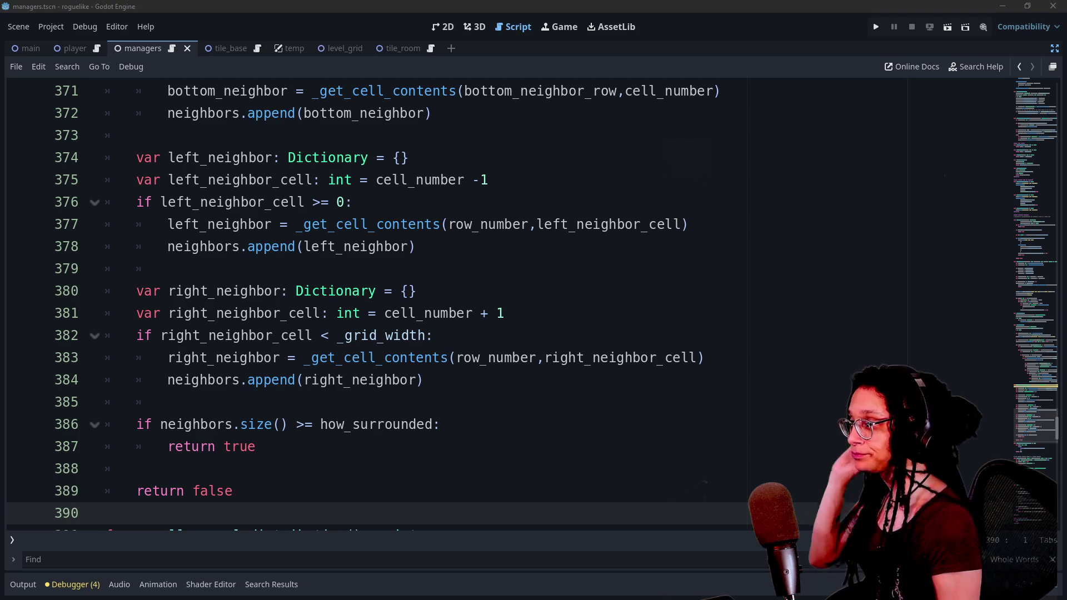
Step: Review _cell_node_is_surrounded, from its neighbors declaration down to the return lines
left_click(422, 313)
left_click(222, 402)
left_click(223, 468)
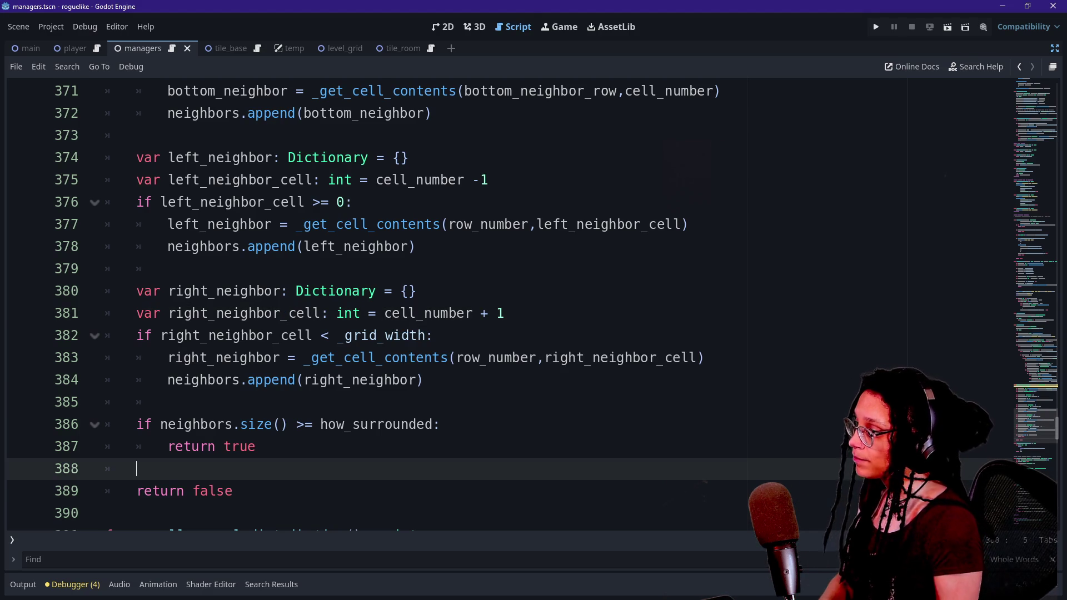
scroll(501, 300, "up", 6)
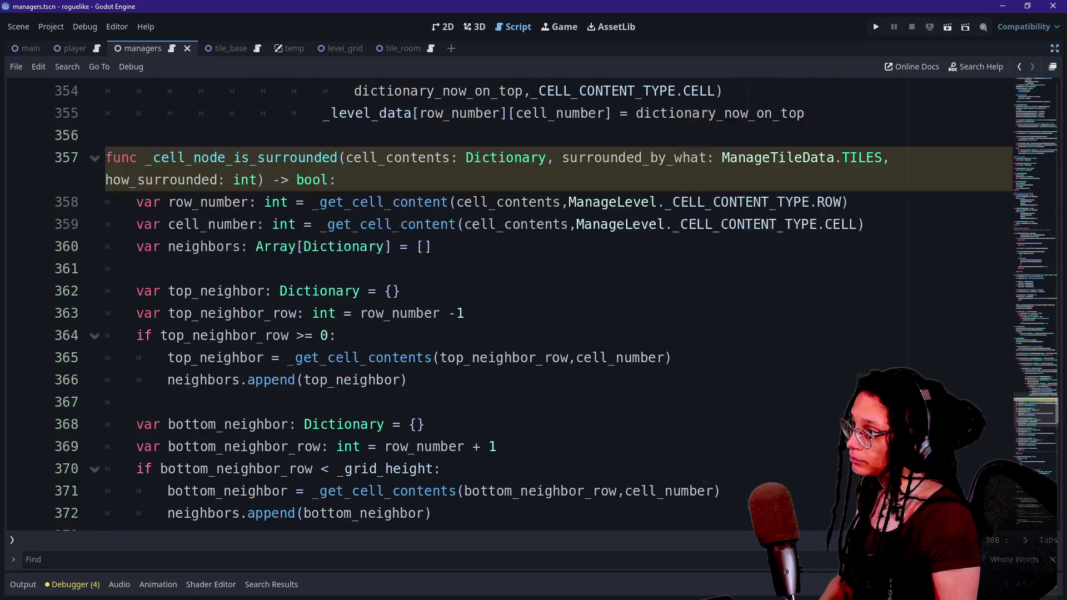
scroll(389, 334, "up", 4)
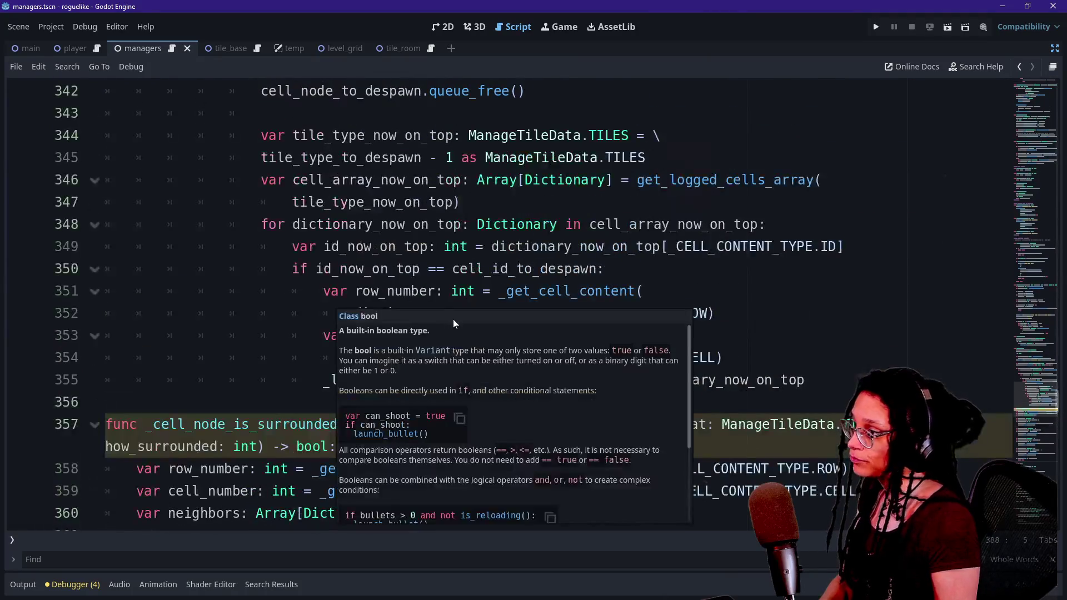
left_click(443, 246)
scroll(411, 361, "down", 1)
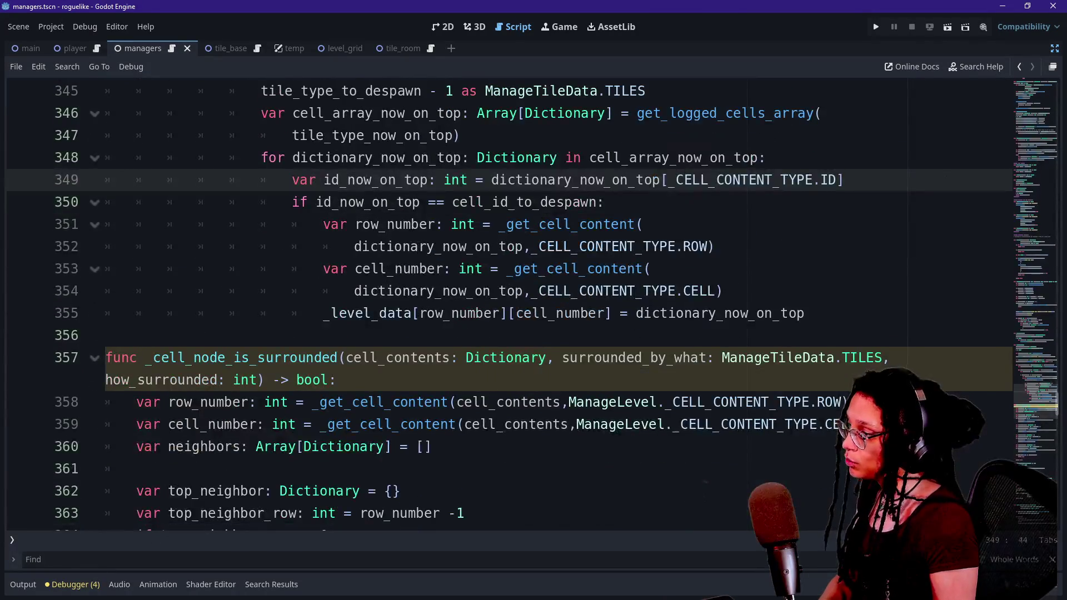
left_click(201, 446)
Step: Open the Debugger's Errors list and jump to the unused row_number warning
left_click(75, 584)
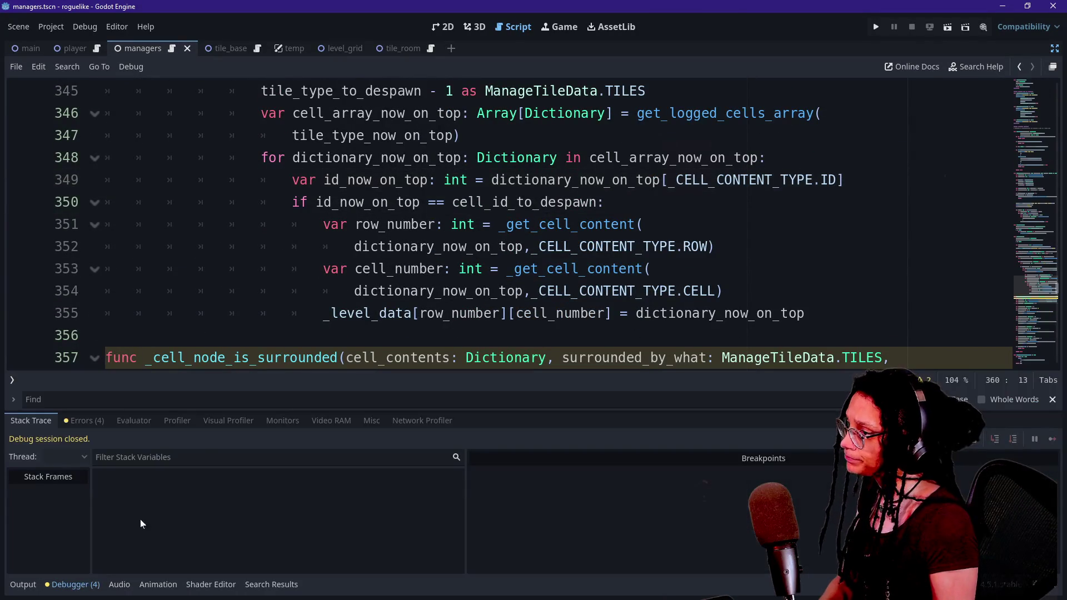
left_click(69, 422)
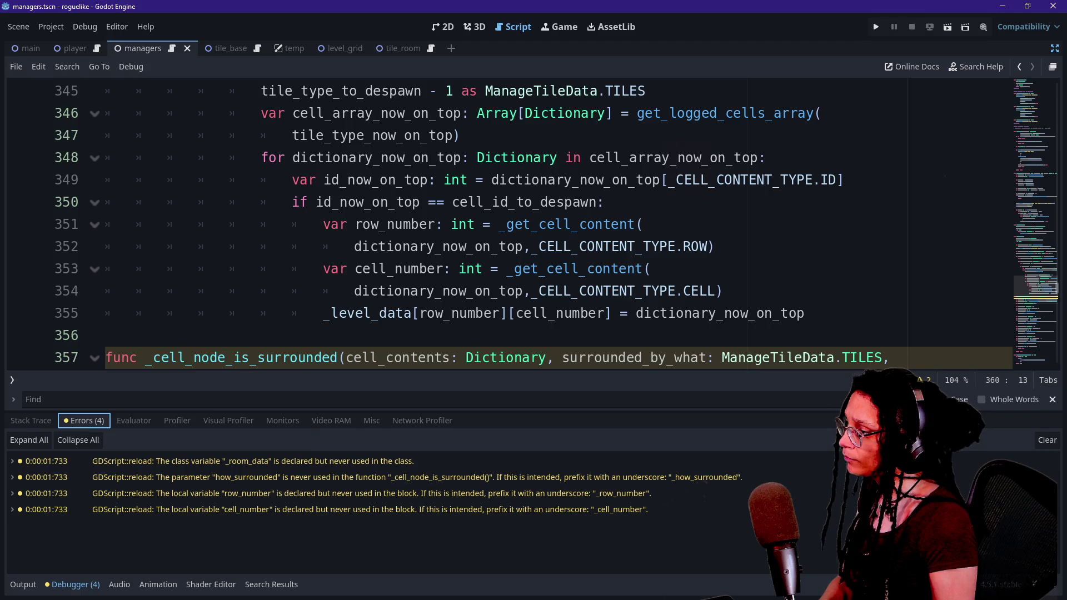
scroll(500, 222, "down", 2)
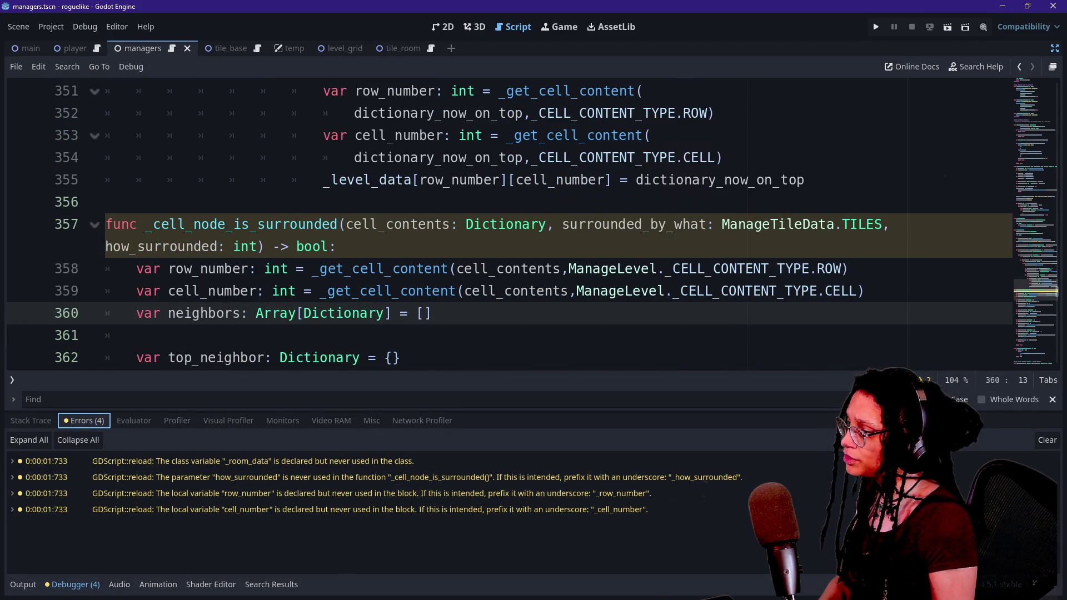
scroll(500, 223, "down", 9)
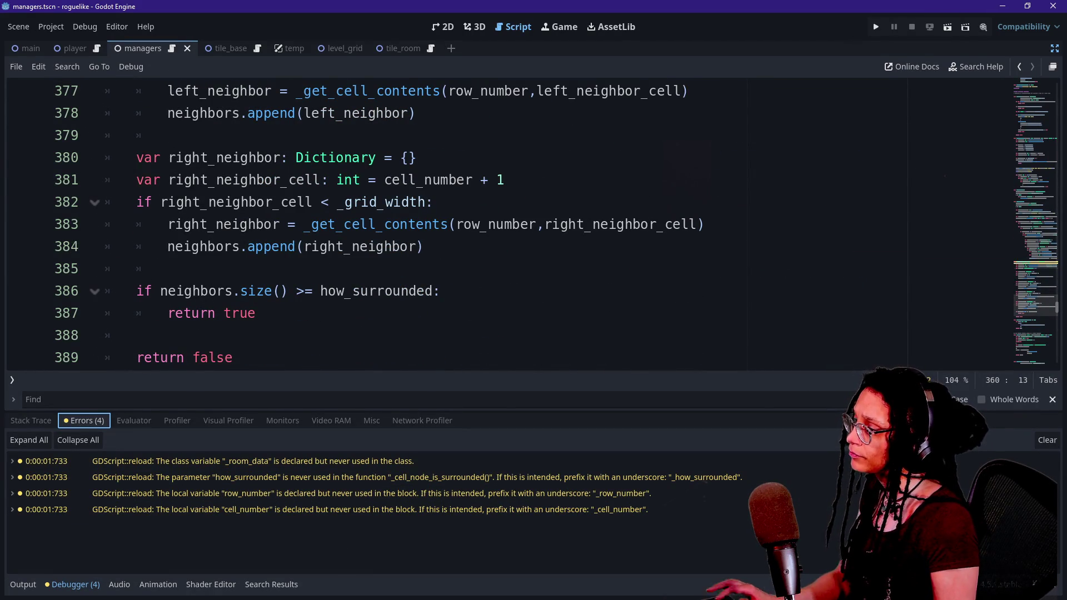
scroll(350, 294, "up", 2)
scroll(500, 223, "up", 5)
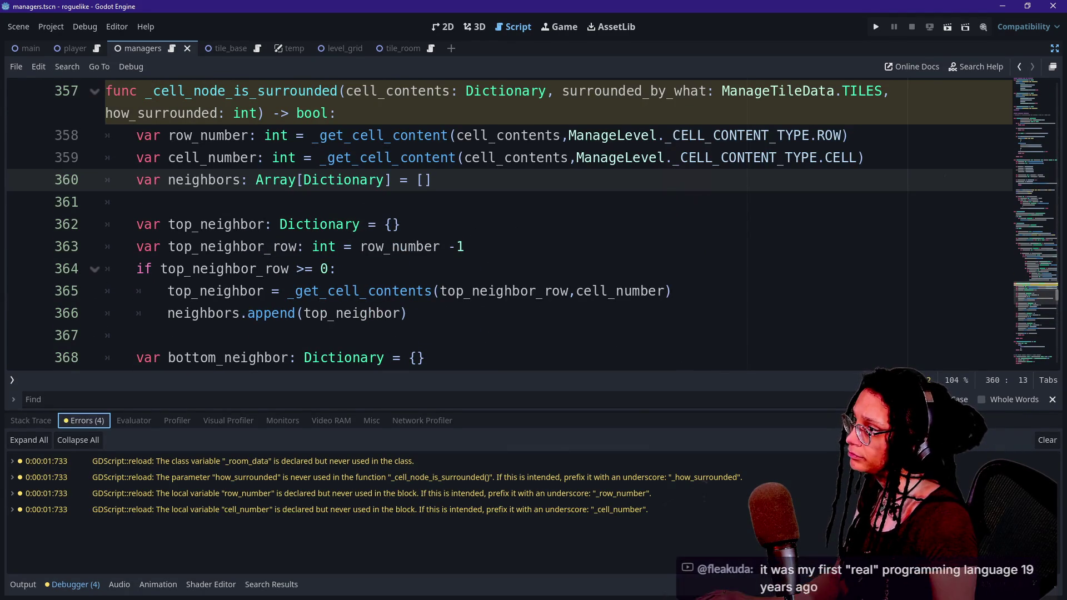
scroll(500, 222, "down", 5)
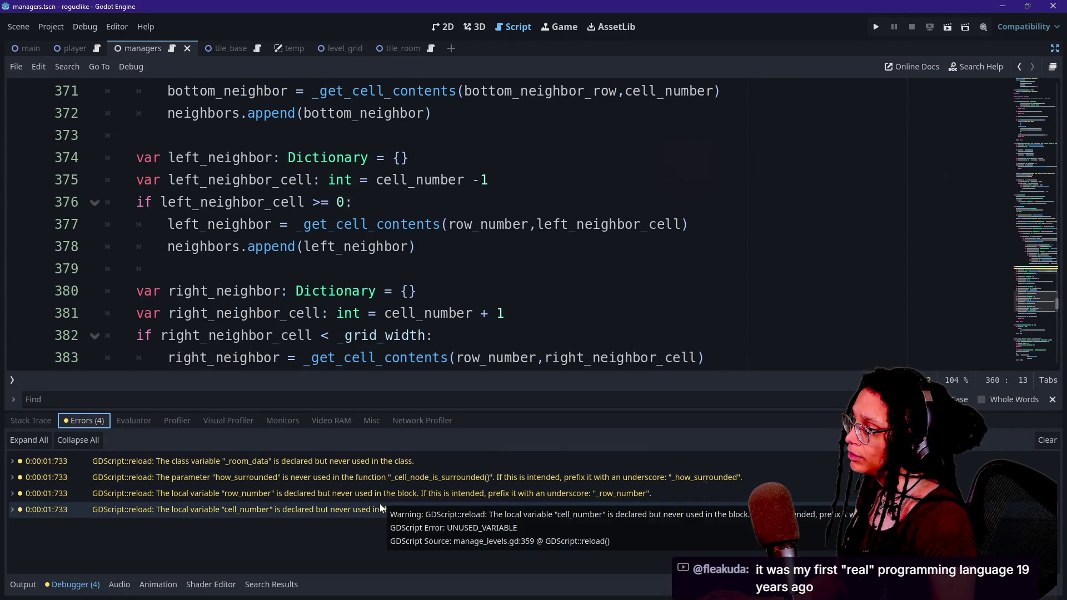
scroll(500, 222, "up", 4)
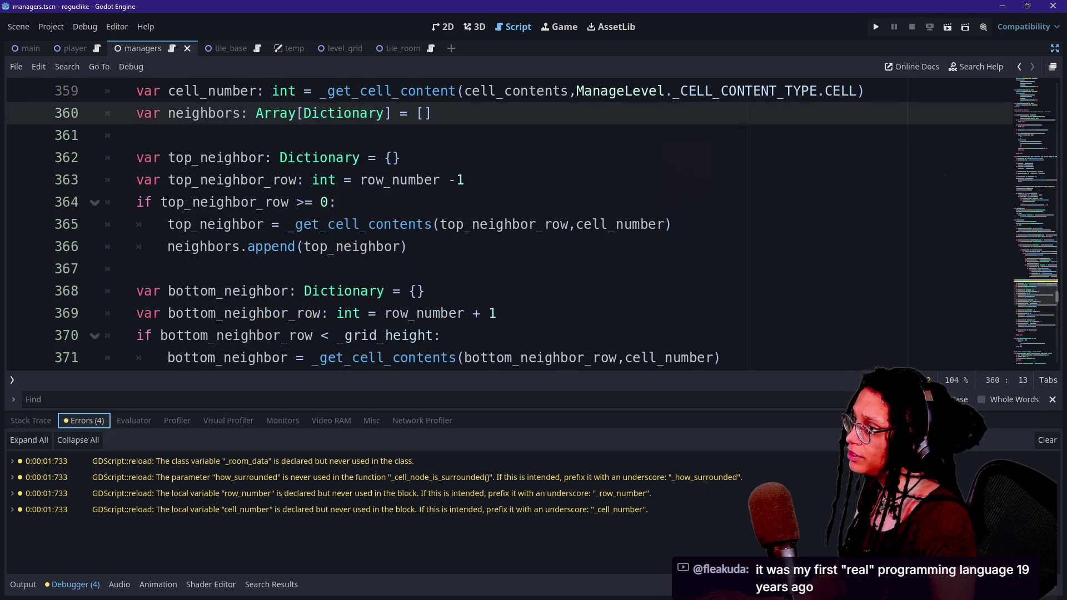
scroll(511, 223, "down", 1)
left_click(449, 492)
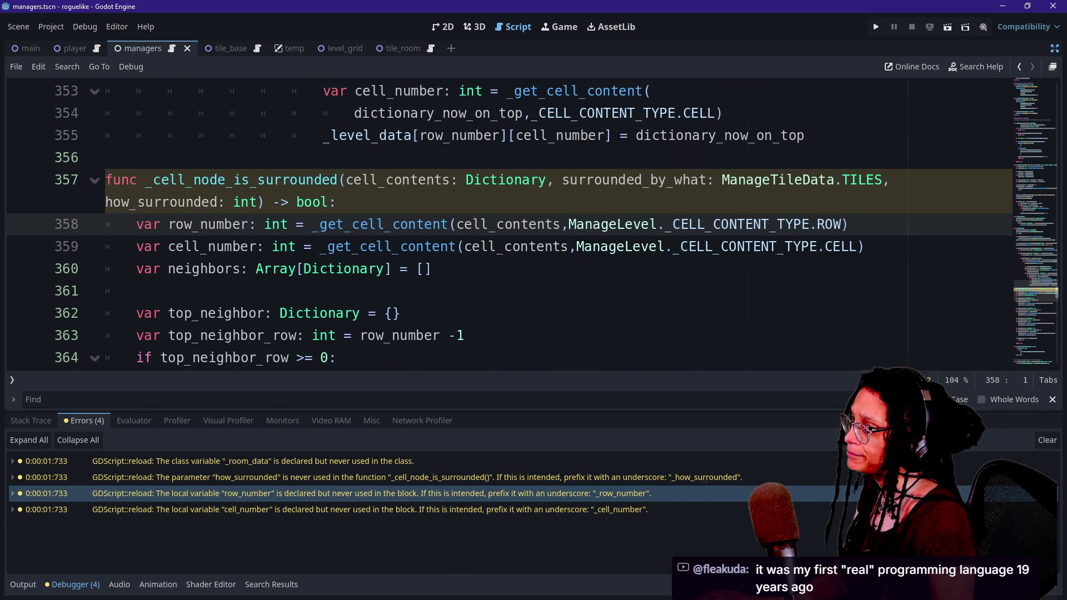
scroll(228, 207, "down", 1)
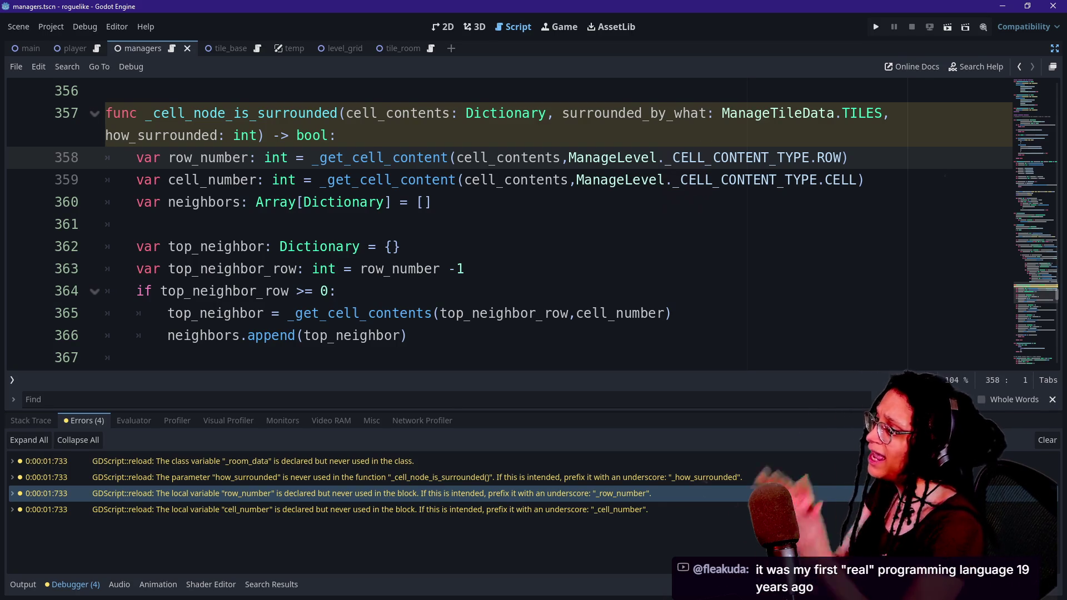
left_click(336, 291)
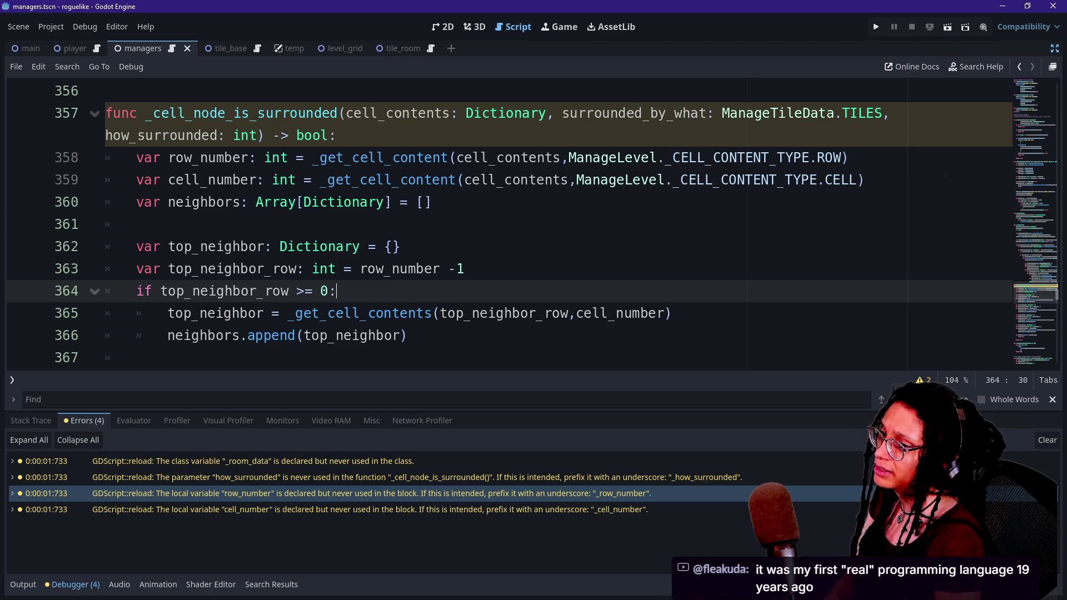
Step: Show the two script warnings (unused _room_data, surrounded_by_what), then close the bottom panel
left_click(924, 380)
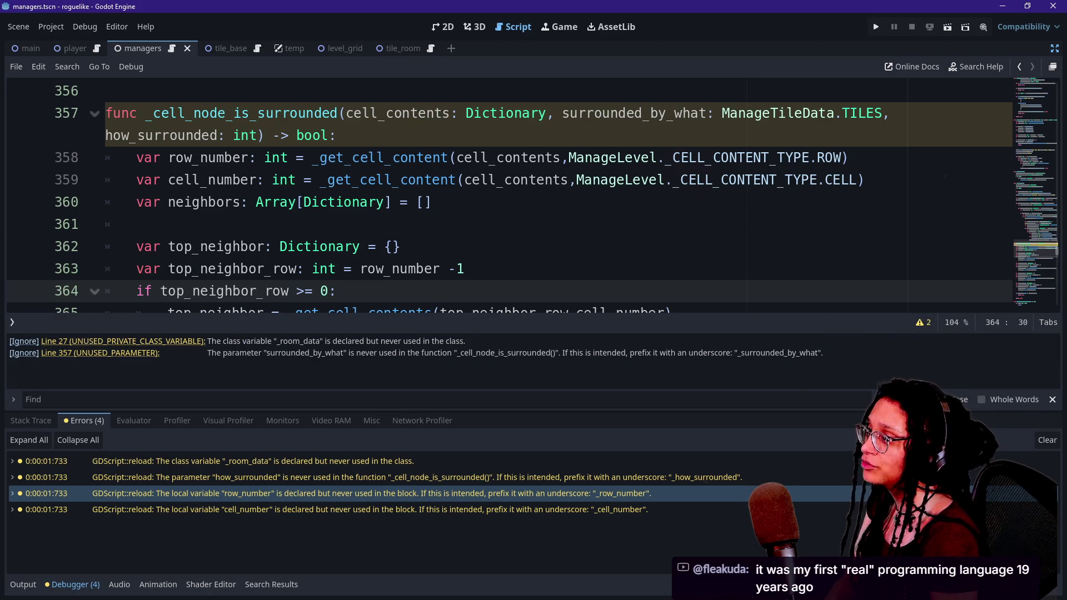
scroll(606, 177, "down", 7)
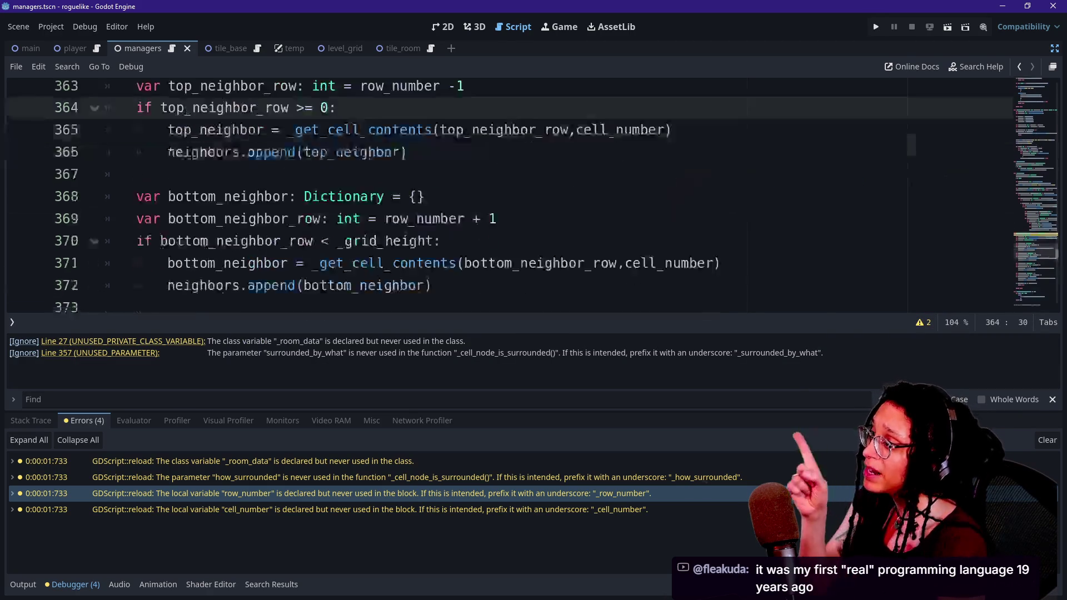
left_click(505, 202)
key("Down")
key("Down")
left_click(22, 584)
left_click(23, 584)
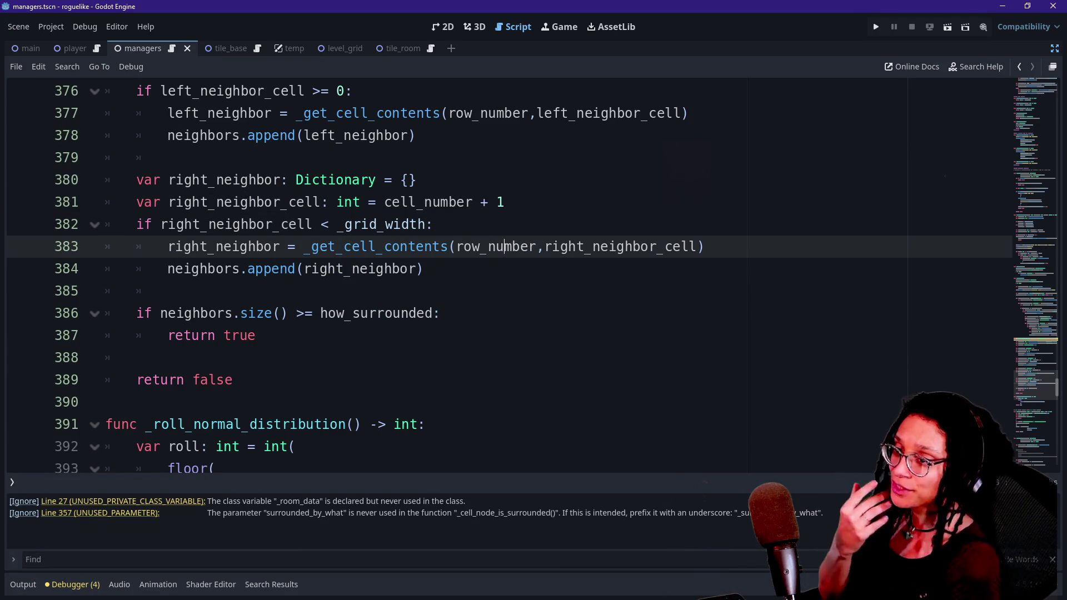
Step: Review the right_neighbor lookup and its bounds-check lines in the taller editor
left_click(473, 202)
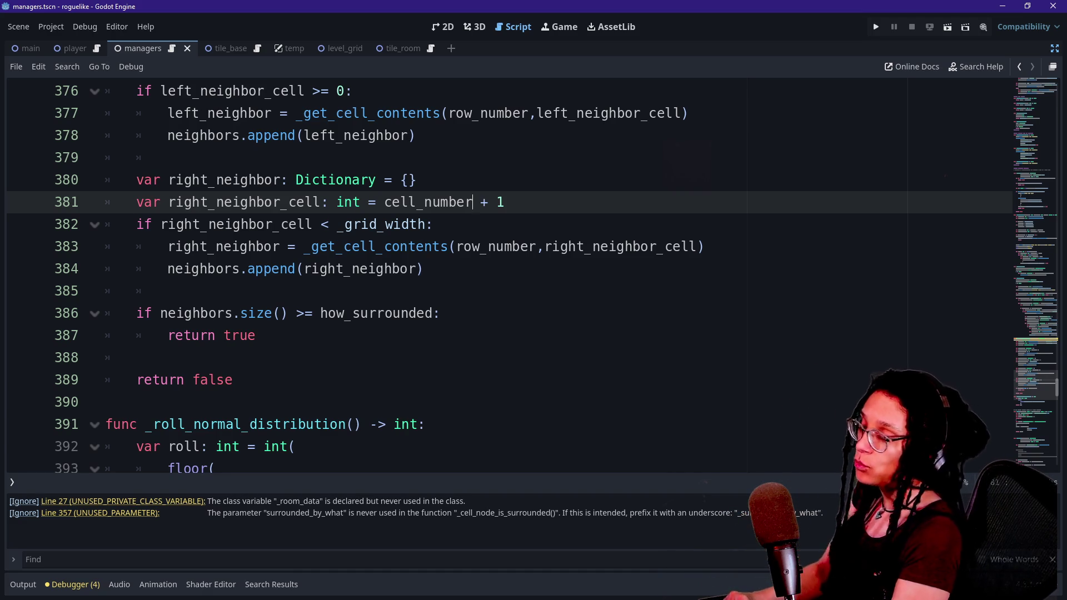
key("Down")
key("Down")
key("Down")
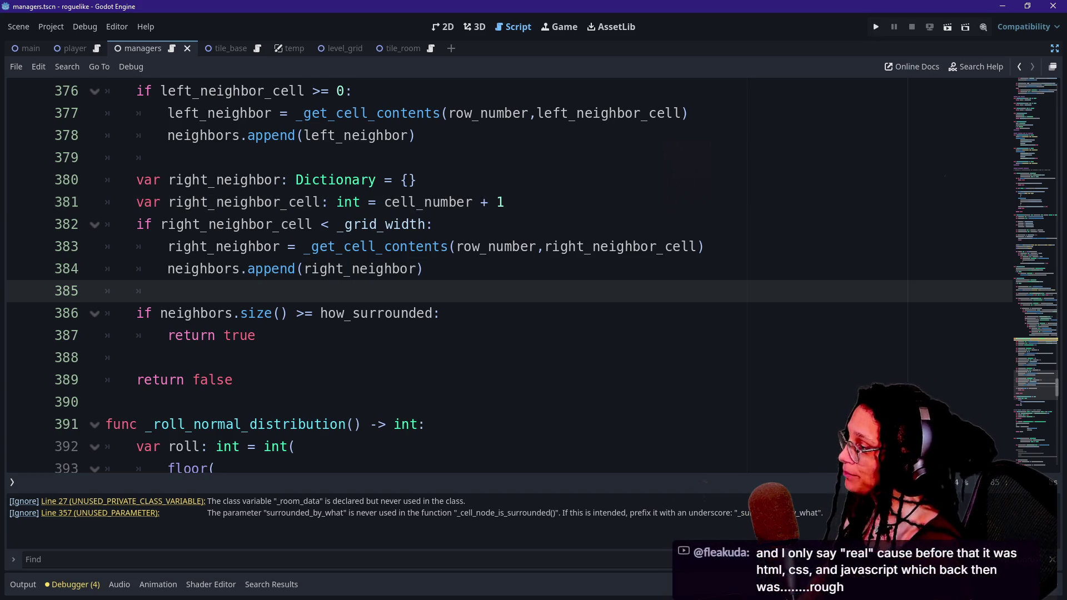
left_click(255, 335)
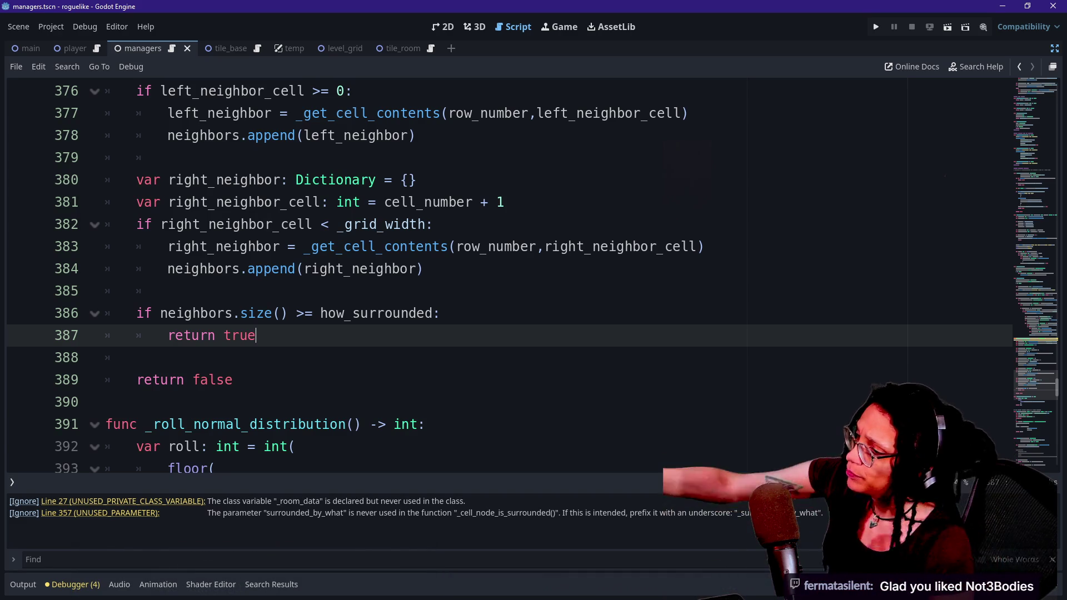
left_click(192, 247)
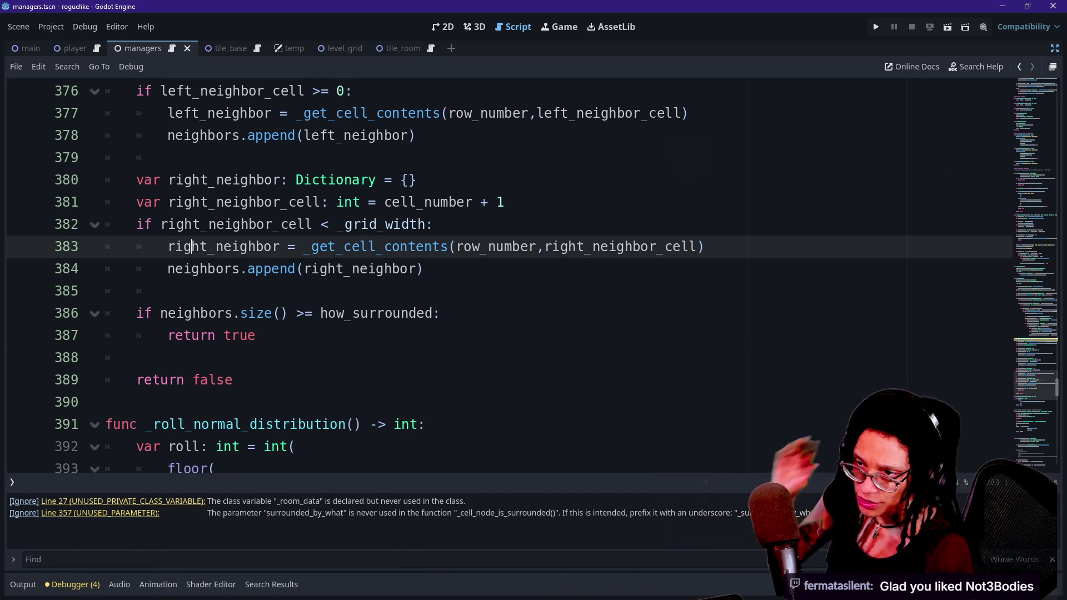
left_click(249, 224)
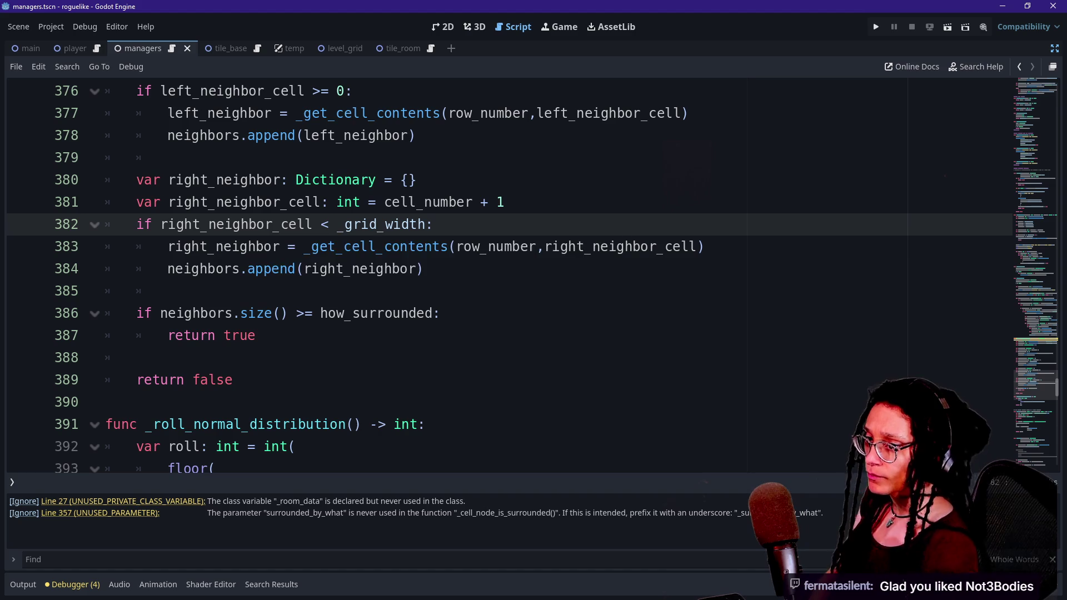
mouse_move(249, 224)
Step: Check the return true and return false lines, then go back to the top_neighbor lookup
left_click(240, 335)
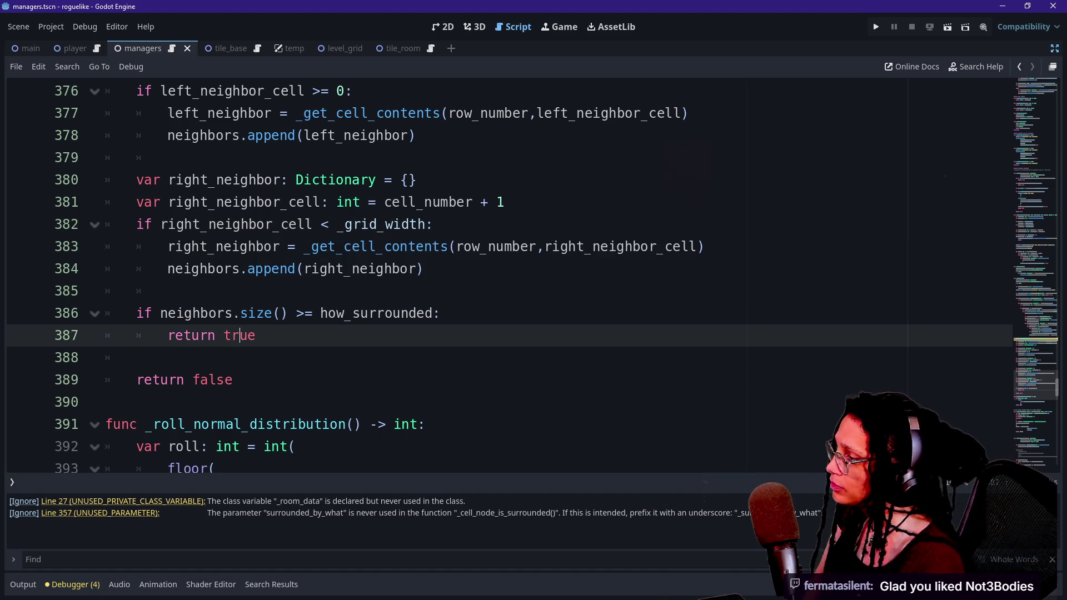
key("Down")
key("Down")
key("Down")
key("Up")
key("Up")
key("Up")
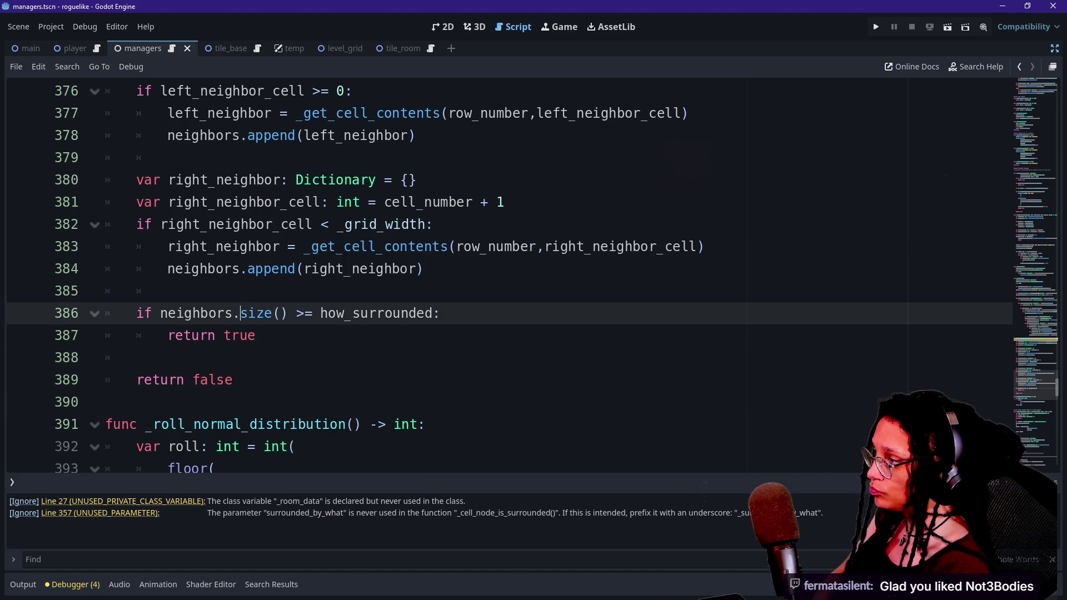
key("Up")
key("Down")
key("Up")
key("Up")
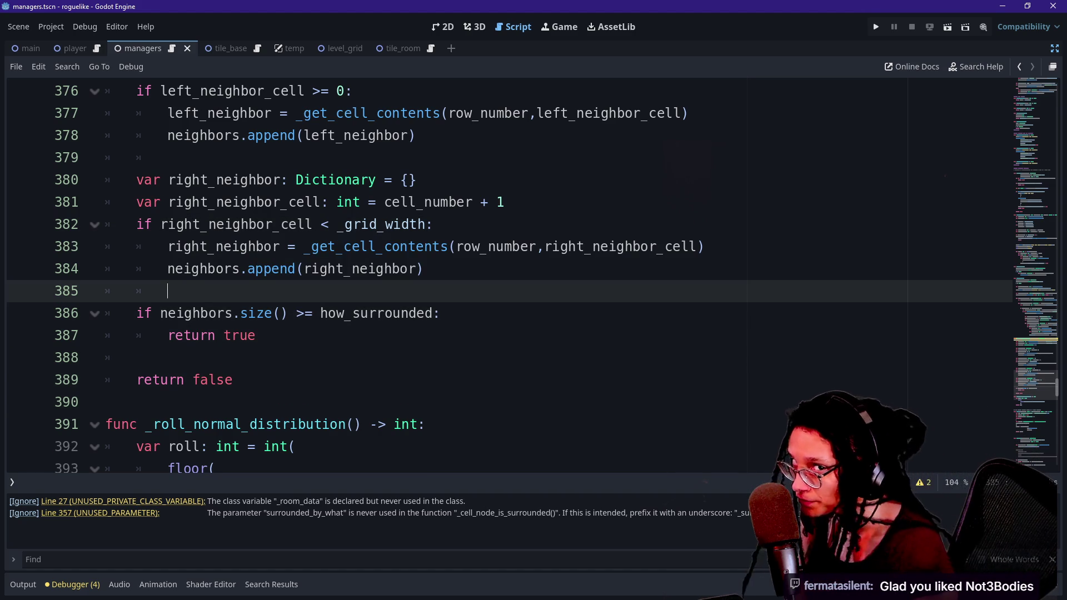
left_click(257, 335)
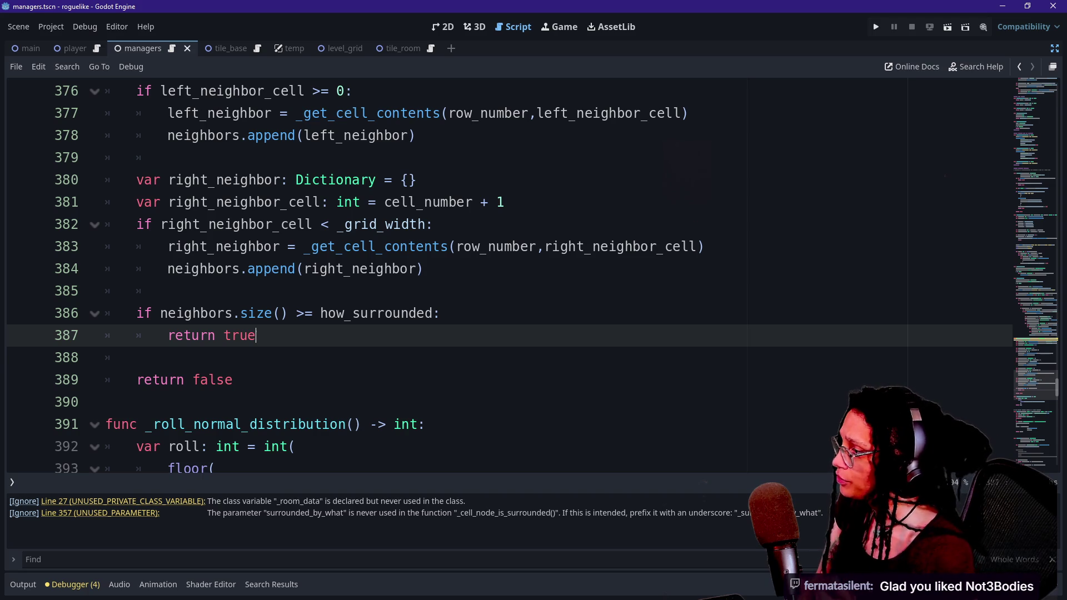
left_click(233, 380)
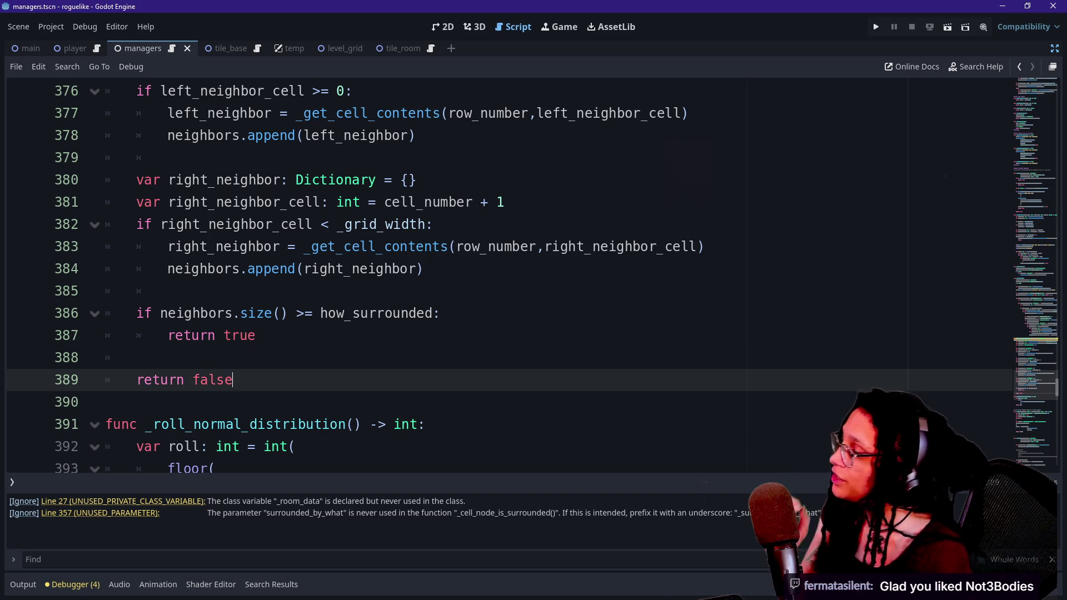
left_click(255, 335)
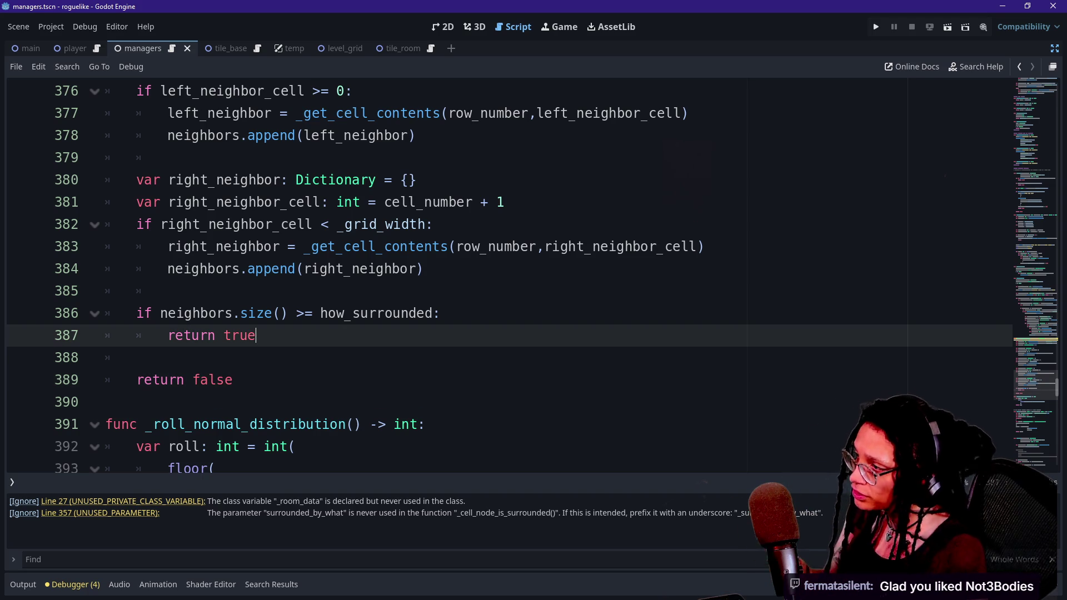
scroll(500, 278, "up", 2)
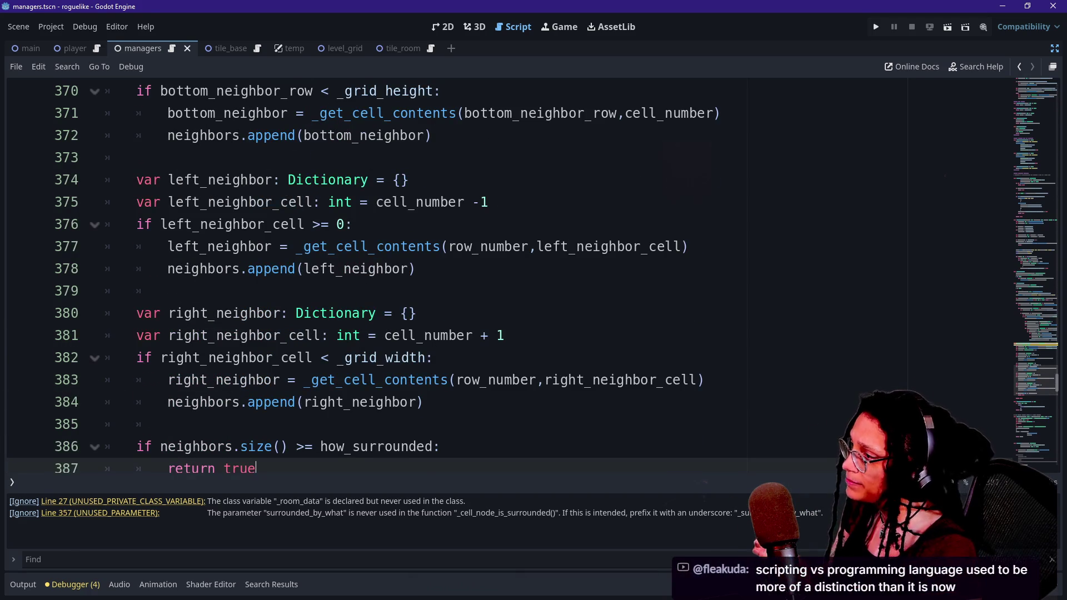
scroll(500, 277, "up", 2)
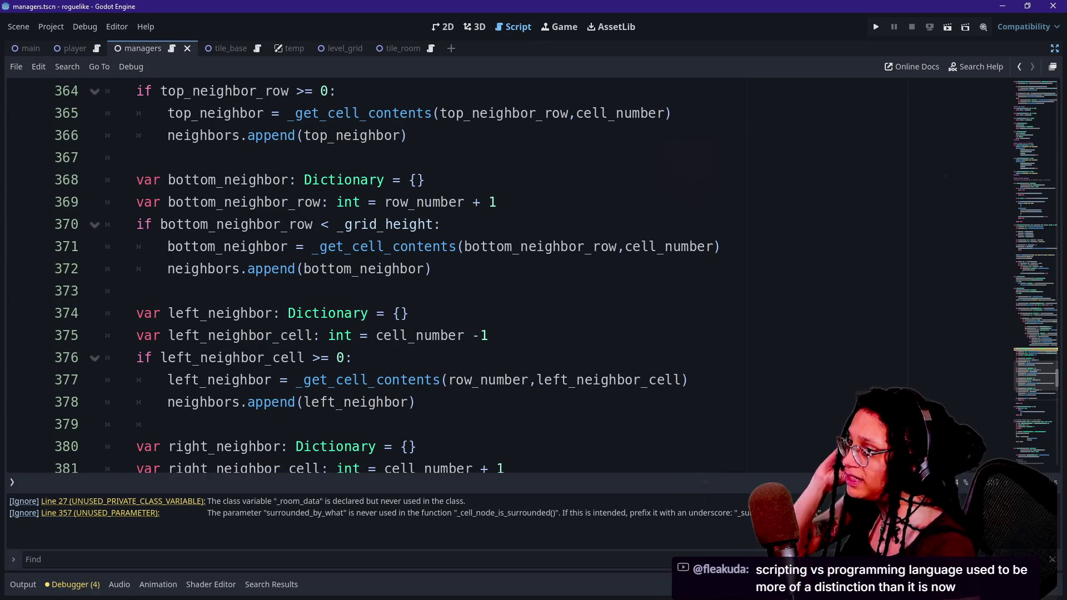
left_click(672, 112)
Step: Add a condition line calling _get_cell_content(top_neighbor, _CELL_CONTENT_TYPE.TILE) under the top lookup
scroll(500, 278, "up", 2)
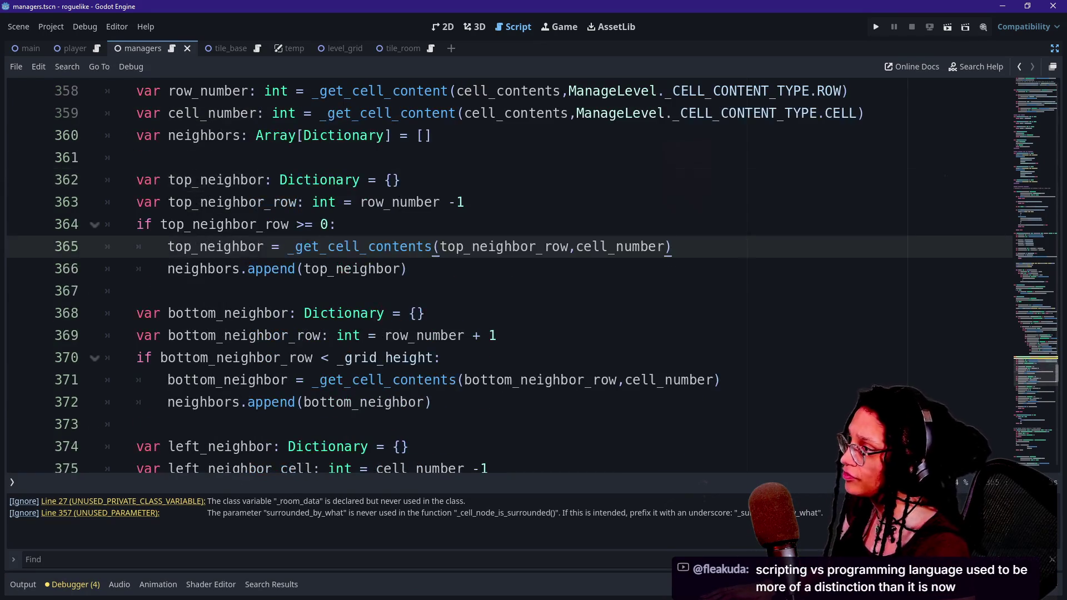
key("Return")
type("if ")
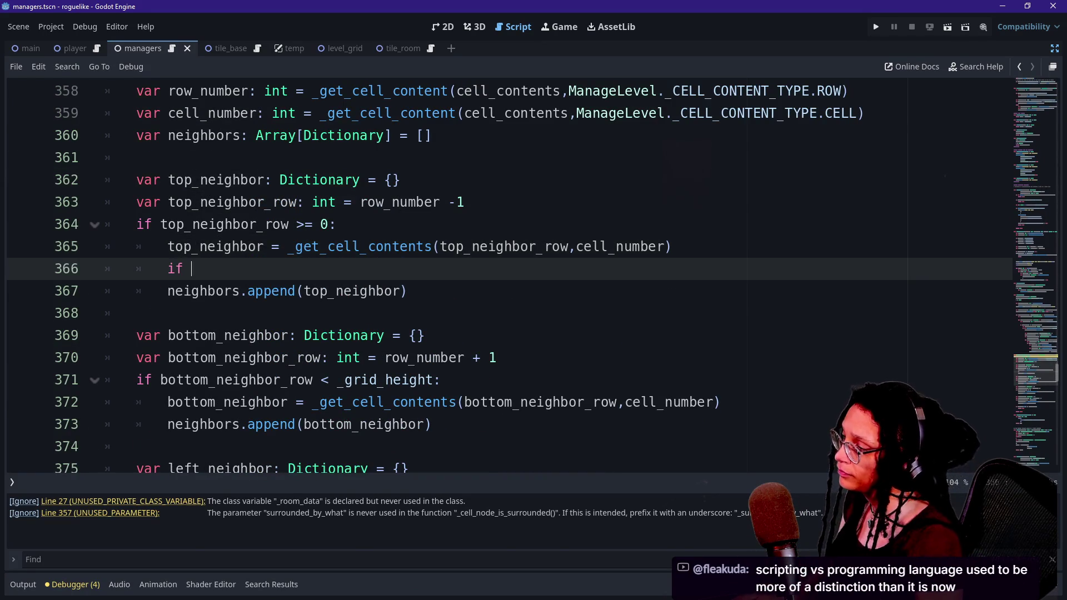
type("top_neighbor")
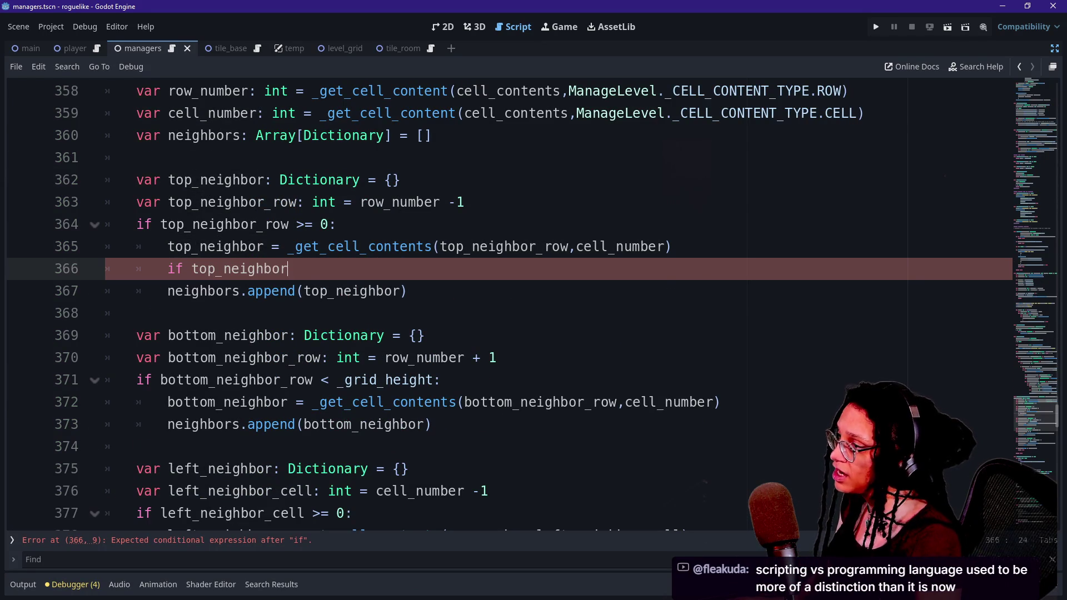
key("BackSpace")
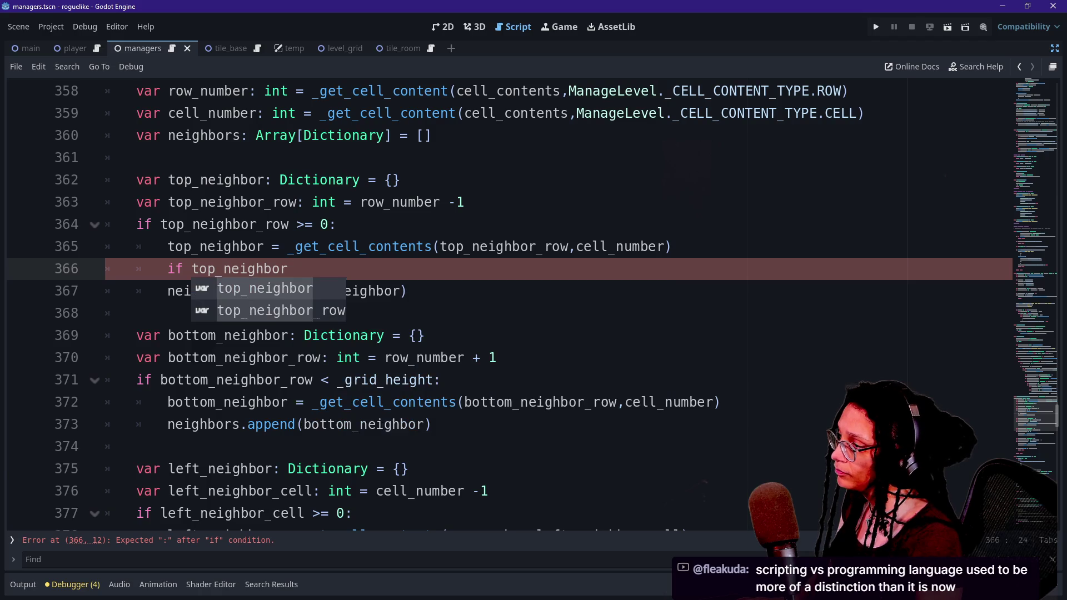
type(".")
key("BackSpace")
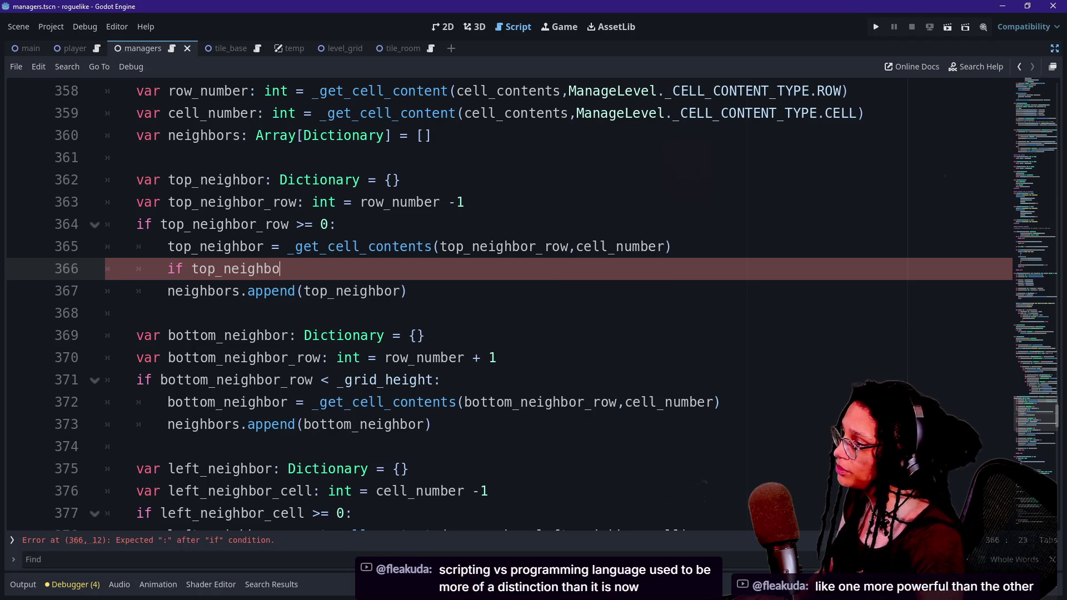
key("BackSpace")
key("BackSpace")
key("BackSpace")
type("get_cel")
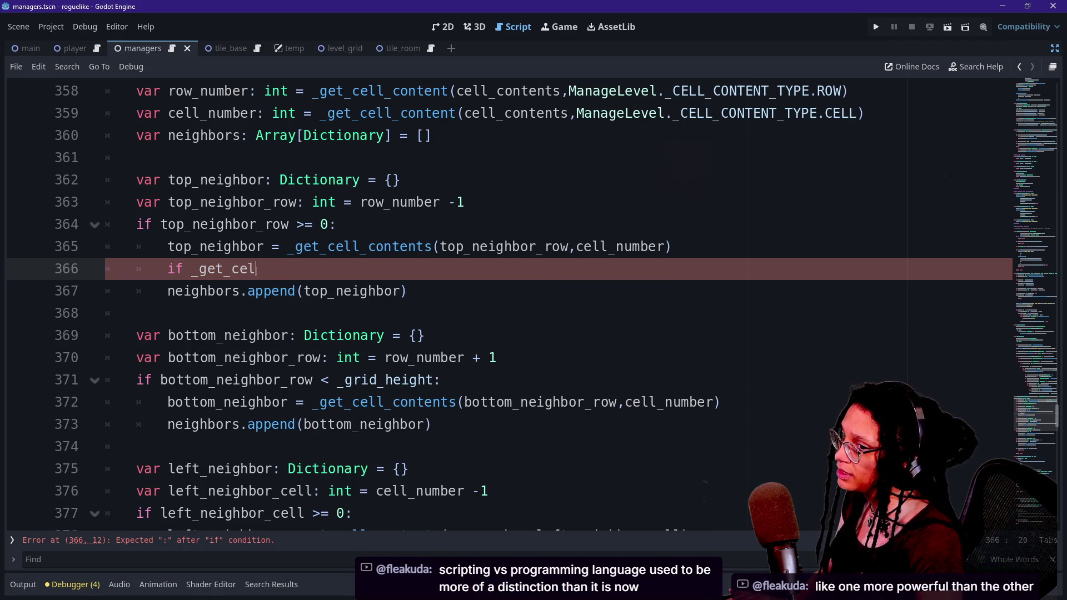
type("l_content(")
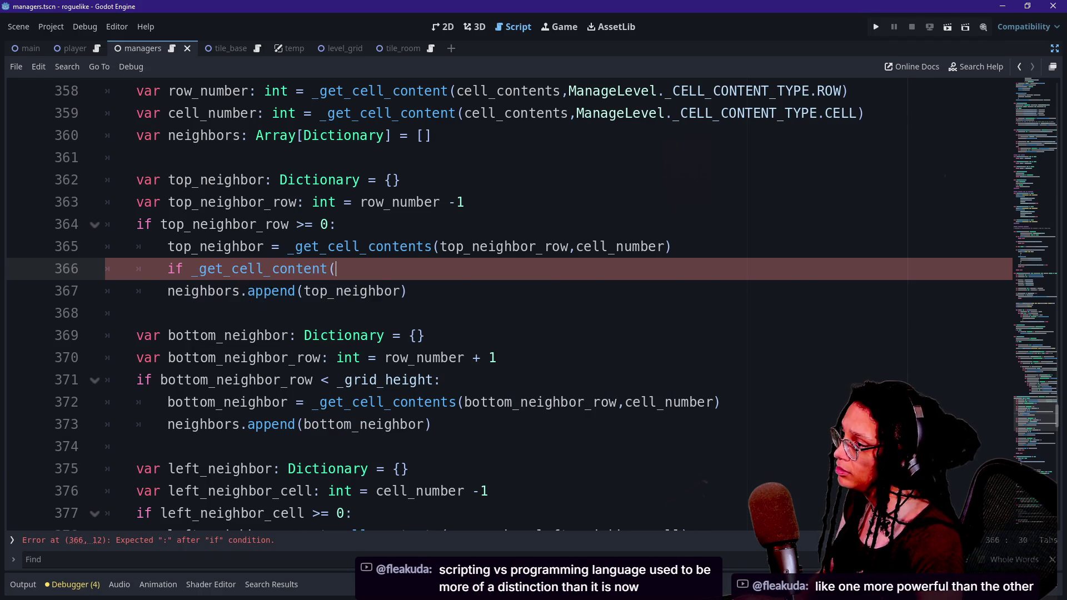
type("top_neighbor")
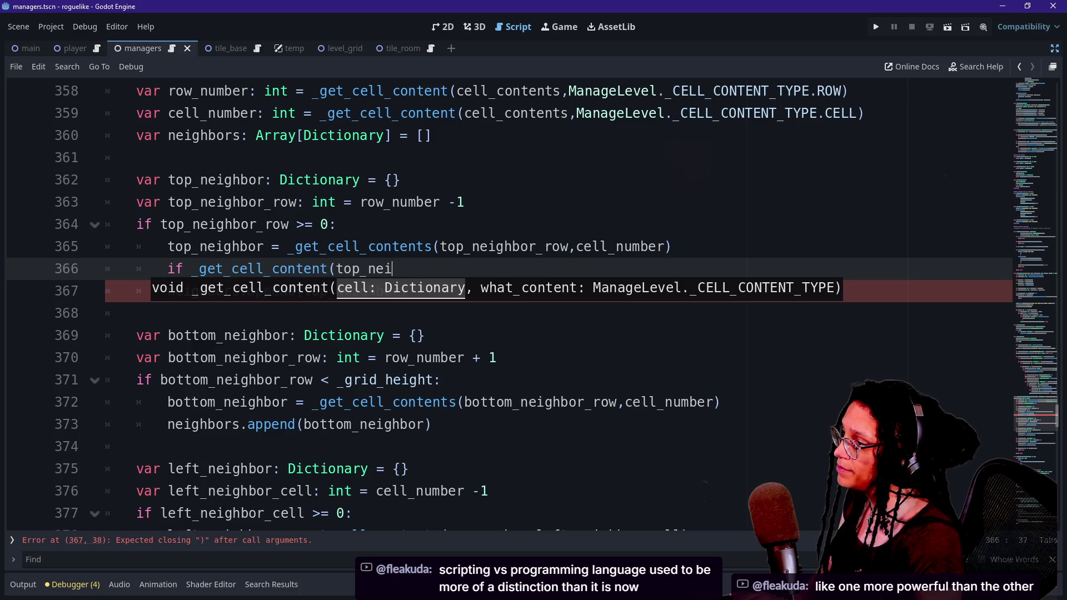
key("Escape")
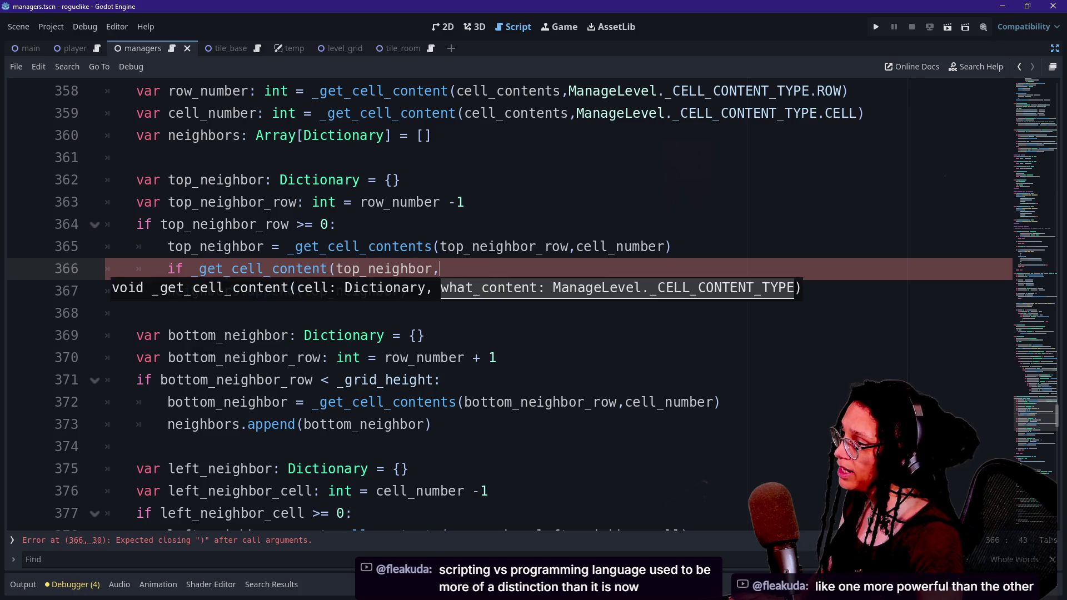
type(",_")
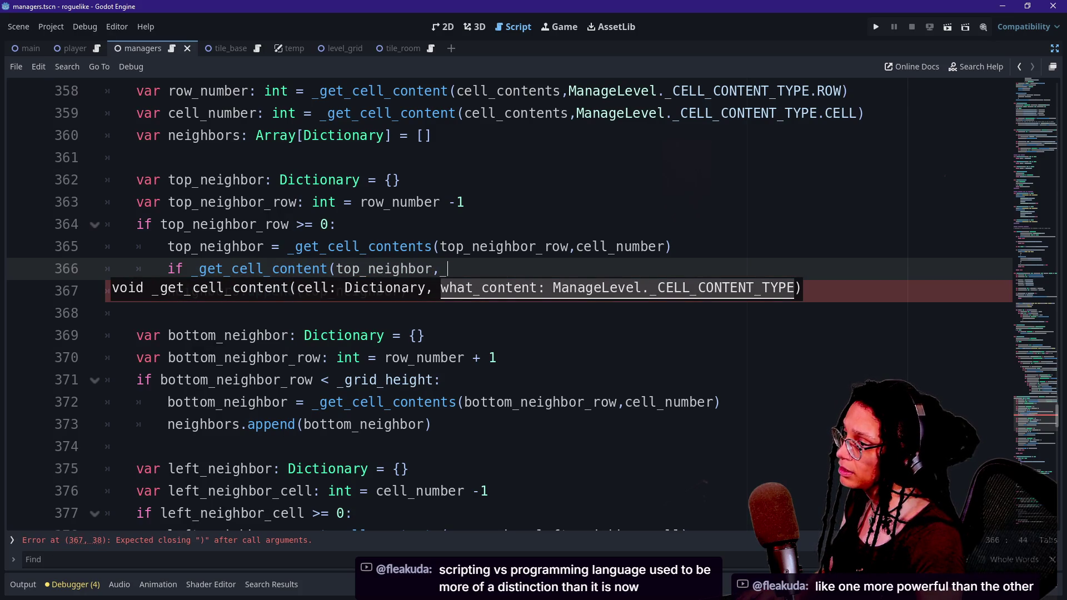
type("CEL")
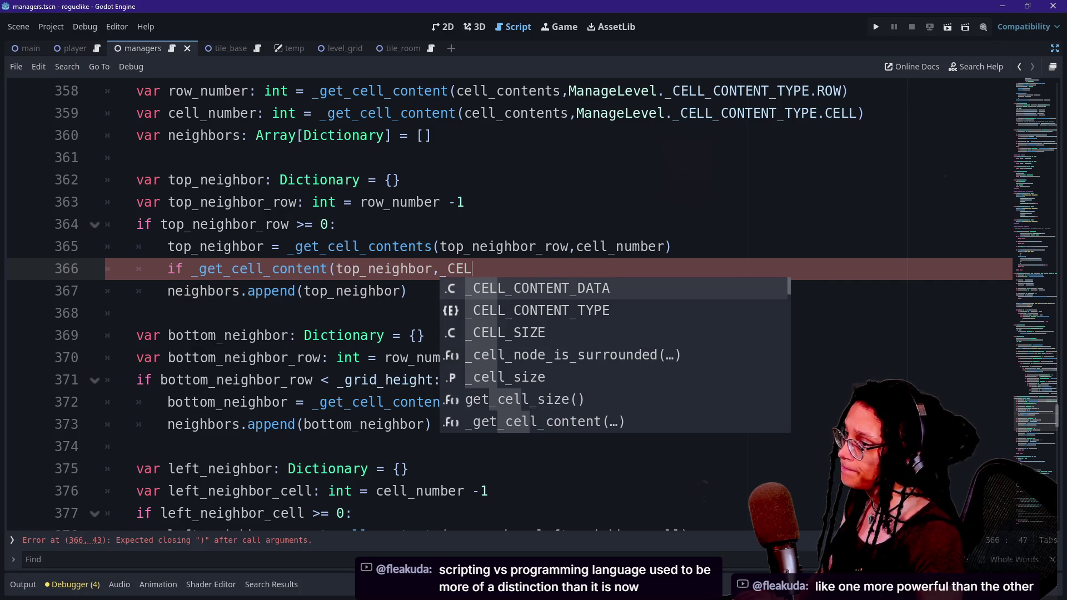
key("Down")
key("Return")
type(".")
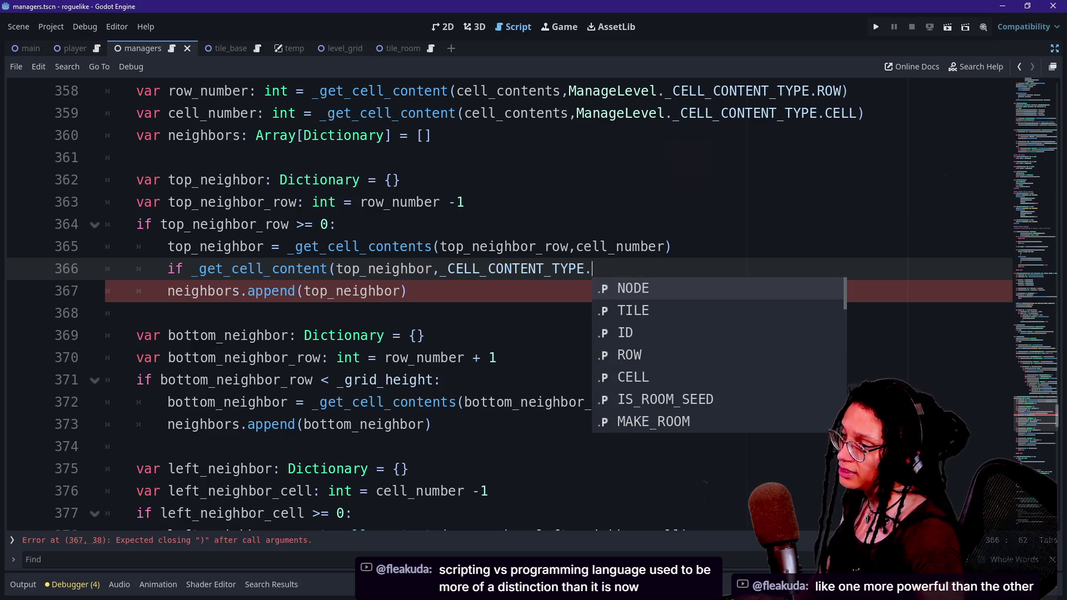
key("Down")
key("Down")
key("Down")
key("Down")
key("Up")
key("Up")
key("Up")
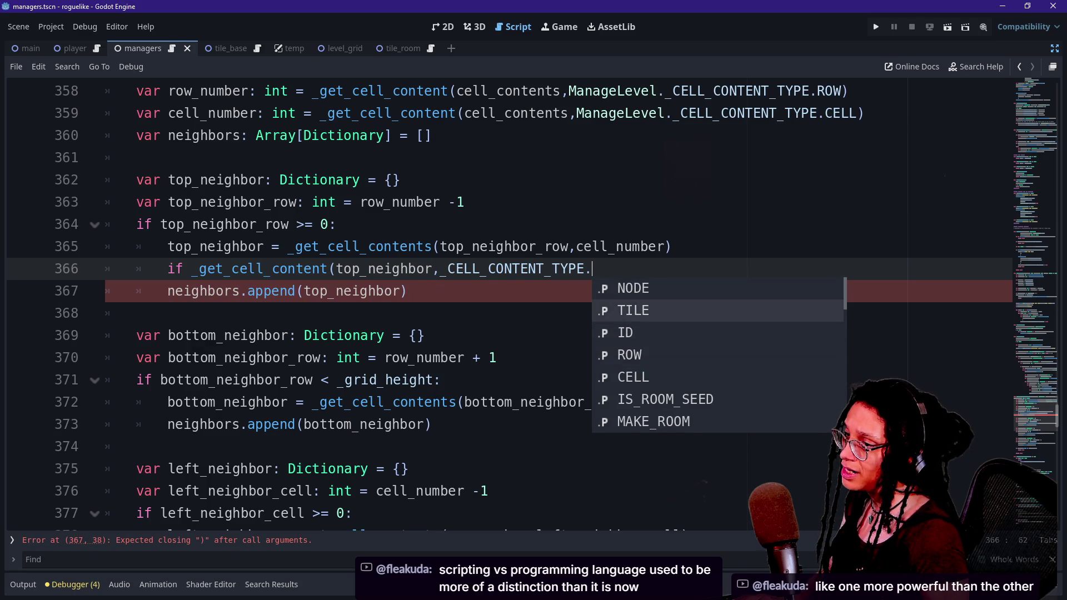
key("Return")
type(")")
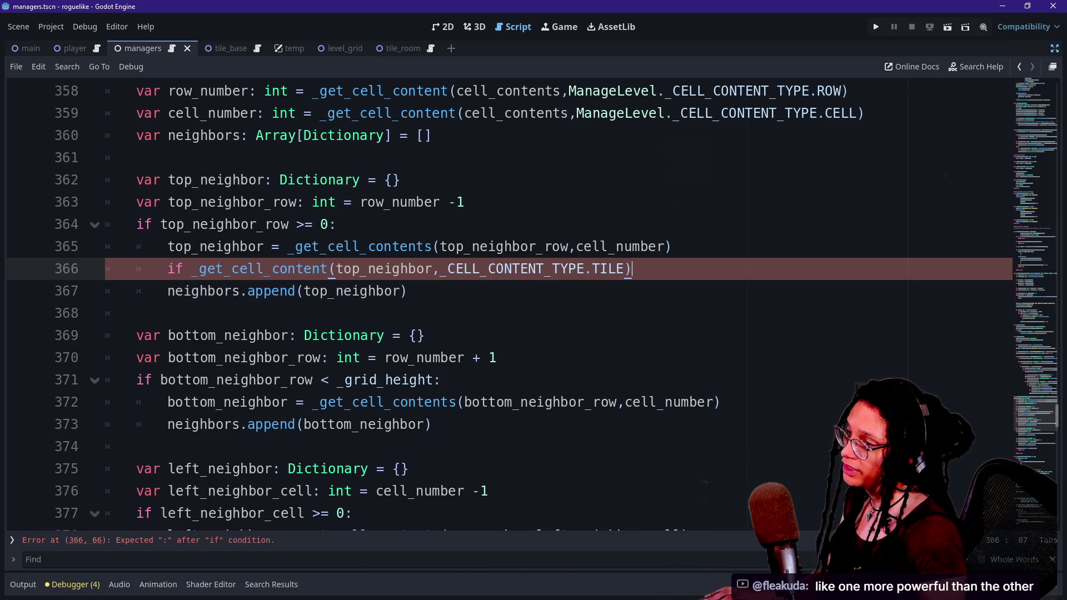
Step: Declare 'var tile: ManageTileData.TILES' above it, assigned from that _get_cell_content call
key("ctrl+shift+Return")
type("var tile: ")
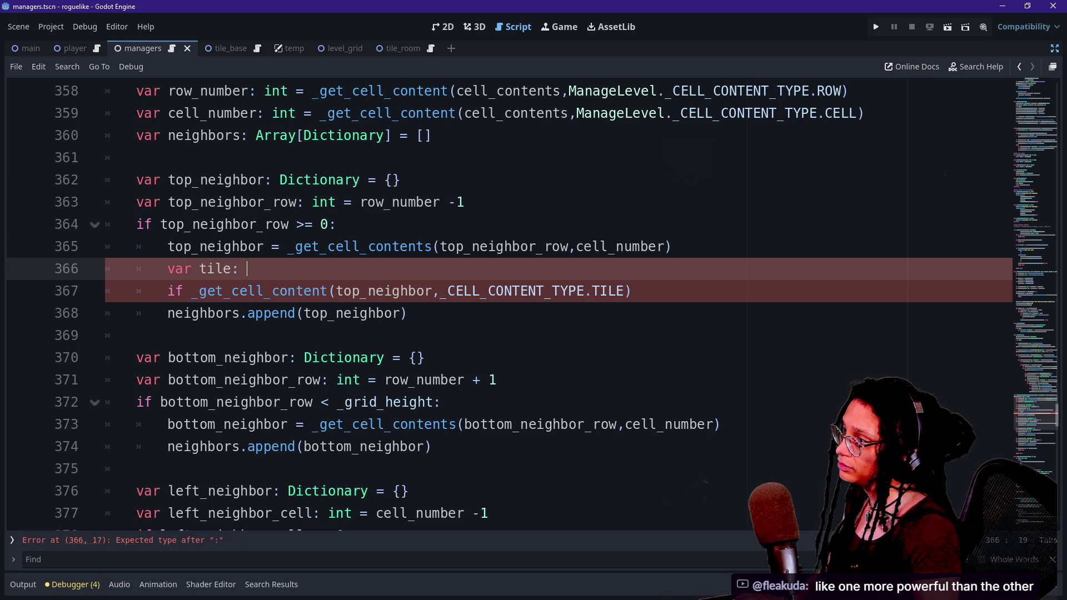
type("Manage")
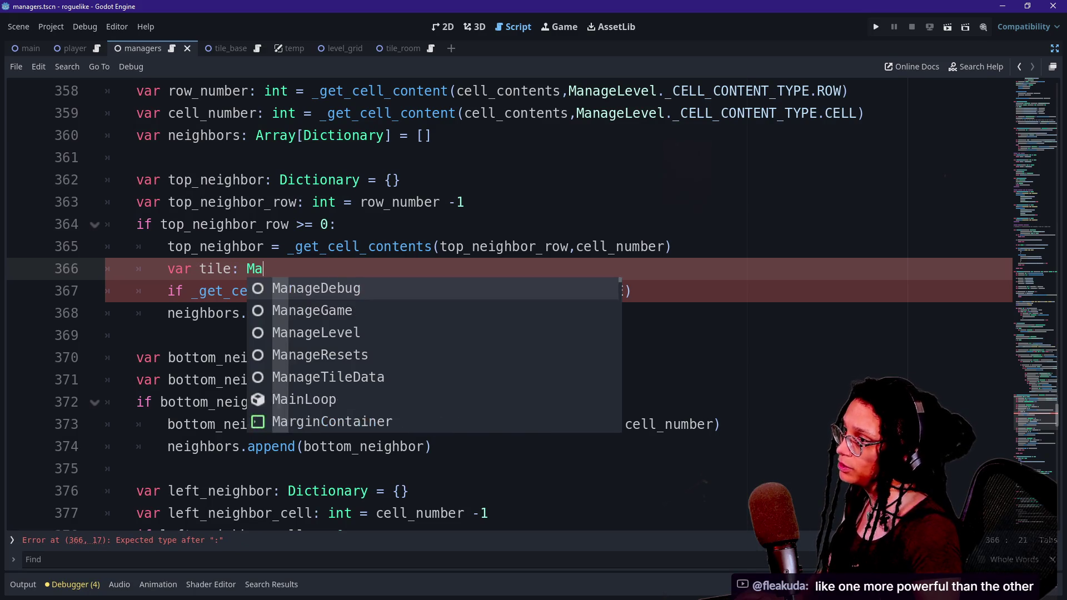
key("Down")
key("Down")
key("Up")
key("Down")
key("Down")
key("Down")
key("Return")
type(".TILES")
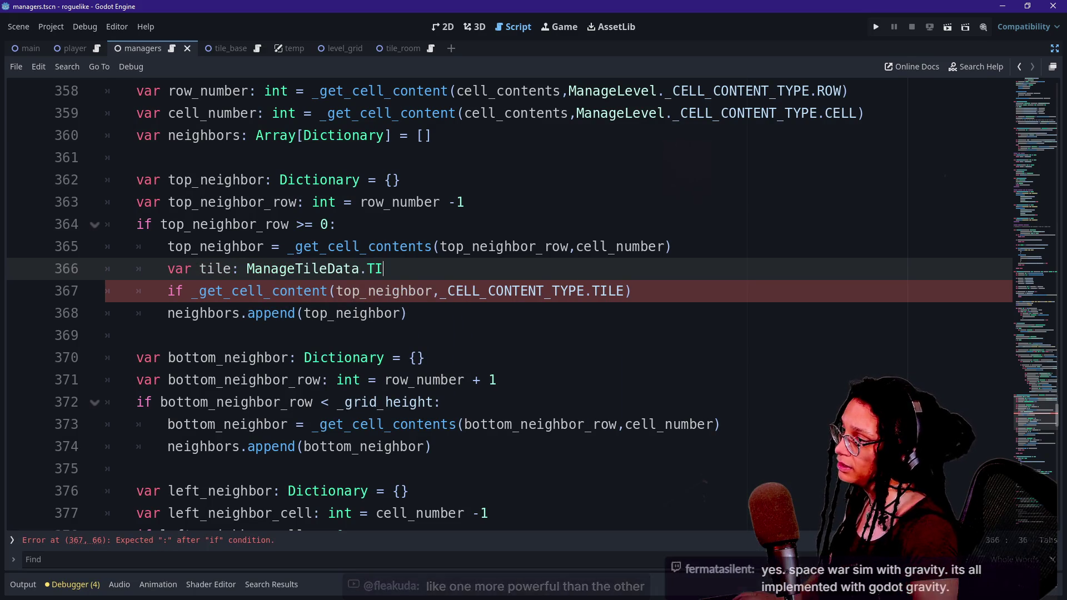
left_click(417, 291)
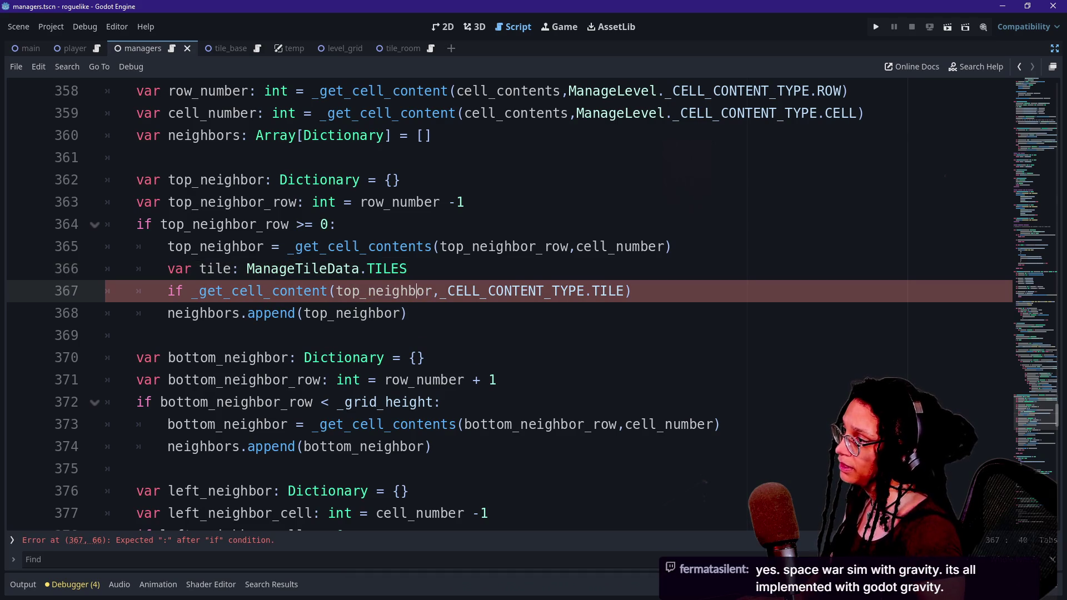
left_click_drag(191, 291, 631, 290)
key("ctrl+x")
left_click(408, 268)
type("=")
key("ctrl+v")
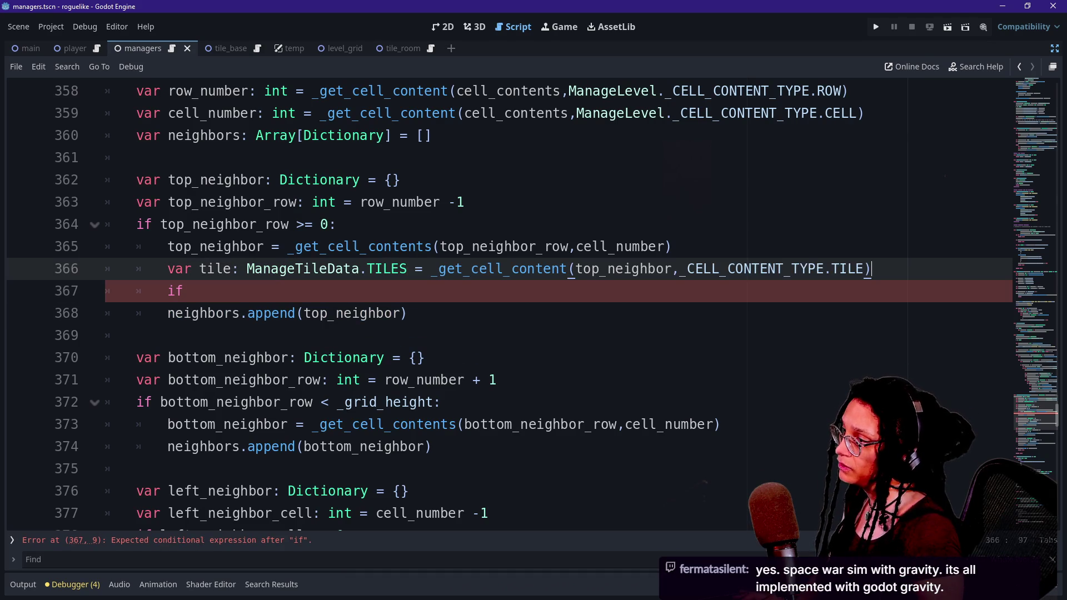
Step: Make the condition 'if tile == surrounded_by_what:' and indent the append beneath it
left_click(191, 291)
type("tile == ")
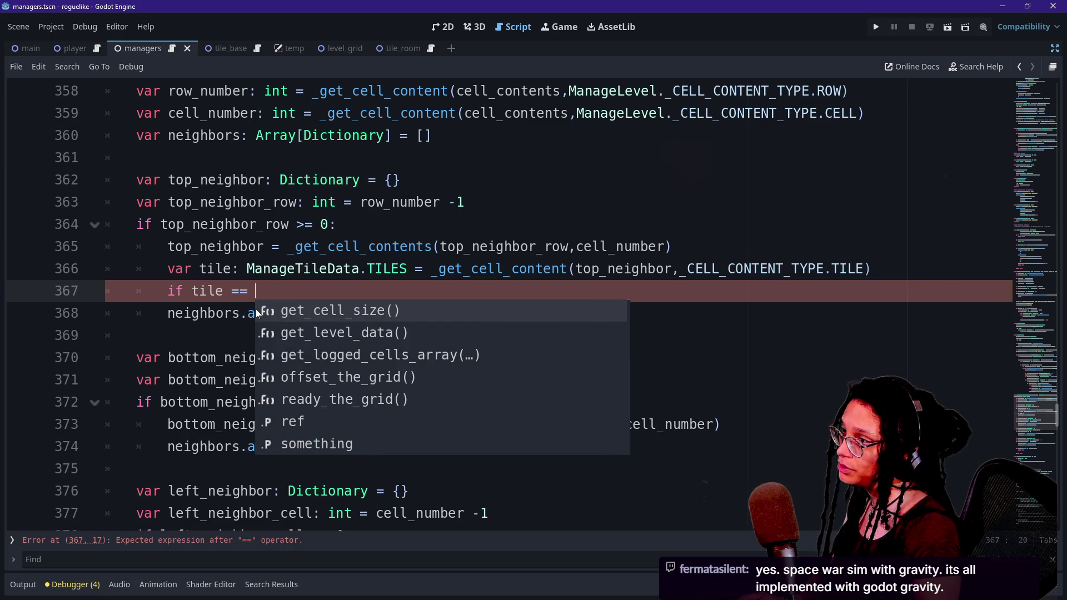
type("sur")
key("Return")
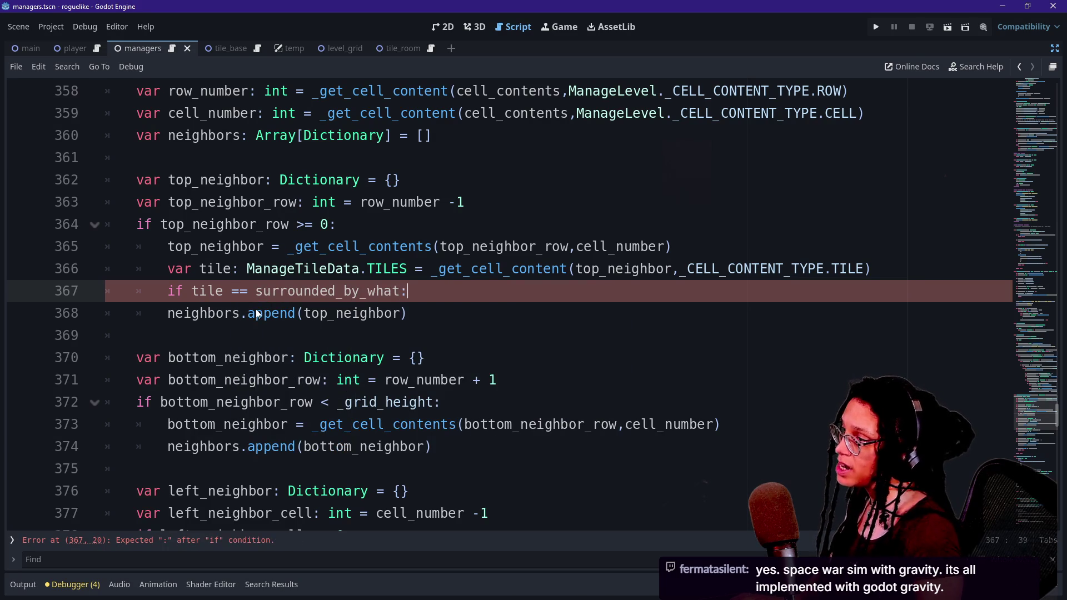
left_click(167, 313)
key("Tab")
left_click(411, 291)
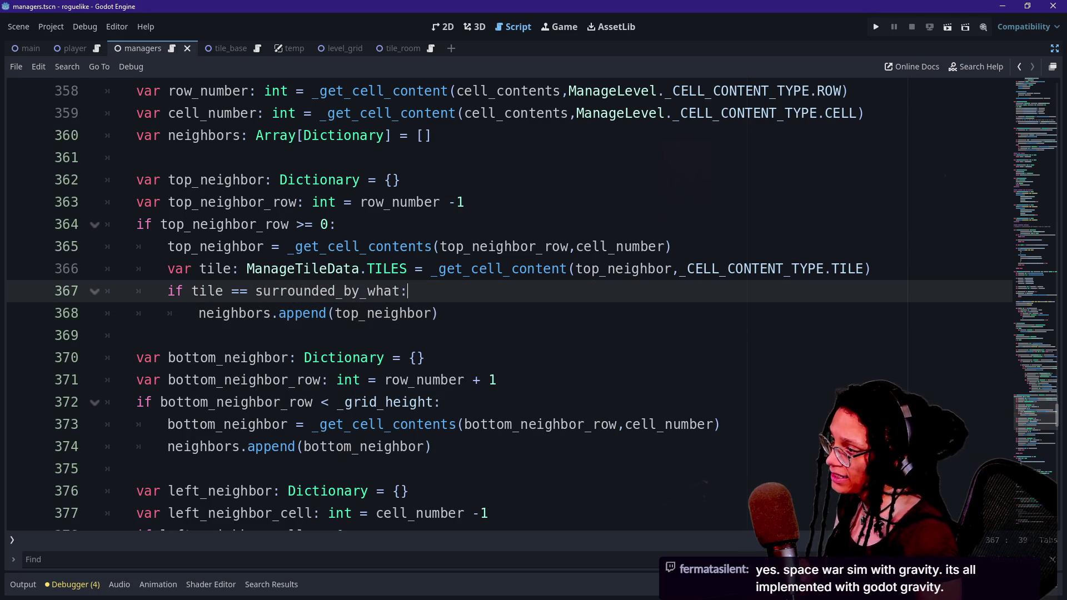
key("shift+Down")
Step: Select and copy the tile variable and if lines from the top neighbor block
key("shift+Up")
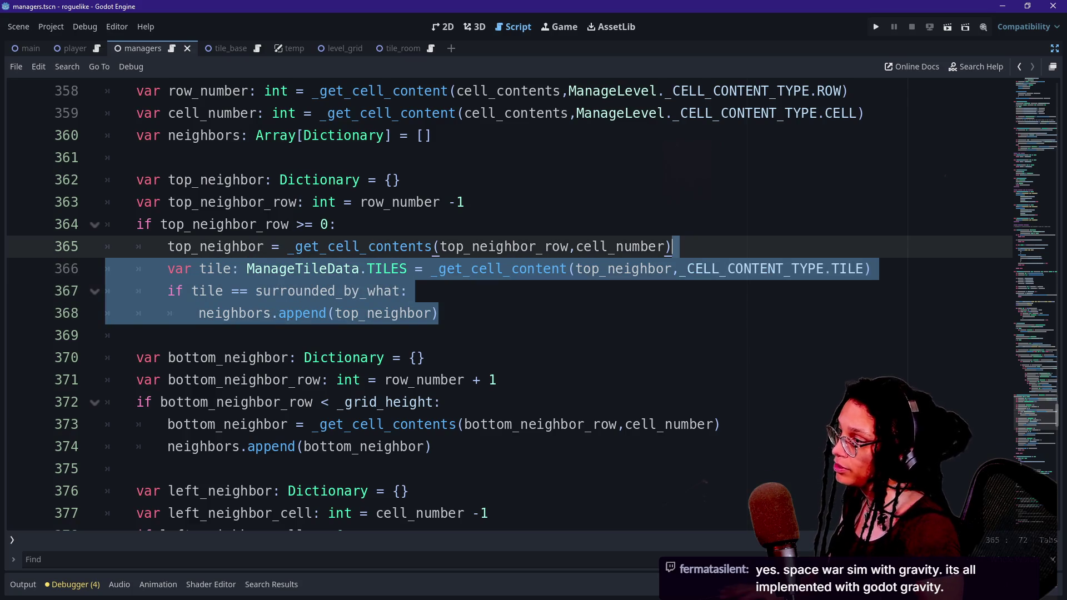
key("ctrl+minus")
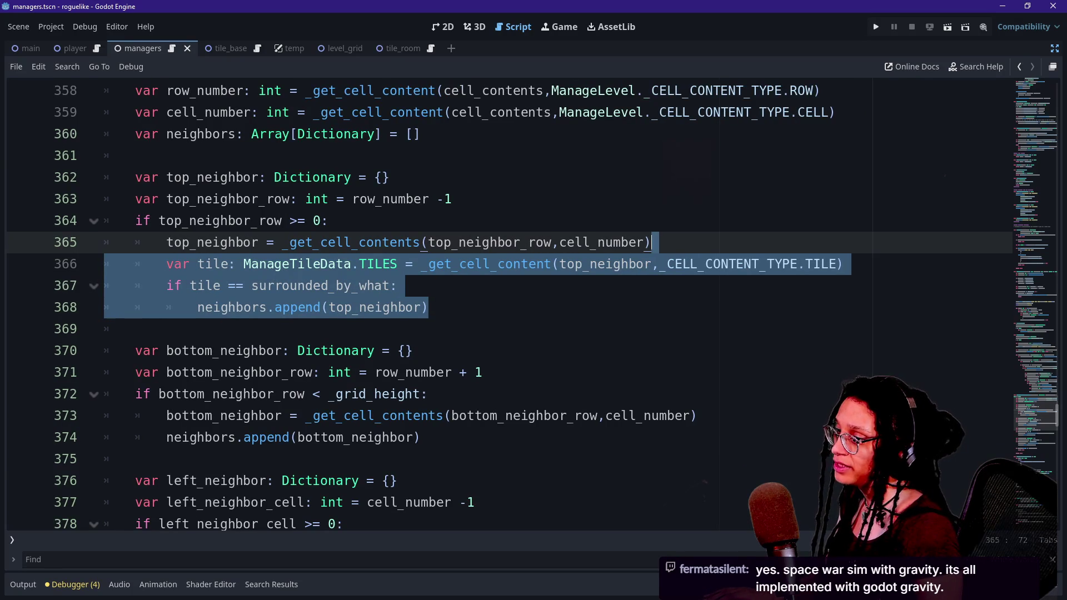
scroll(501, 306, "down", 1)
key("Down")
key("Down")
key("shift+Up")
key("shift+Up")
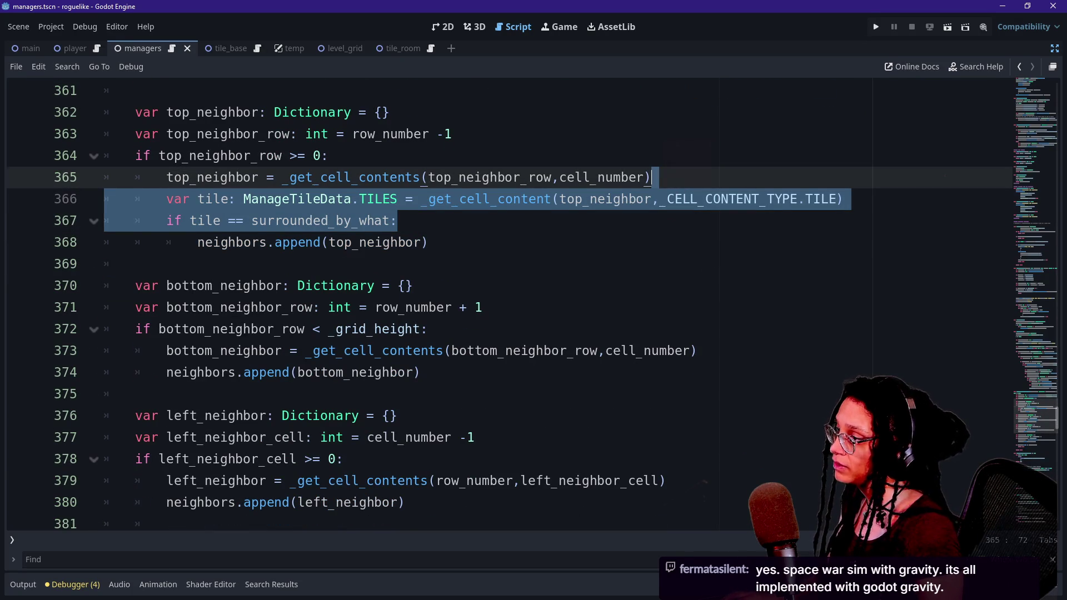
Step: Paste the tile check into the bottom block, indent its append, and rename top to bottom
left_click(230, 372)
key("Tab")
key("ctrl+equal")
key("Up")
key("End")
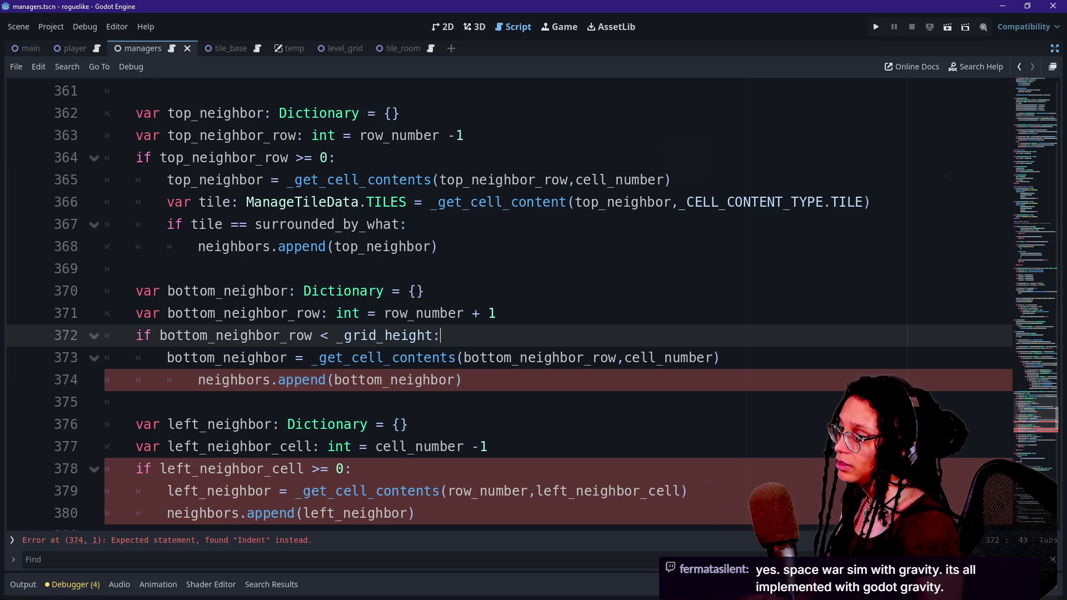
key("Return")
key("ctrl+v")
scroll(569, 356, "down", 1)
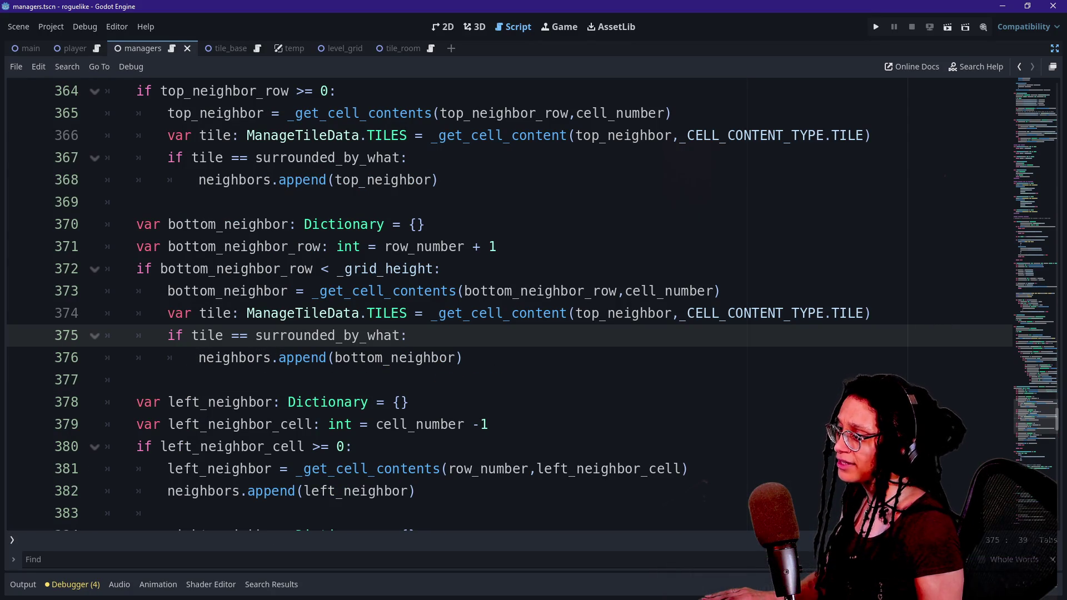
left_click(577, 313)
left_click_drag(576, 313, 600, 313)
type("bottom")
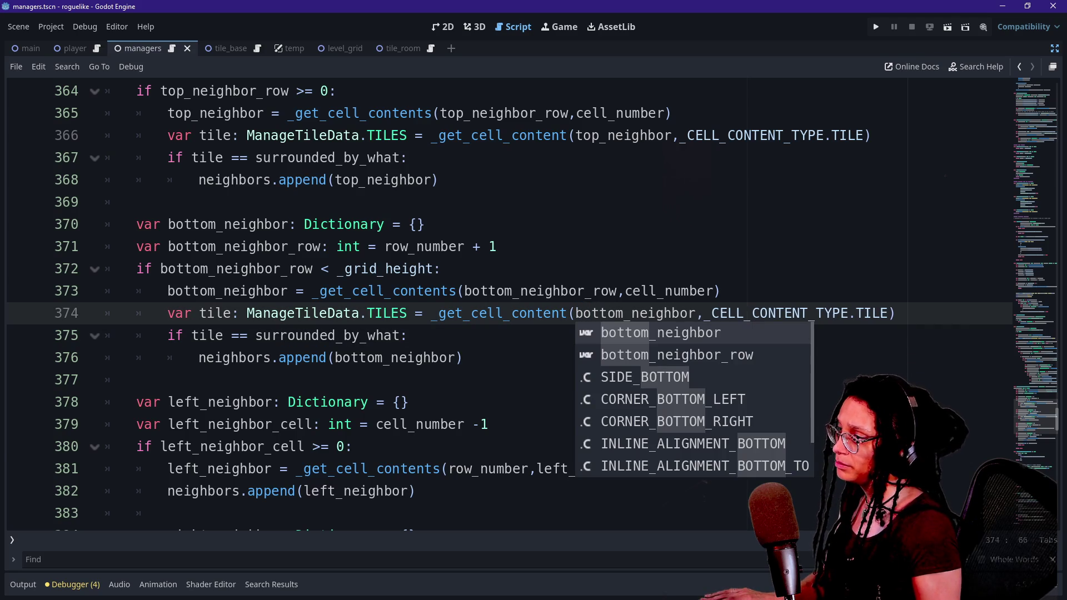
Step: Paste the tile check into the left block, indent its append, and rename top to left
scroll(695, 333, "down", 2)
left_click(694, 335)
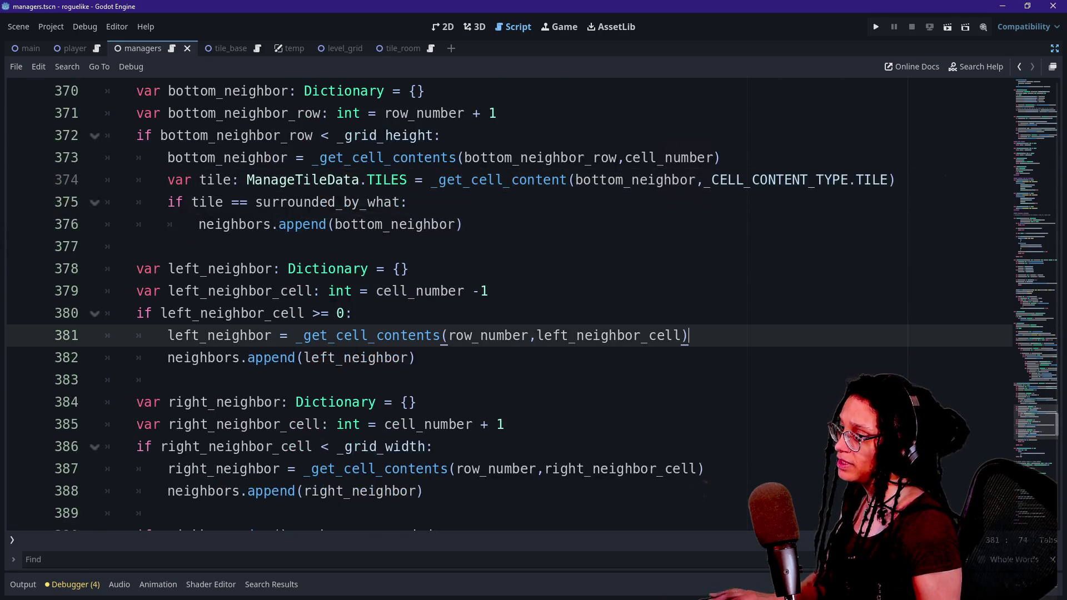
key("ctrl+v")
left_click(168, 401)
key("Tab")
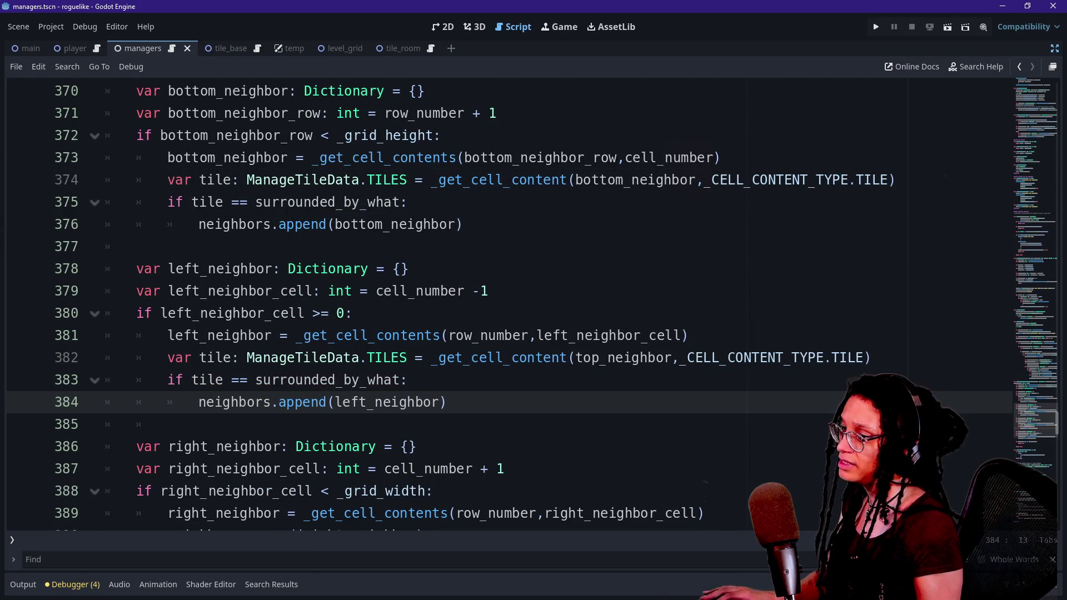
left_click(583, 358)
key("Delete")
key("Delete")
key("BackSpace")
type("left")
Step: Paste the tile check into the right block, indent its append, and rename top to right
scroll(556, 411, "down", 2)
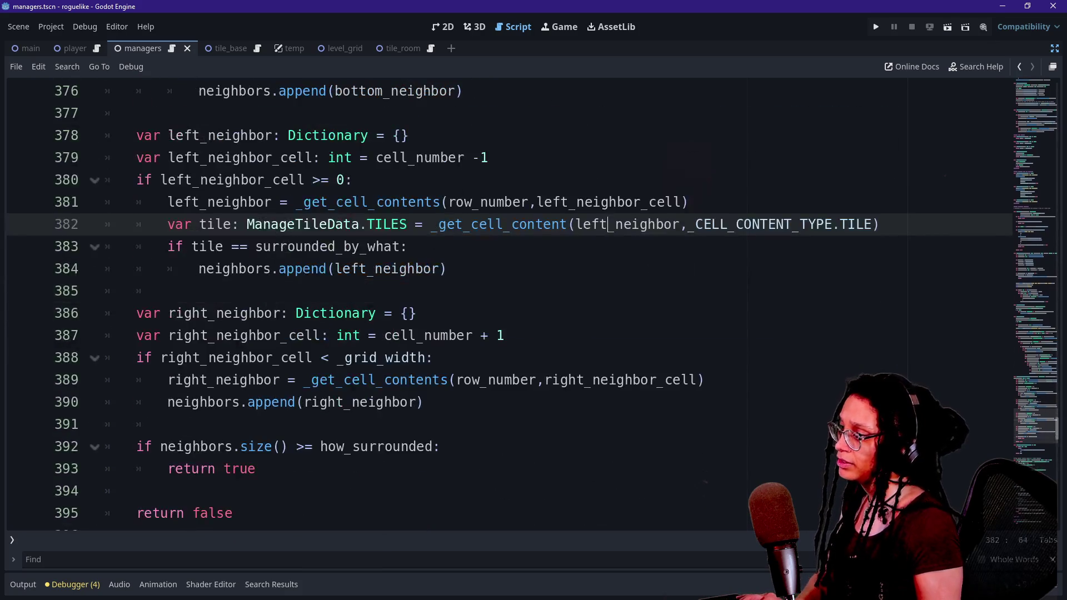
left_click_drag(437, 357, 705, 379)
left_click(705, 379)
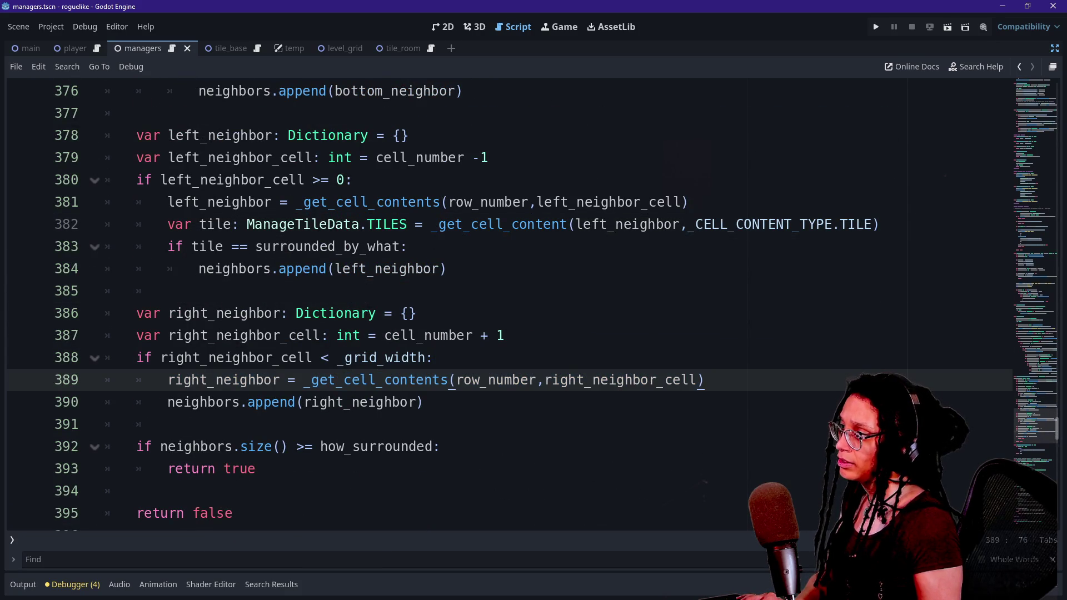
key("ctrl+v")
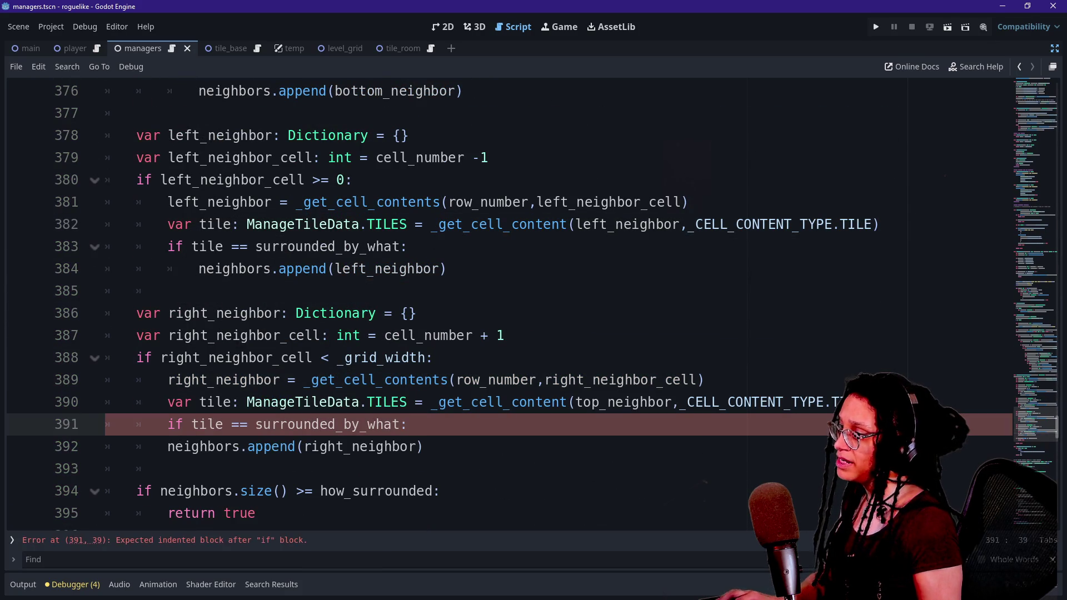
key("Down")
key("Tab")
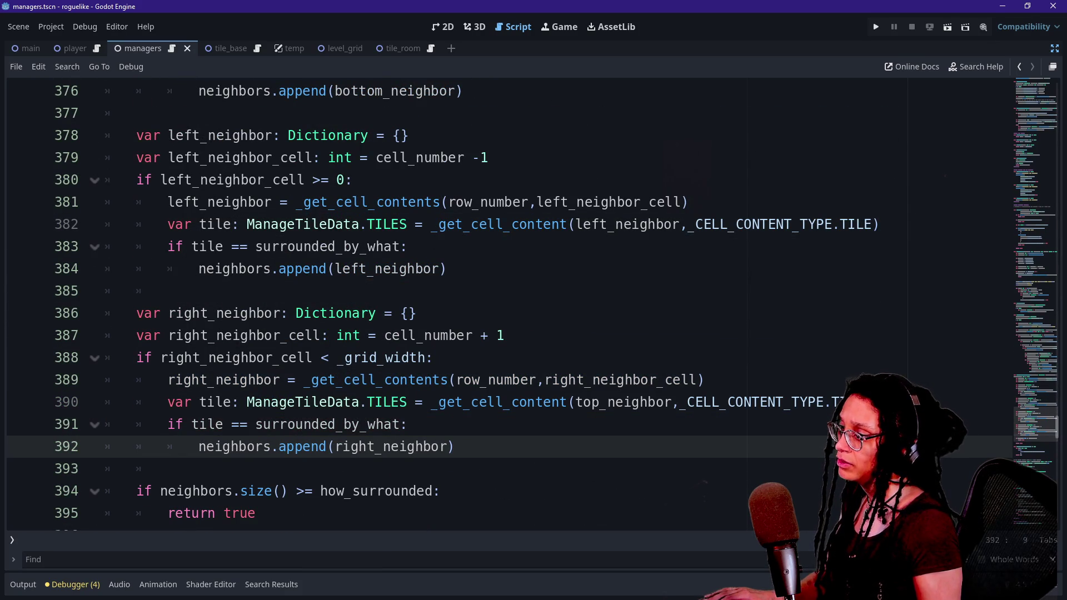
left_click(590, 402)
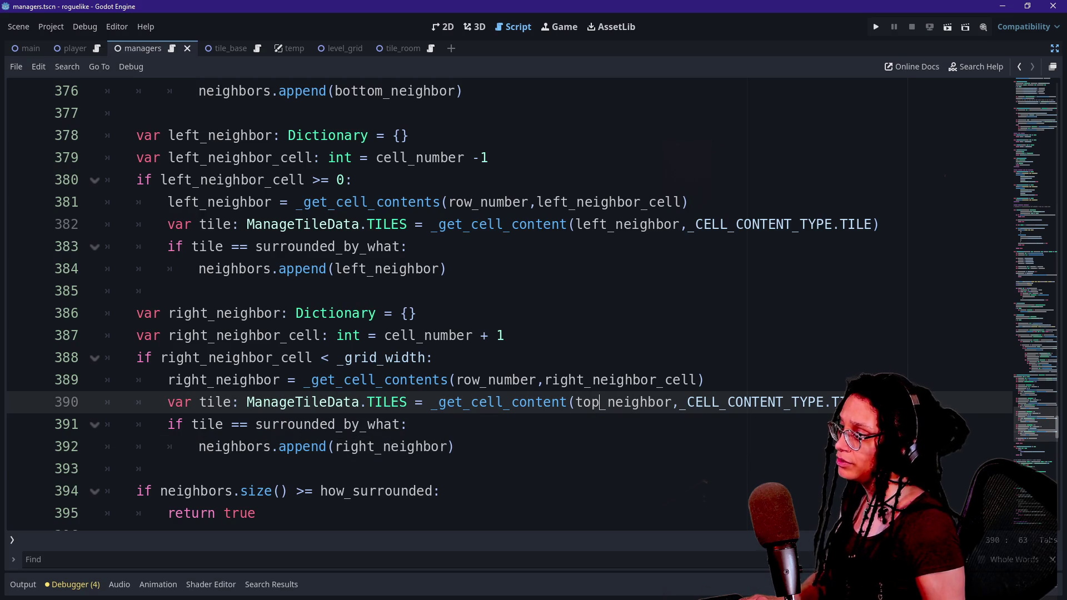
key("BackSpace")
key("BackSpace")
key("BackSpace")
type("right")
left_click(368, 335)
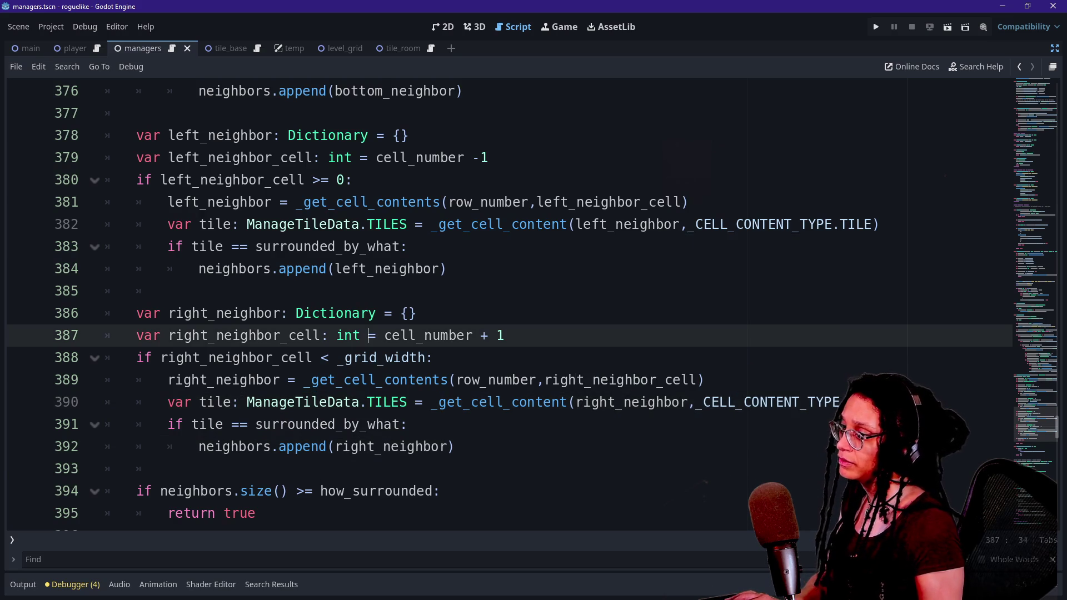
scroll(533, 304, "down", 1)
left_click(166, 401)
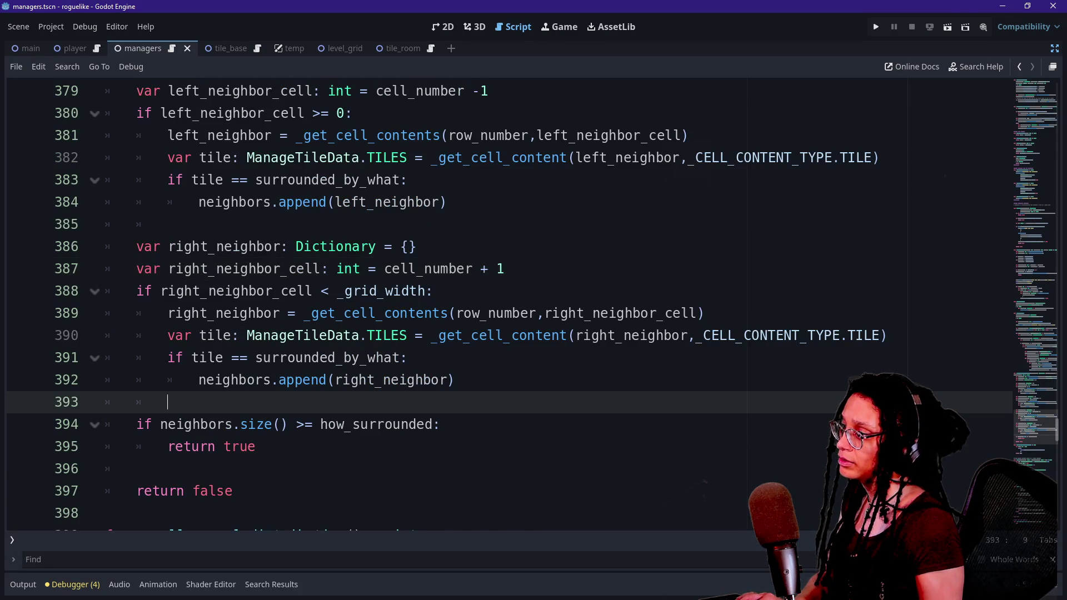
scroll(534, 304, "down", 1)
scroll(534, 305, "up", 2)
left_click_drag(433, 357, 504, 335)
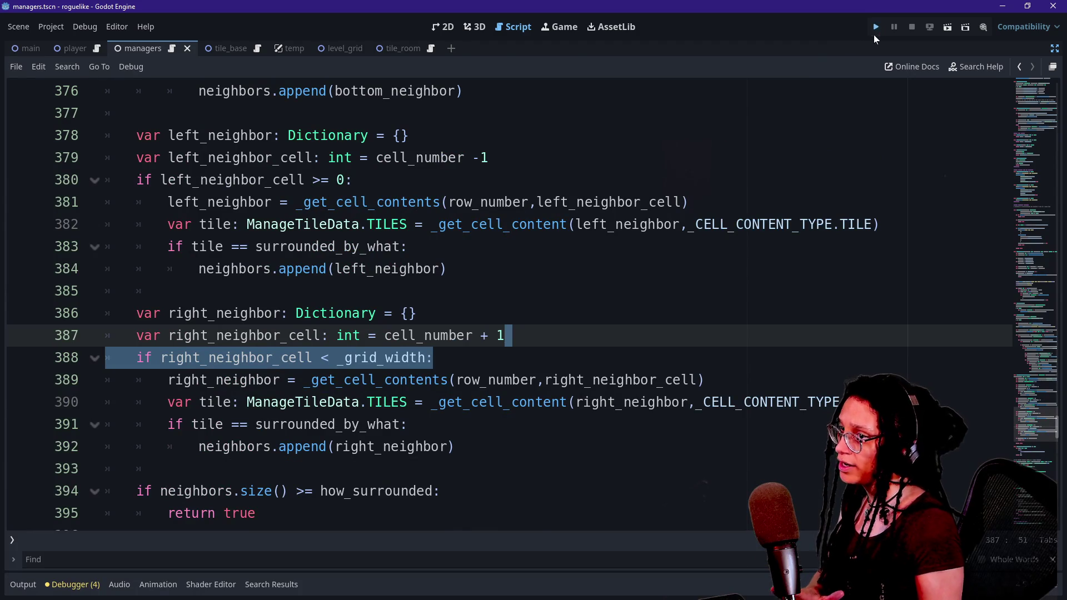
Step: Run the project, regenerate the grid four times, then add a blank line after line 394
left_click(875, 27)
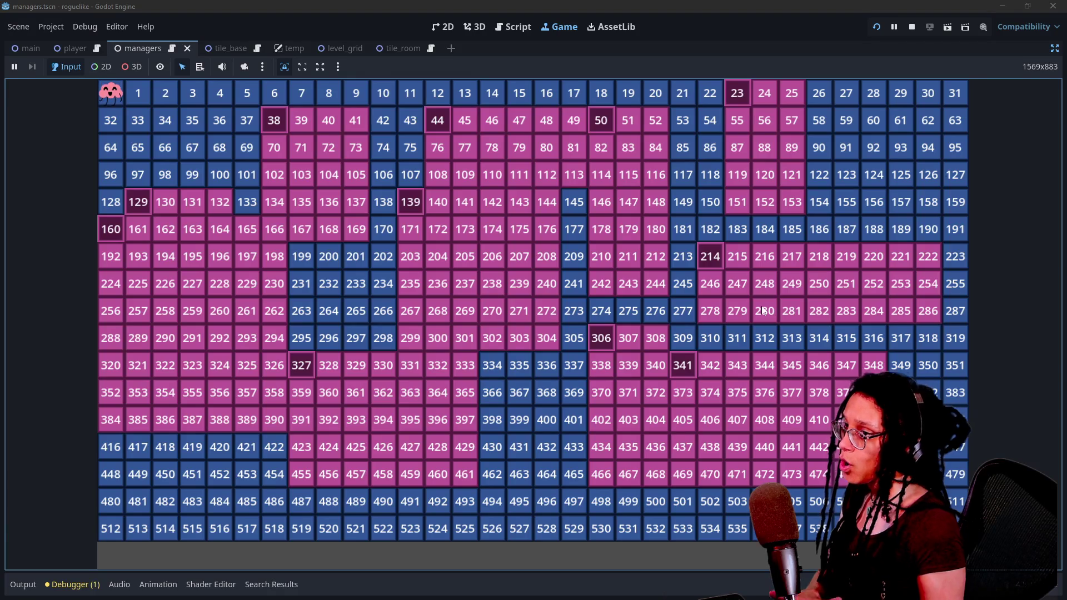
left_click(1035, 362)
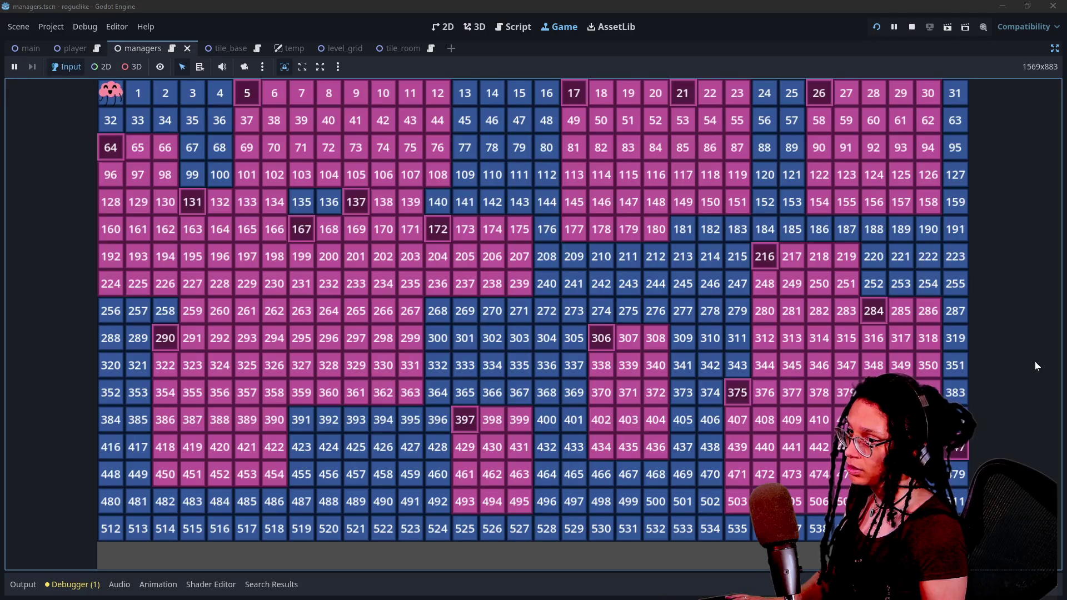
left_click(1035, 361)
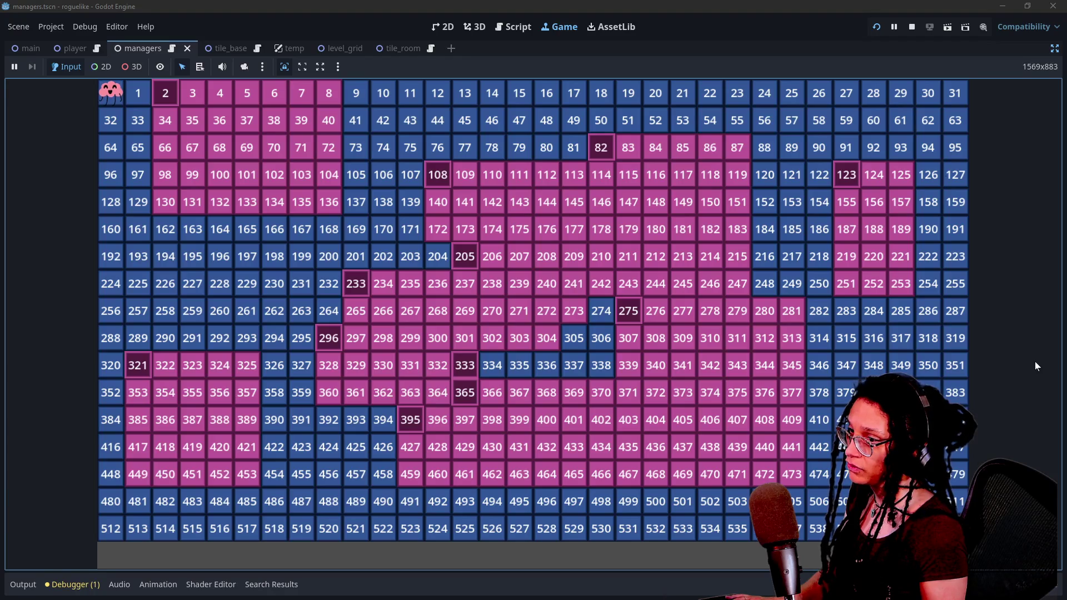
left_click(1035, 361)
left_click(1035, 361)
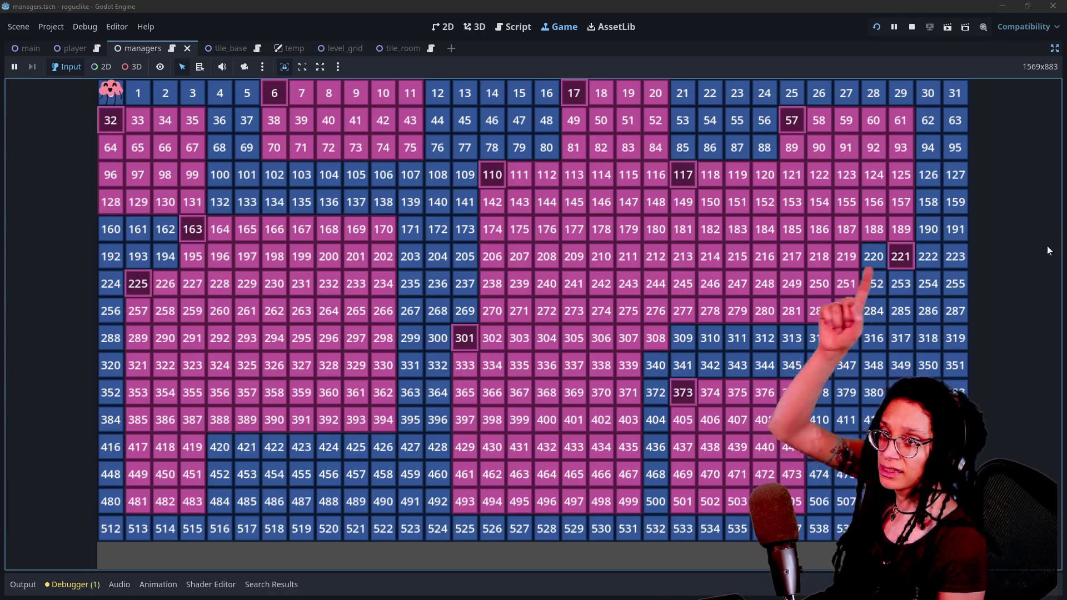
key("ctrl+F3")
key("Return")
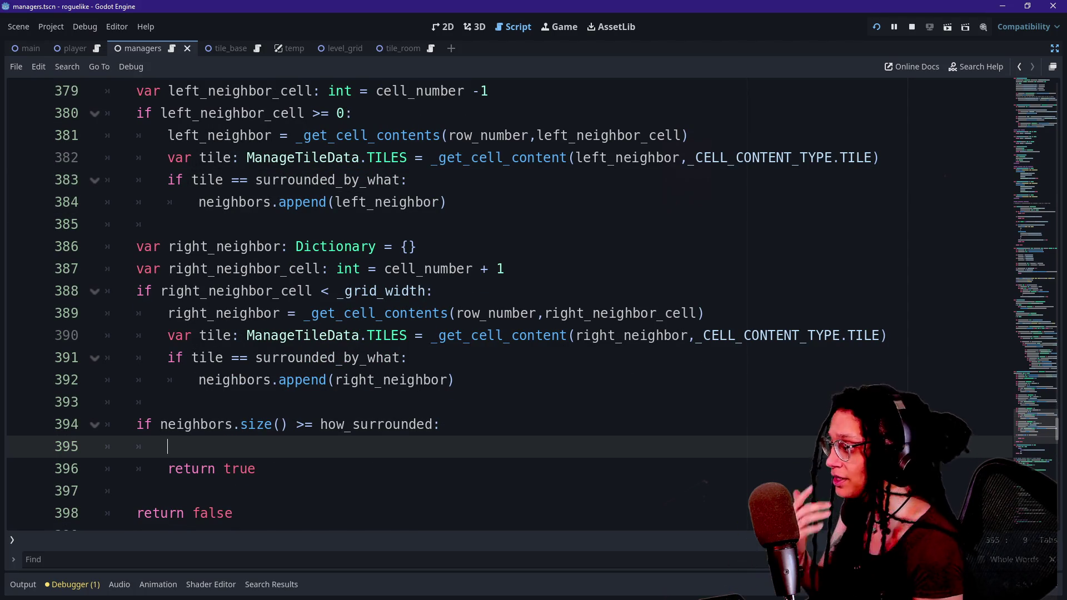
Step: On line 395 write print.fancy([FFX.HIGHLIGHT], using autocomplete for HIGHLIGHT, then review the function
type("print")
key("BackSpace")
key("BackSpace")
key("BackSpace")
type("rint")
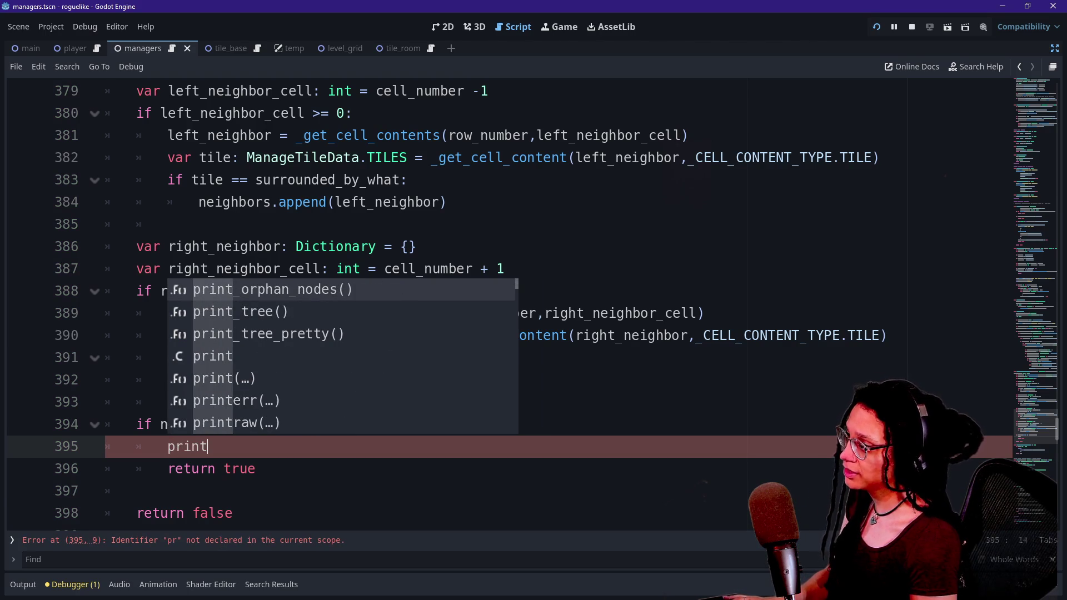
type(".fancy(")
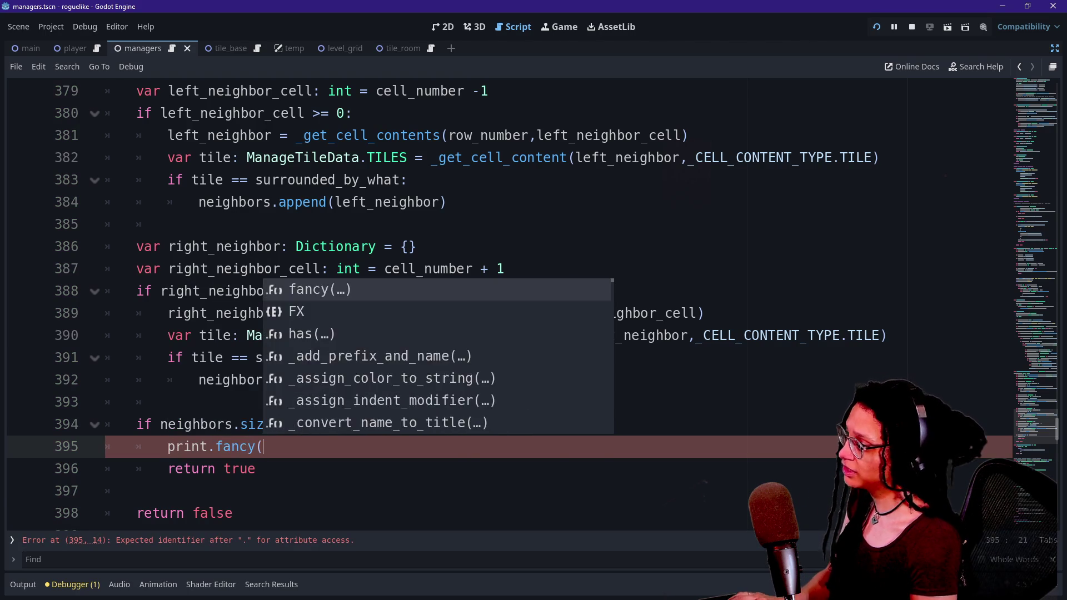
type("fanc")
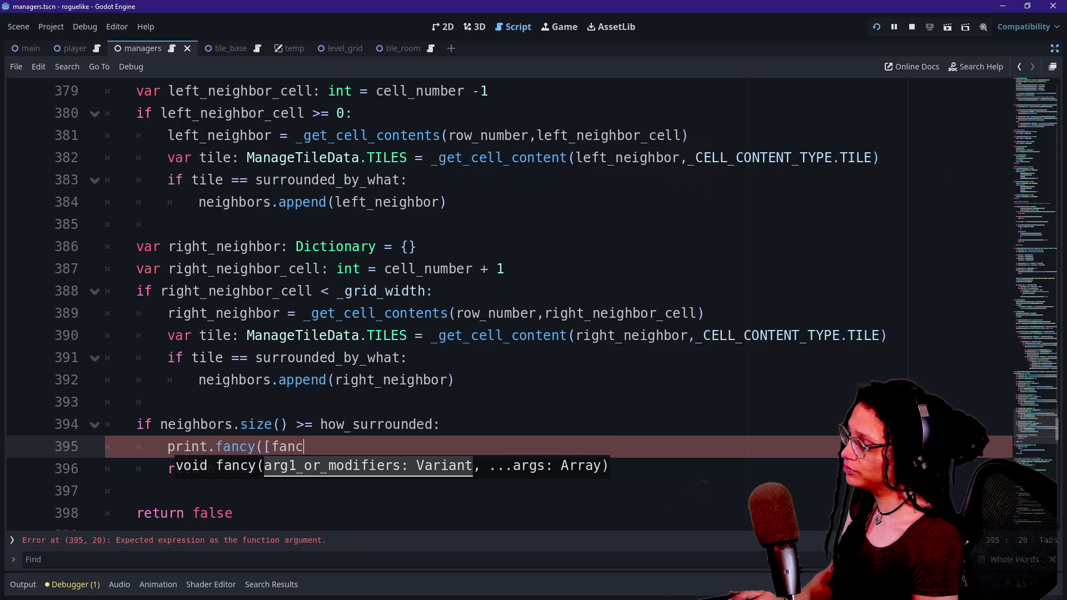
key("BackSpace")
key("BackSpace")
key("BackSpace")
type("FFX.")
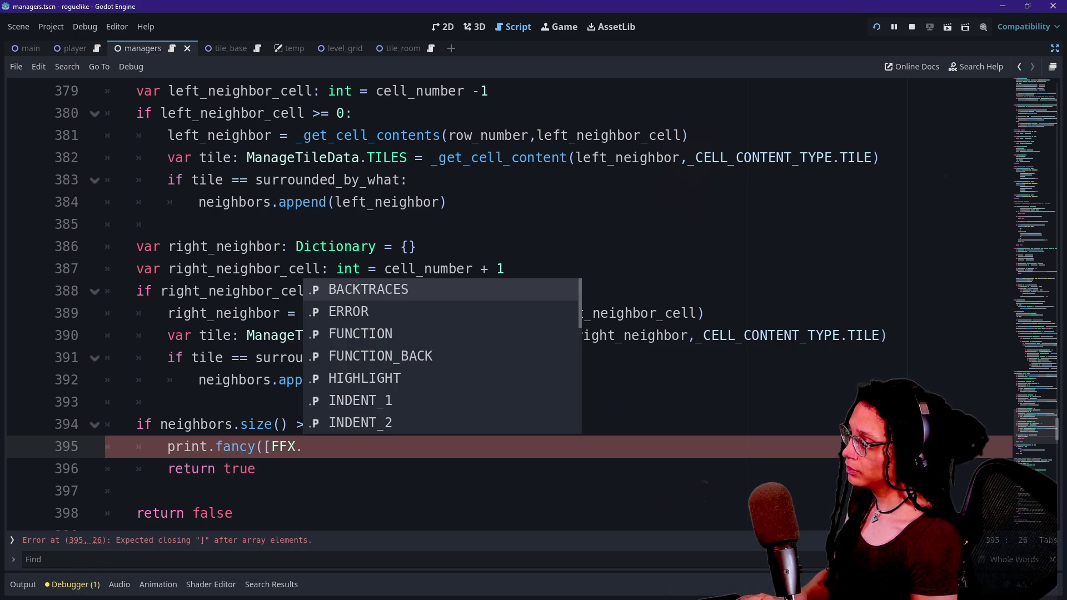
key("Down")
key("Down")
key("Down")
key("Down")
key("Return")
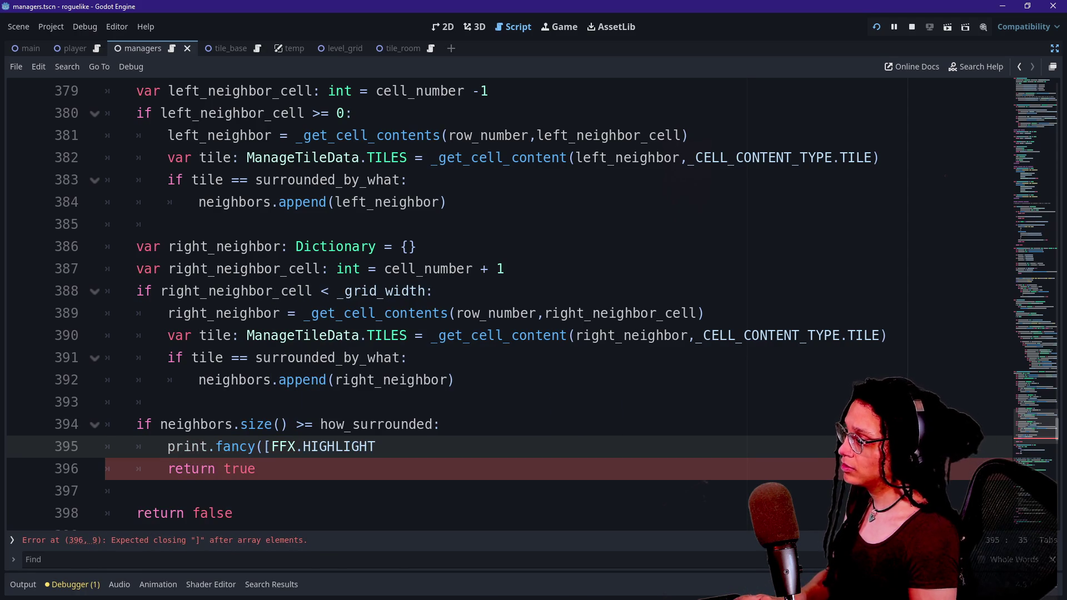
type("],")
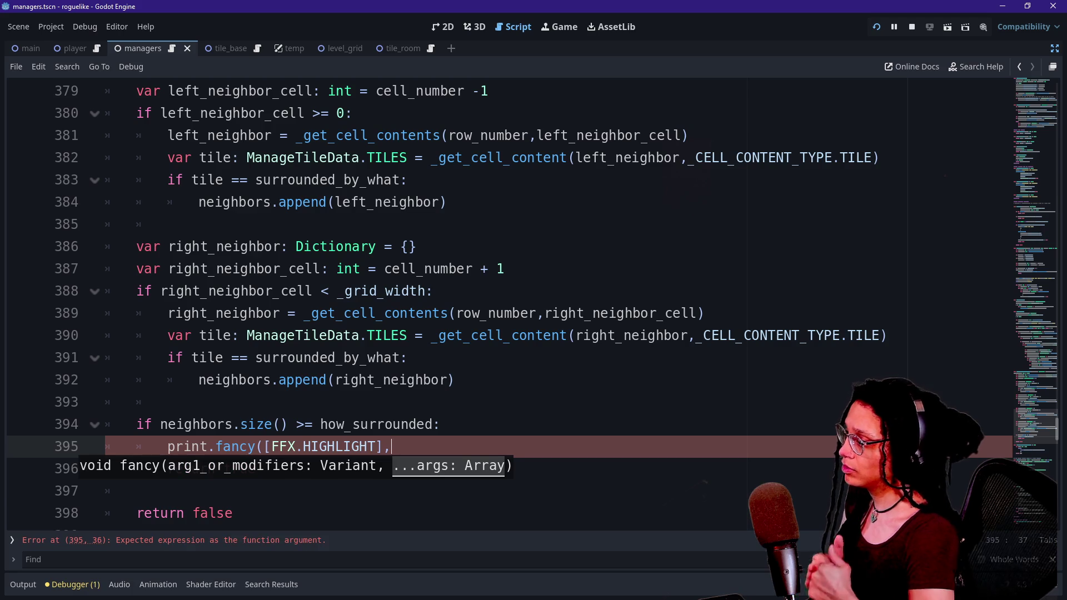
type("d")
key("BackSpace")
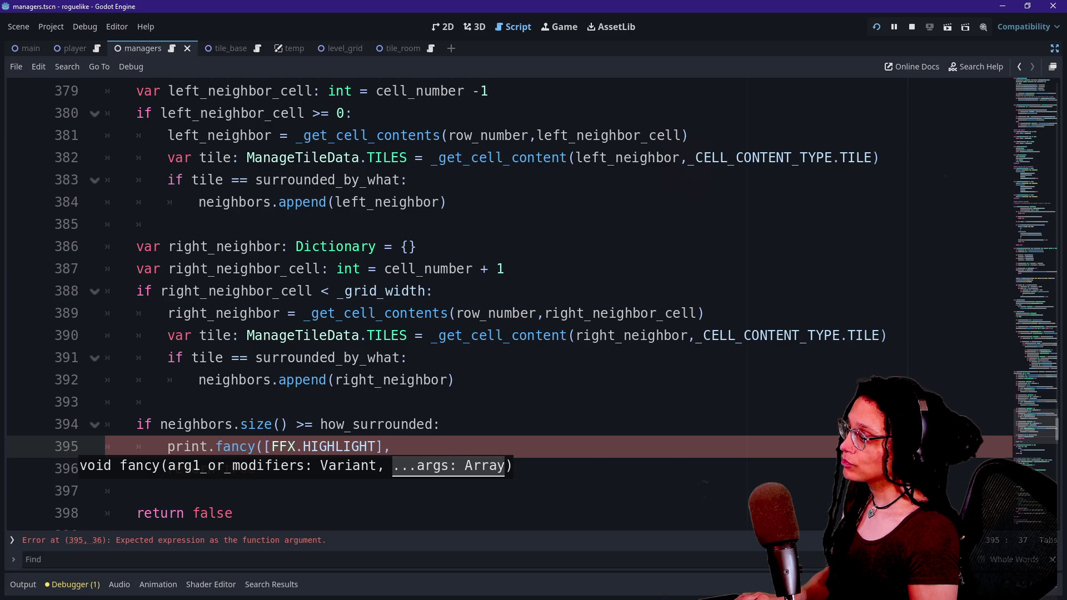
scroll(501, 301, "up", 5)
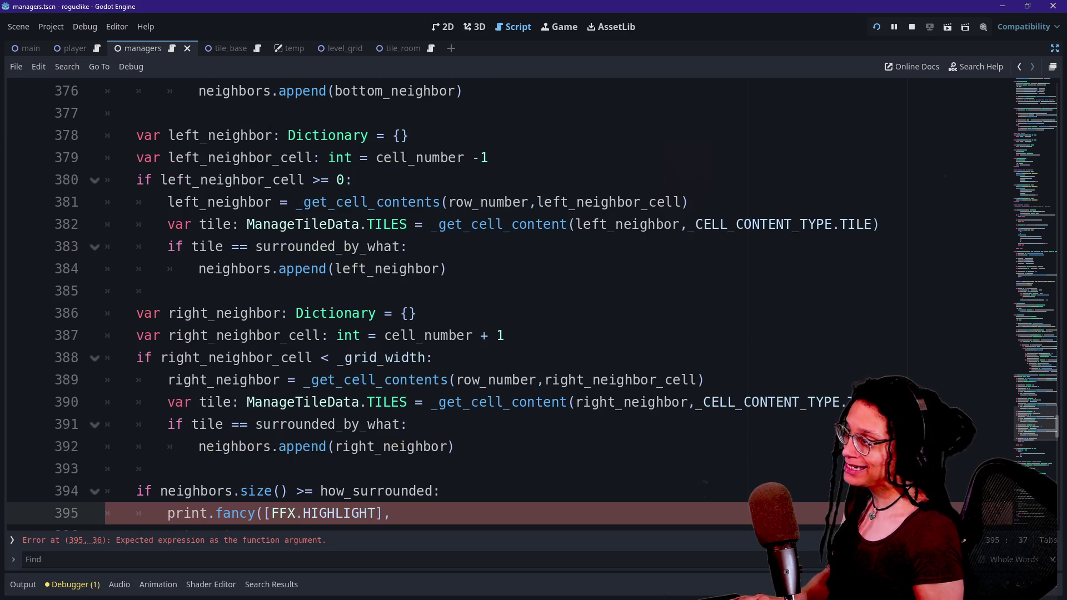
scroll(500, 300, "up", 2)
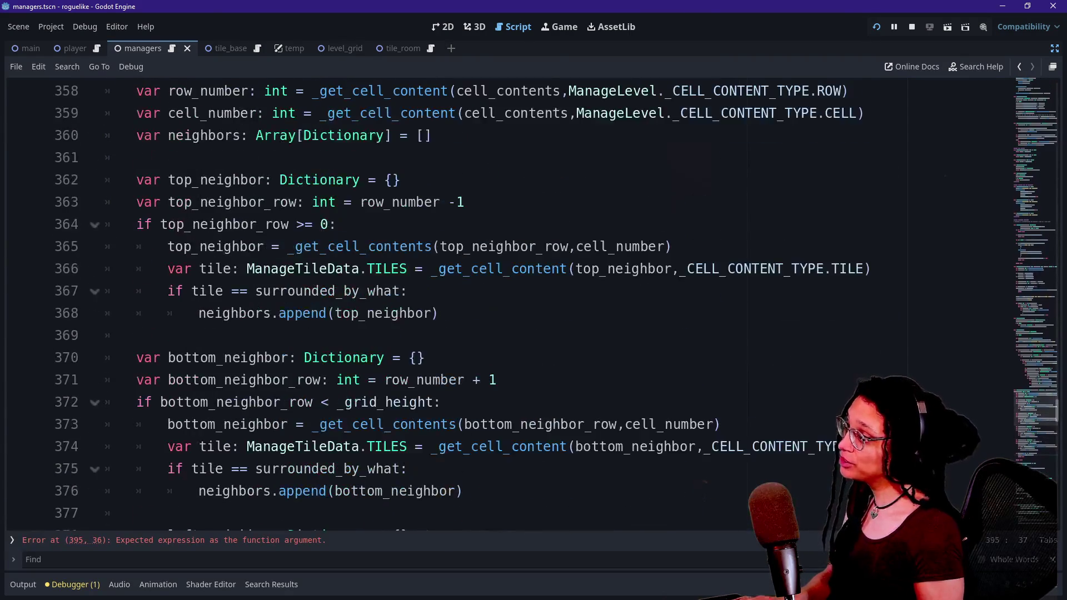
scroll(501, 301, "down", 5)
scroll(501, 300, "up", 6)
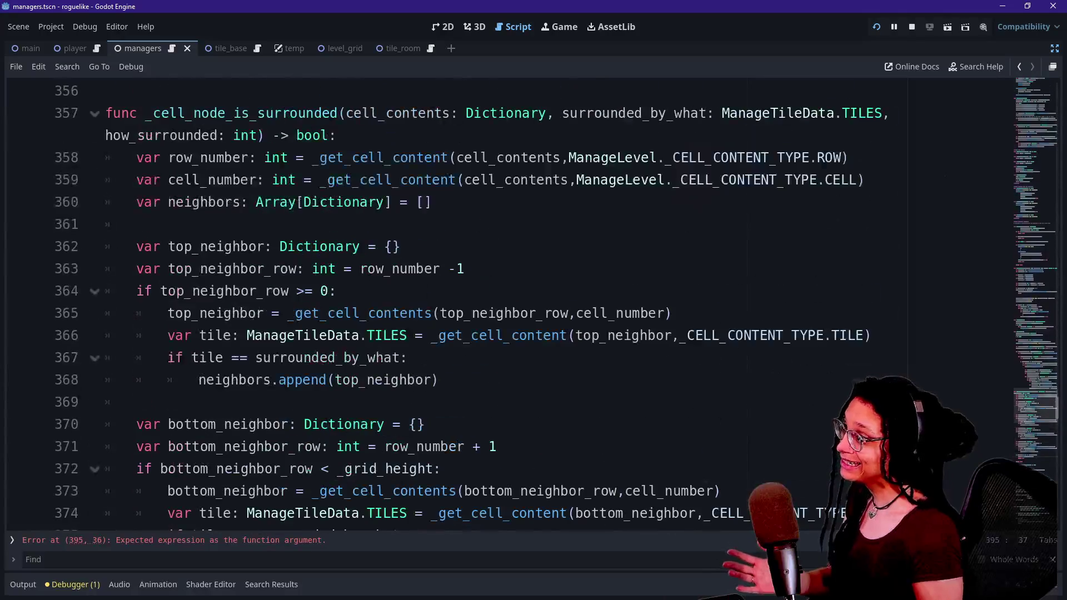
scroll(501, 301, "down", 9)
key("ctrl+shift+Return")
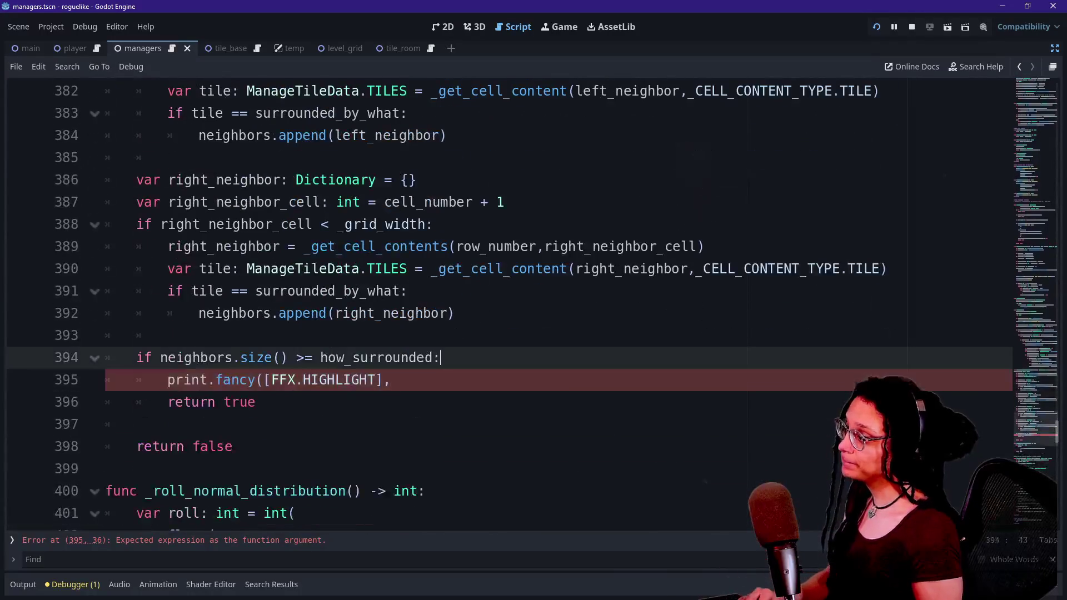
Step: Declare id: String = str(_get_cell_content(cell_contents, CELL_CONTENT_TYPE.ID))
type("var")
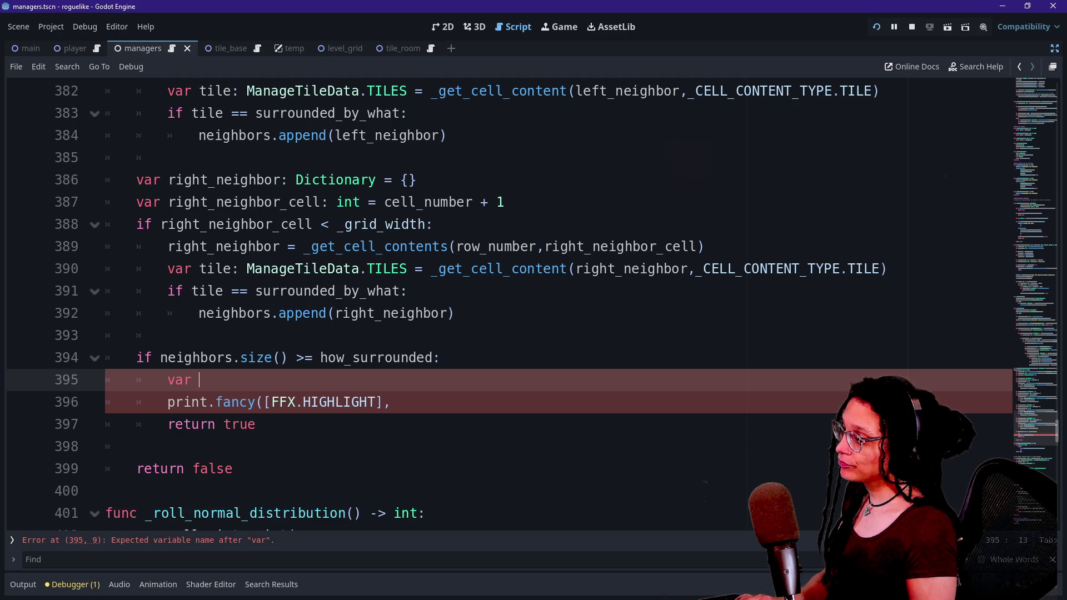
type("id: ")
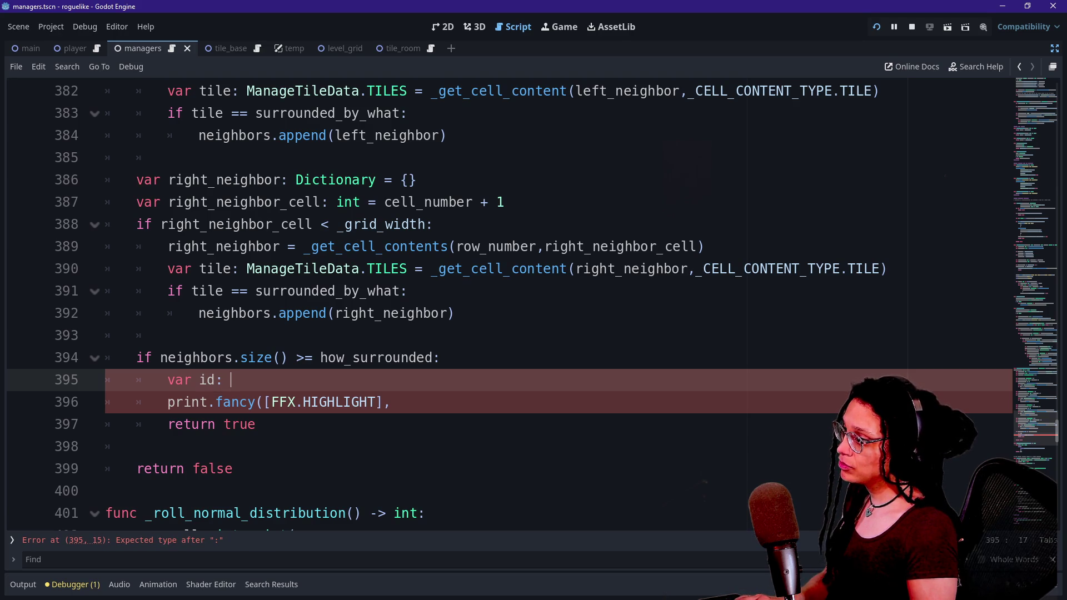
type("int = ")
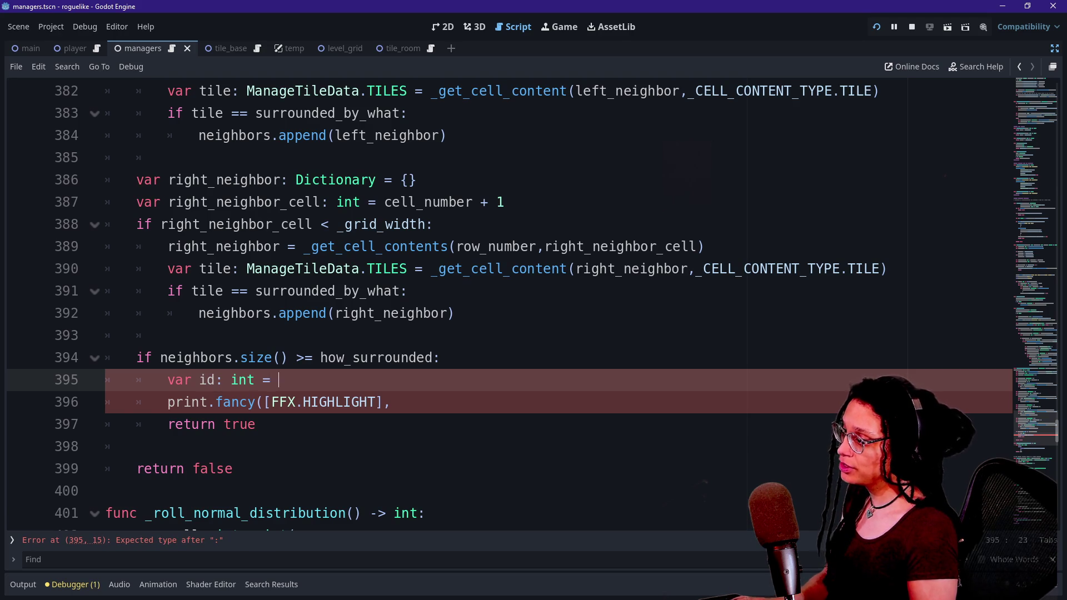
key("BackSpace")
key("BackSpace")
key("BackSpace")
key("BackSpace")
key("BackSpace")
key("BackSpace")
type("String = ")
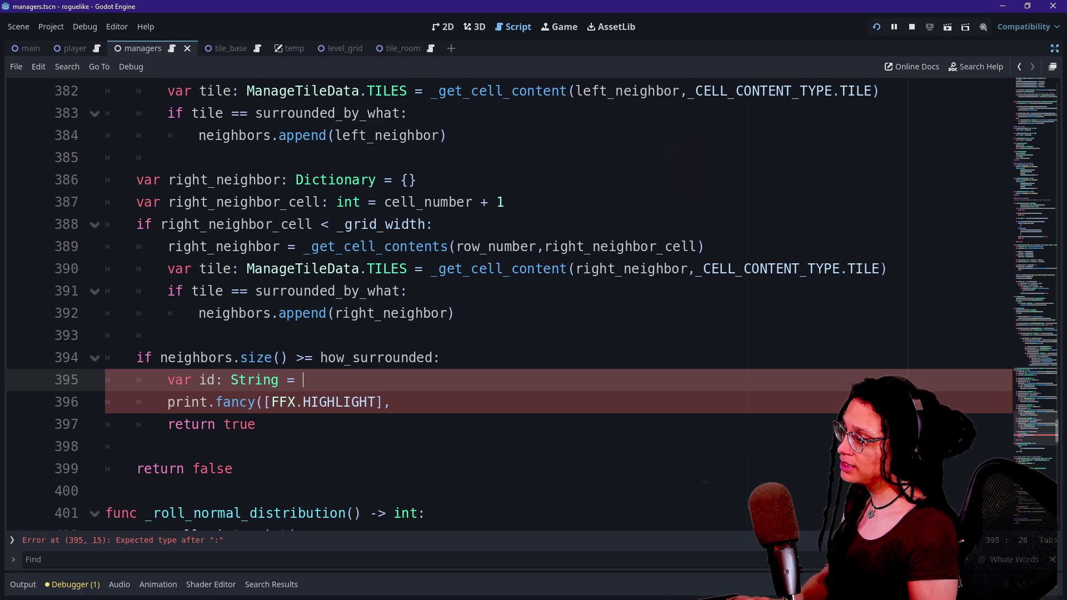
type("str(_get")
type("_cell_cont")
key("Return")
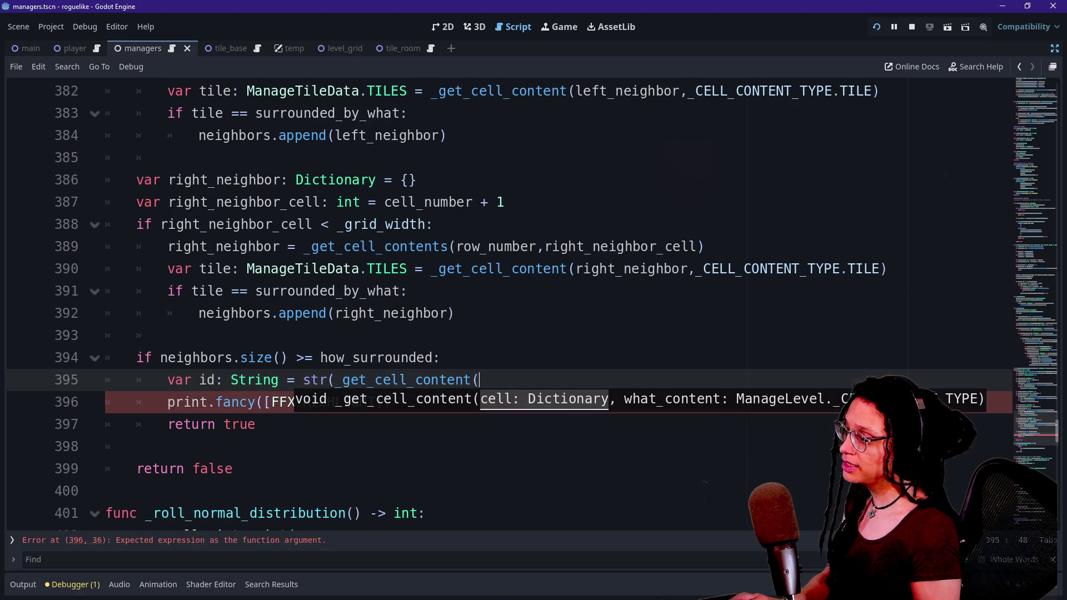
type("cell")
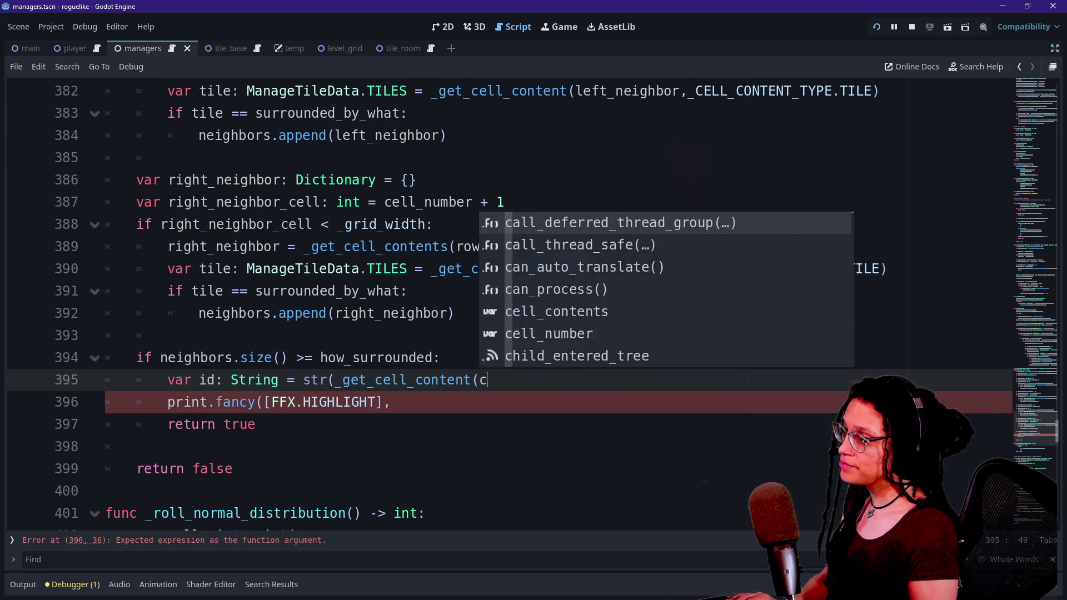
key("Return")
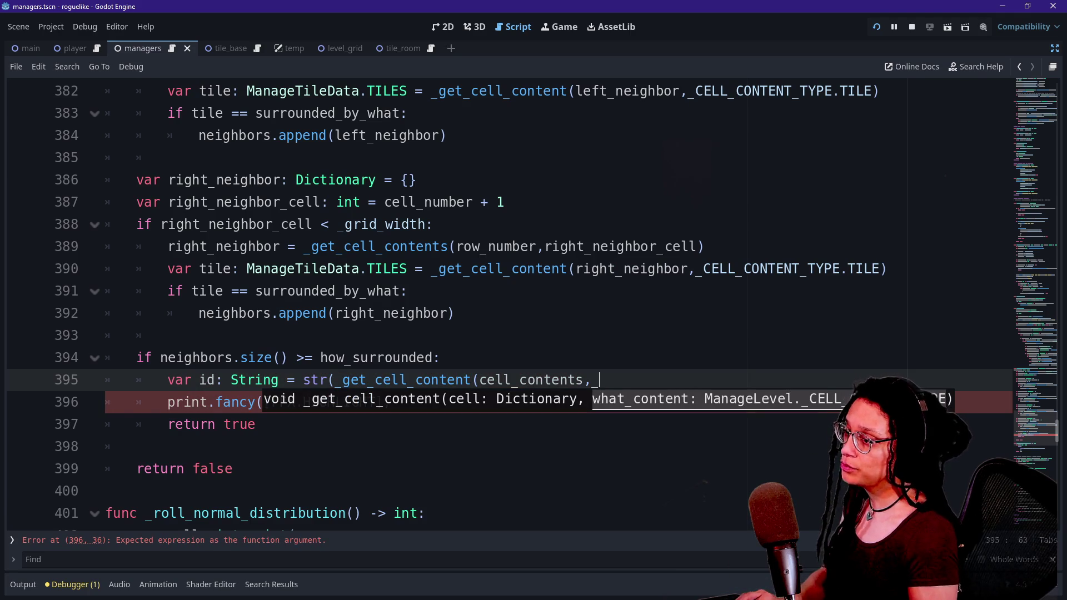
type("Cell")
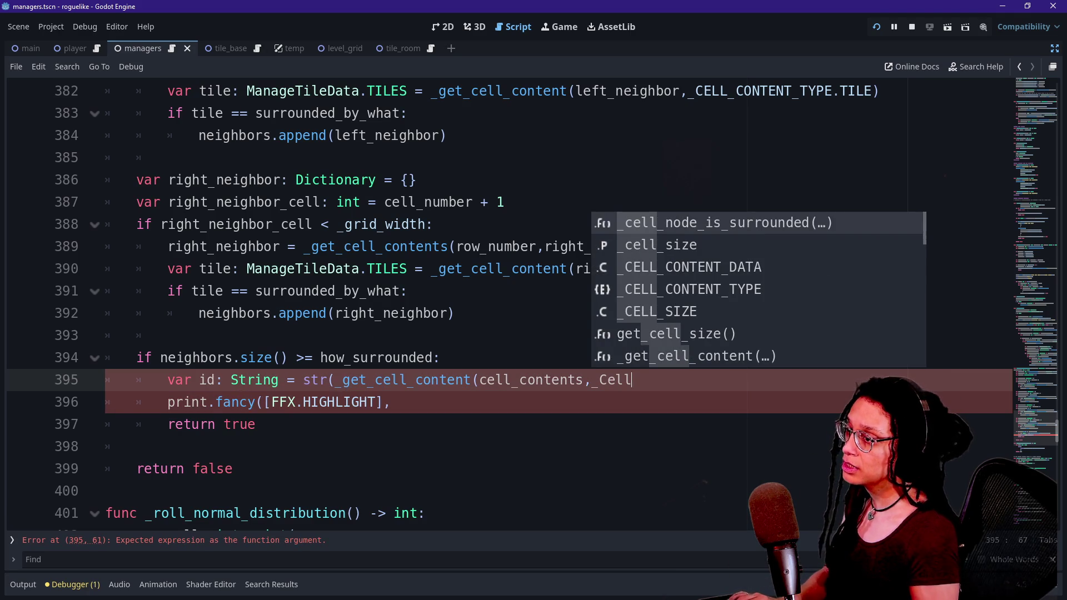
key("Down")
key("Return")
type(".ID")
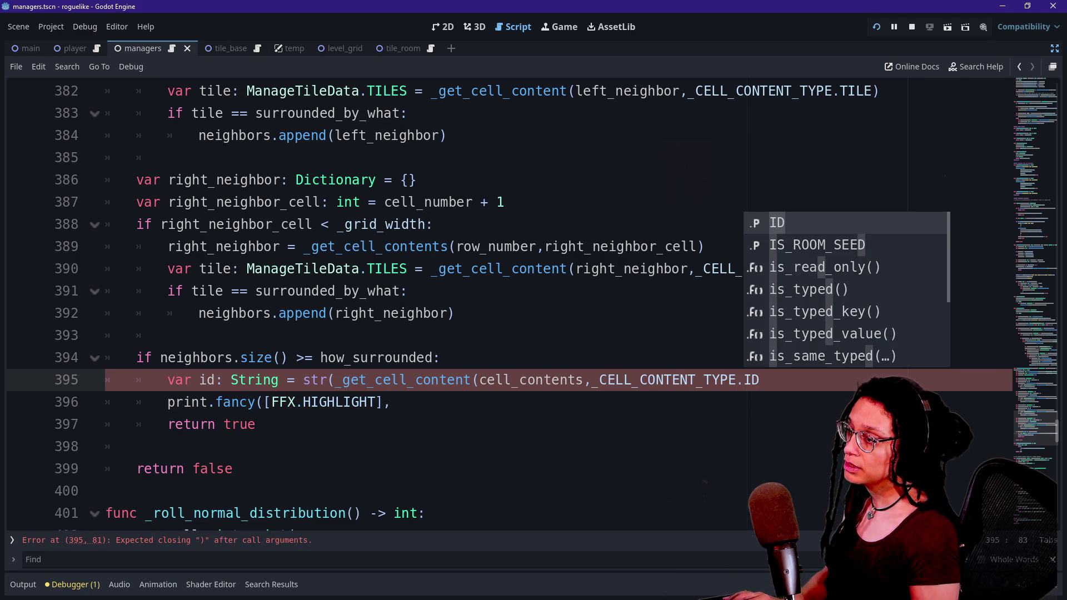
type(")_")
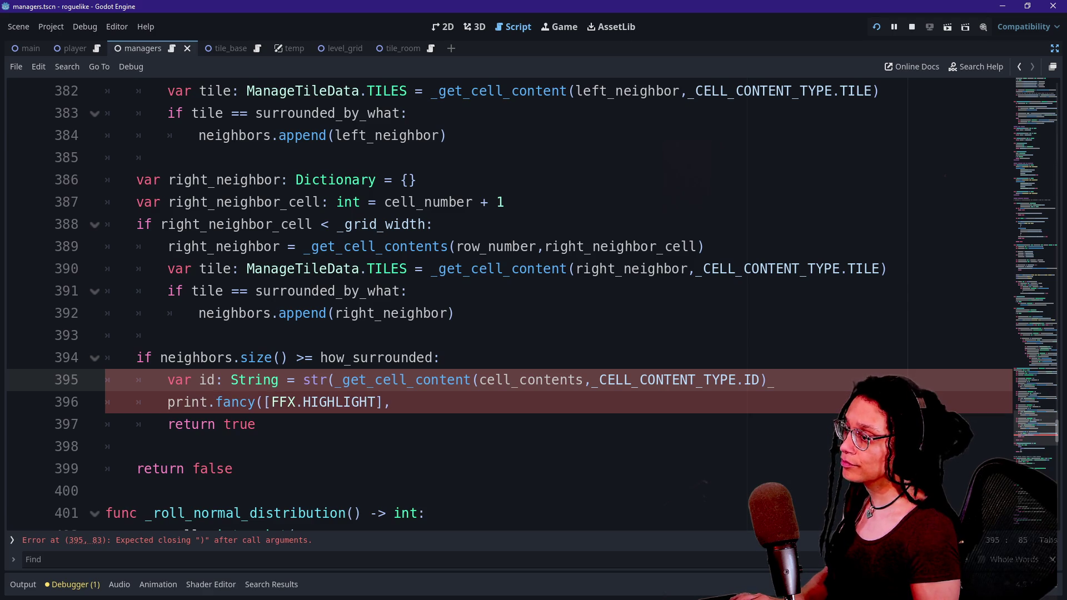
type(")")
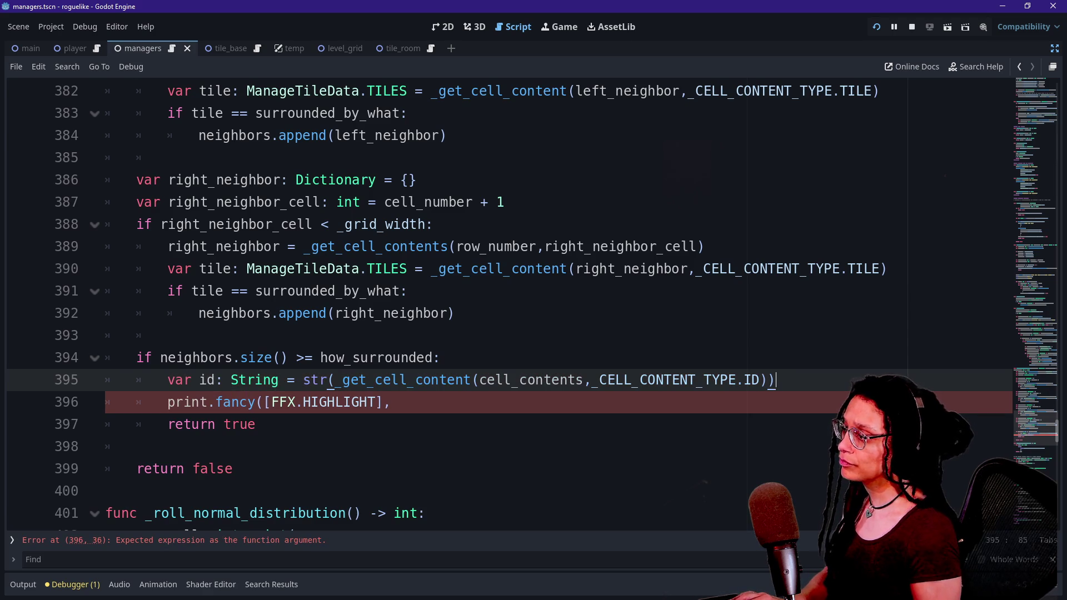
Step: Pass id and "is surrounded by" to print.fancy, and begin a var surrounded declaration above the check
left_click(167, 402)
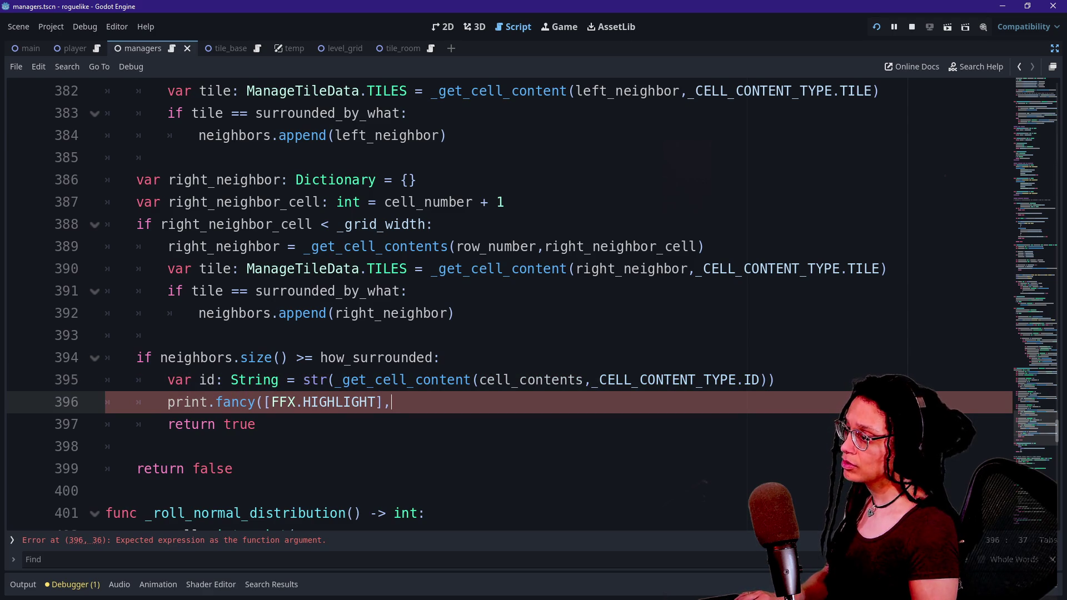
type("i")
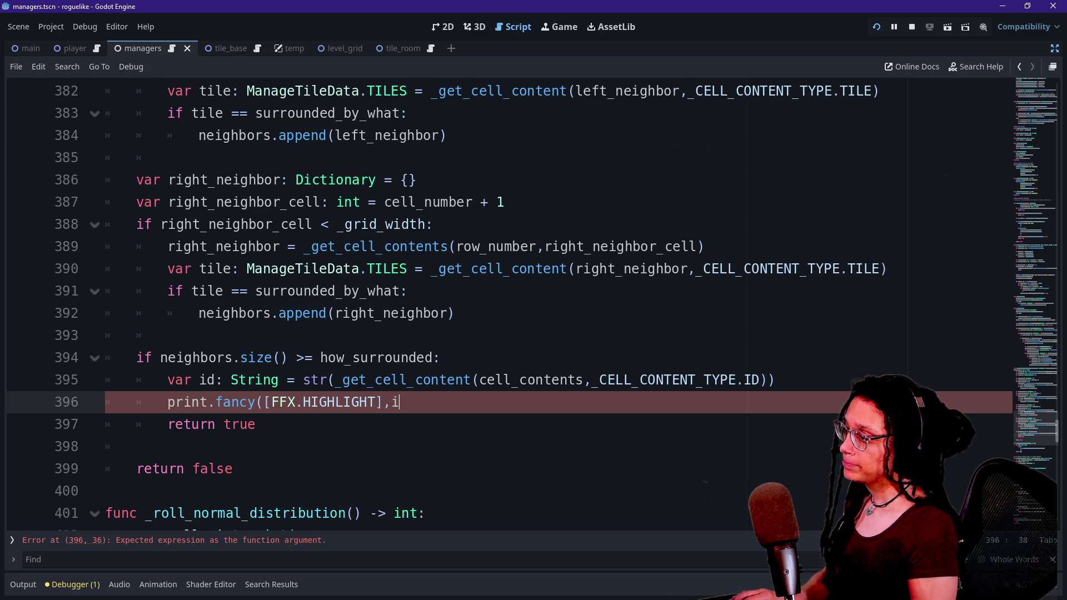
type("d")
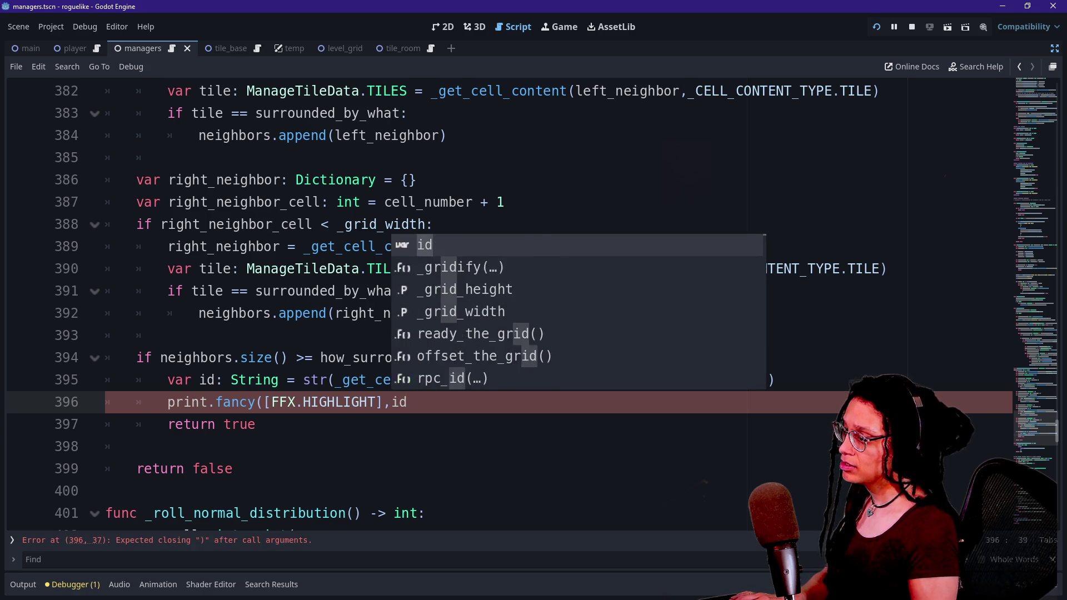
type(",\"is surrounded by")
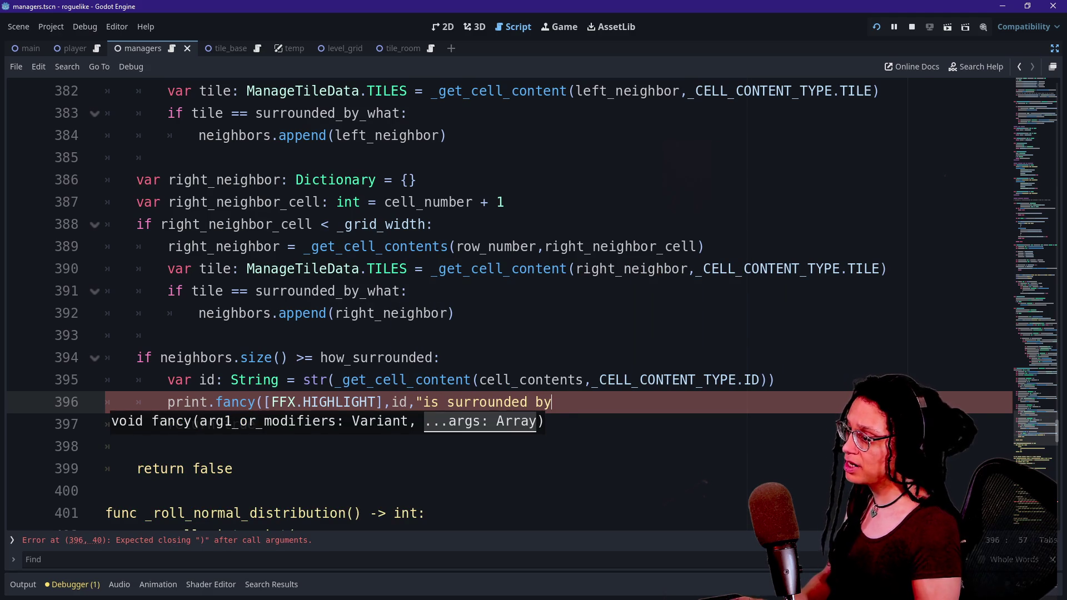
type("\"")
left_click(166, 335)
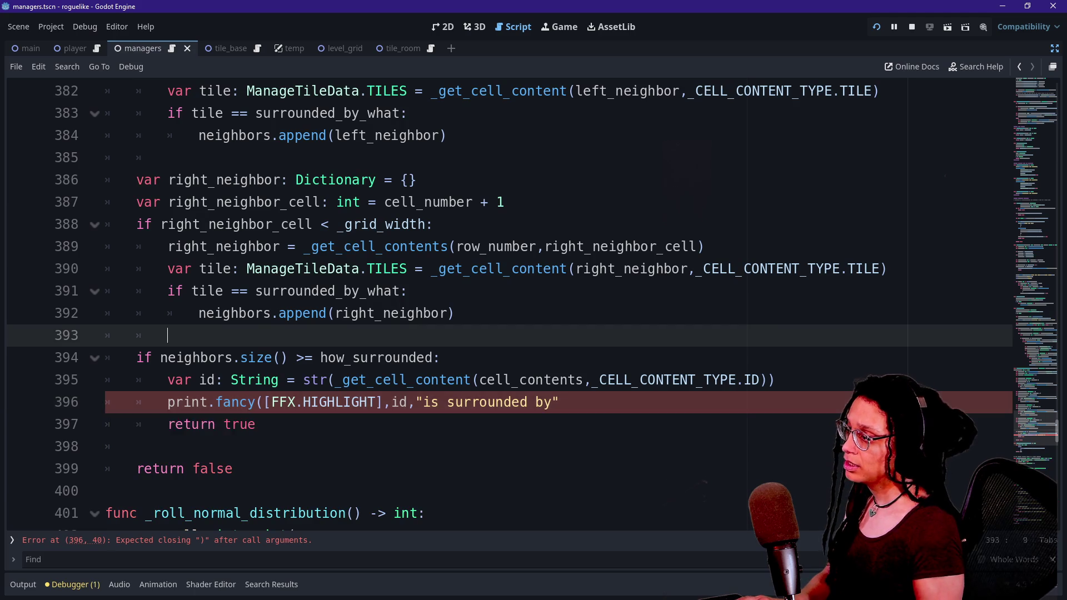
key("Return")
type("var surroundedL")
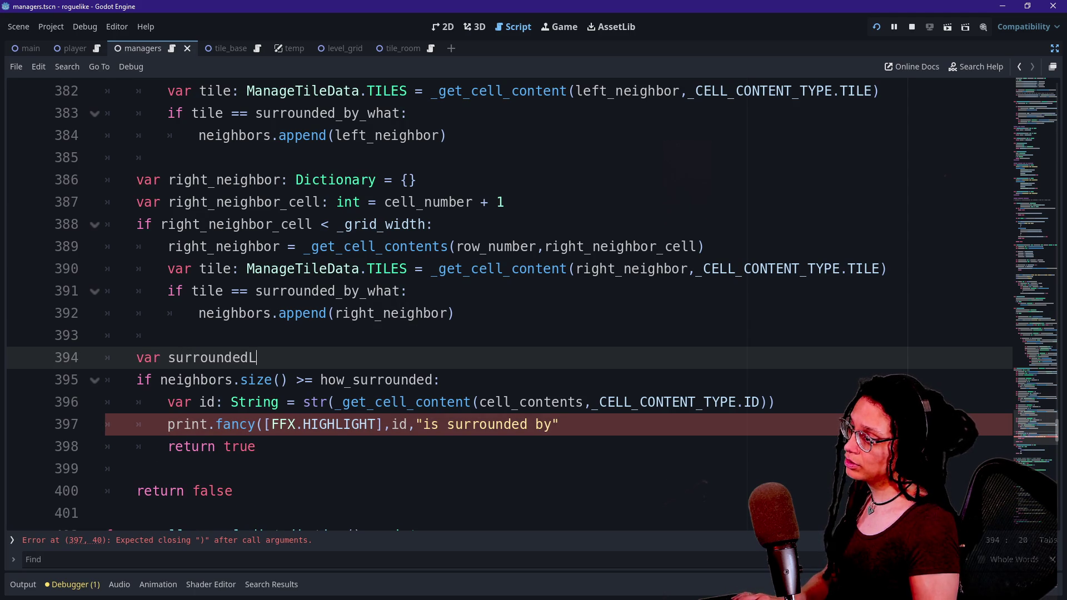
Step: Declare surrounded_count: int = neighbors.size() above the neighbor-count check
key("BackSpace")
type("_by: int = ")
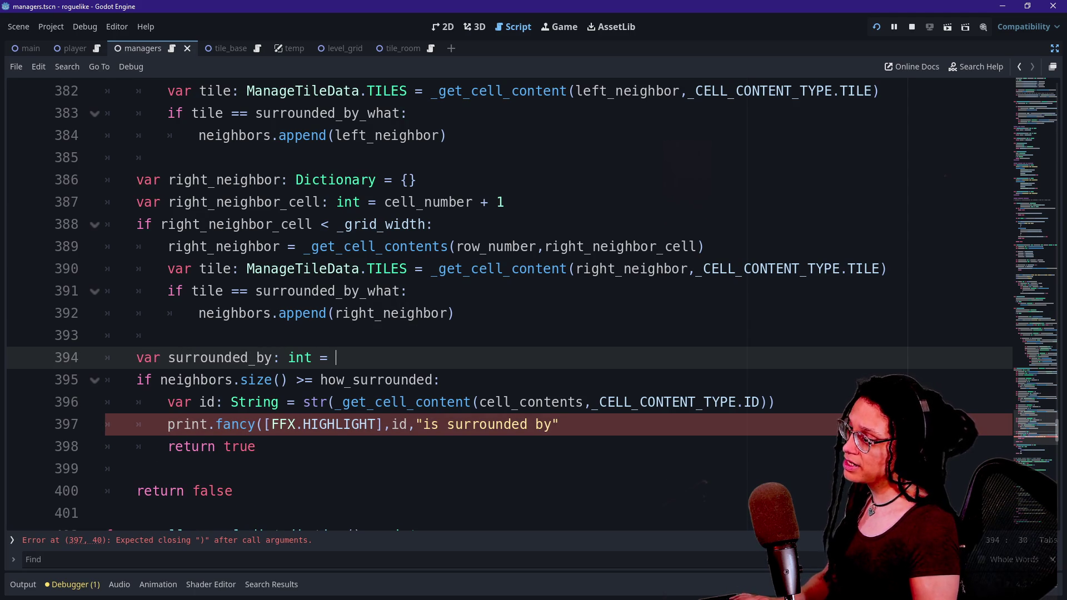
type("neighbors")
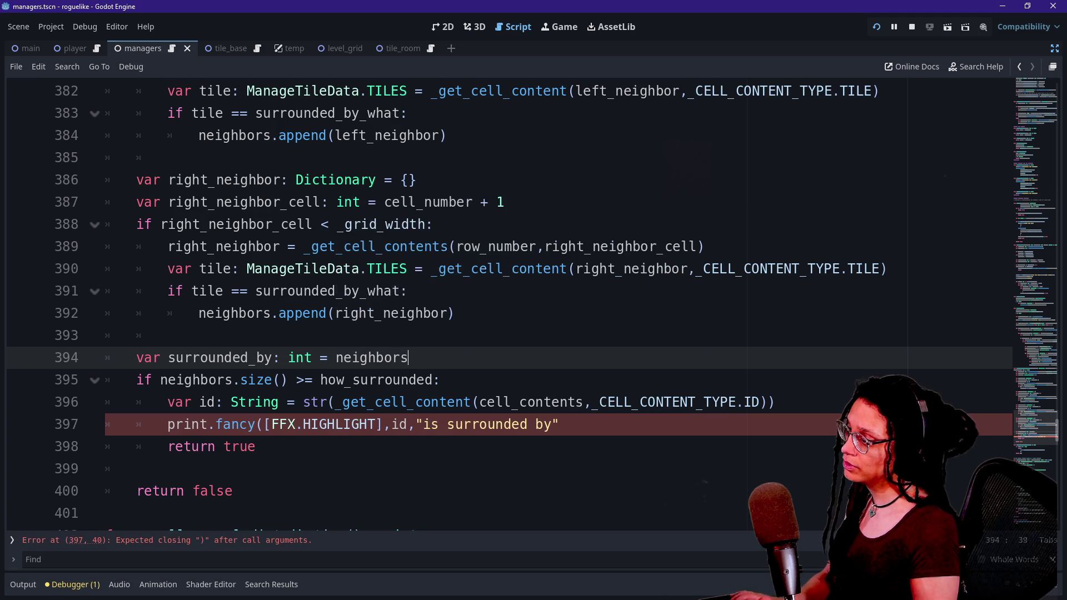
left_click(272, 357)
key("BackSpace")
key("BackSpace")
type("count")
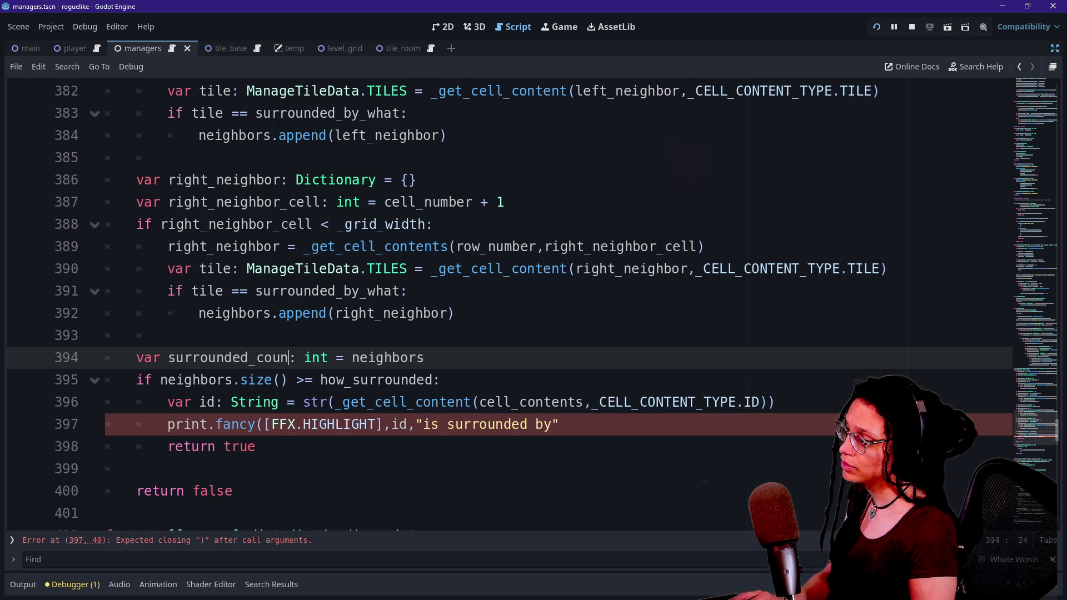
type("size()")
Step: Replace neighbors.size() in the if condition with surrounded_count
left_click_drag(161, 379, 287, 379)
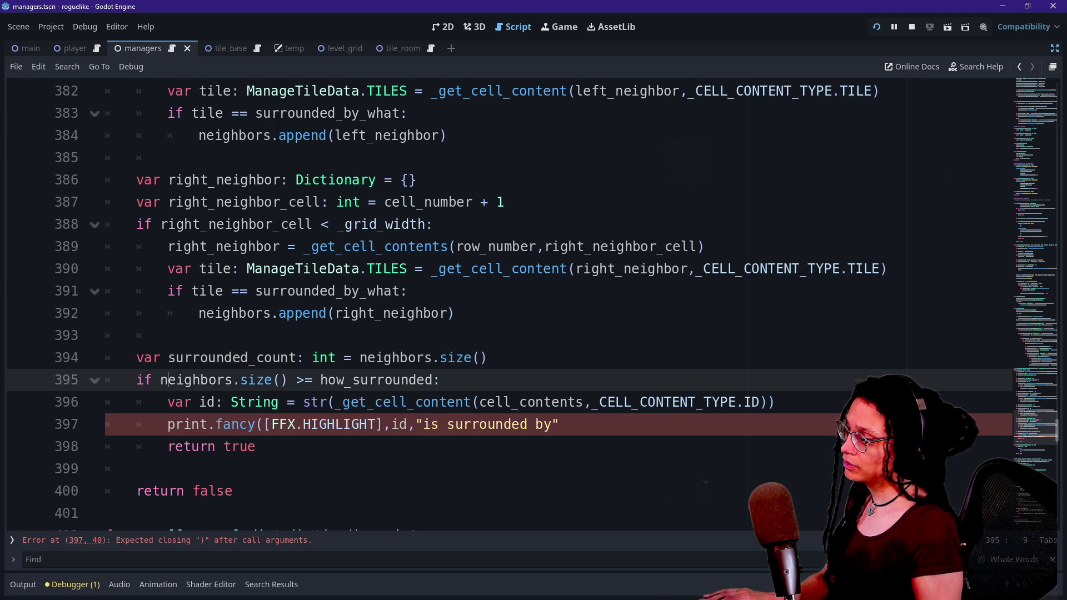
key("BackSpace")
type("so")
key("BackSpace")
type("urrounded_count")
Step: Add surrounded_count as an argument to the print.fancy call, fixing the misplaced quote
left_click(561, 424)
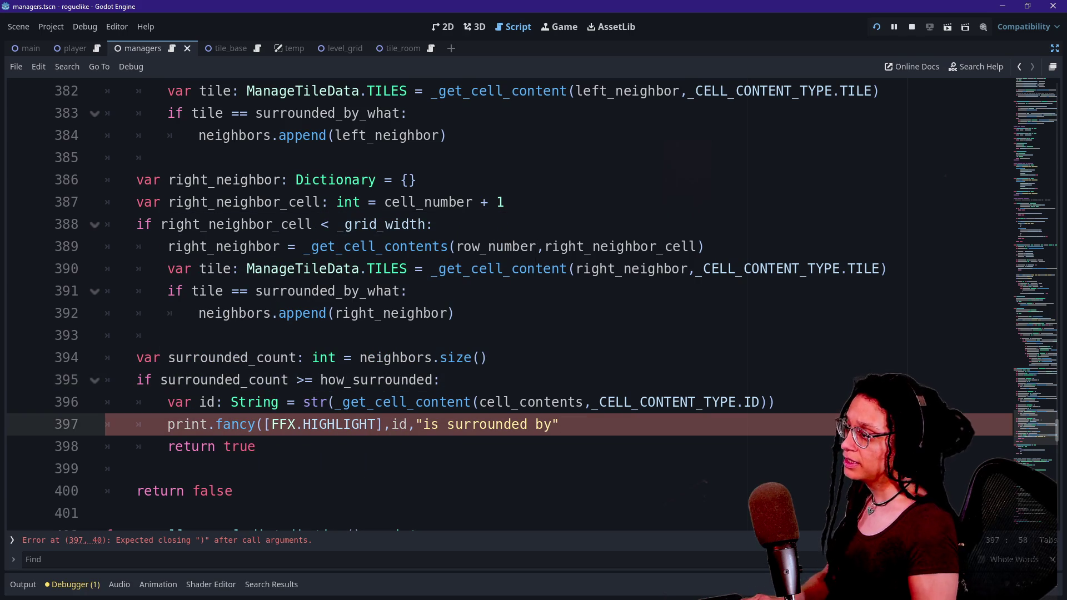
key("BackSpace")
type(",\"surrounded_co")
key("BackSpace")
type("unt")
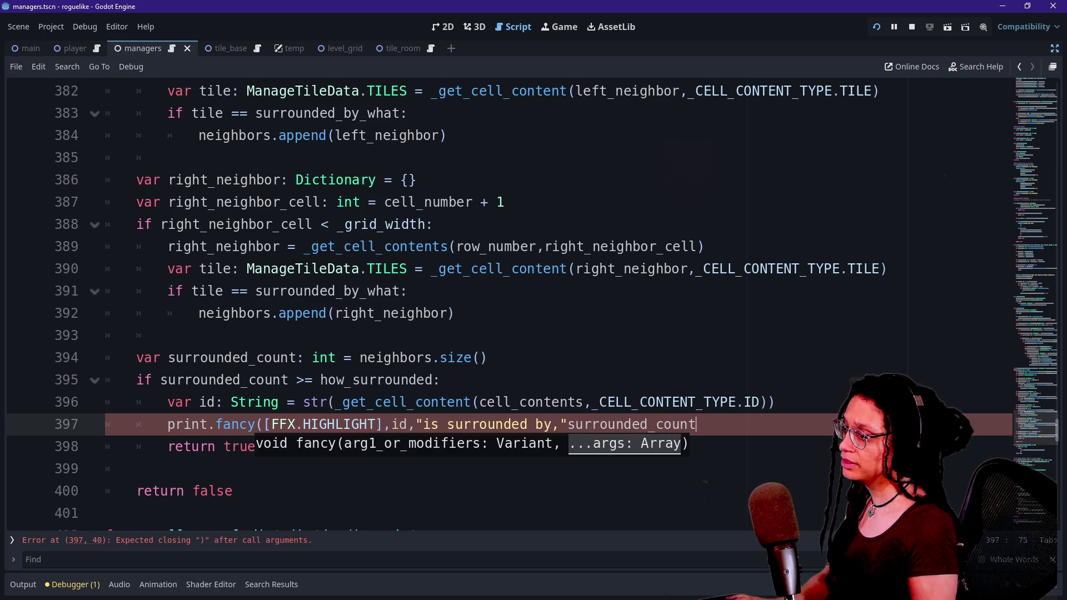
type(")")
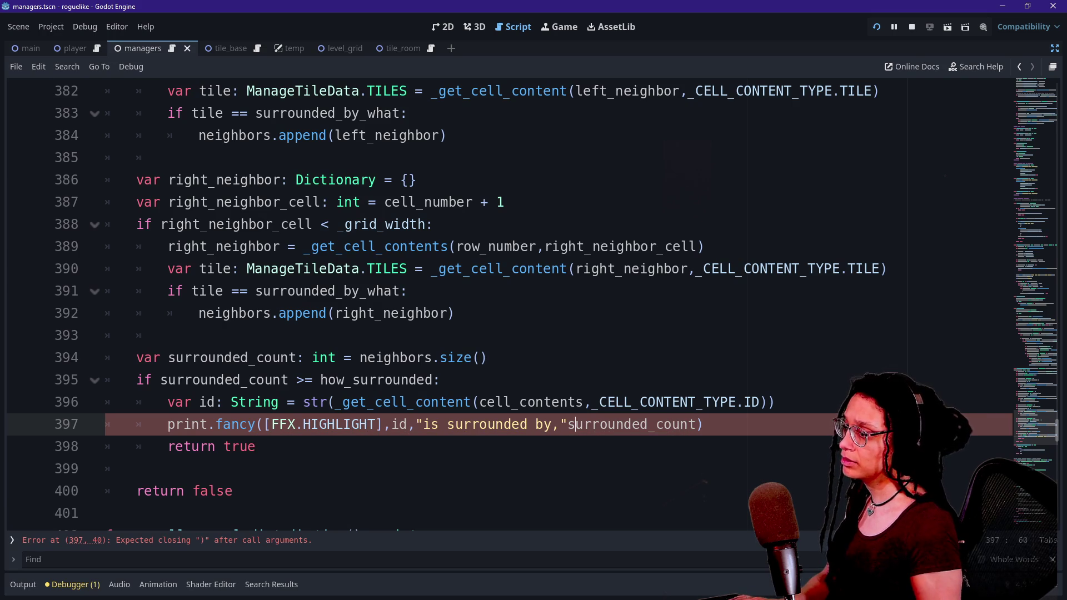
left_click(563, 424)
type("=\"")
key("BackSpace")
key("BackSpace")
key("Right")
type(",")
Step: Append "room cells!" to the print message and run the project with F5
key("End")
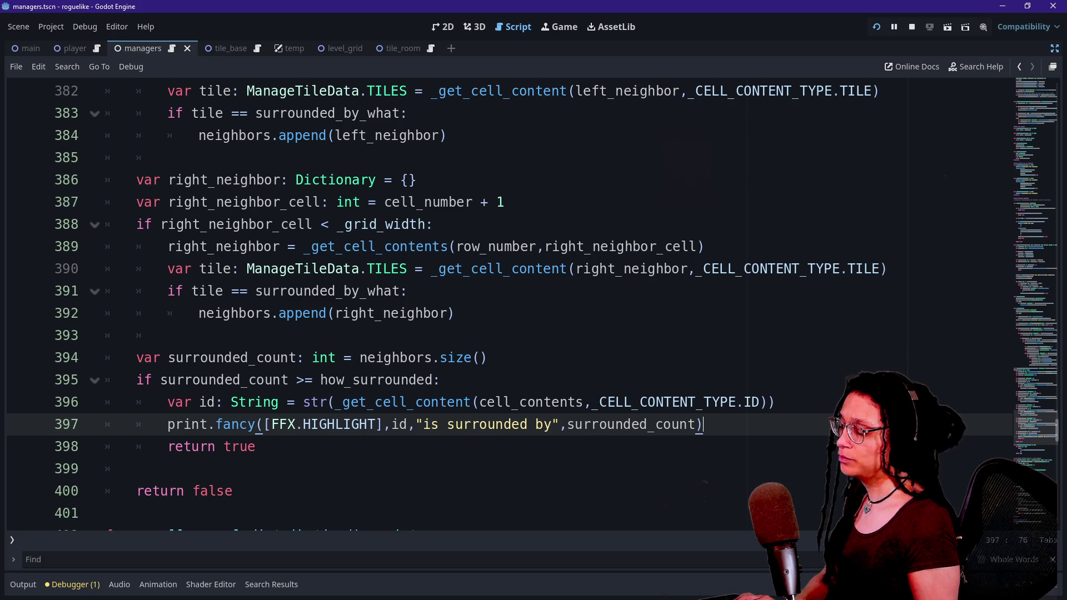
type(",\"")
type("room no")
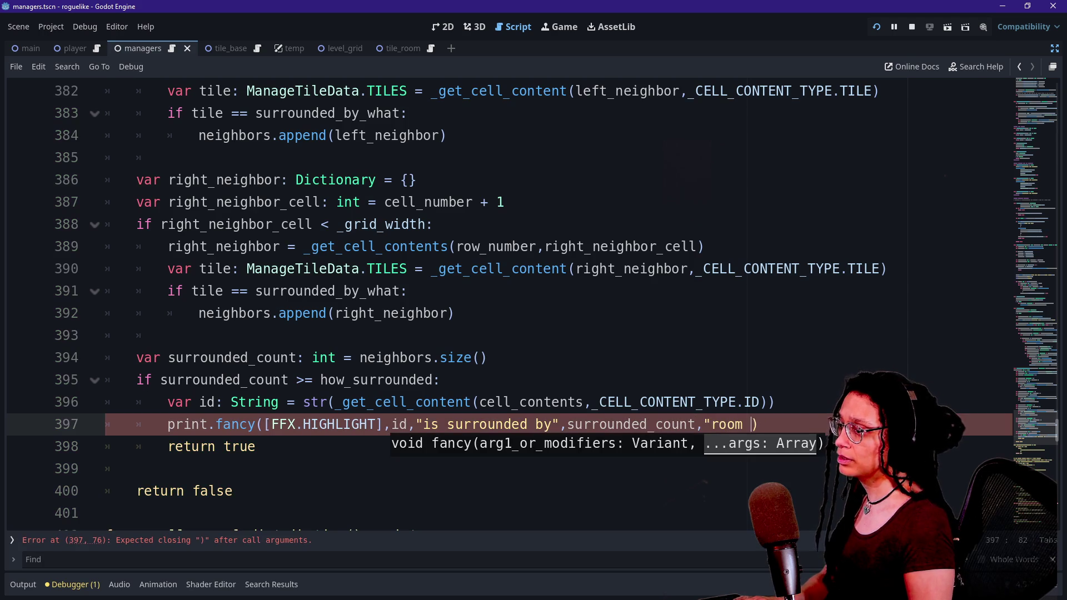
key("BackSpace")
key("BackSpace")
type("nodes!")
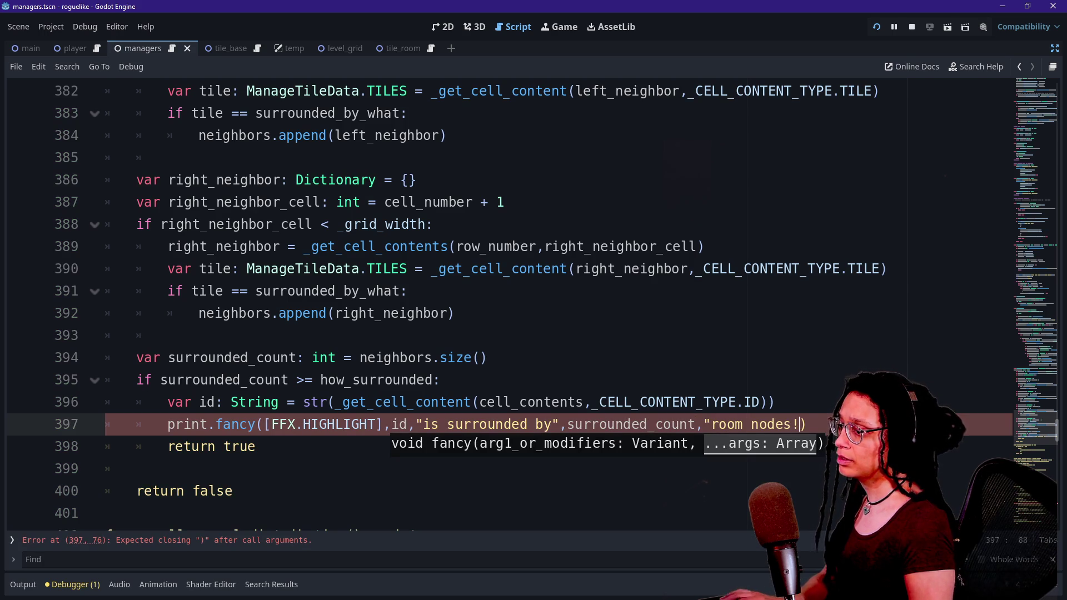
type(":")
key("BackSpace")
key("BackSpace")
key("BackSpace")
key("BackSpace")
key("BackSpace")
key("BackSpace")
type("cells!\"")
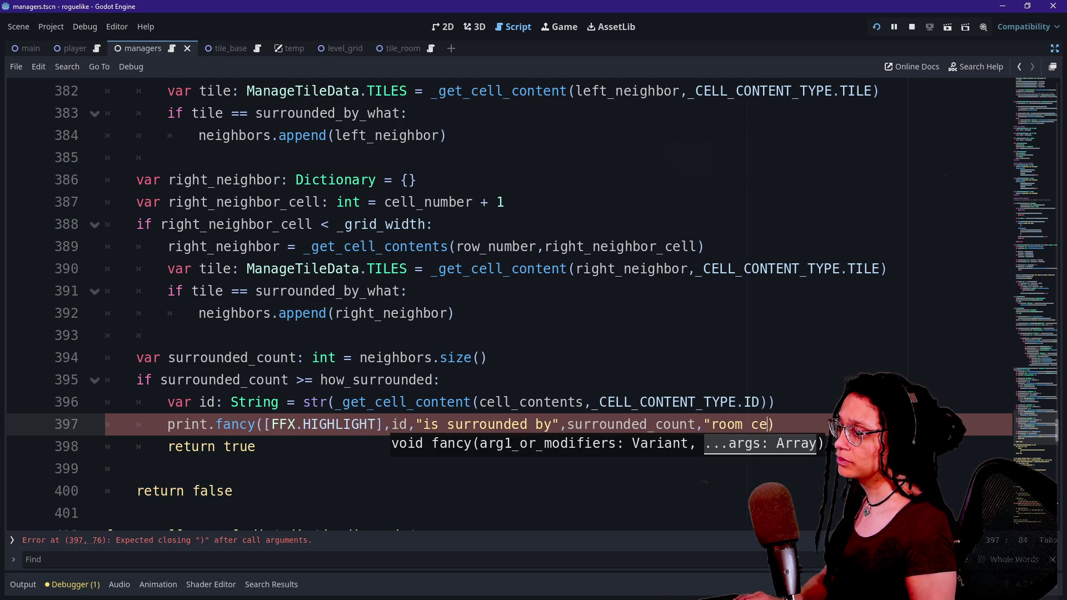
key("F5")
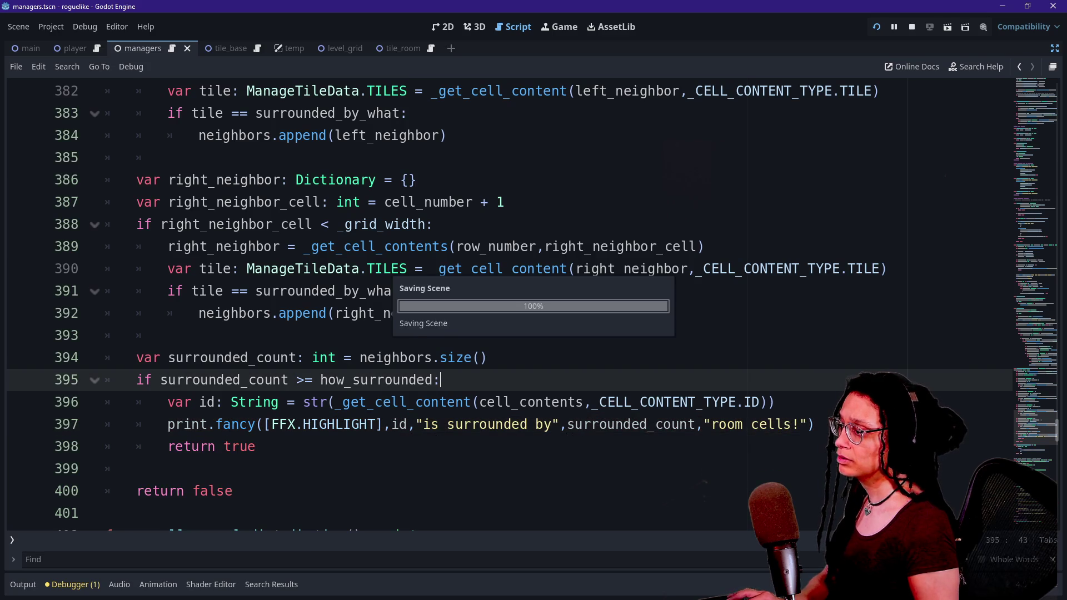
Step: Filter the Output log with 'surro' to show only the surrounded-cell messages
left_click(23, 585)
type("desp")
key("BackSpace")
key("BackSpace")
key("BackSpace")
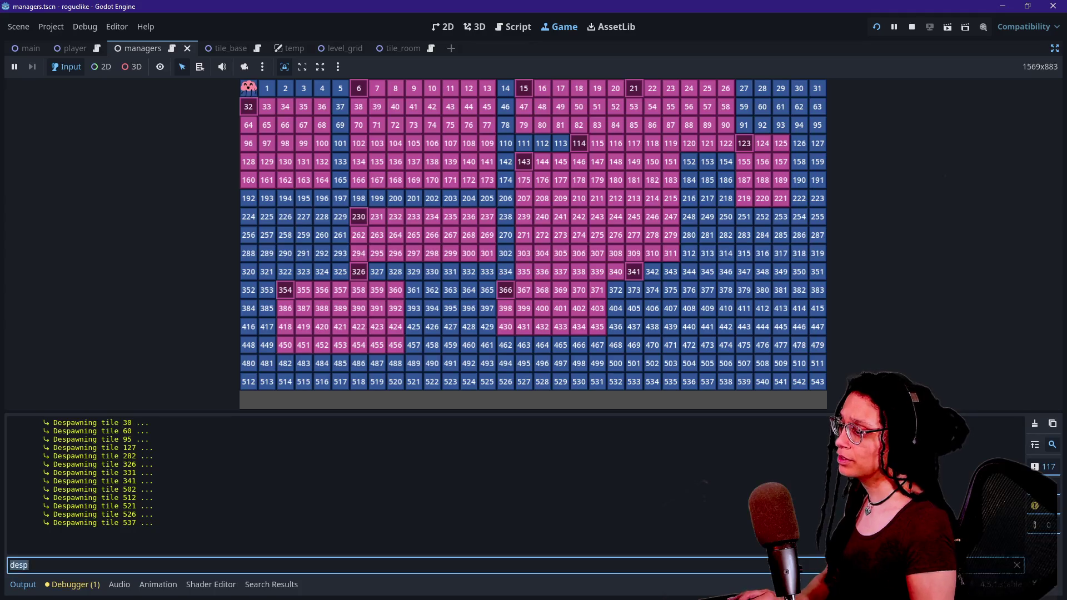
type("surro")
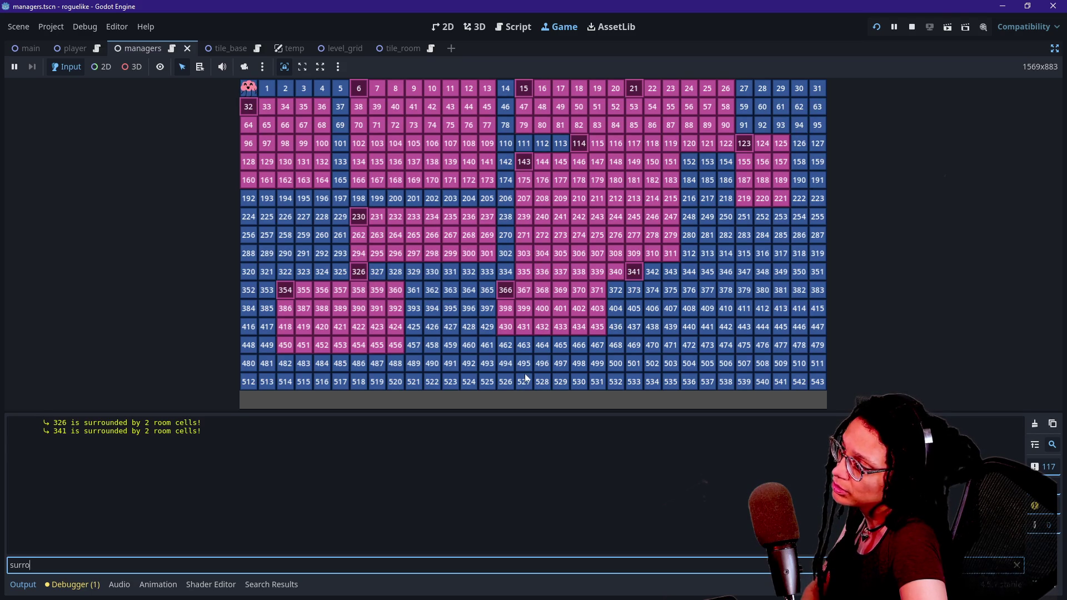
left_click(569, 330)
Step: Regenerate the grid six times in the running game, clearing the Output log between runs
left_click(569, 330)
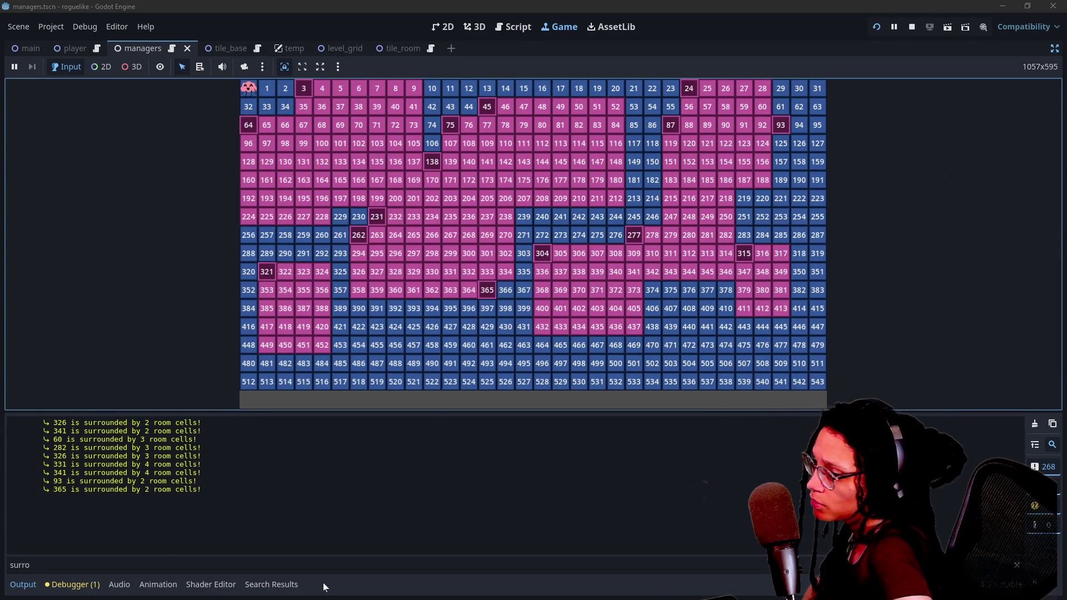
left_click(1034, 424)
left_click(712, 352)
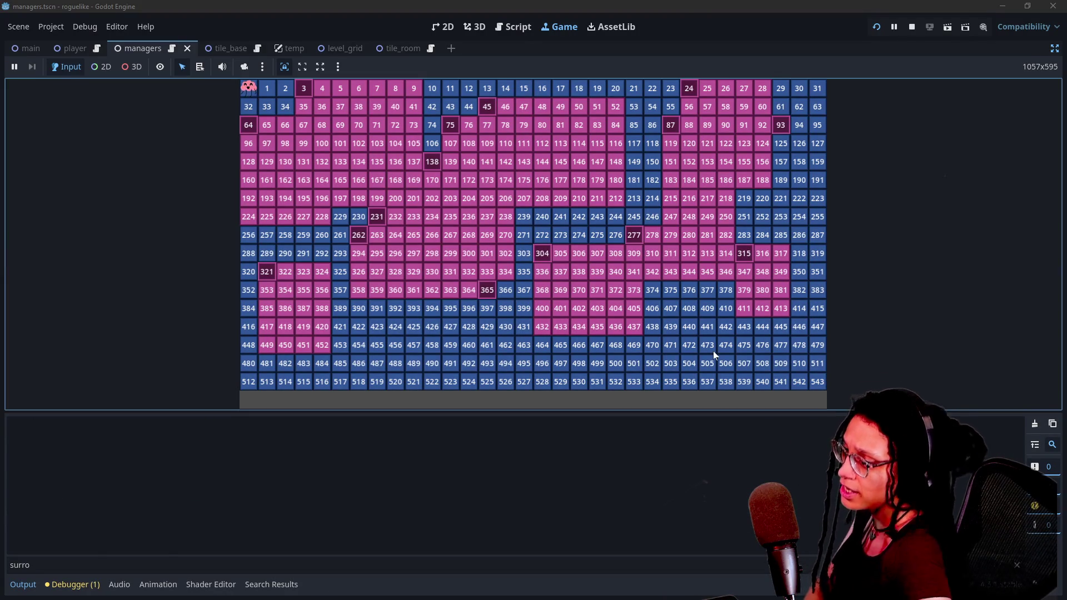
left_click(713, 352)
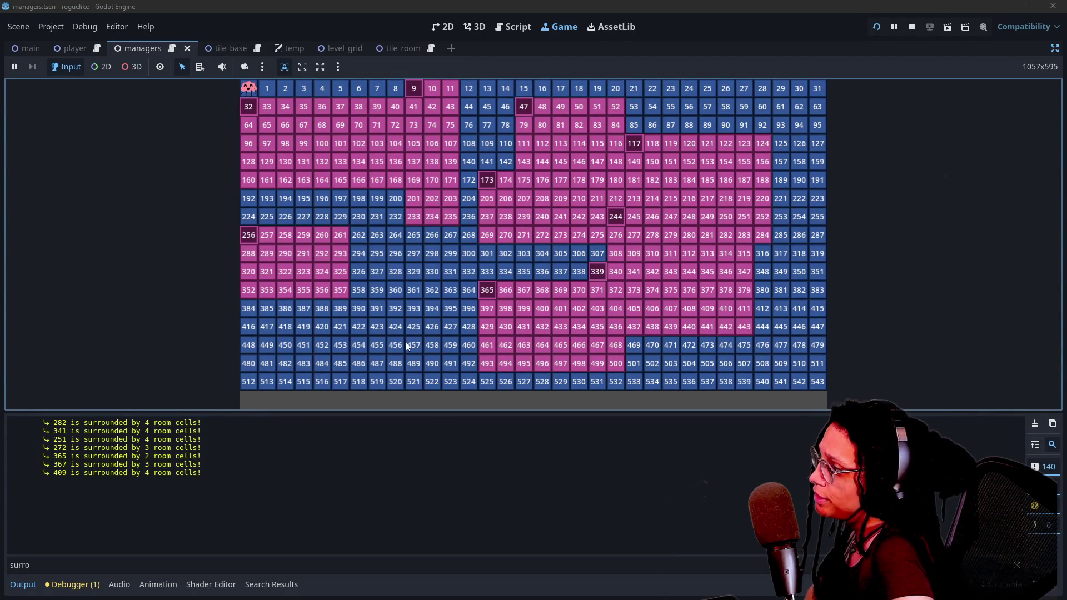
left_click(583, 377)
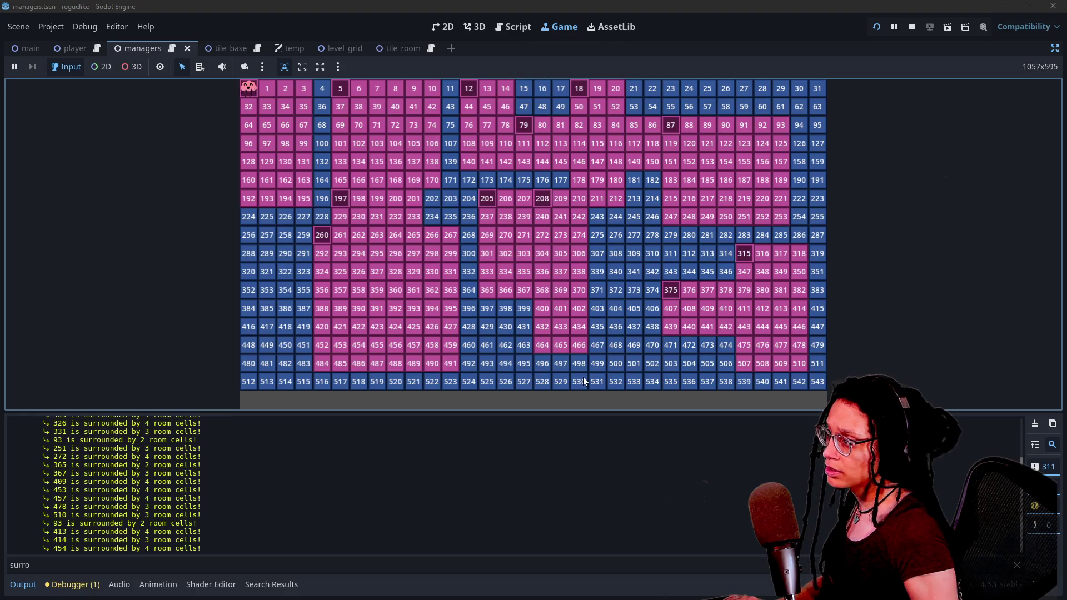
left_click(1034, 425)
left_click(683, 276)
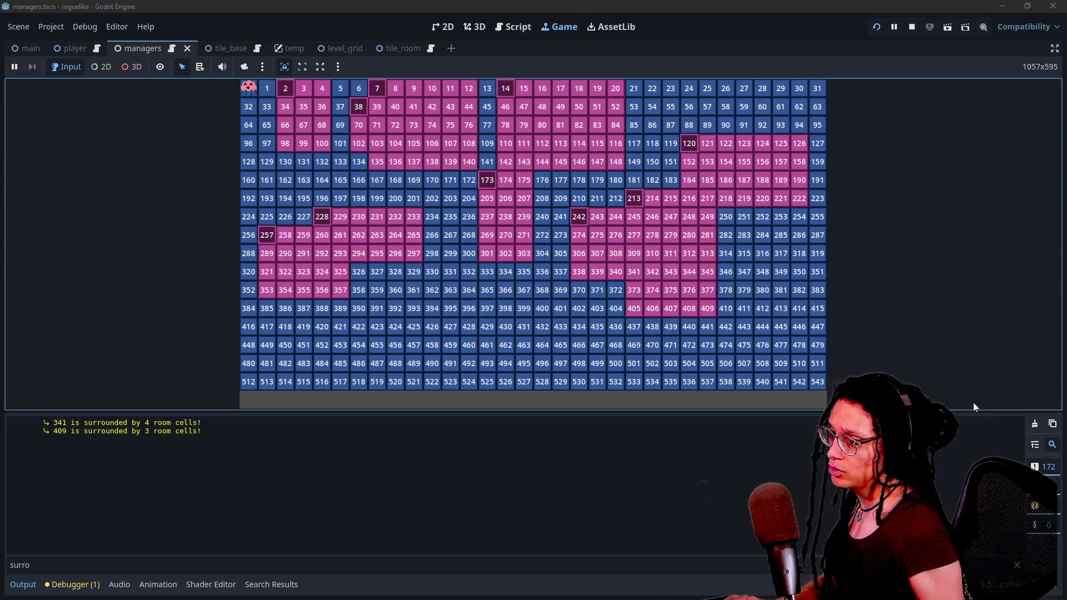
left_click(724, 320)
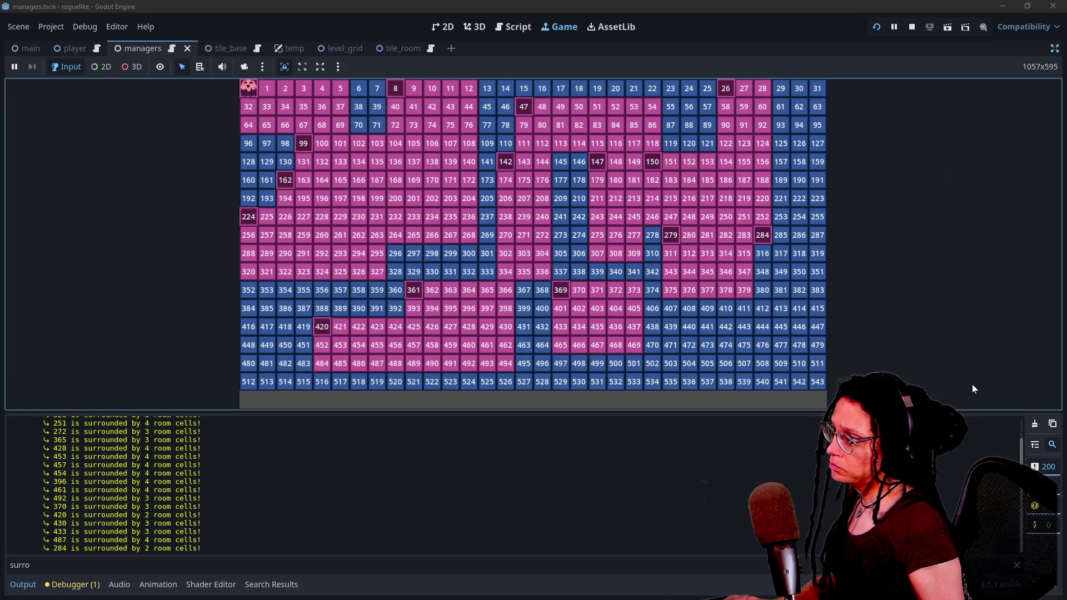
left_click(1035, 423)
left_click(1026, 421)
left_click(1005, 409)
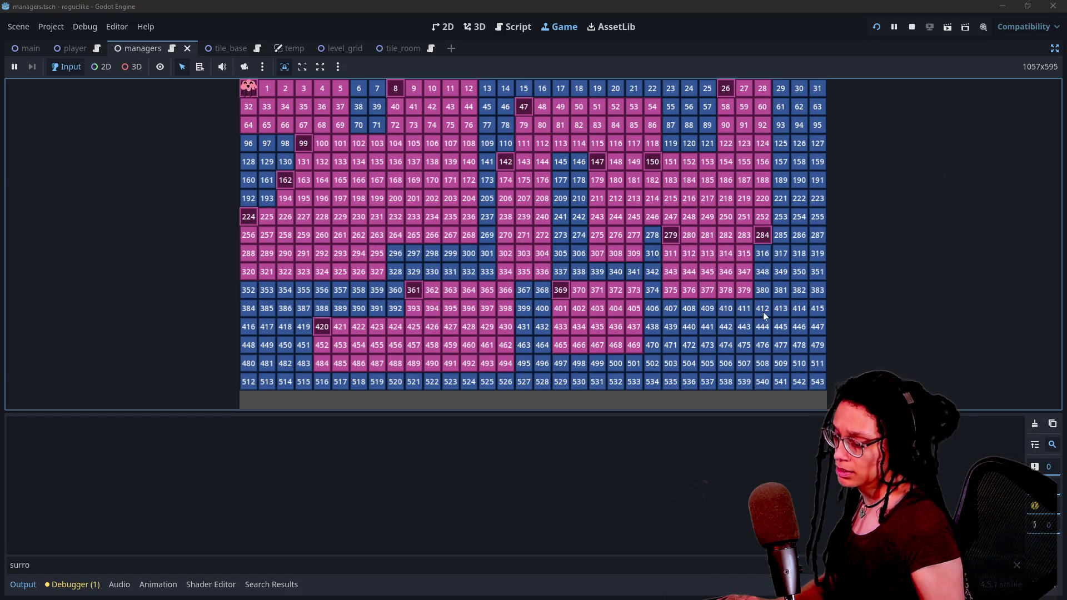
left_click(762, 312)
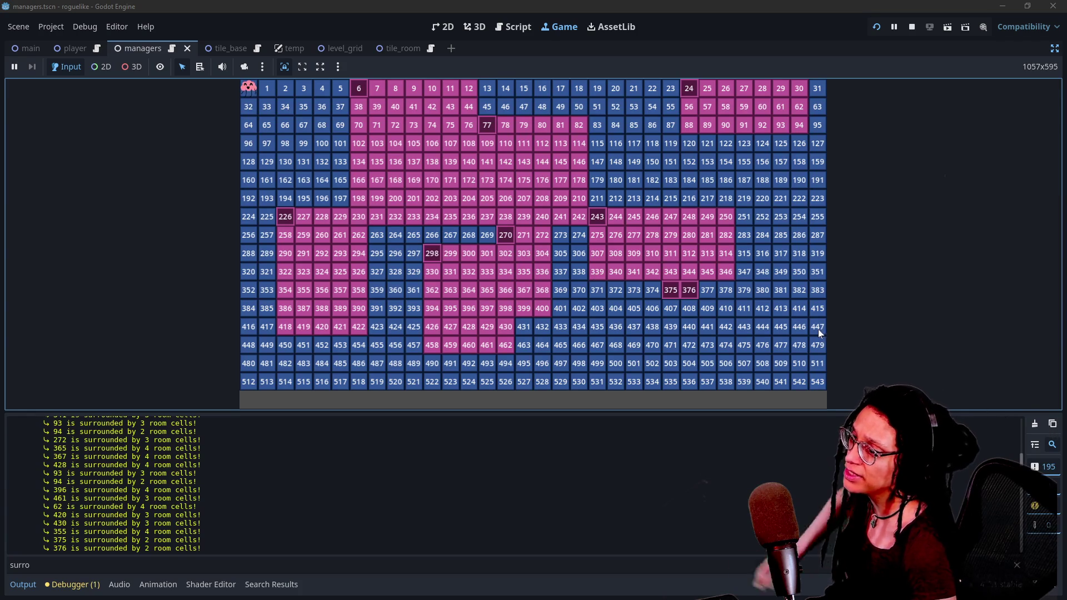
Step: Regenerate the room layout several times, clearing the Output log between runs
left_click(1034, 424)
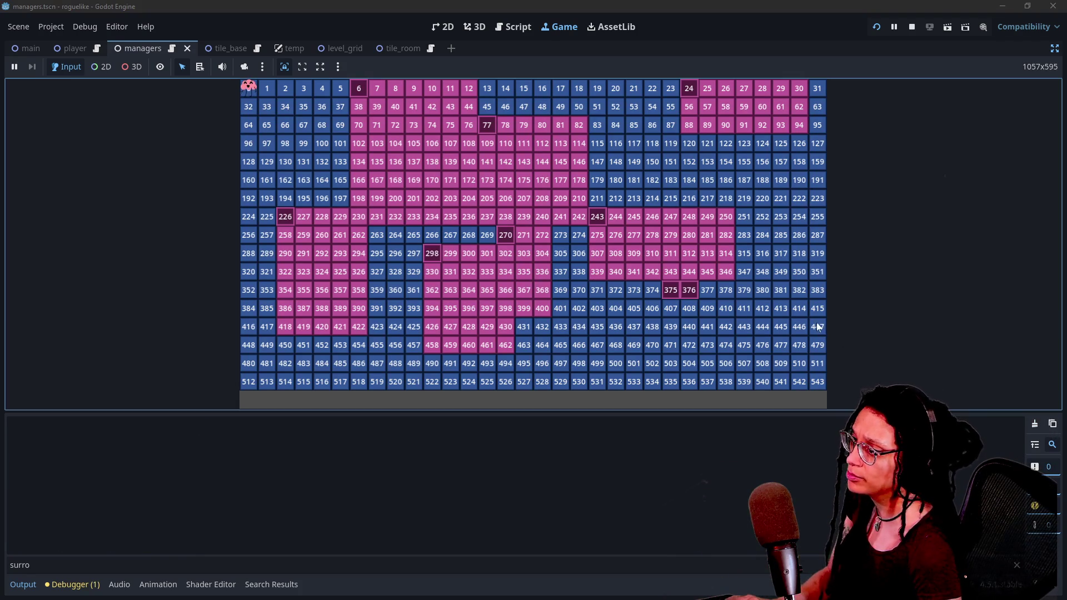
left_click(803, 323)
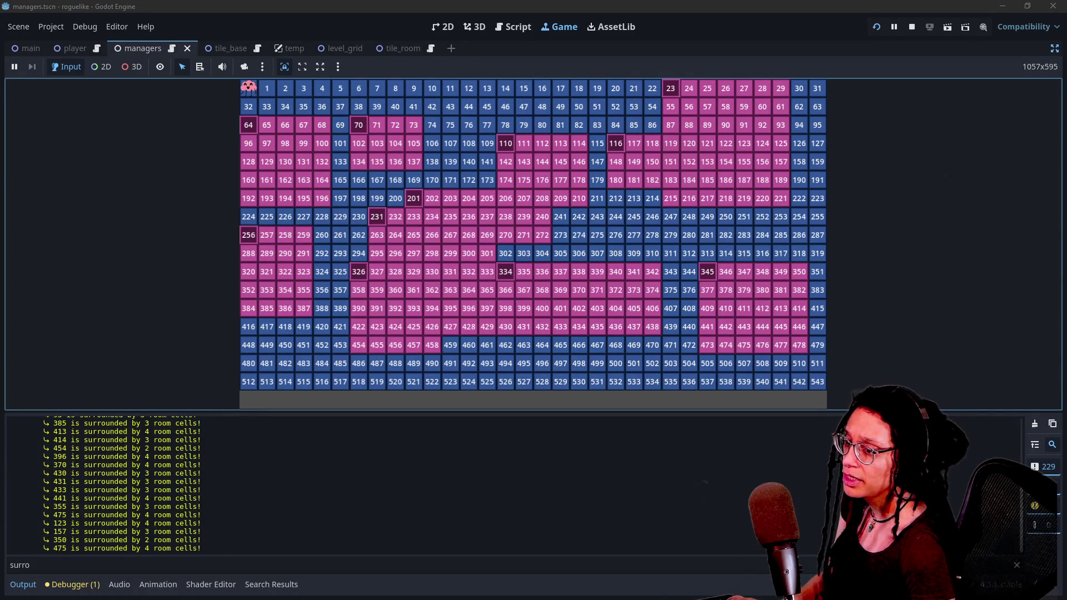
left_click(1035, 426)
left_click(774, 321)
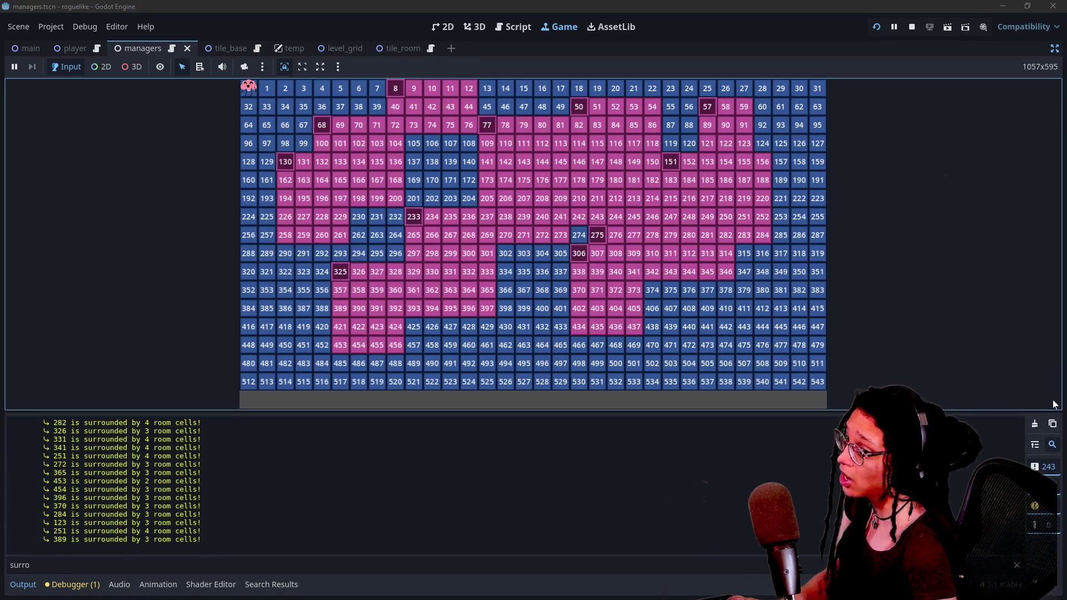
left_click(1034, 425)
left_click(746, 270)
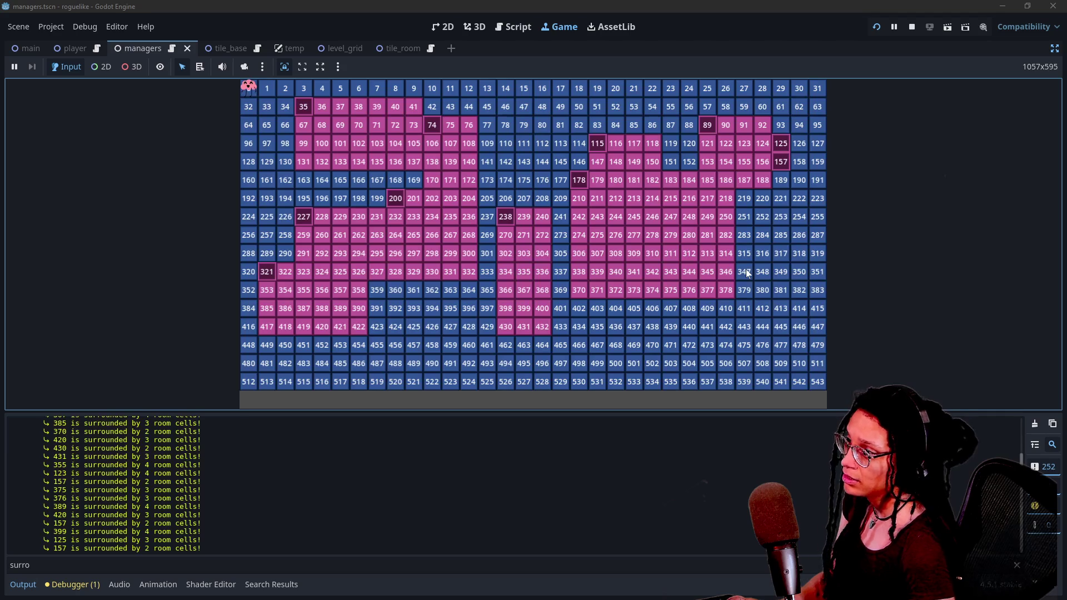
left_click(1034, 425)
left_click(784, 271)
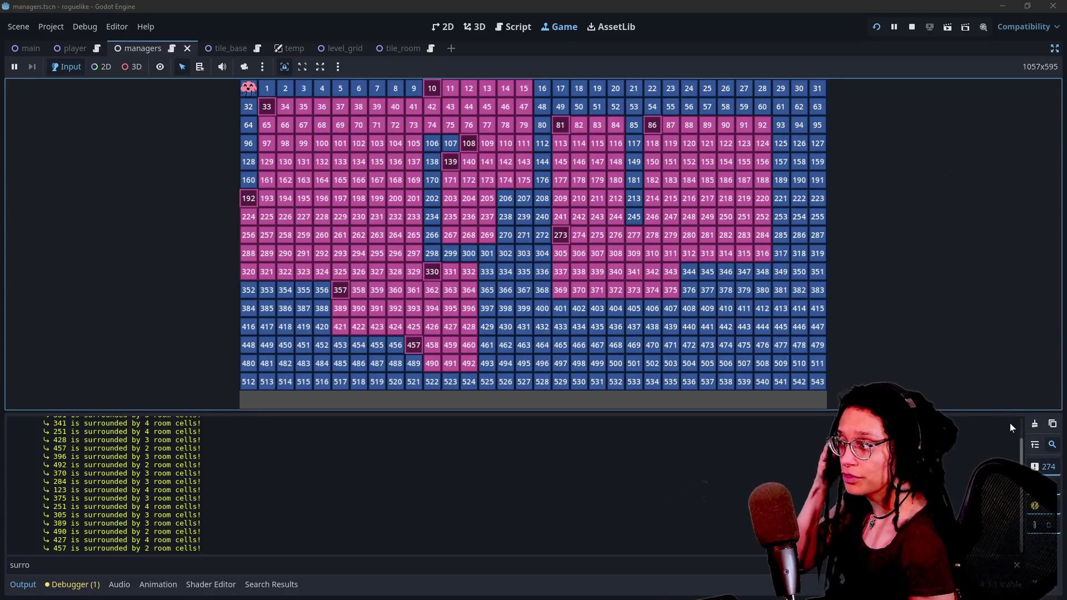
left_click(1035, 424)
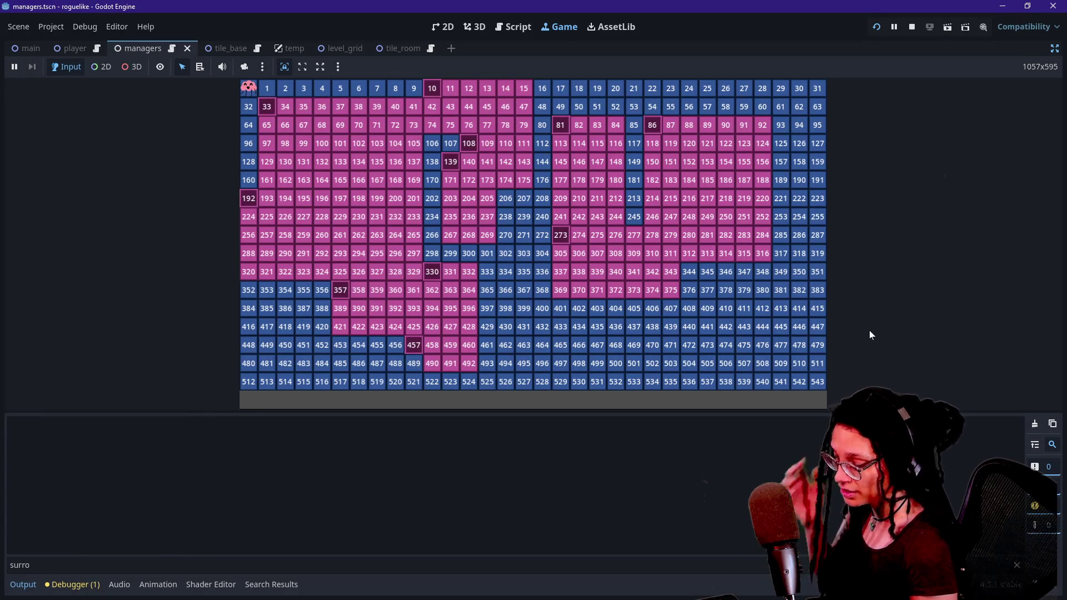
left_click(710, 304)
left_click(710, 304)
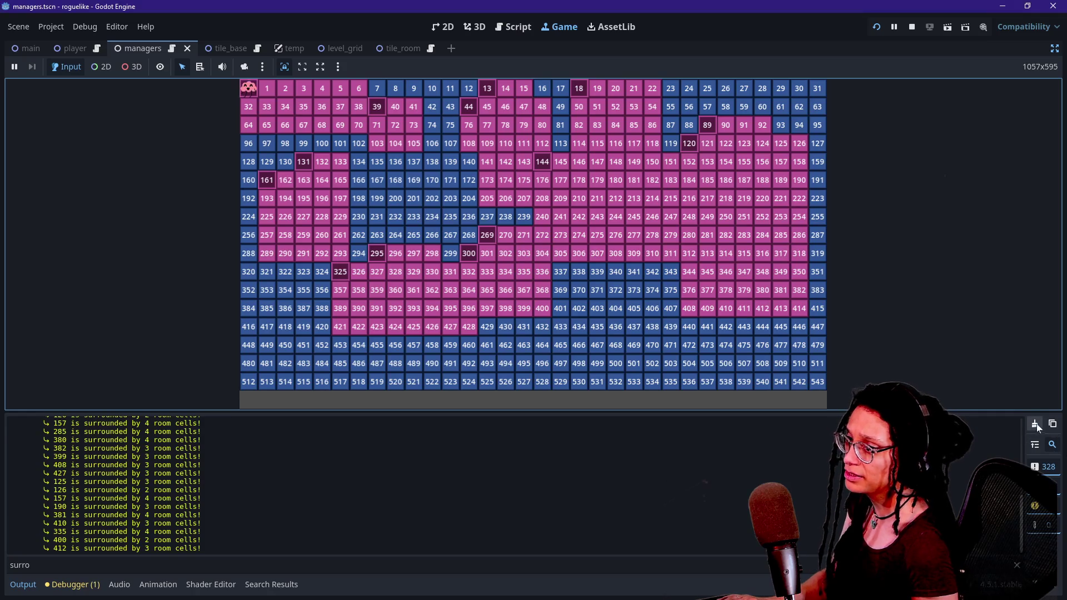
left_click(779, 308)
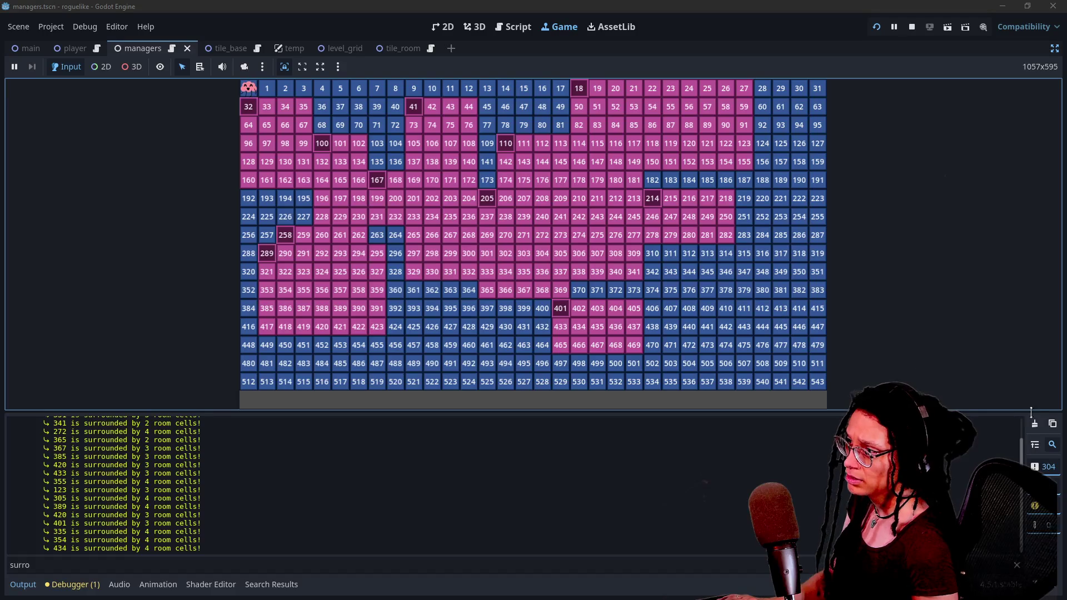
left_click(1035, 423)
Step: Regenerate more layouts until cells like 303 and 378 are flagged, then clear the log
left_click(615, 246)
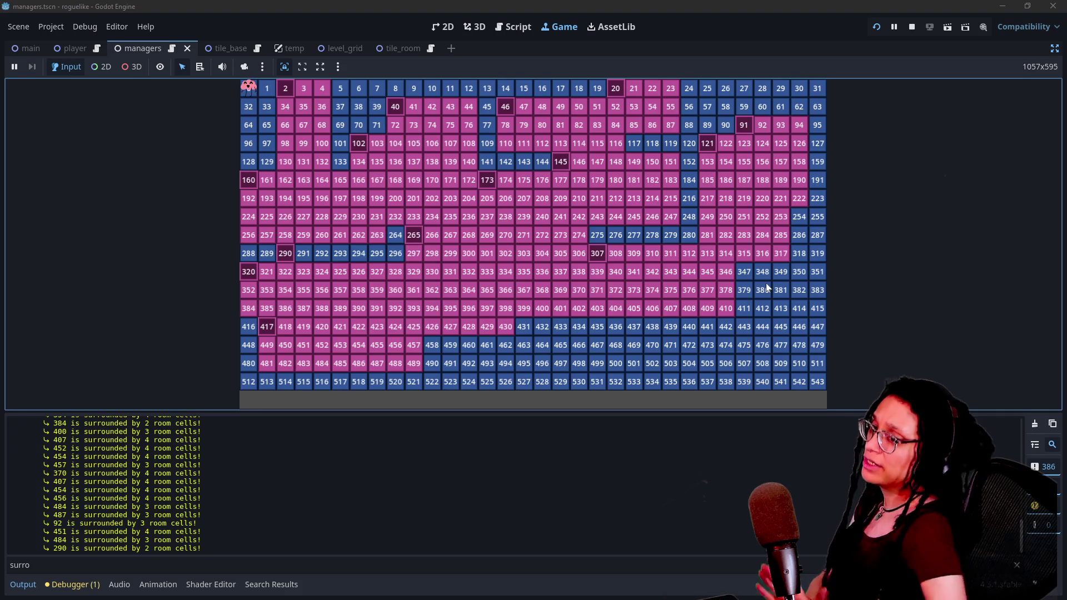
left_click(1034, 423)
left_click(802, 279)
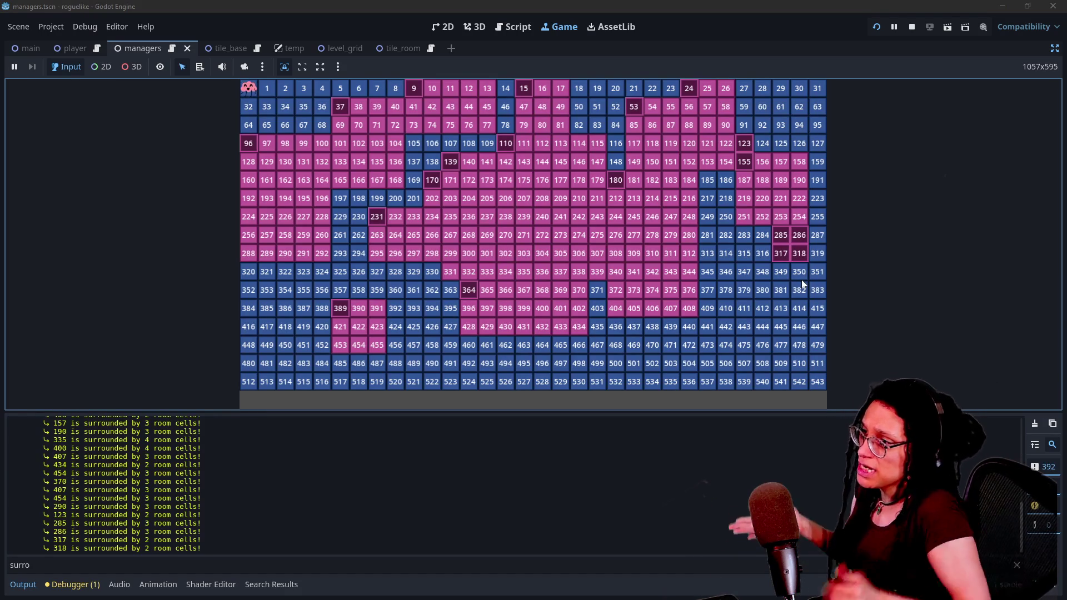
left_click(1033, 426)
left_click(716, 269)
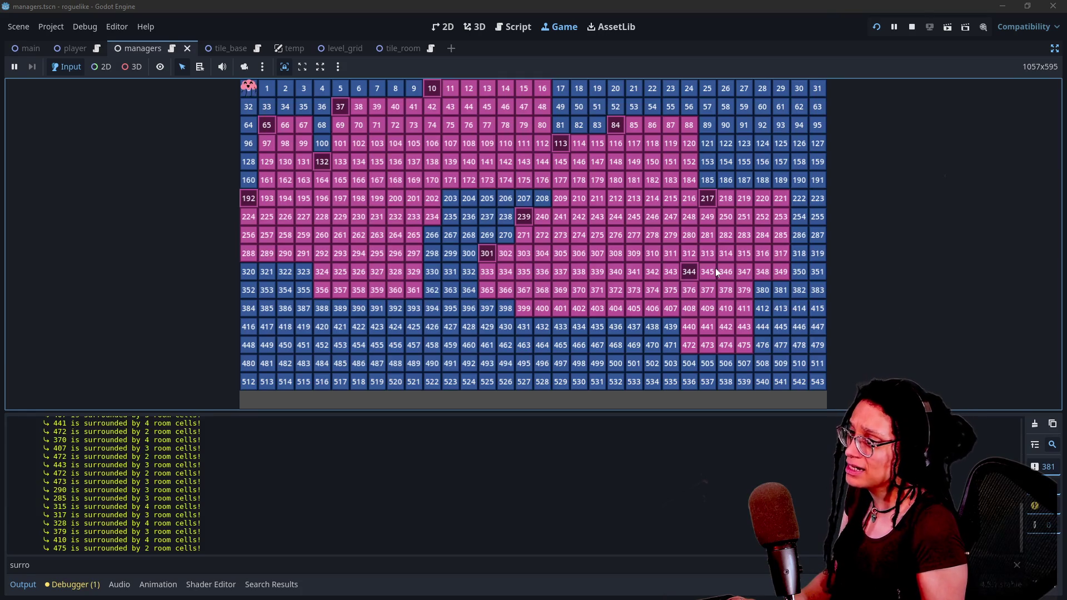
left_click(1035, 426)
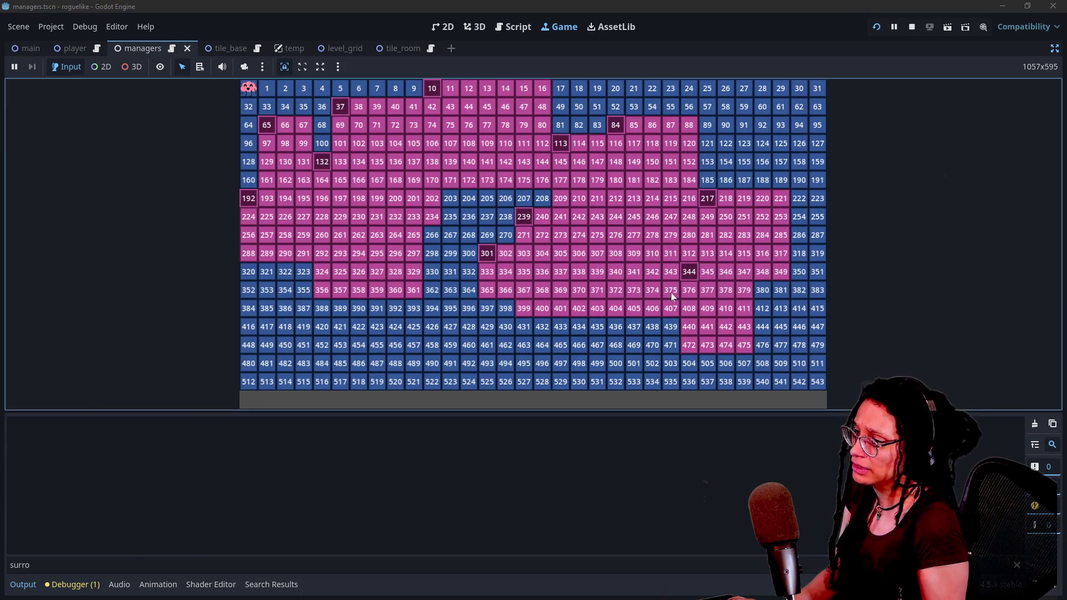
left_click(671, 292)
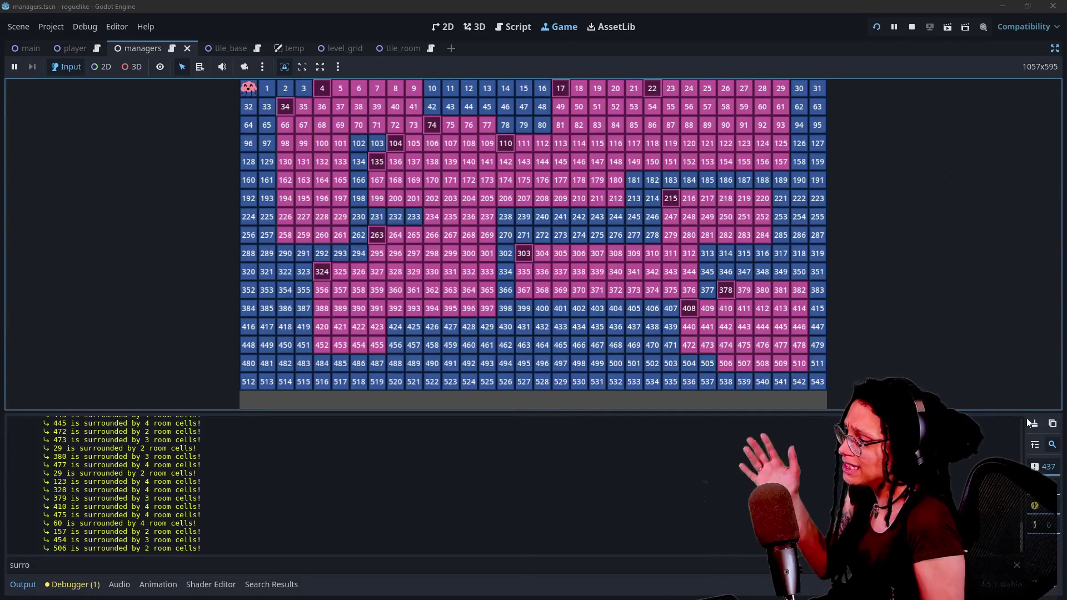
left_click(1028, 426)
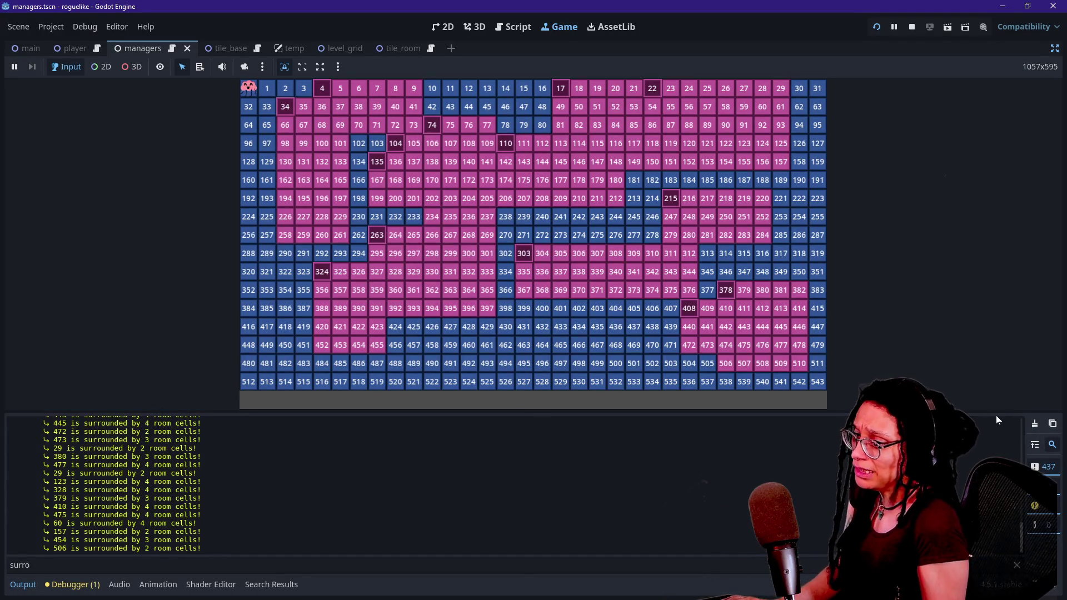
left_click(1034, 425)
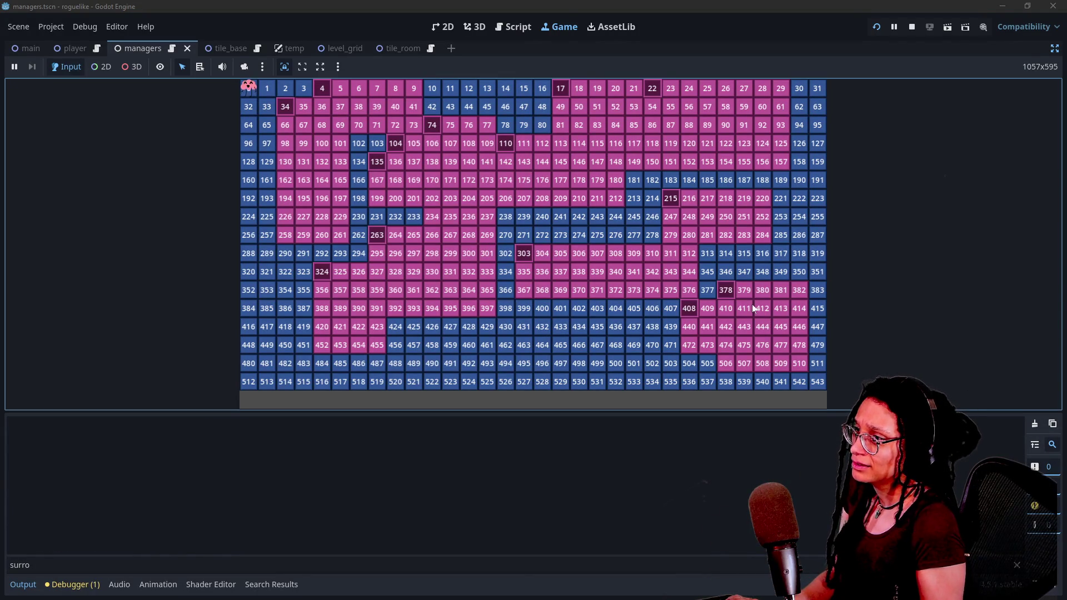
Step: Restore the editor docks and select ManageLevel to view its 32×17 grid and room settings
left_click(1054, 48)
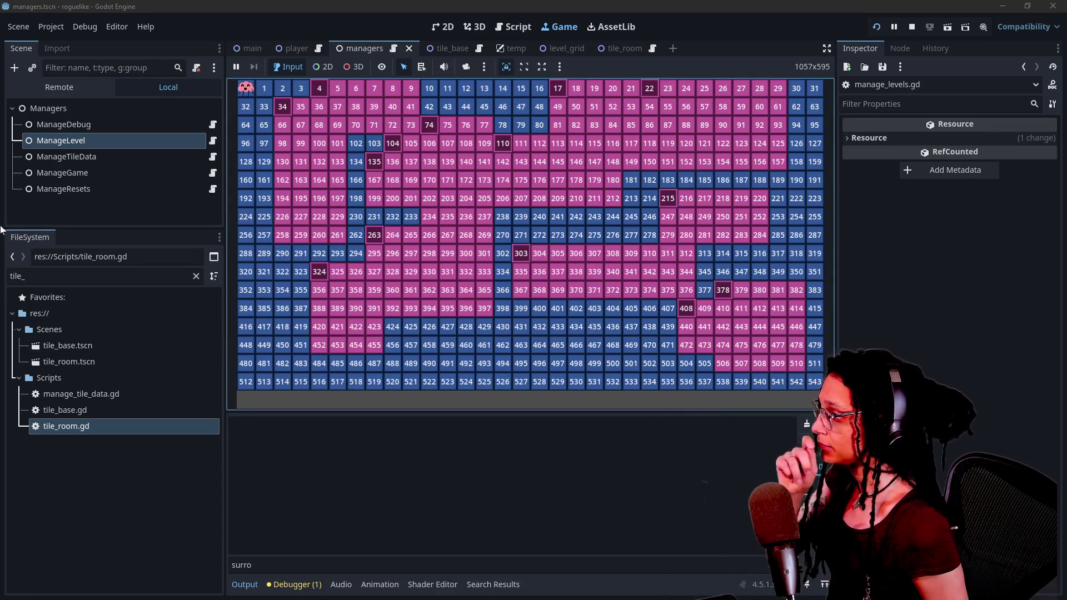
left_click(133, 141)
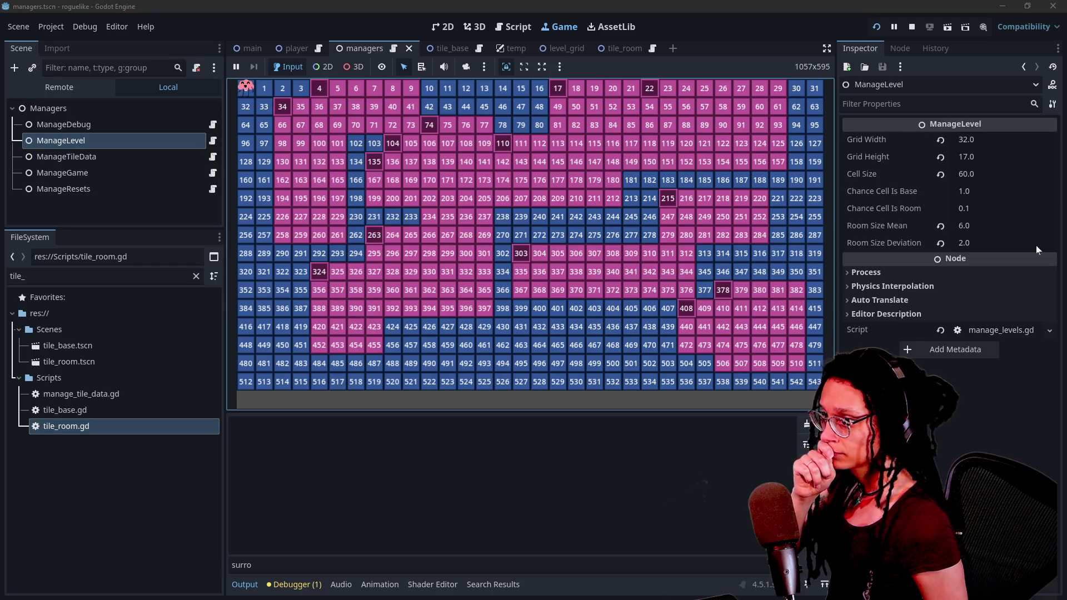
Step: Set Room Size Deviation to 1.0 with Room Size Mean at 6.0, save, and restart the game
left_click(1000, 226)
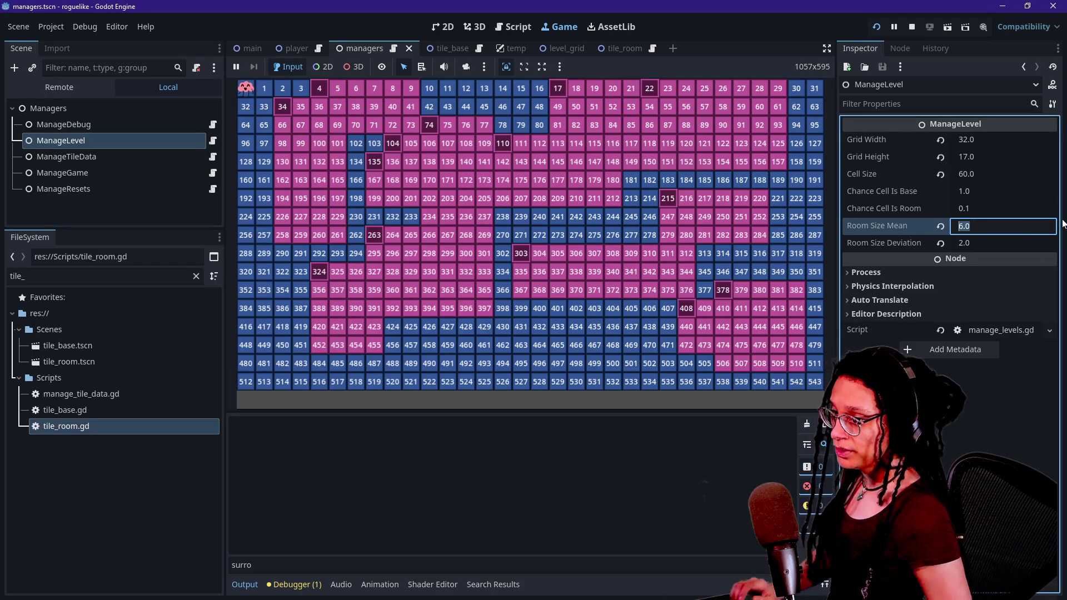
type("5")
key("Return")
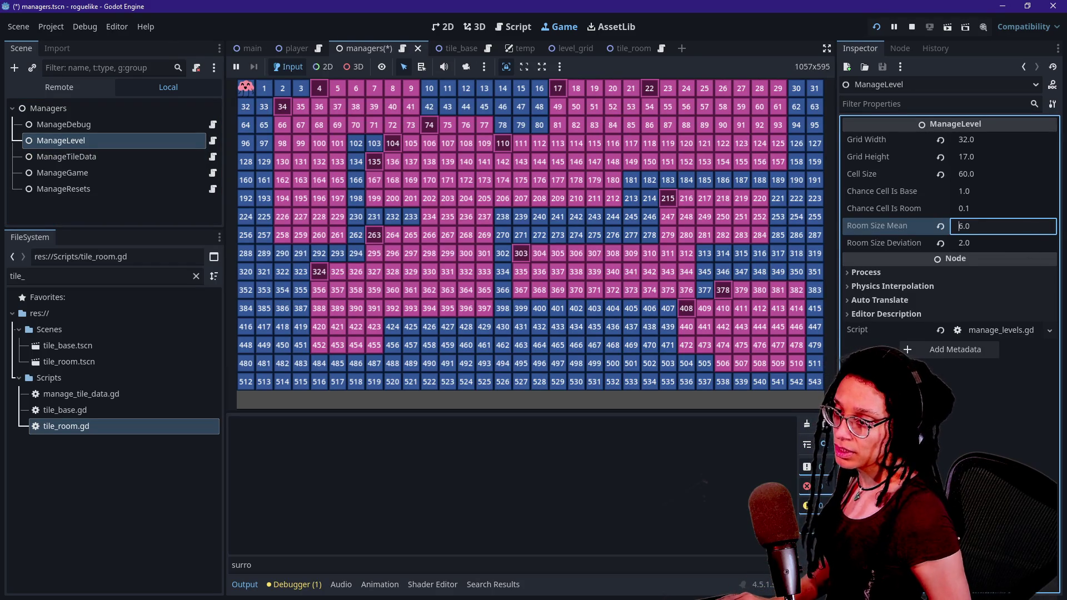
type("6")
key("Tab")
type("1.0")
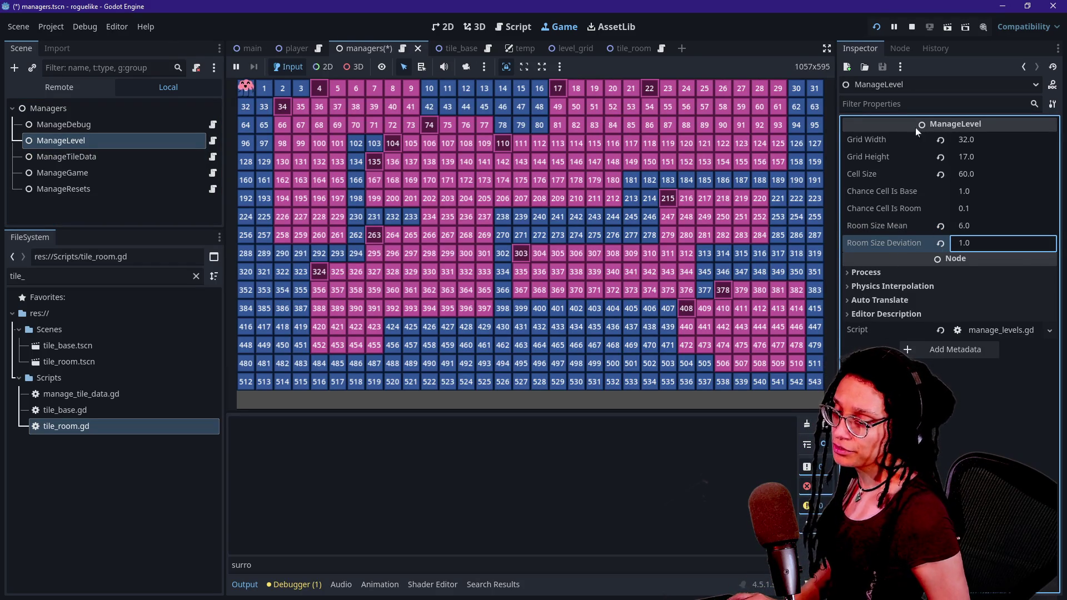
key("ctrl+s")
left_click(894, 225)
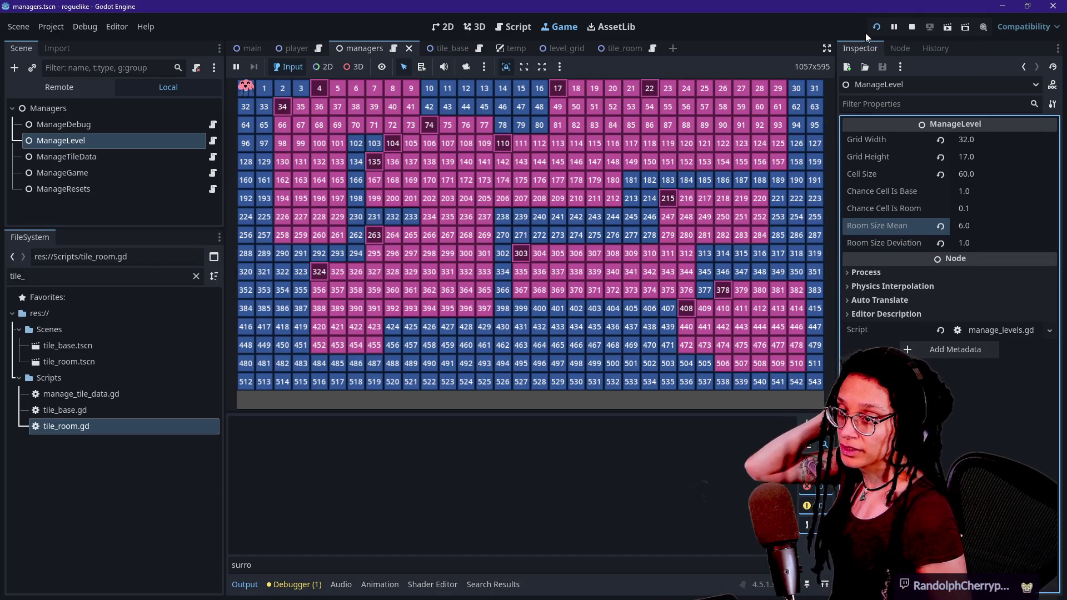
left_click(875, 31)
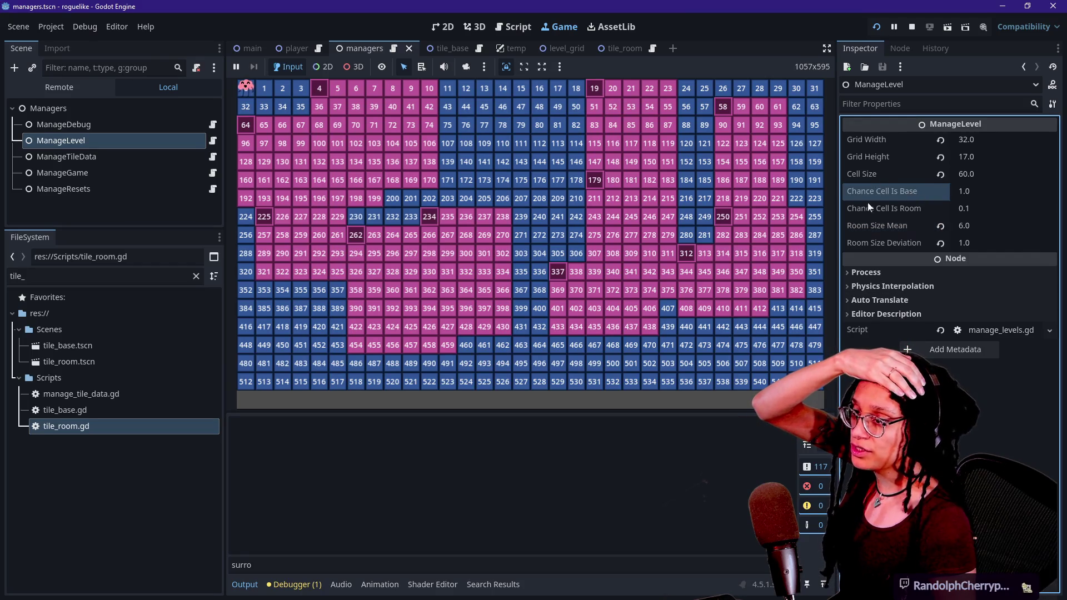
Step: Lower ManageLevel's Chance Cell Is Room from 0.1 to 0.05 and restart the game
left_click(896, 192)
left_click(964, 208)
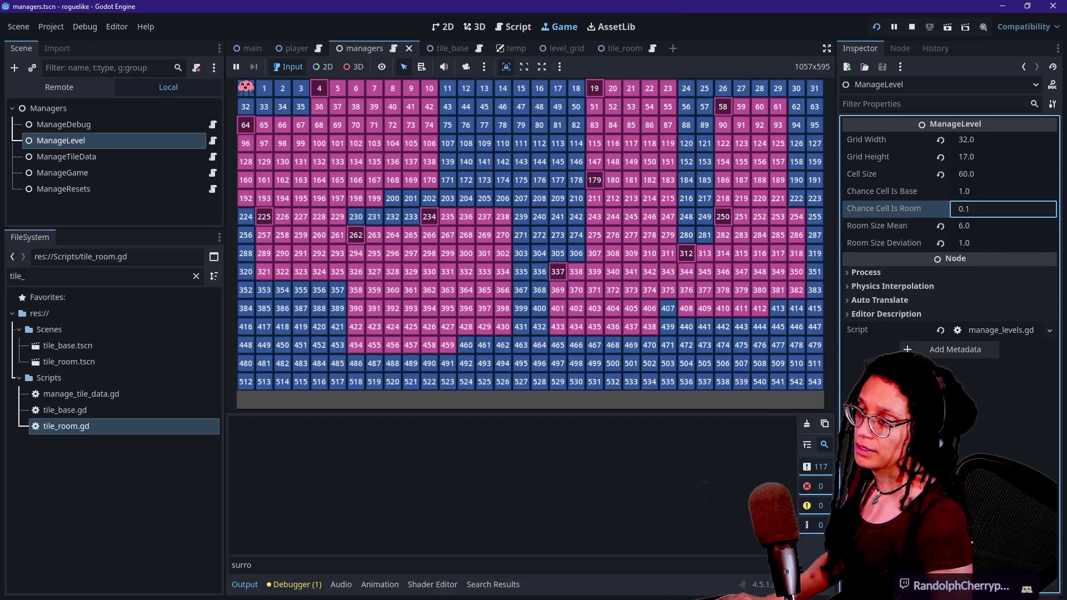
double_click(1009, 211)
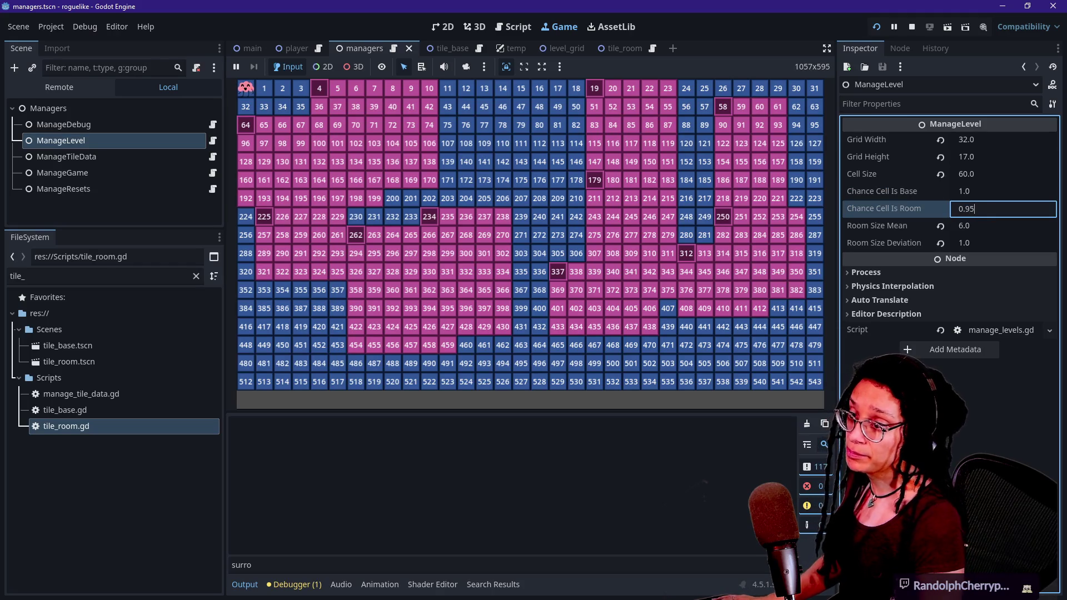
type("05")
key("Return")
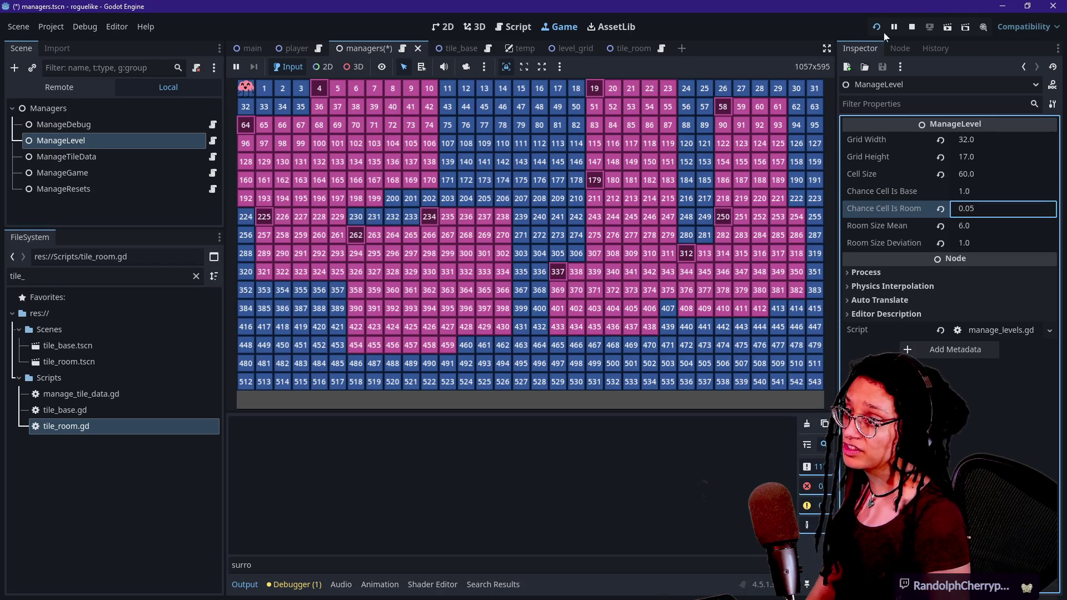
left_click(876, 27)
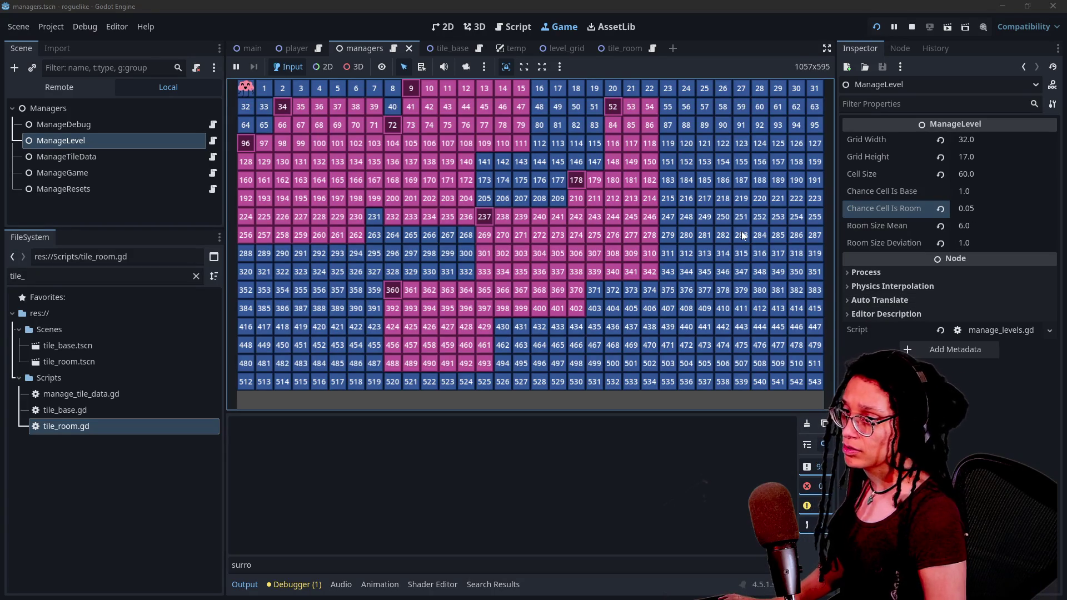
Step: Regenerate the level grid repeatedly using the 0.05 room chance
left_click(892, 201)
left_click(797, 204)
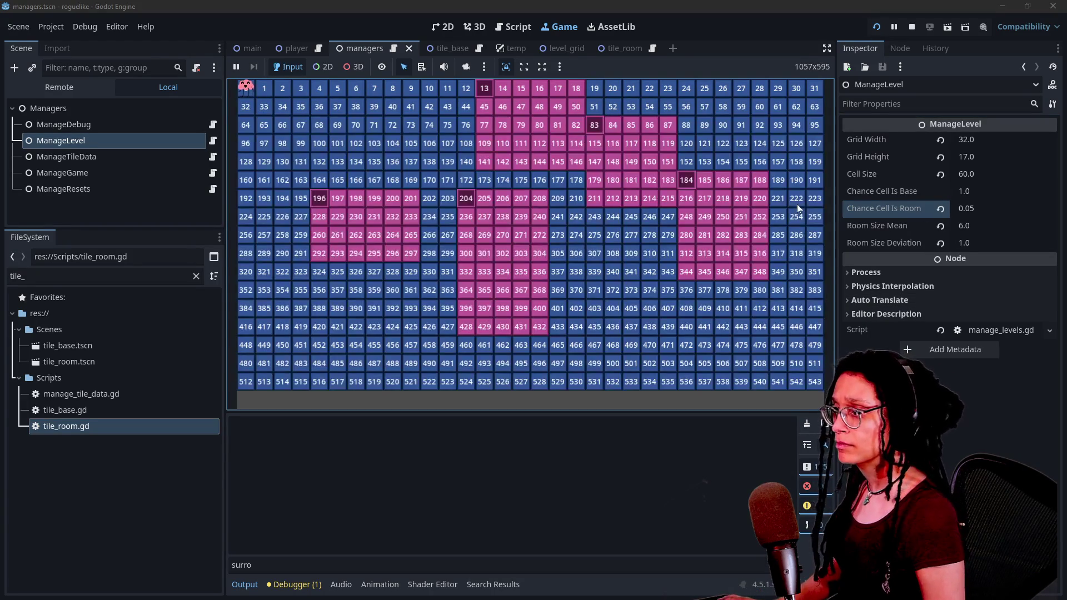
left_click(797, 205)
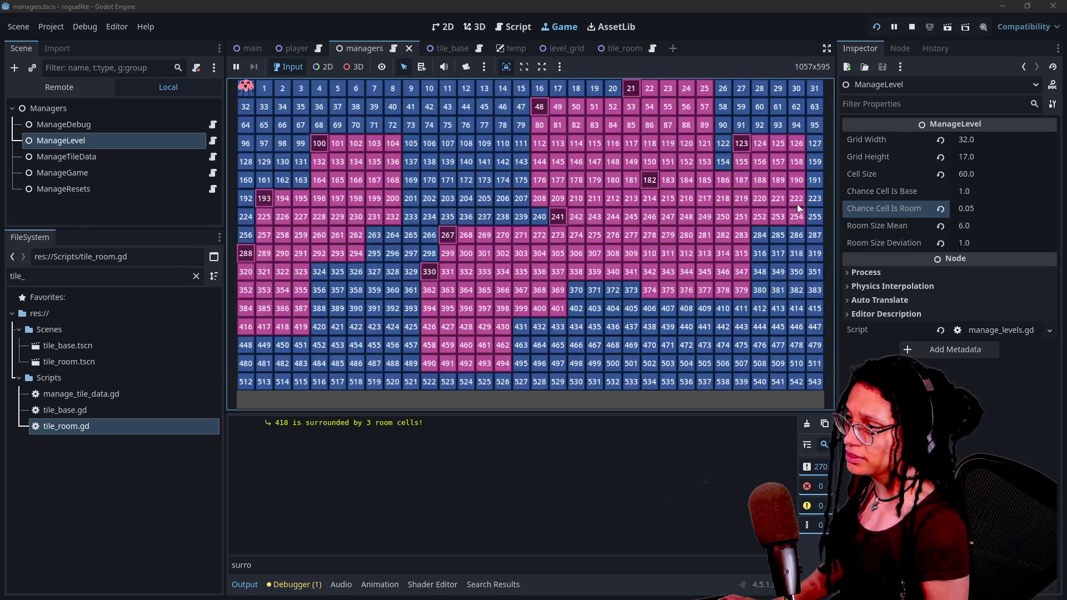
left_click(797, 204)
left_click(797, 204)
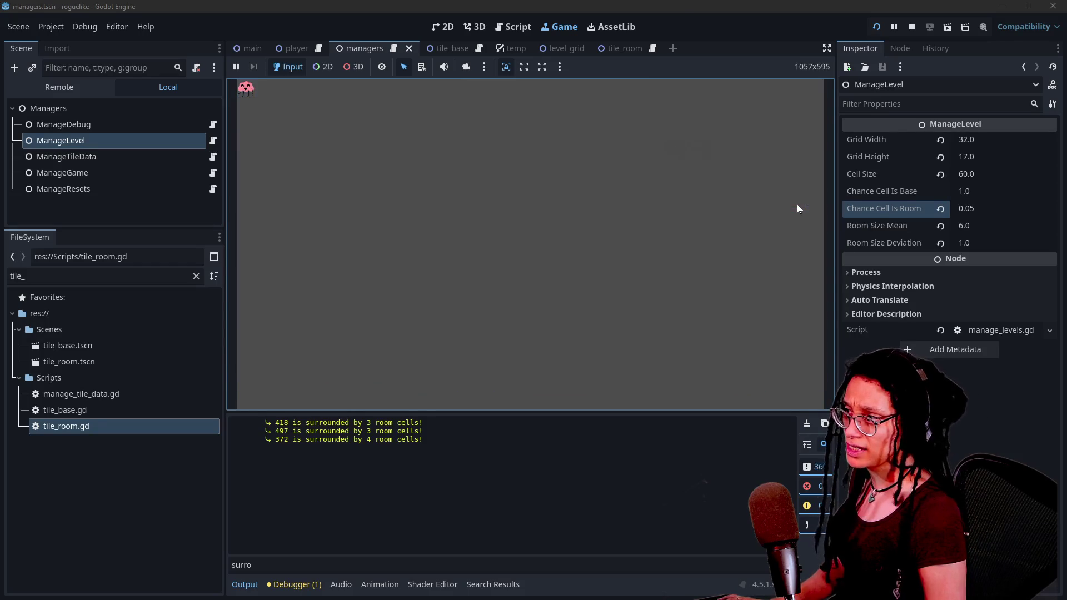
left_click(797, 204)
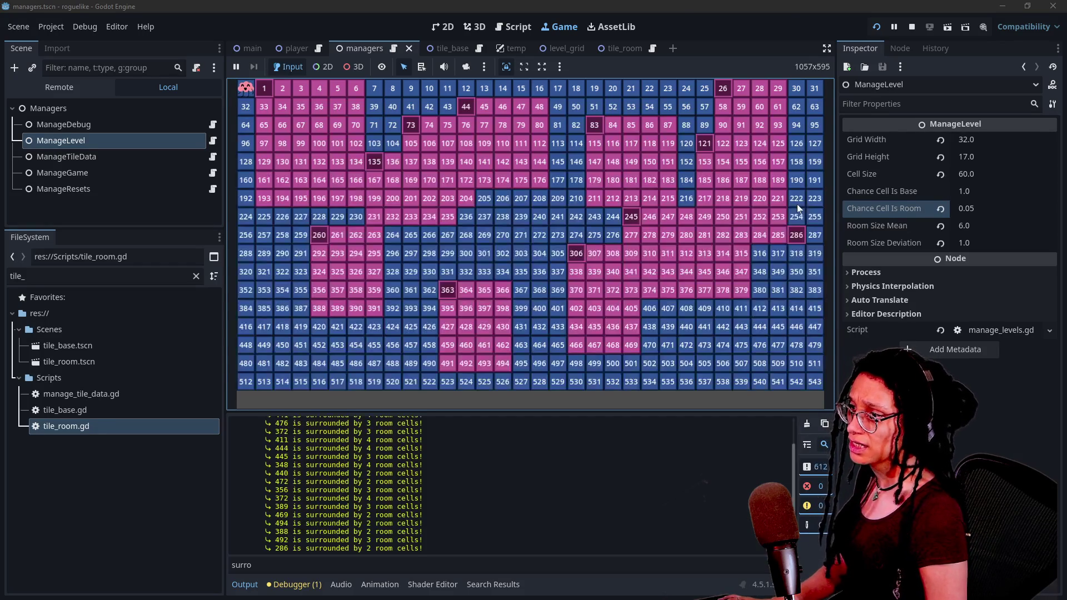
left_click(797, 204)
left_click(797, 205)
left_click(797, 204)
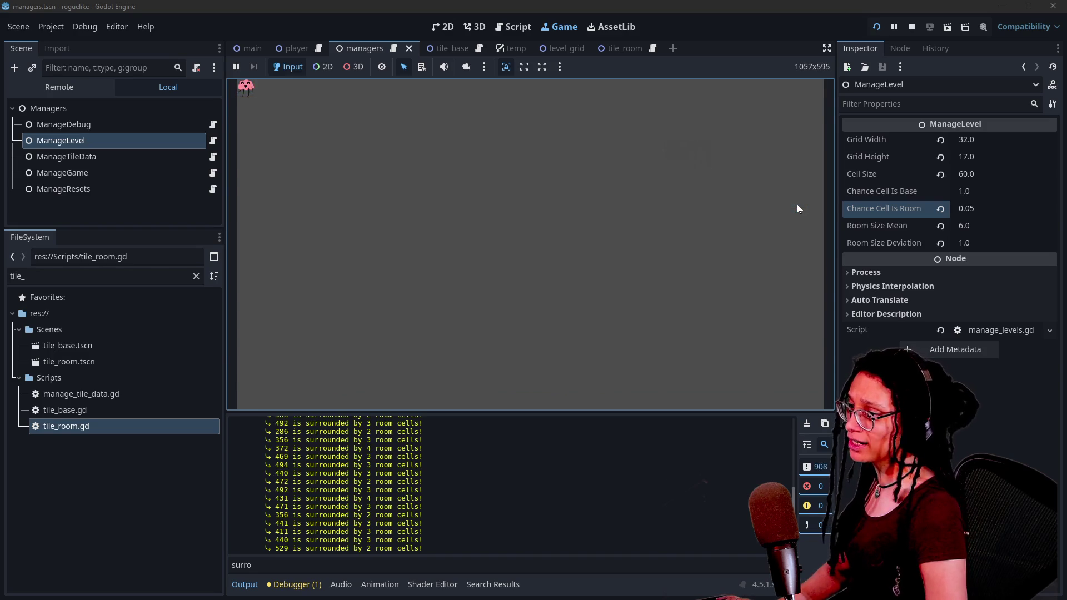
left_click(797, 205)
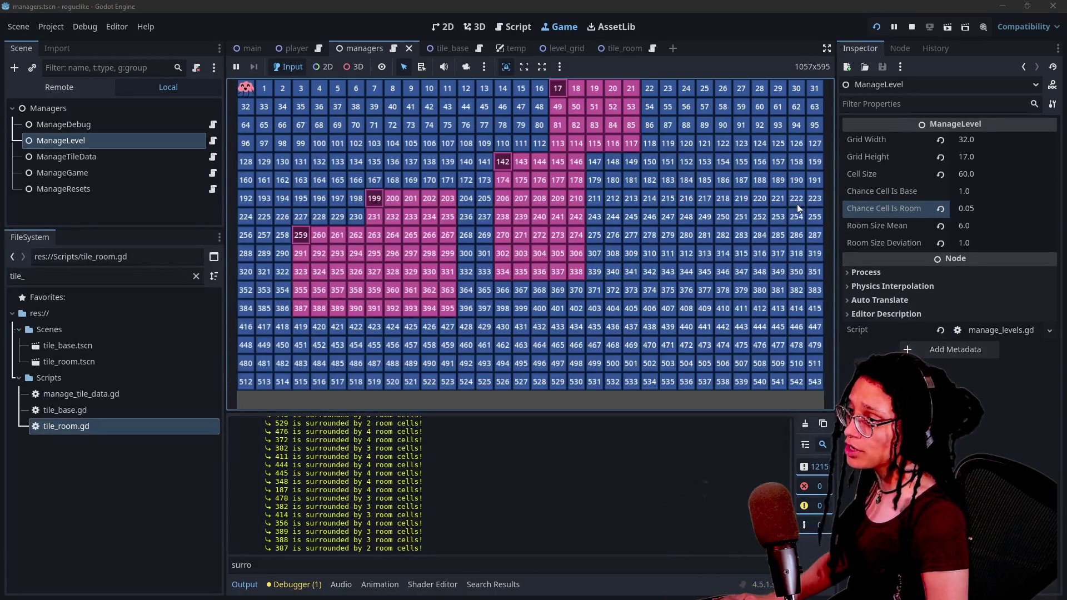
Step: Keep regenerating new room layouts from another spot in the game view
left_click(672, 288)
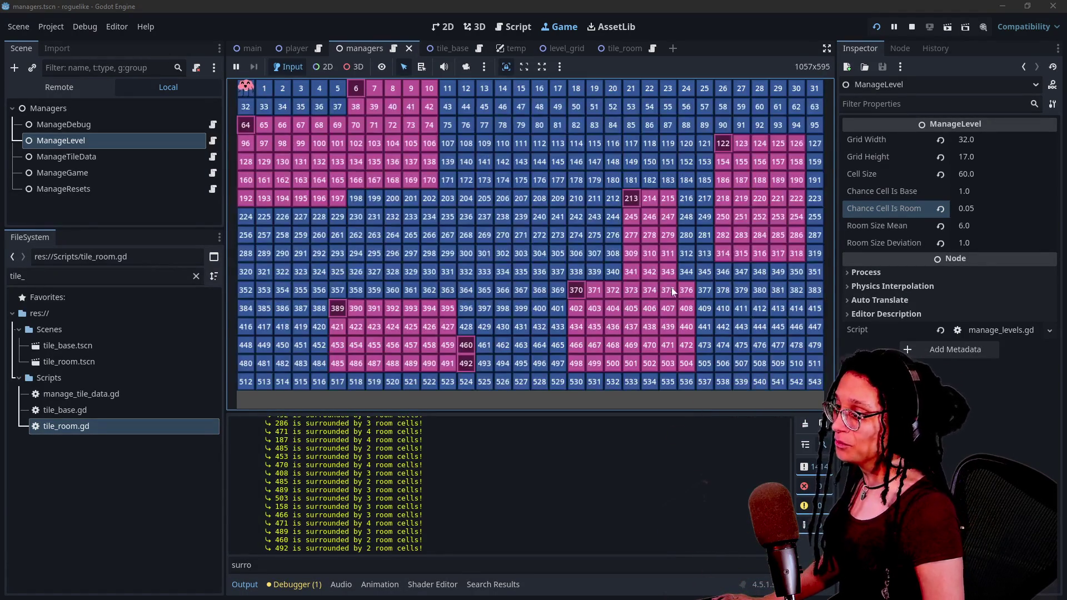
left_click(671, 288)
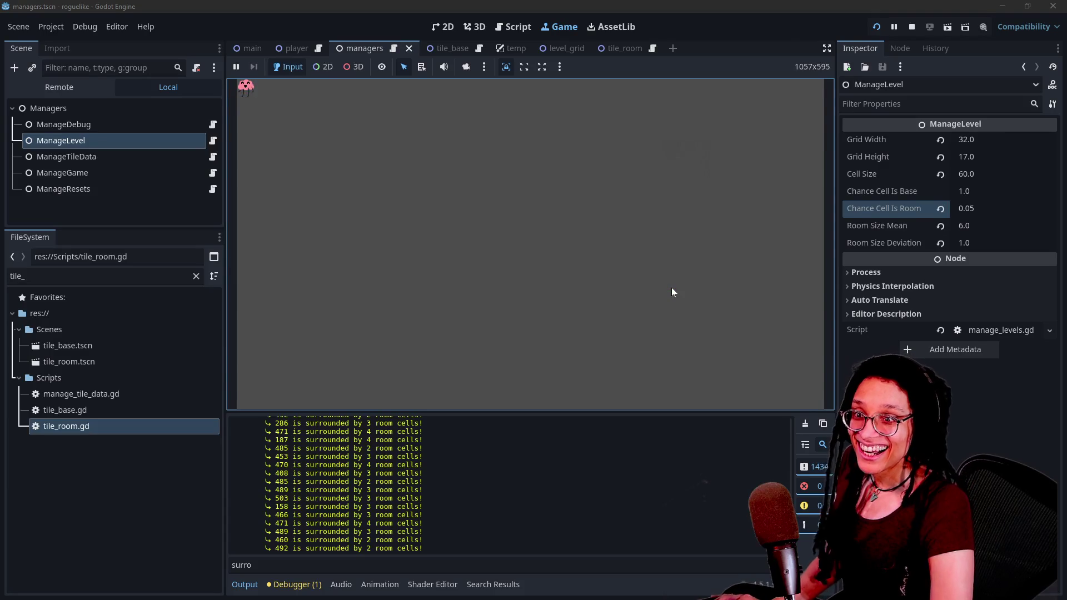
left_click(671, 288)
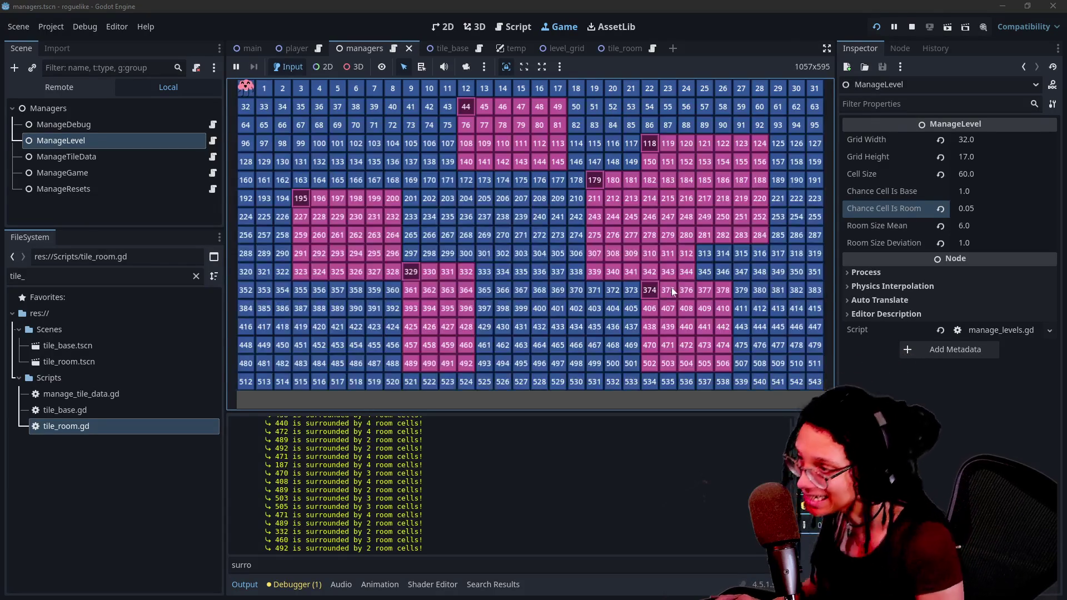
left_click(672, 288)
left_click(671, 288)
left_click(672, 292)
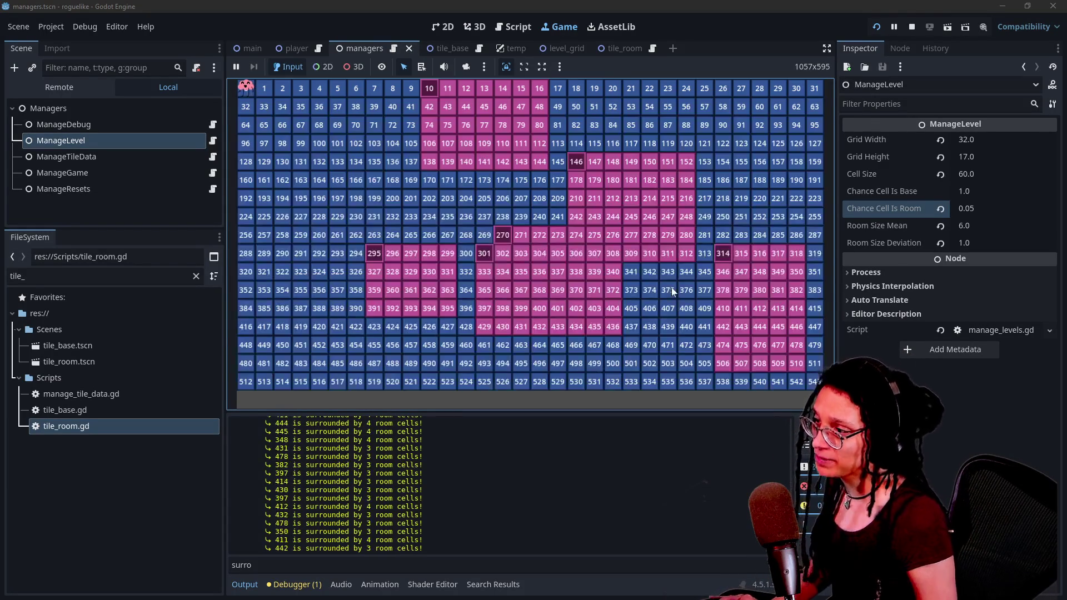
left_click(672, 291)
left_click(672, 289)
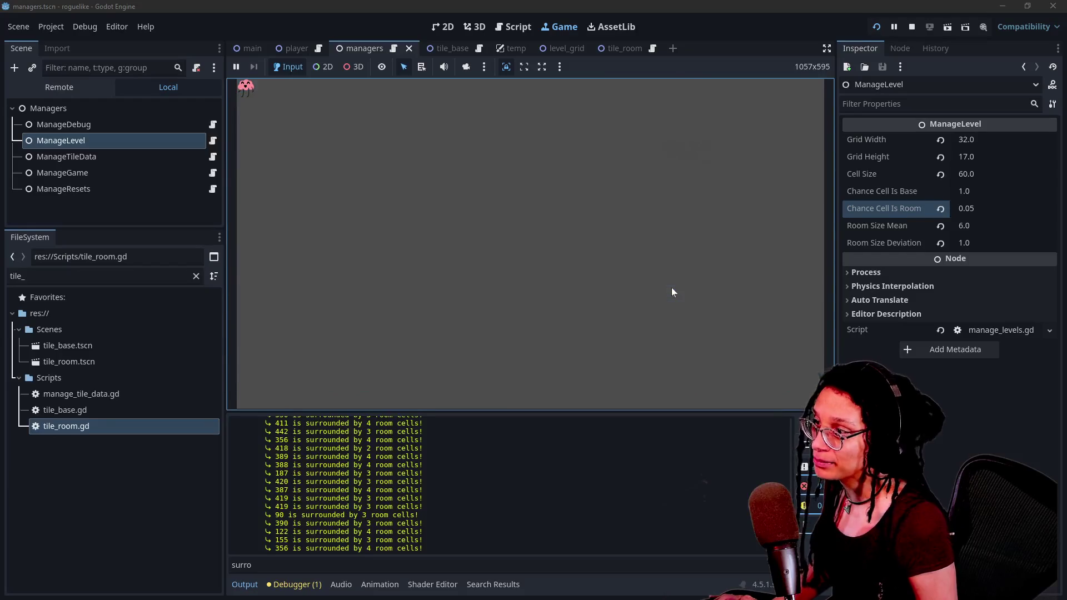
left_click(671, 288)
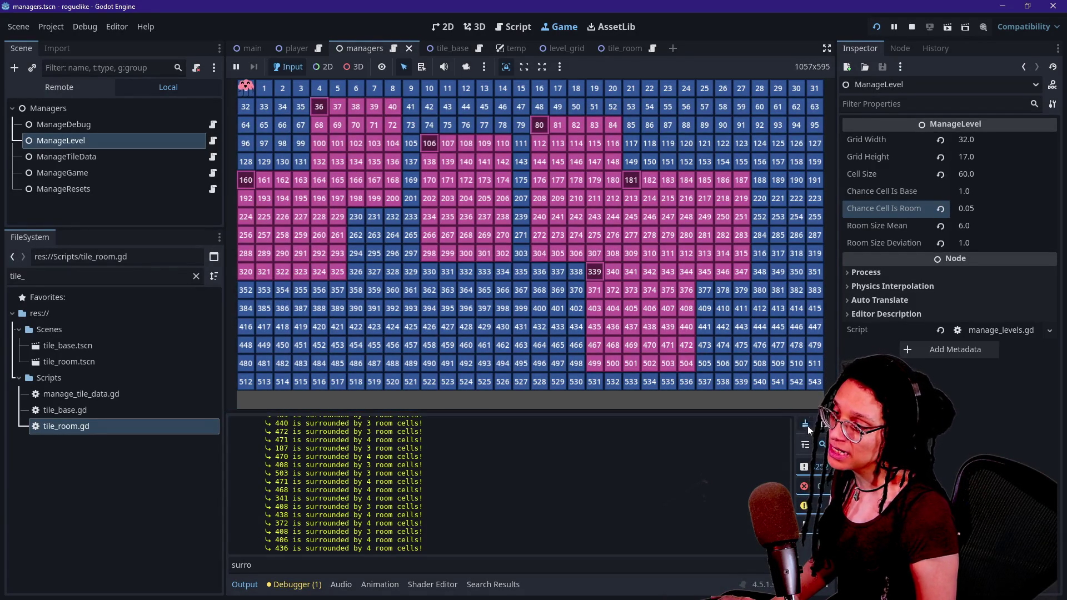
Step: Regenerate once more and clear the Output log, leaving cells like 426, 444 and 476 flagged
left_click(711, 316)
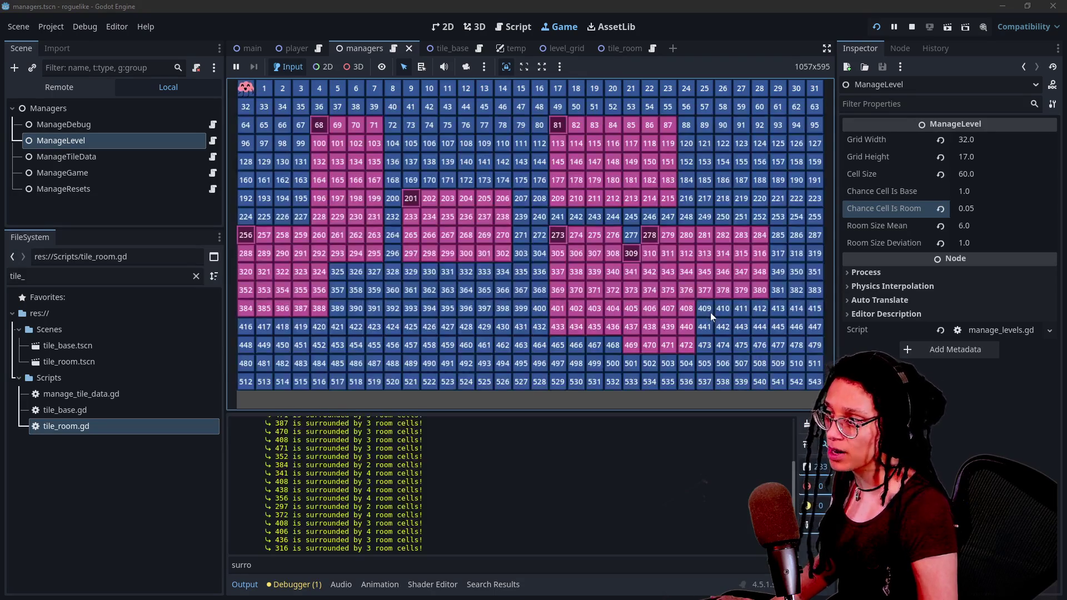
left_click(755, 371)
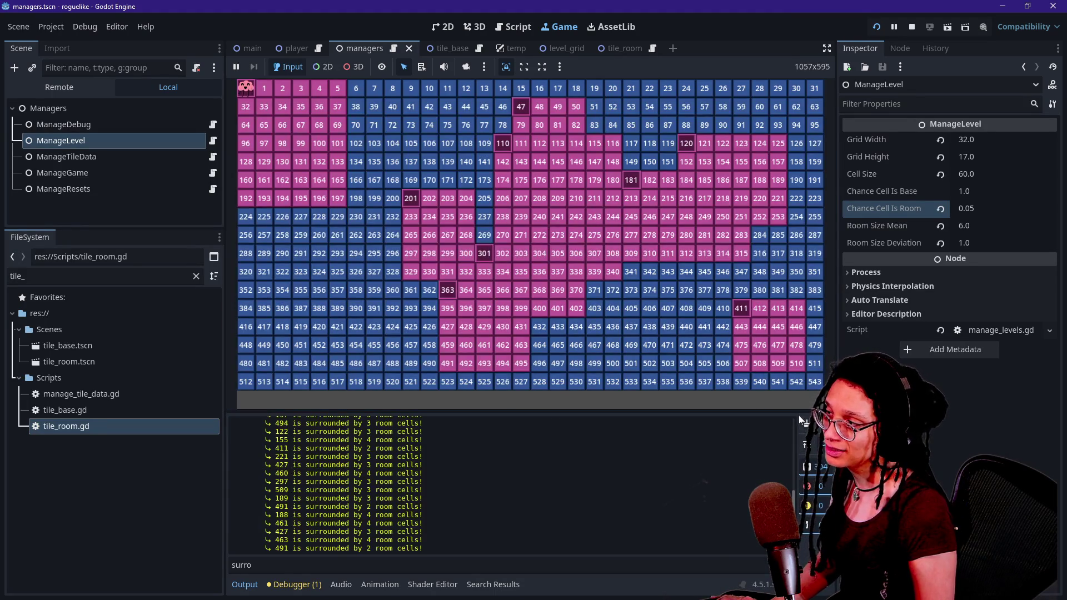
left_click(712, 314)
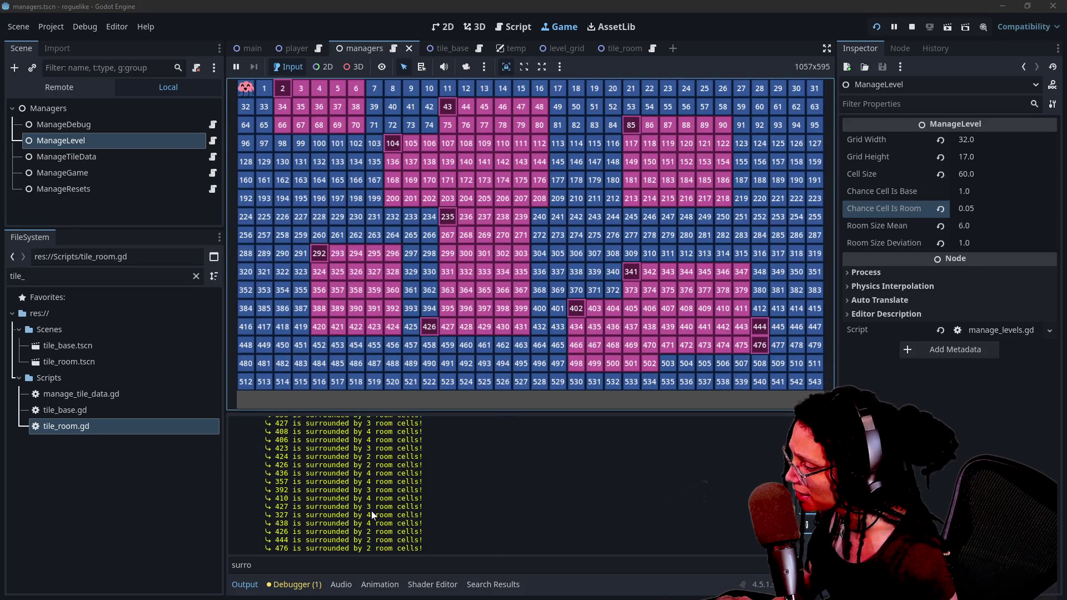
scroll(372, 512, "up", 4)
Step: Filter the Output log by 426 and select its lines about that tile
scroll(371, 511, "down", 4)
left_click(251, 565)
type("426")
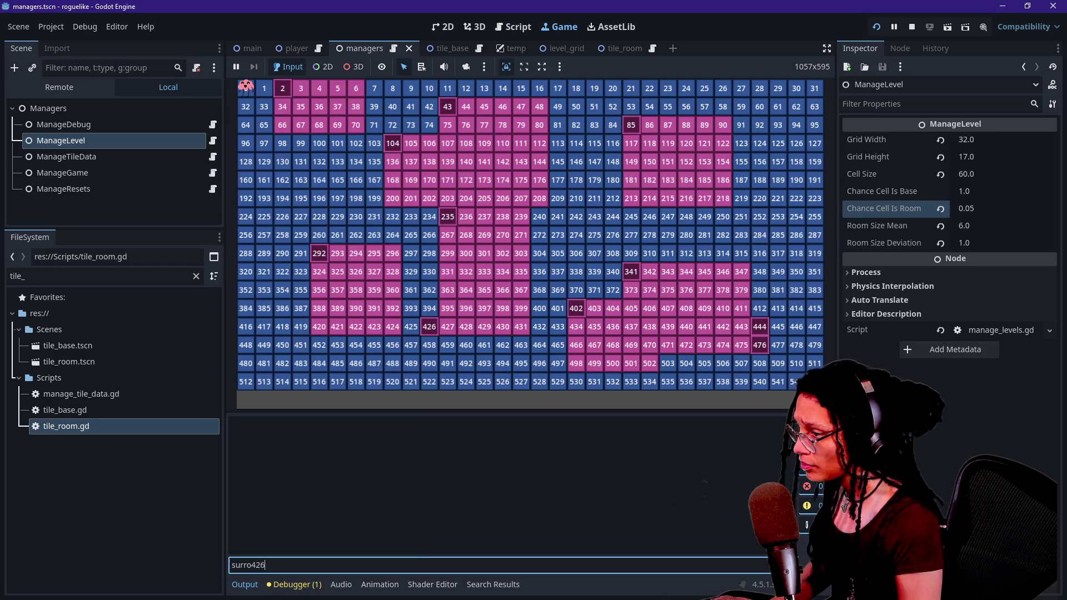
key("BackSpace")
key("BackSpace")
key("BackSpace")
type("426")
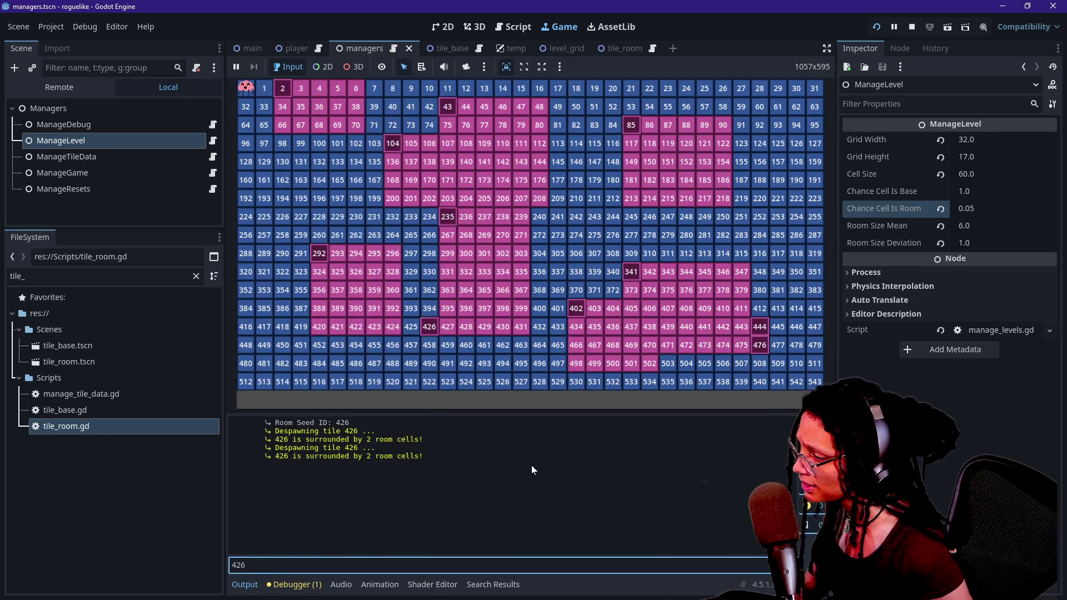
left_click_drag(284, 440, 343, 433)
left_click(345, 436)
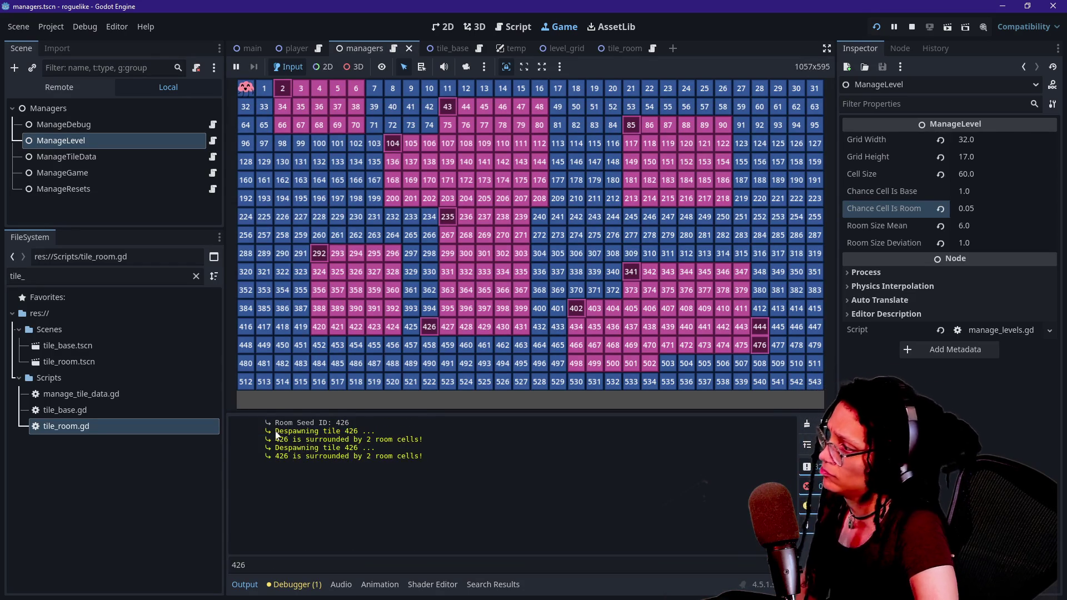
mouse_move(384, 436)
left_mouse_down()
mouse_move(261, 433)
mouse_move(369, 439)
mouse_move(298, 439)
left_mouse_up()
left_click(358, 437)
left_click(369, 439)
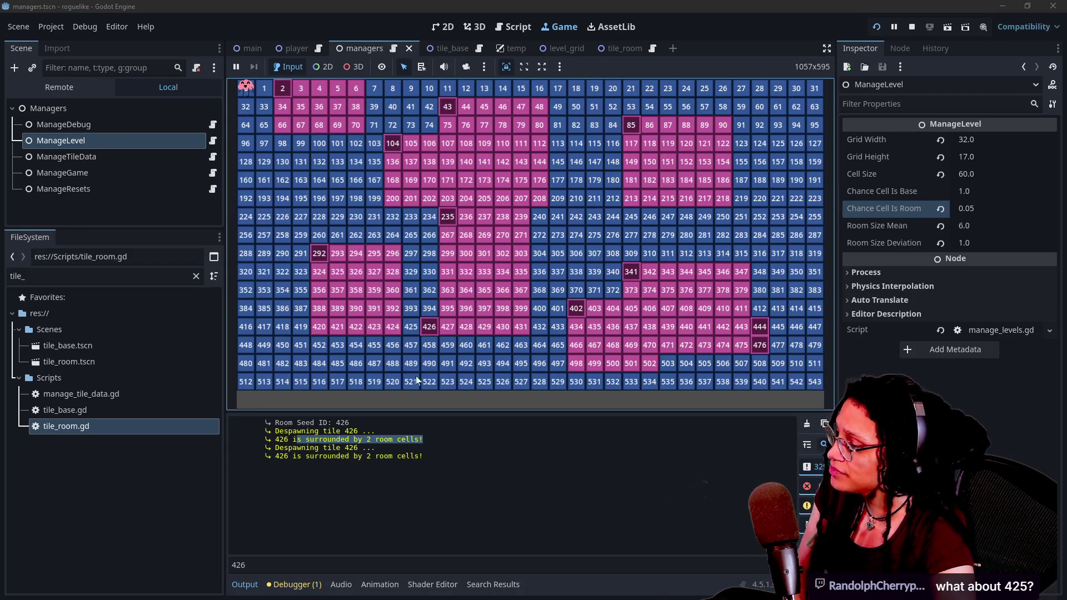
Step: Change the Output filter to 425, then to 458
left_click(329, 564)
key("BackSpace")
type("5")
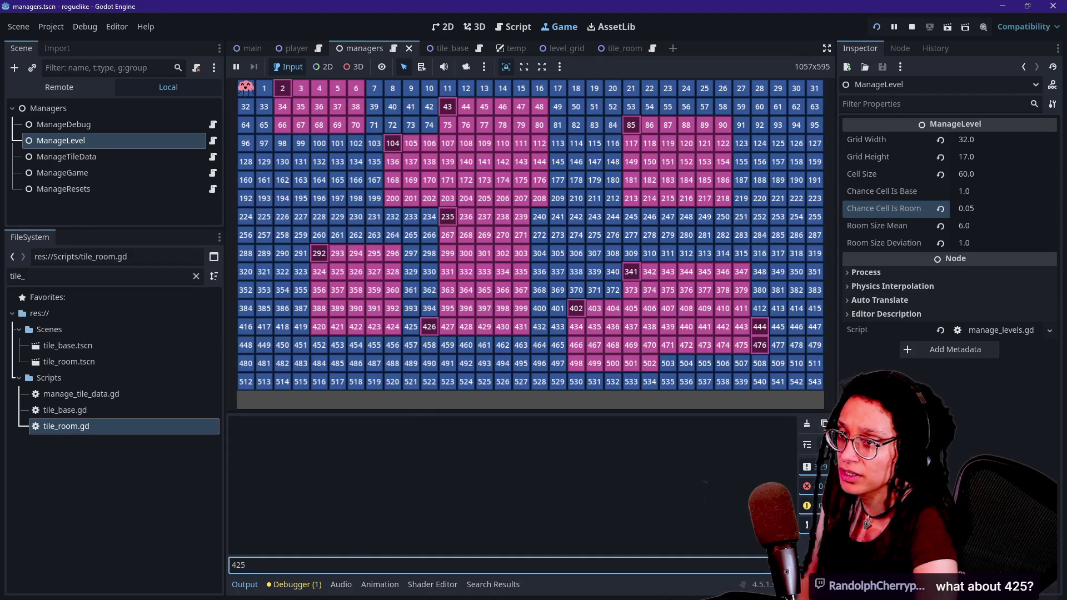
key("BackSpace")
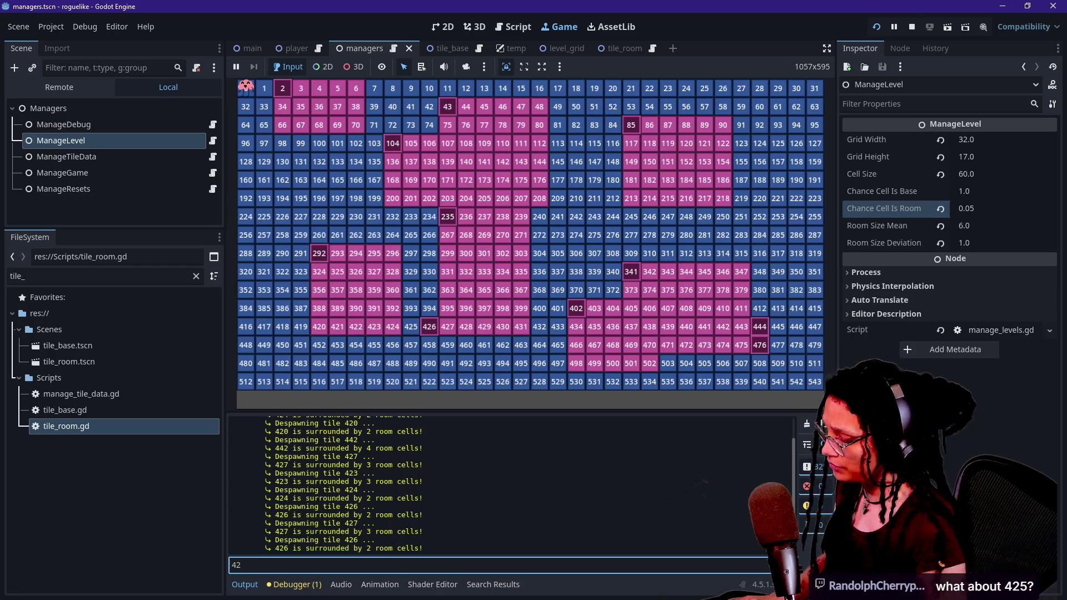
key("BackSpace")
type("58")
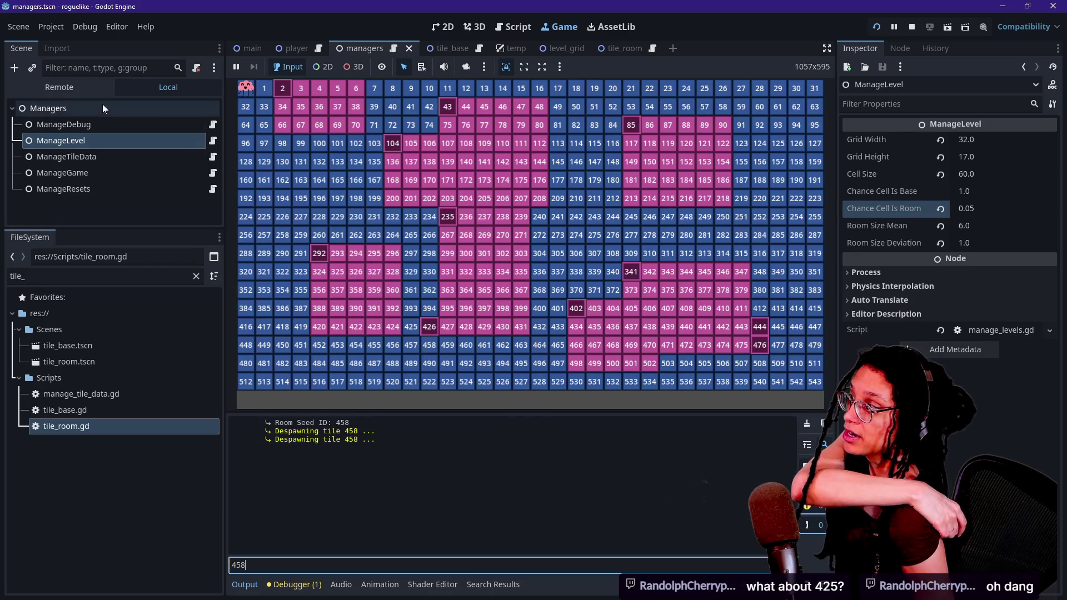
Step: Browse the ManageTileData, ManageDebug and ManageGame properties, returning to ManageLevel
left_click(93, 158)
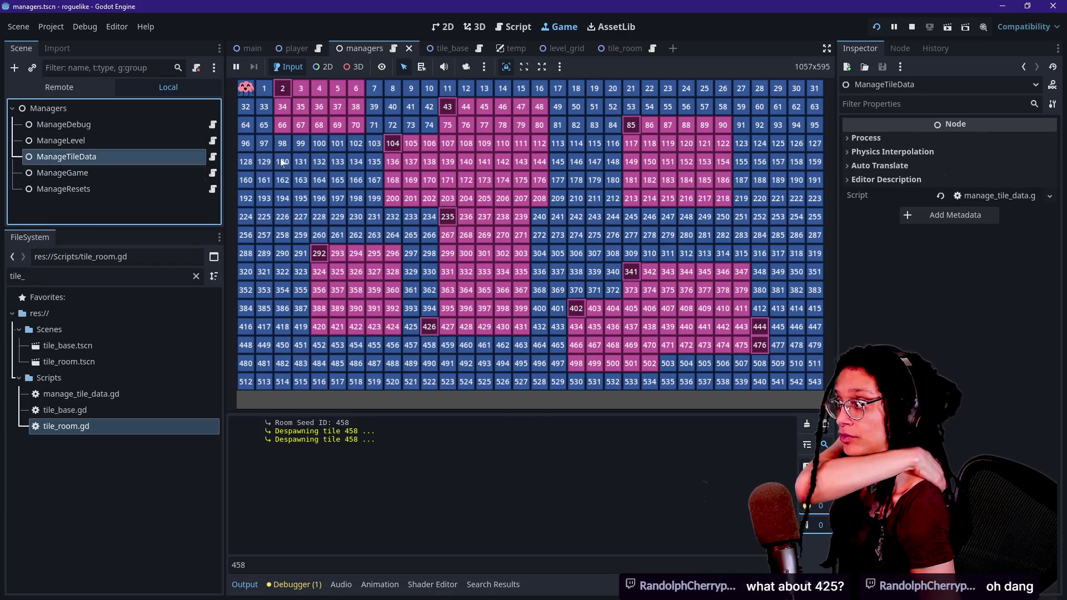
left_click(62, 145)
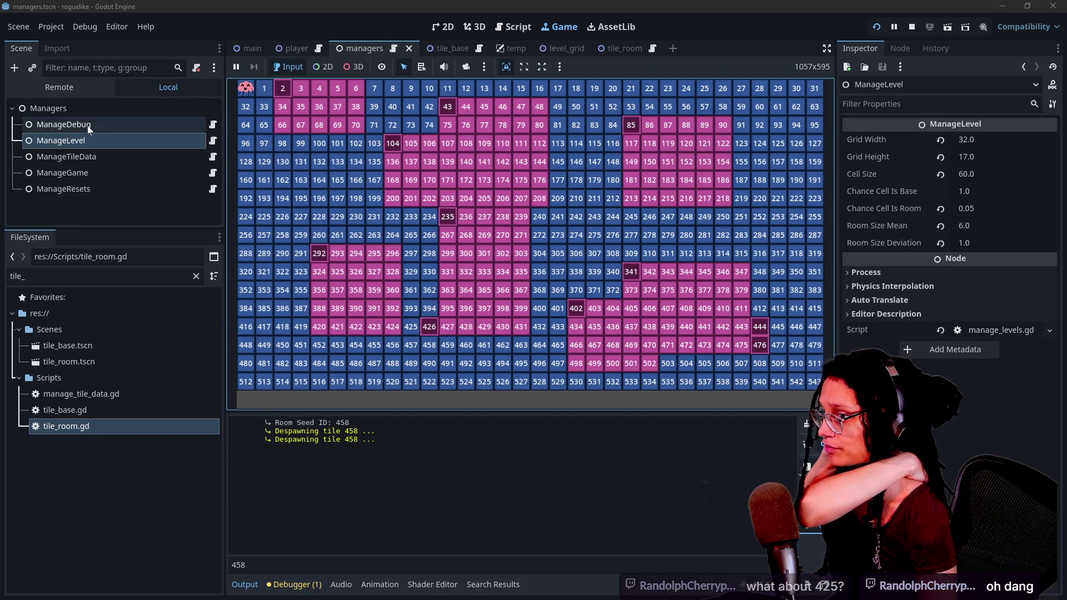
left_click(77, 159)
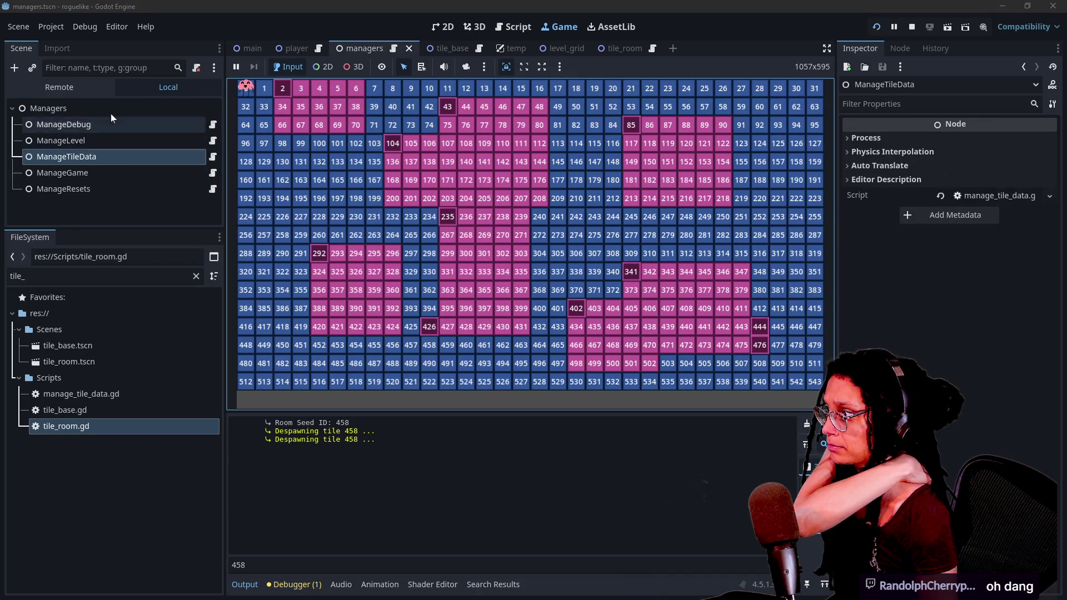
left_click(96, 125)
left_click(93, 173)
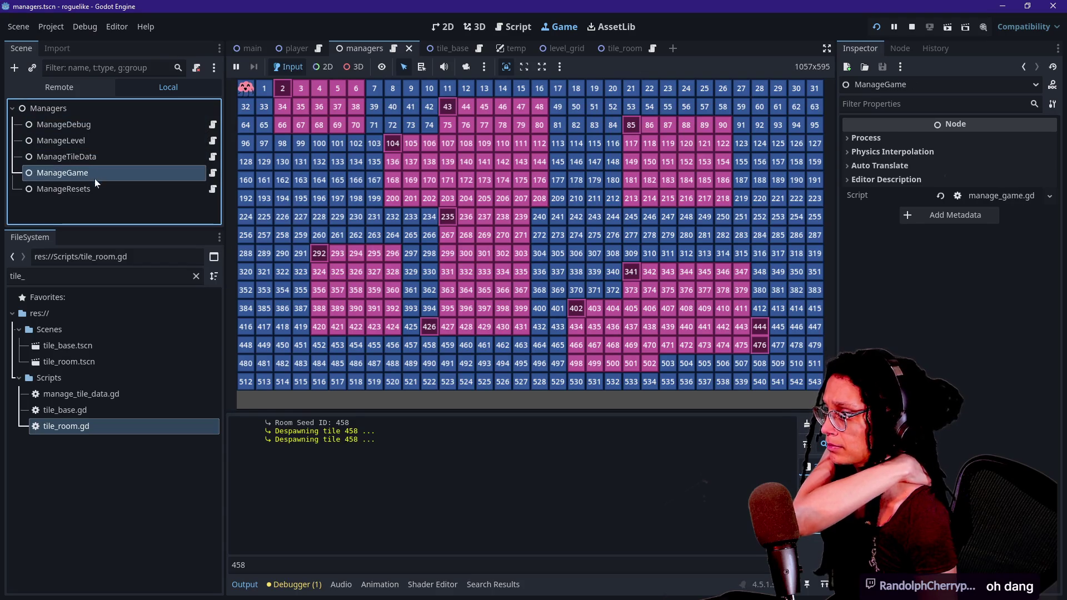
left_click(88, 140)
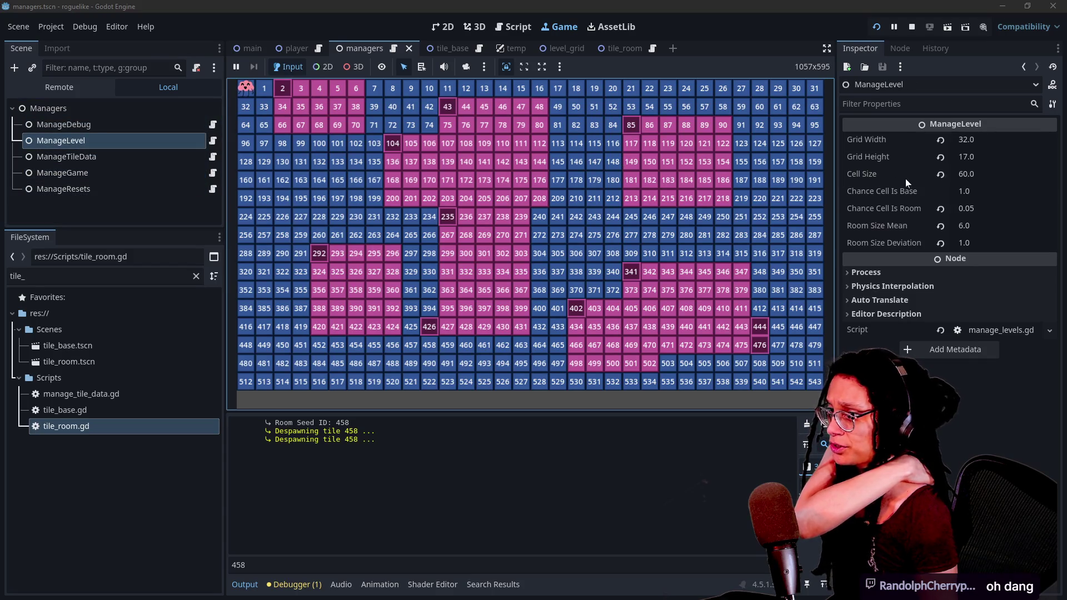
Step: In the Remote tree under Main > Managers, select the live ManageLevel node
left_click(91, 86)
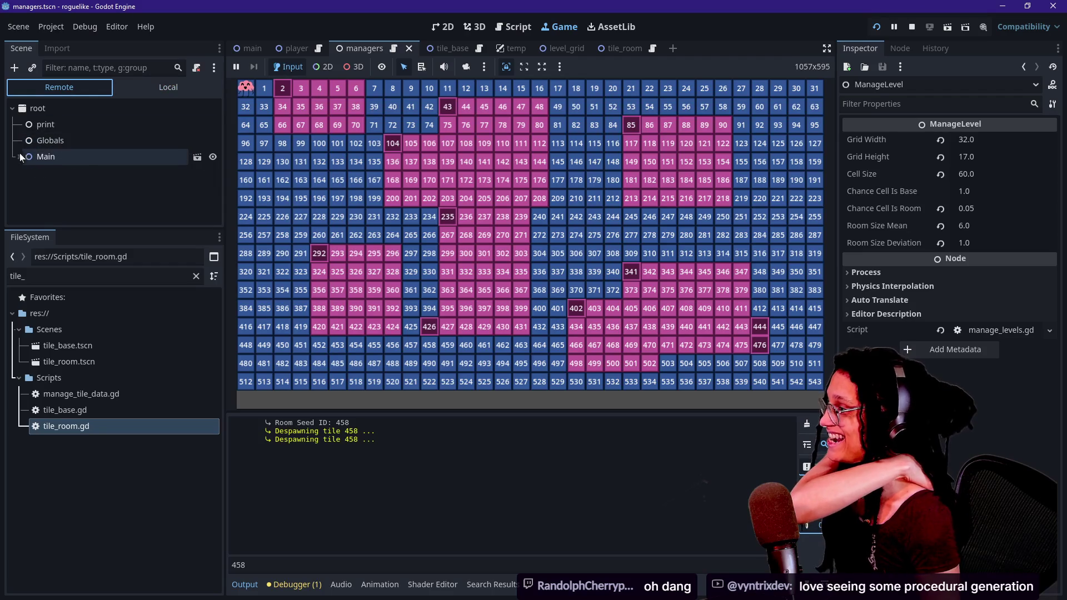
left_click(20, 153)
left_click(35, 187)
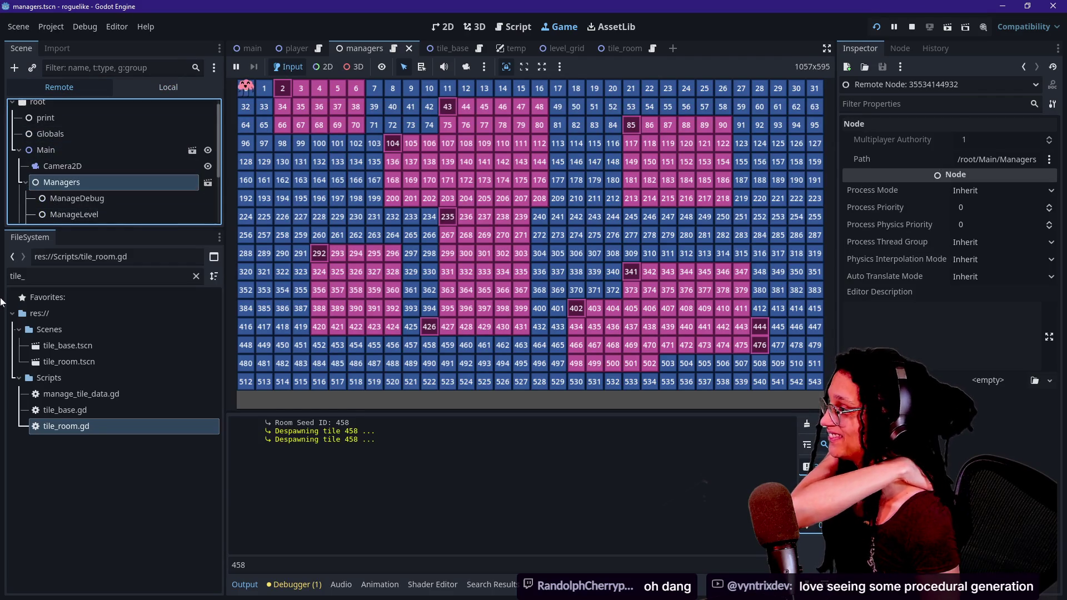
scroll(38, 202, "down", 2)
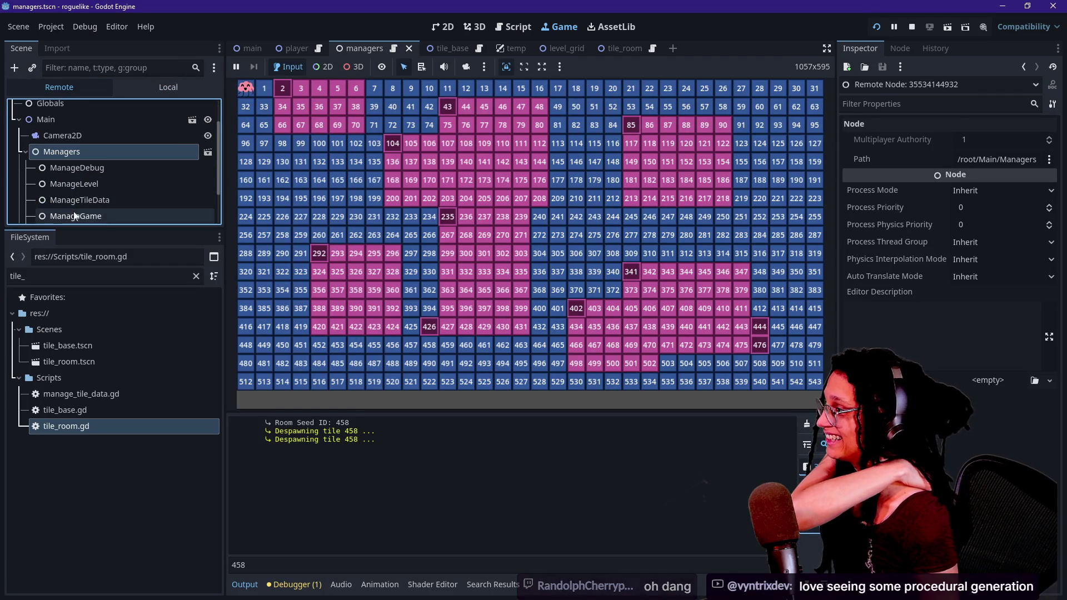
left_click(77, 200)
left_click(643, 243)
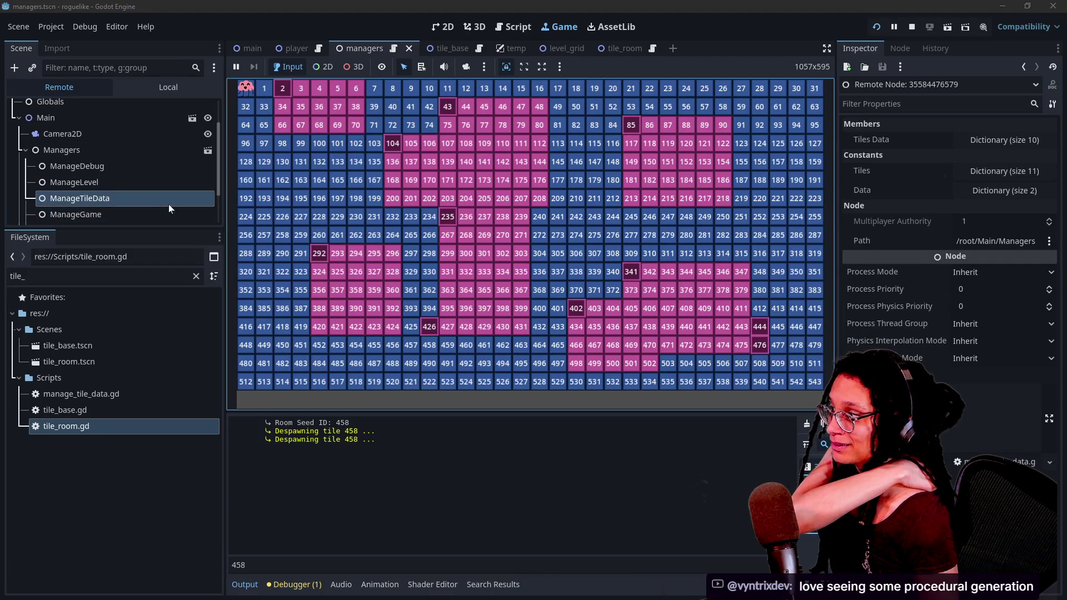
left_click(102, 182)
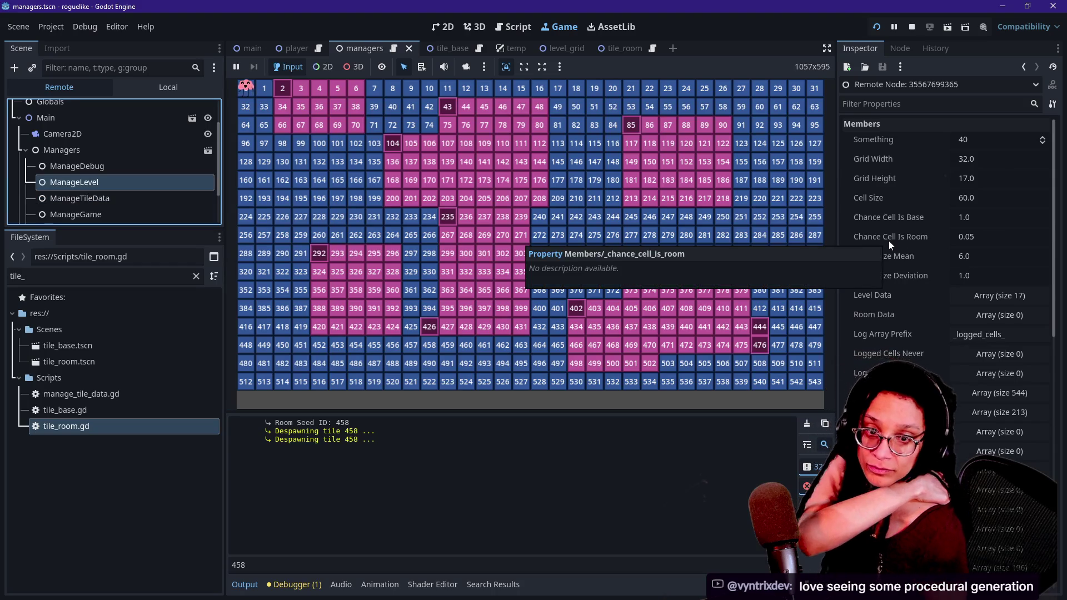
Step: Expand the live Level Data array to see its 17 entries of 32 elements each
scroll(915, 195, "down", 2)
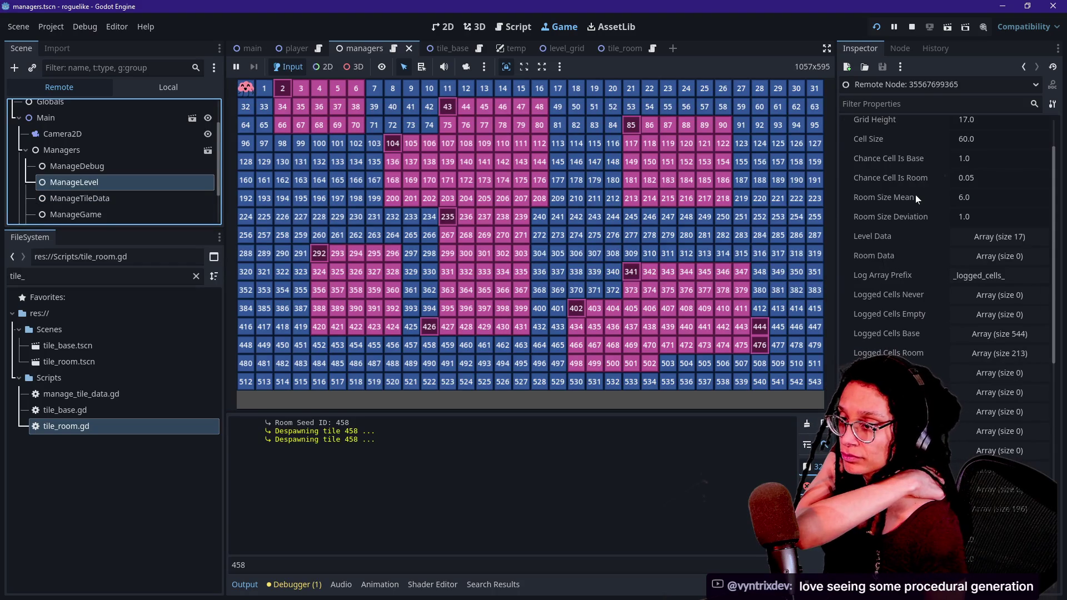
left_click(972, 235)
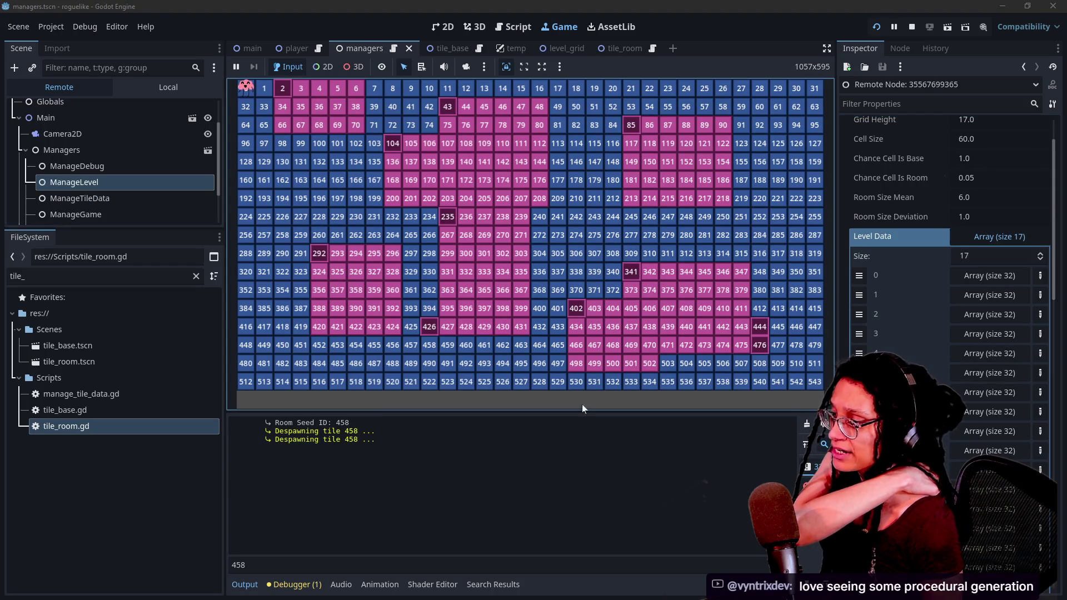
scroll(932, 309, "down", 5)
scroll(931, 308, "up", 3)
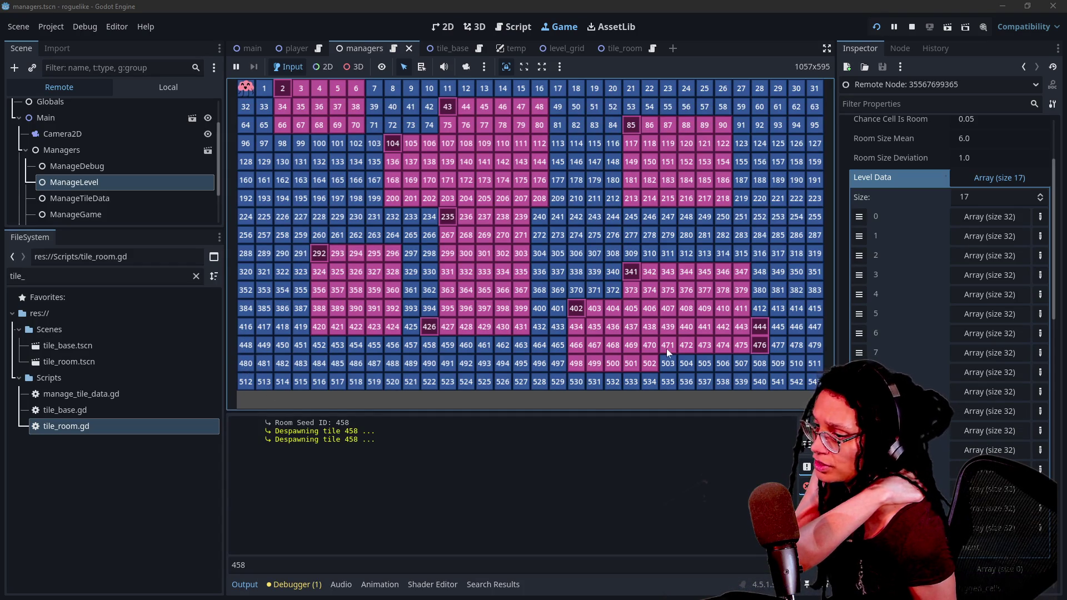
left_click(990, 470)
left_click(251, 324)
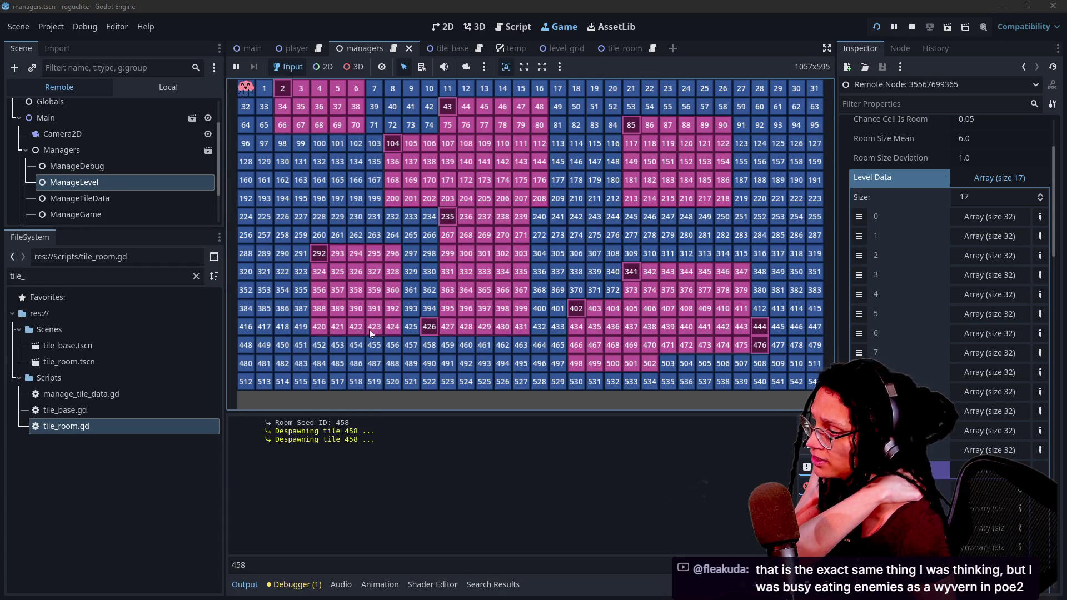
Step: Open tile 426's Level Data entry in row 13, then collapse it again
left_click(979, 304)
scroll(979, 304, "down", 3)
left_click(979, 289)
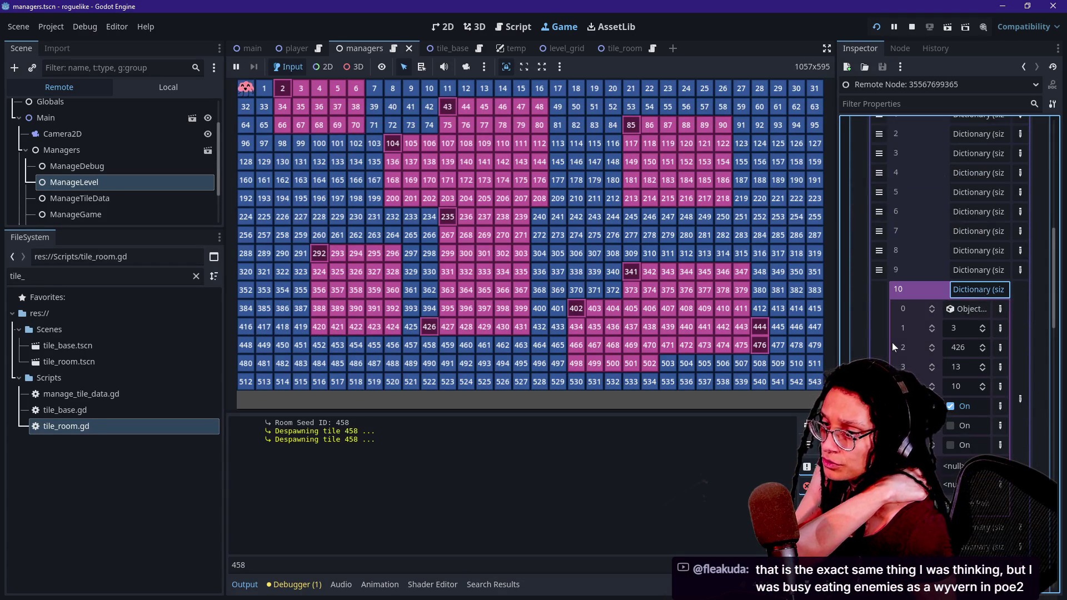
scroll(943, 301, "down", 3)
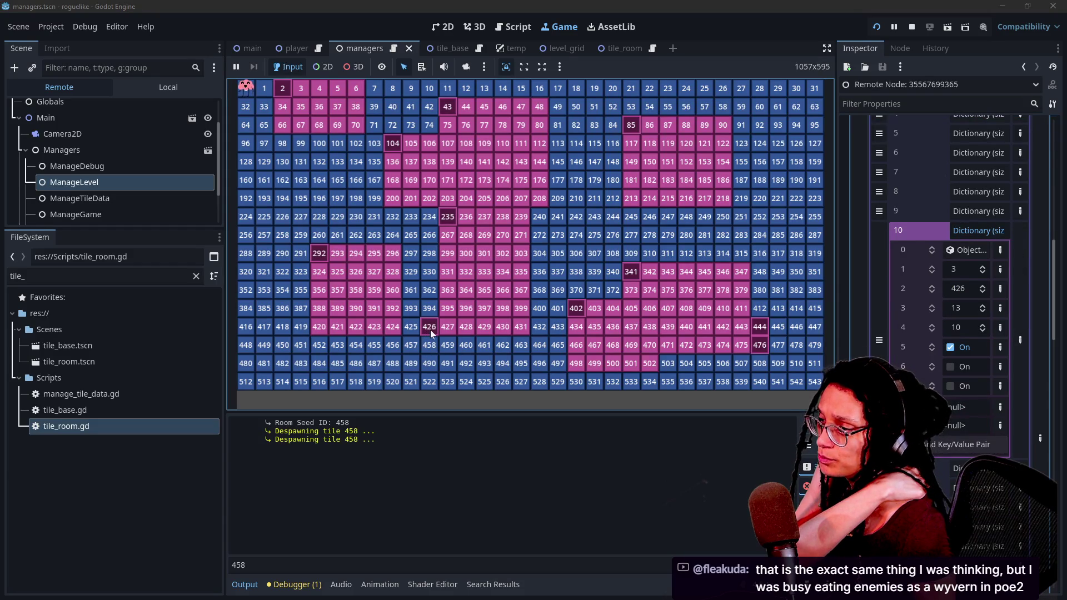
left_click(967, 231)
scroll(916, 258, "up", 3)
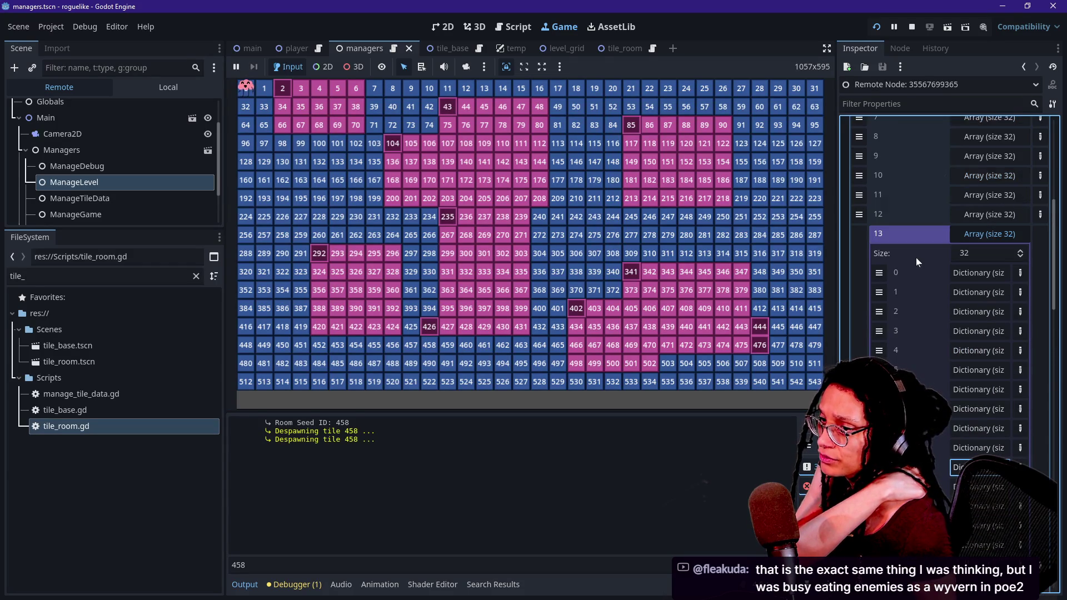
left_click(977, 234)
Step: Inspect tile 458's entry at row 14, index 10, then bring up Notepad
left_click(978, 253)
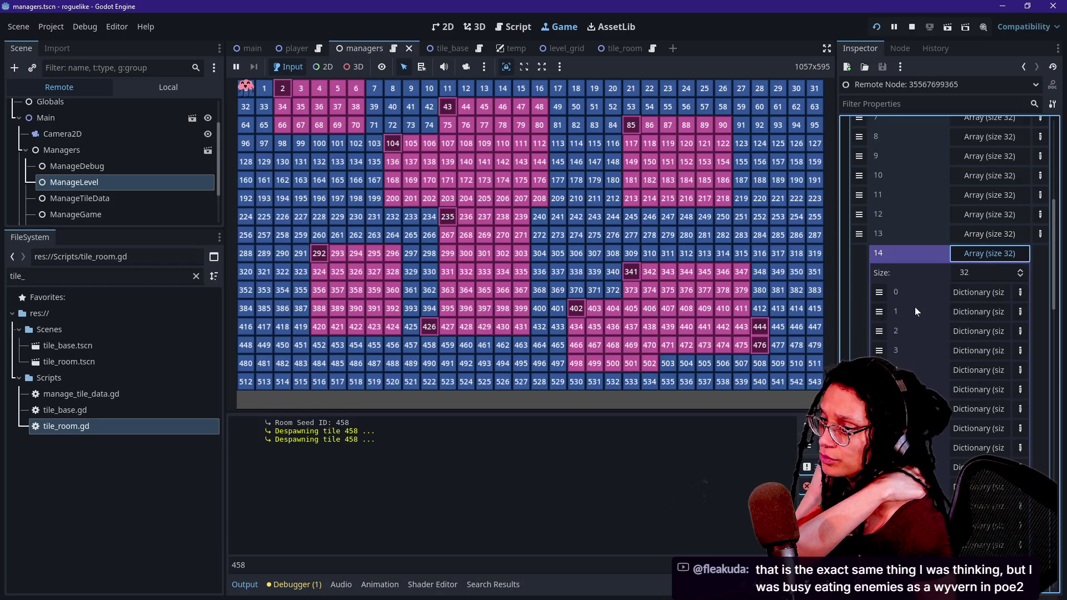
scroll(914, 307, "down", 2)
left_click(959, 359)
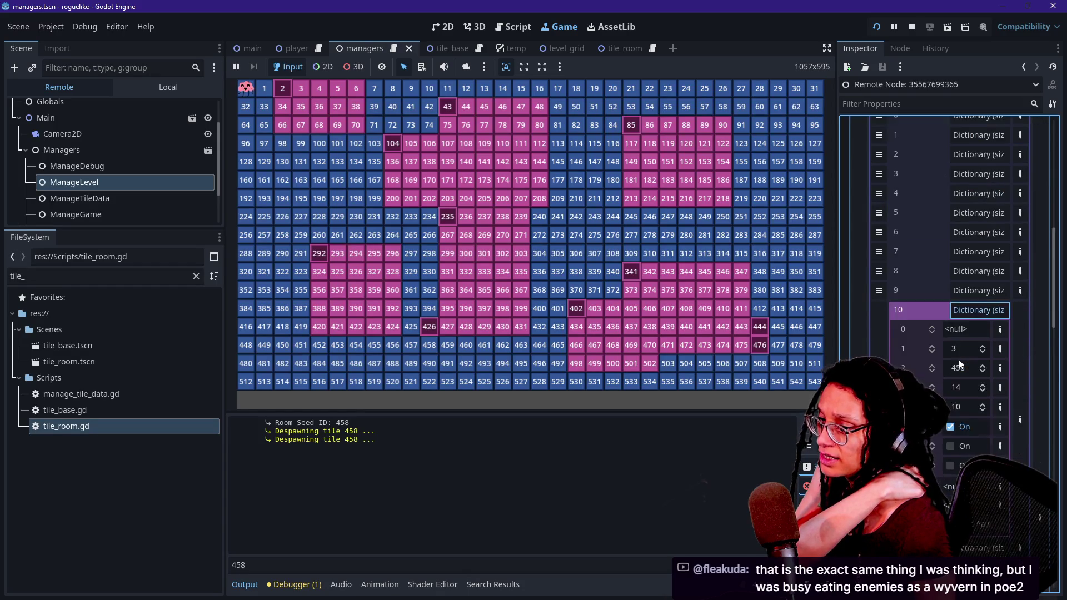
scroll(960, 364, "down", 2)
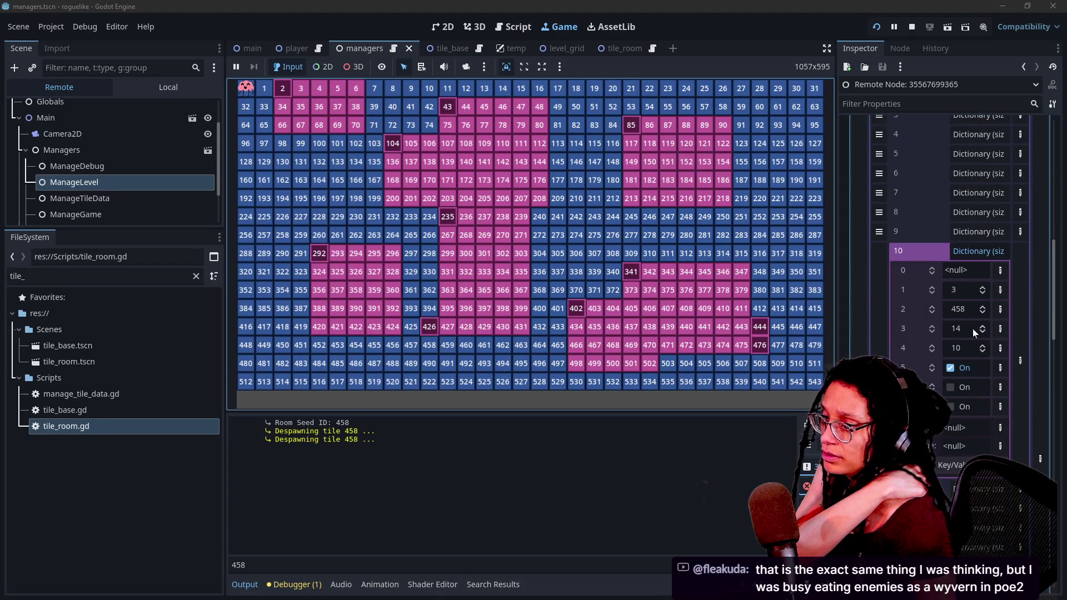
left_click(945, 292)
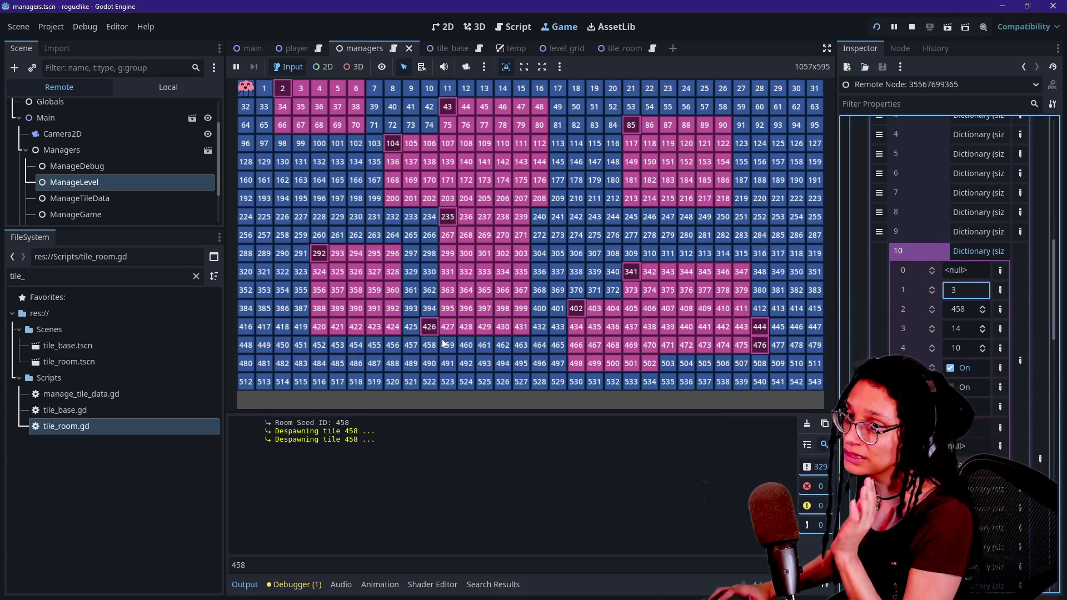
key("alt+Tab")
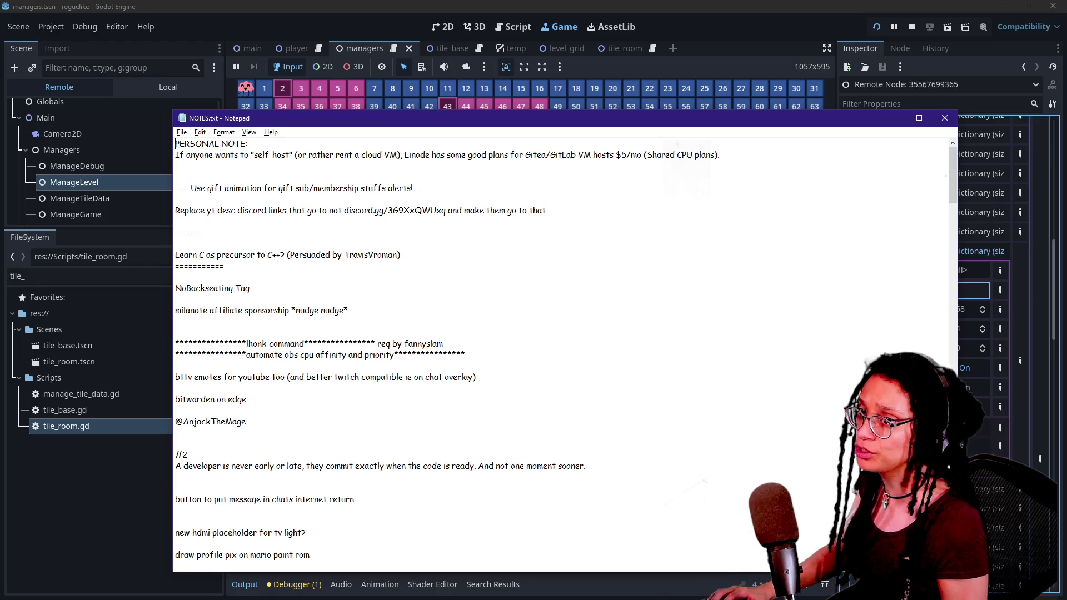
Step: Switch Notepad to hypesters.TXT, leaving its first line blank after deleting stray letters
key("alt+Tab")
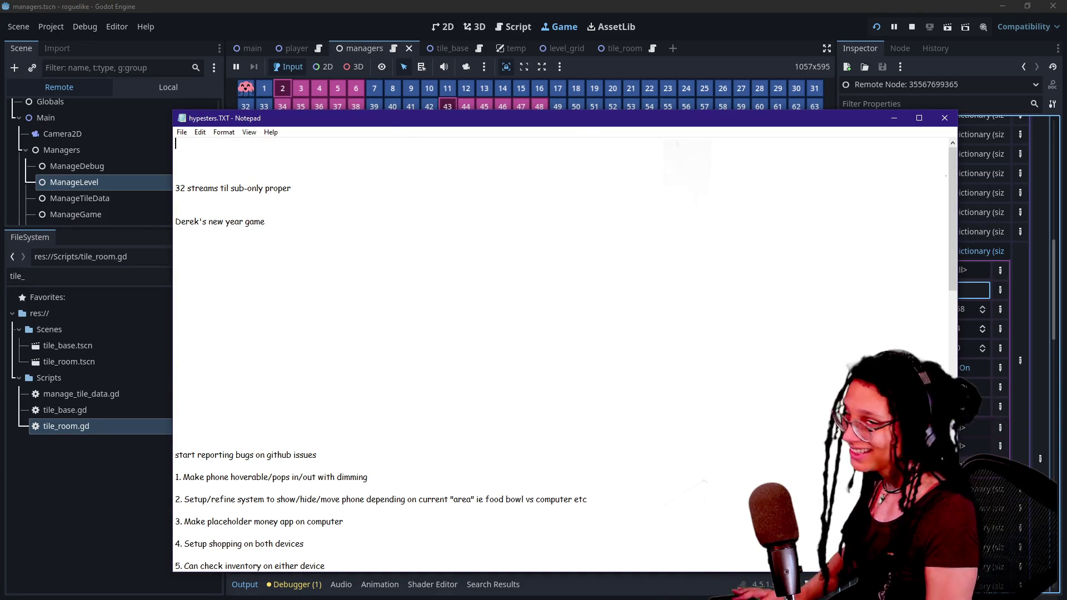
type("d")
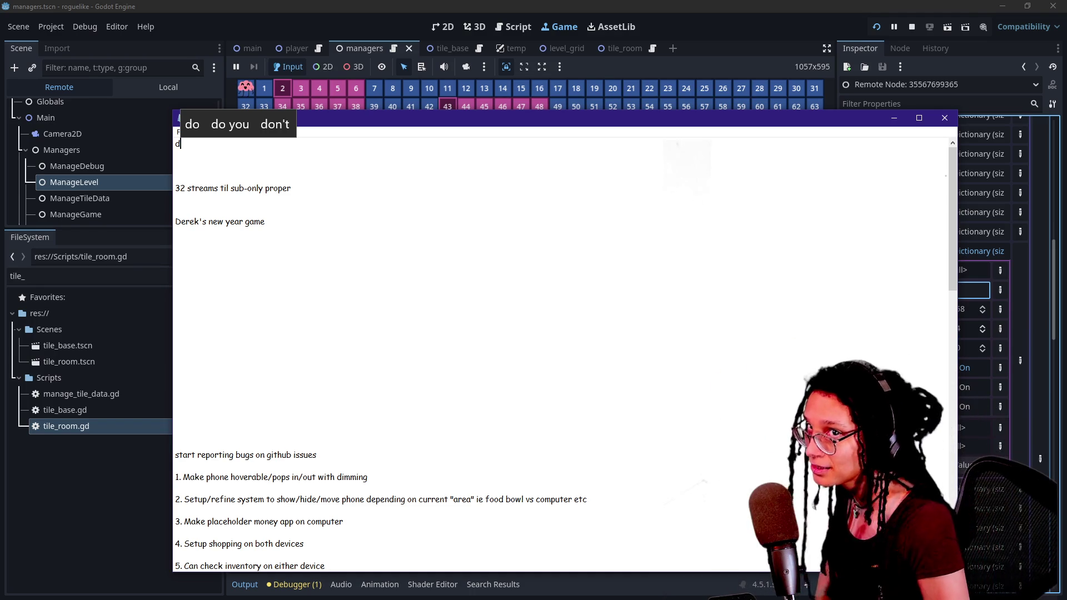
key("BackSpace")
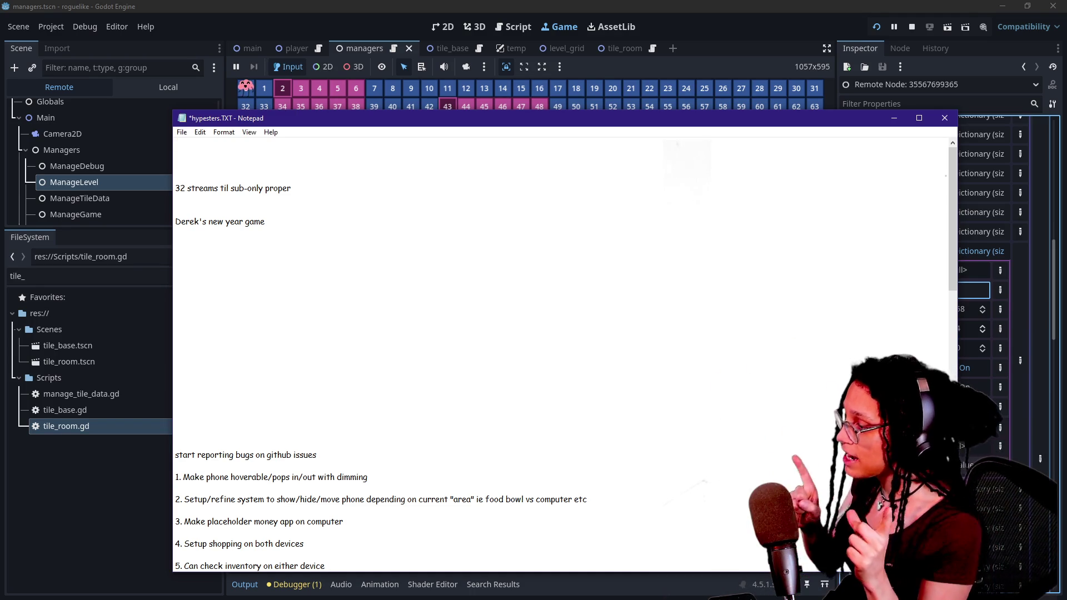
type("f")
key("BackSpace")
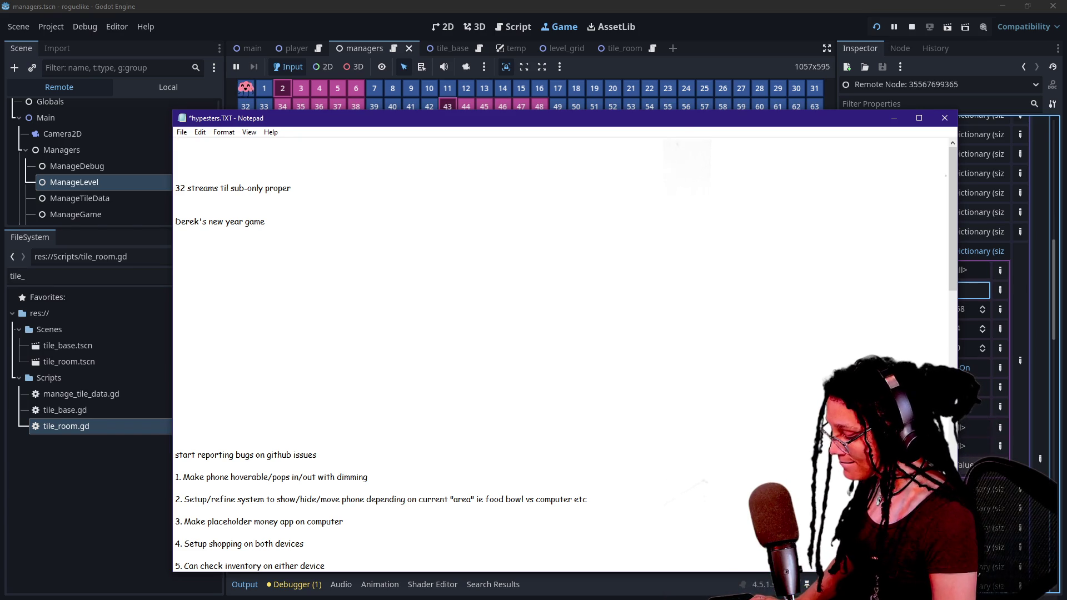
Step: Write the bug note that despawned room seeds don't replace their _level_data spot with a base tile, enlarging the text
type("s removed")
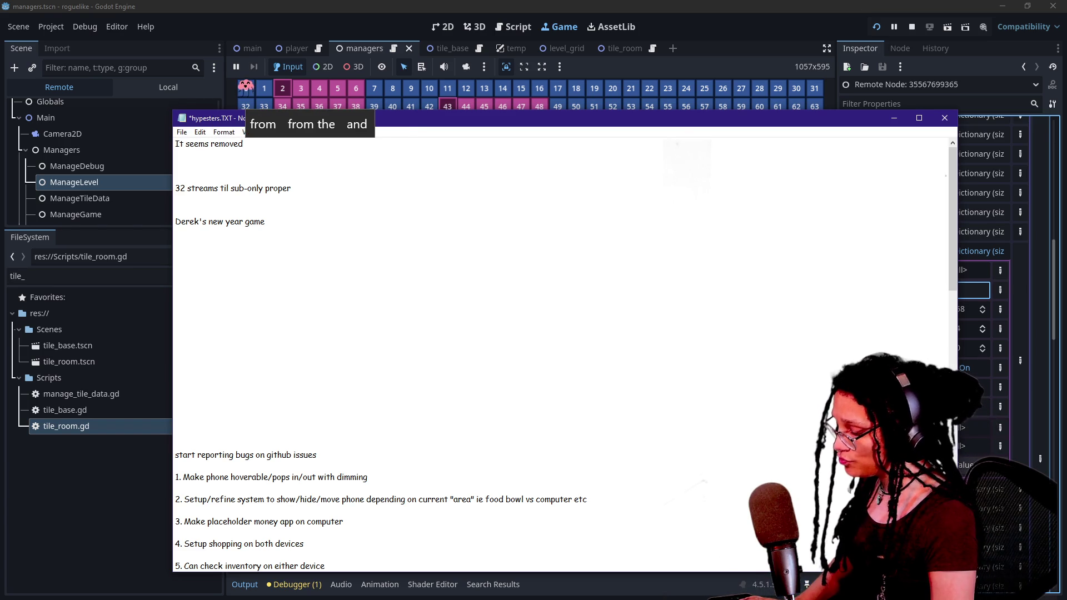
key("BackSpace")
key("BackSpace")
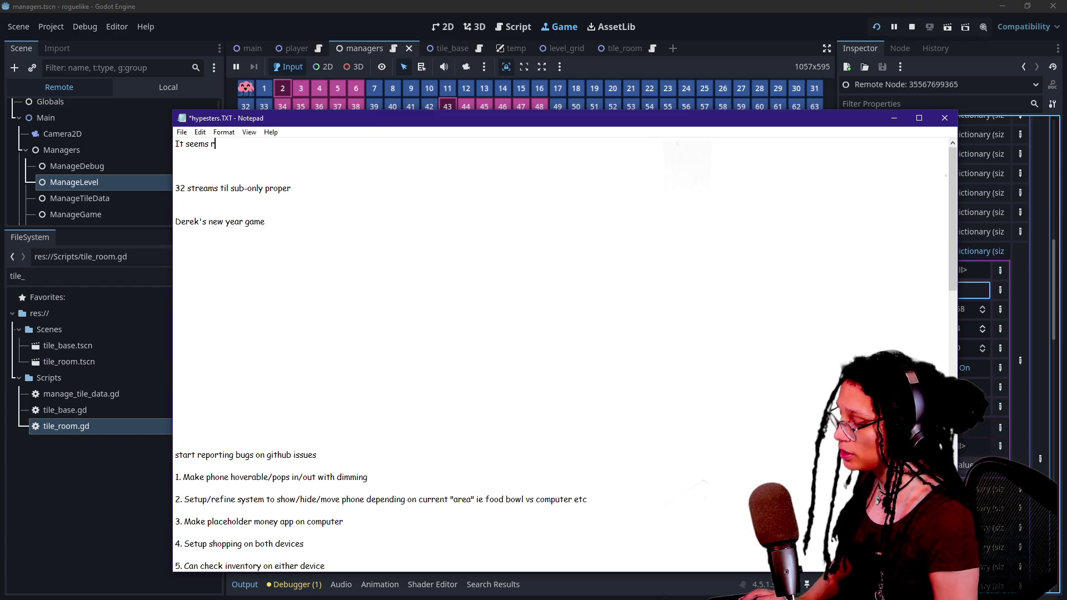
key("ctrl+plus")
key("ctrl+plus")
key("ctrl+plus")
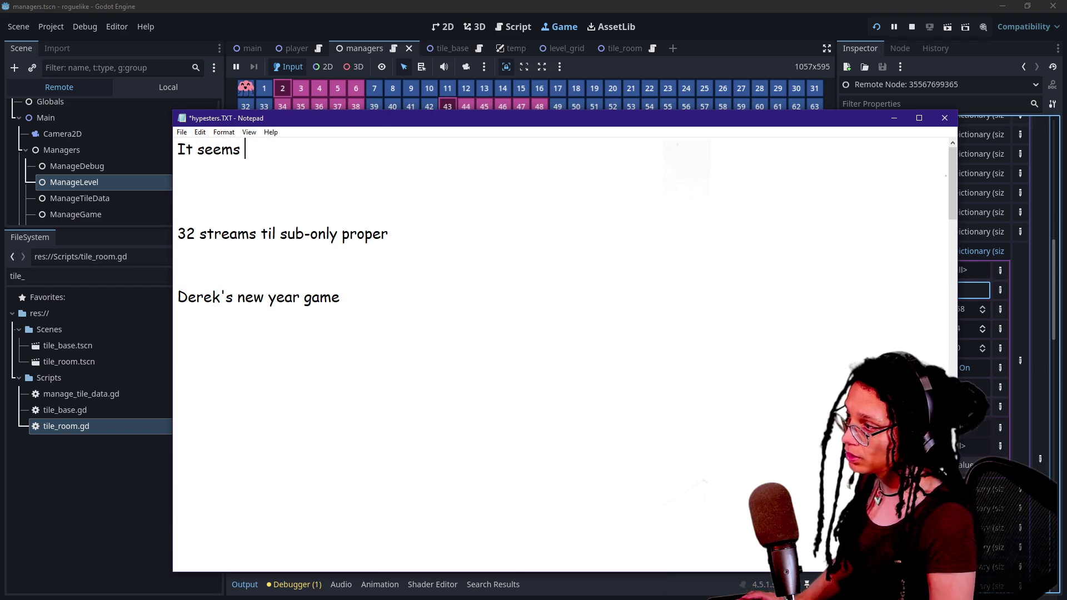
type("d")
type("spawned ")
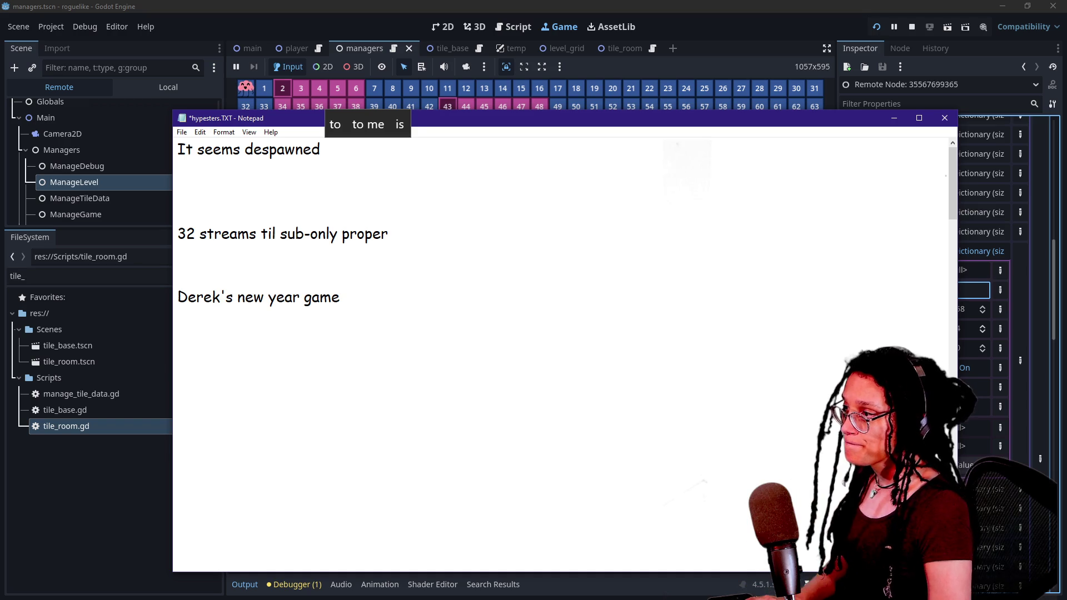
type("room seeds")
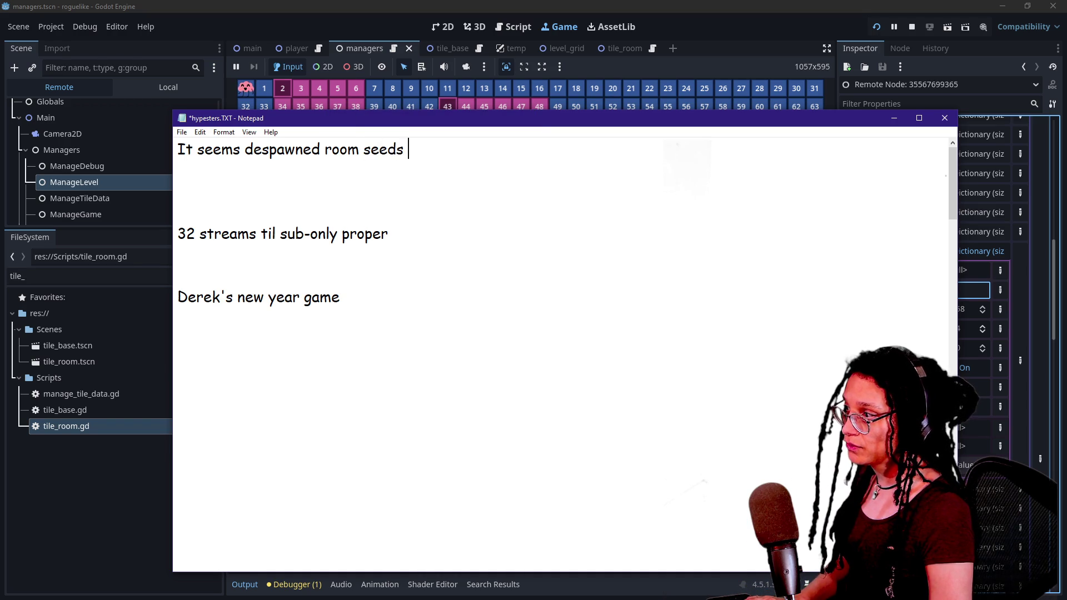
type("  not ")
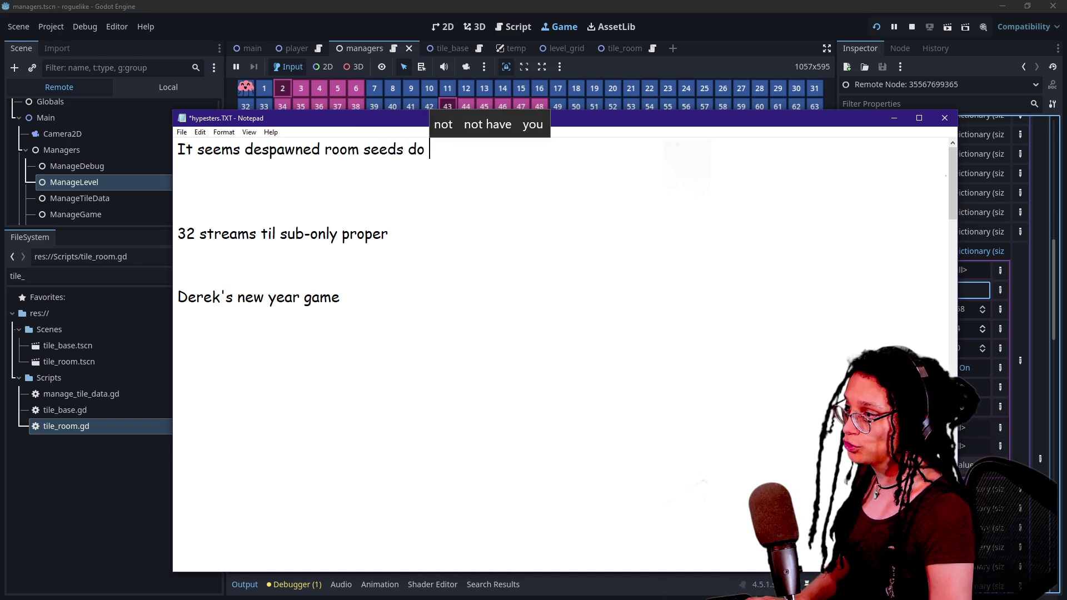
type("get")
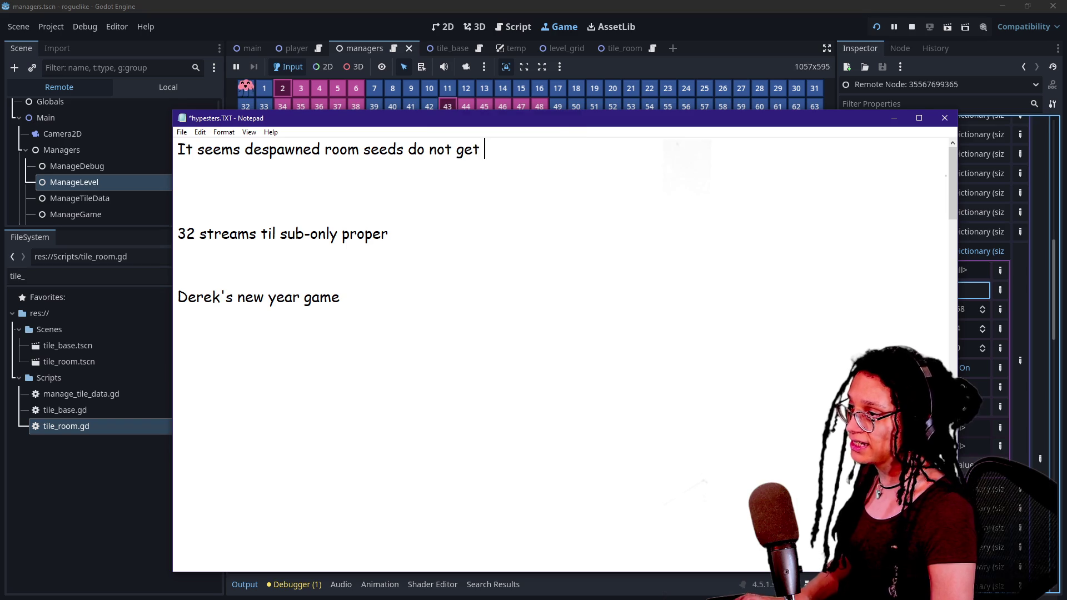
key("BackSpace")
key("BackSpace")
key("BackSpace")
type("pro")
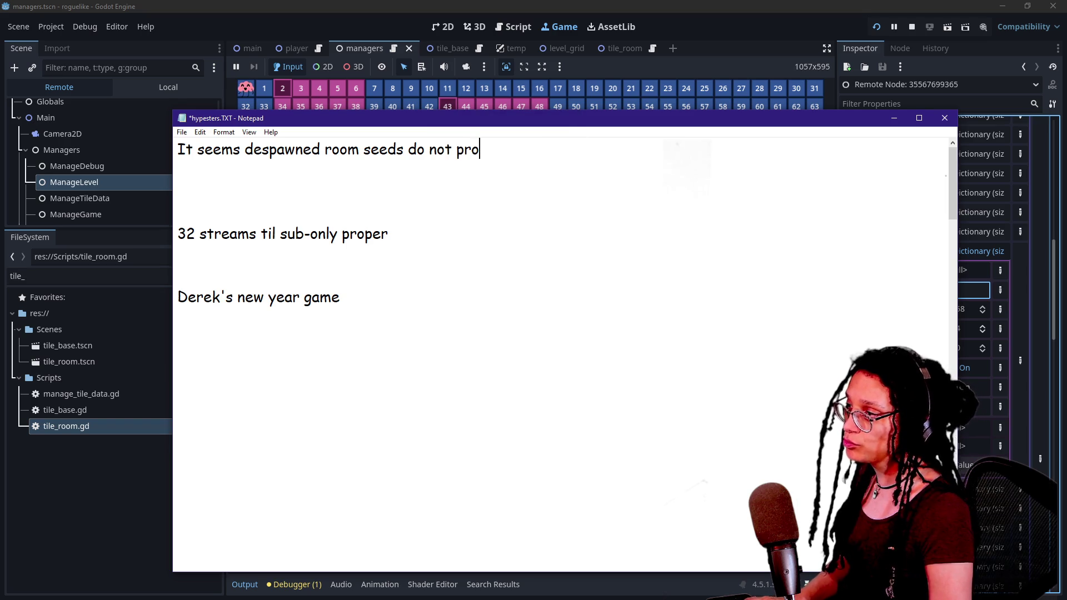
type("perly replace thei")
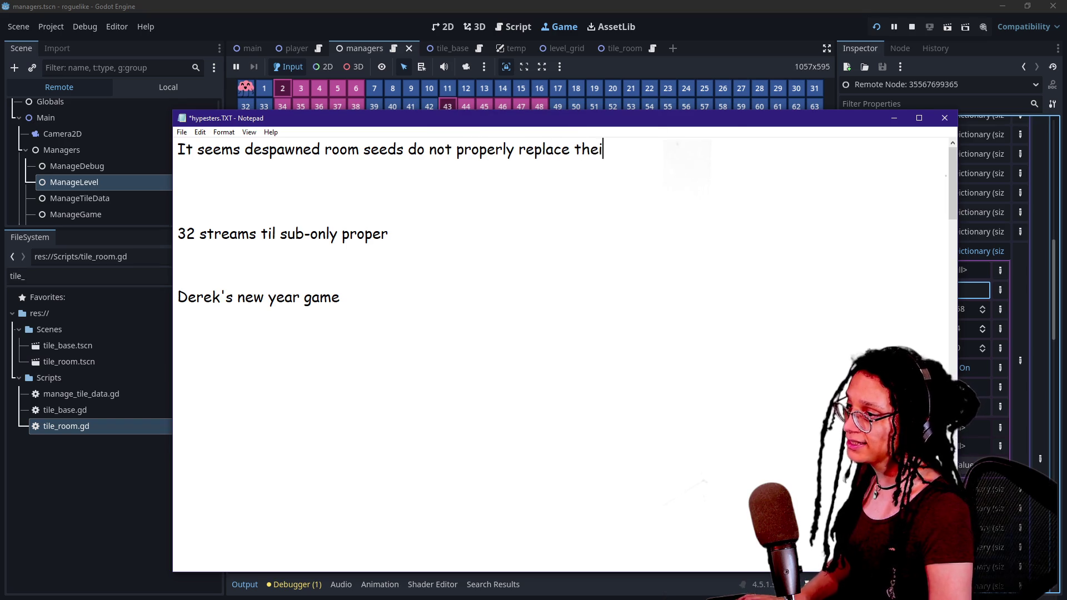
type("r spot in _level_")
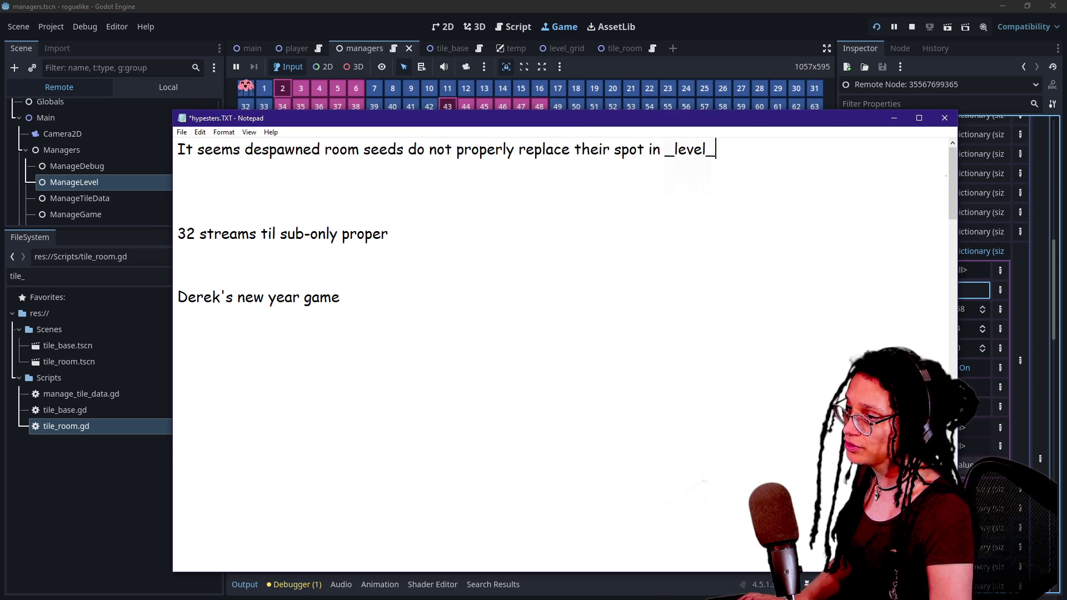
type("data with a ba")
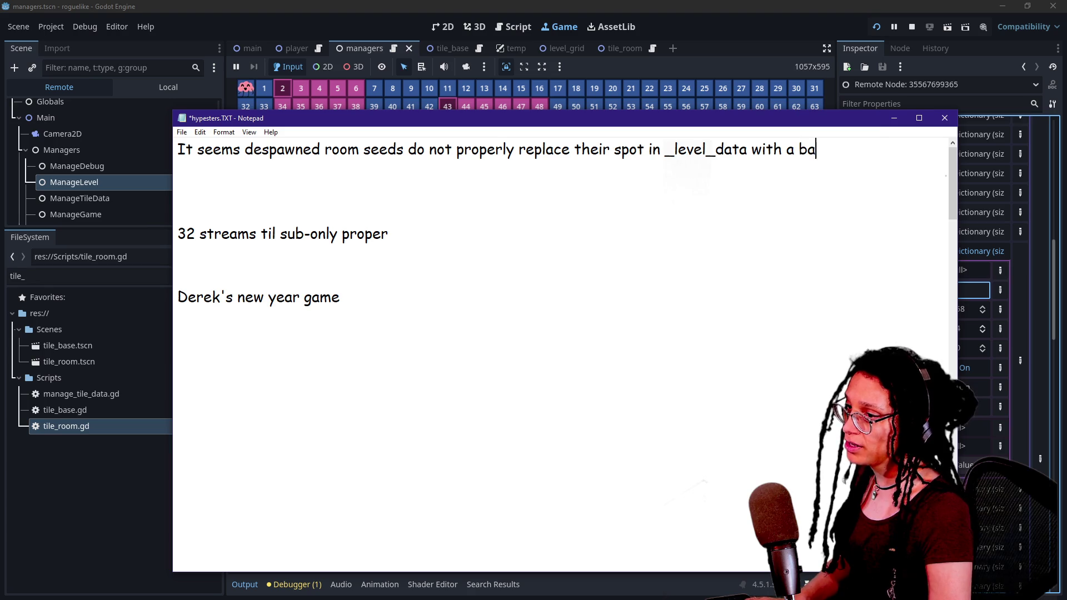
type("se tile!")
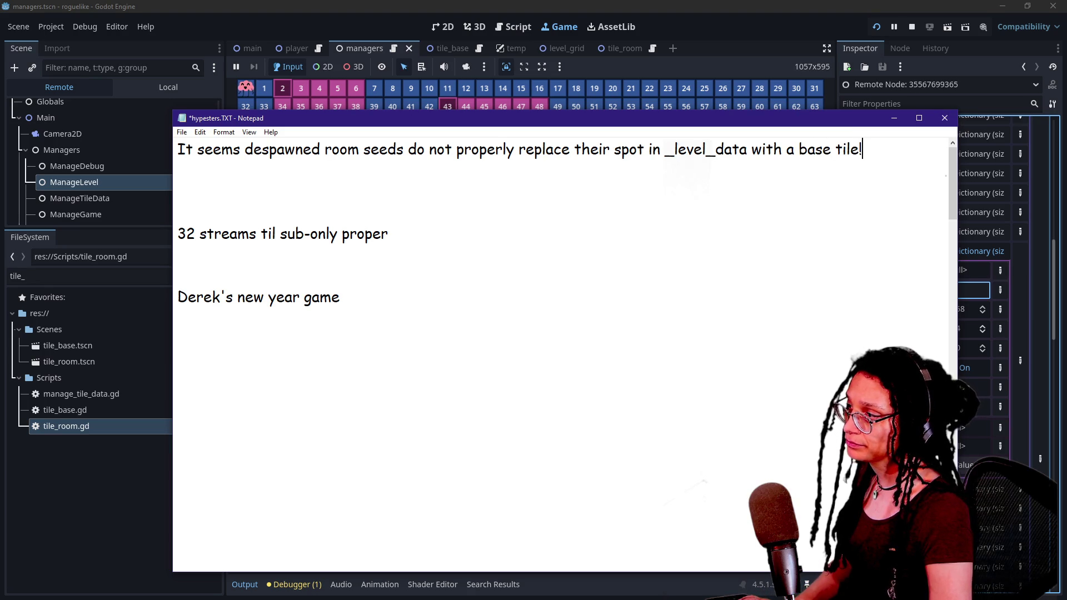
key("ctrl+plus")
key("ctrl+plus")
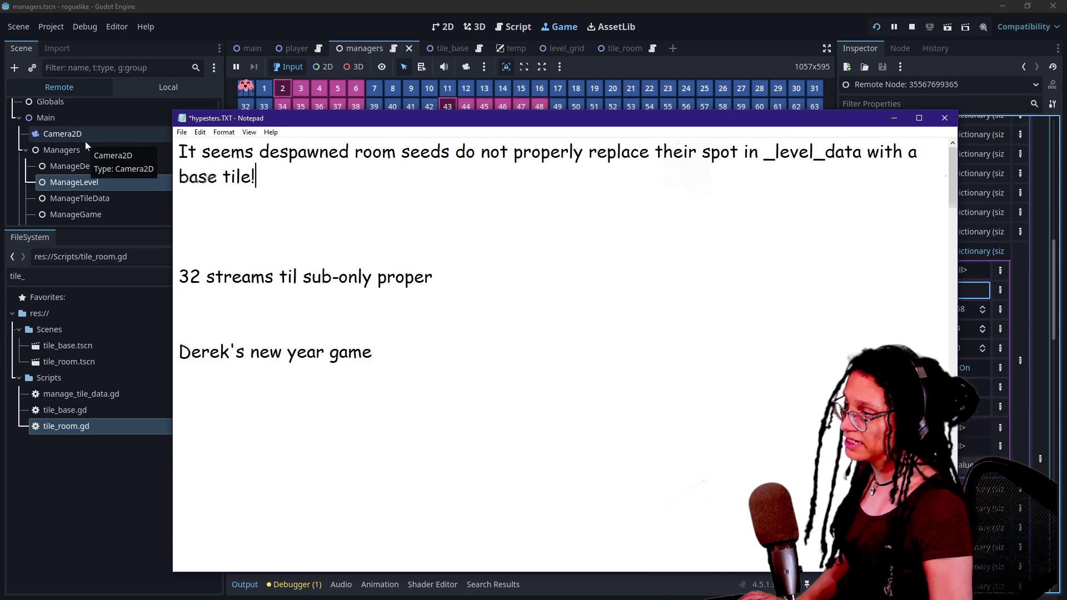
Step: Change the stream count from 32 to 31, save hypesters.TXT, and return to Godot
key("BackSpace")
type("1")
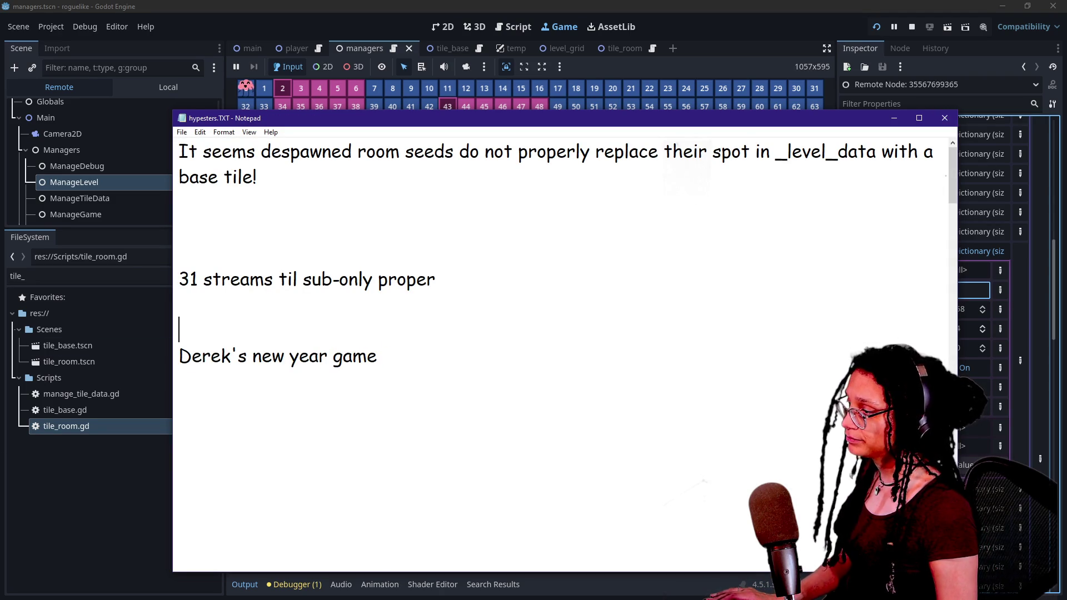
key("shift+Down")
key("BackSpace")
key("BackSpace")
key("alt+Tab")
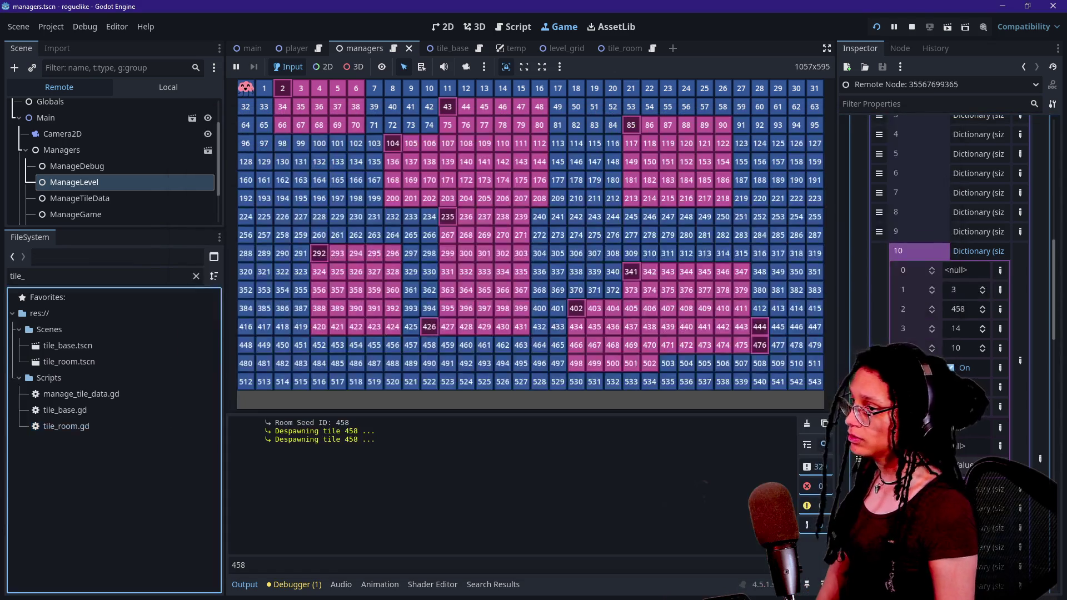
Step: Regenerate the running level grid five times into a new room layout, then focus the Output filter field
key("r")
key("r")
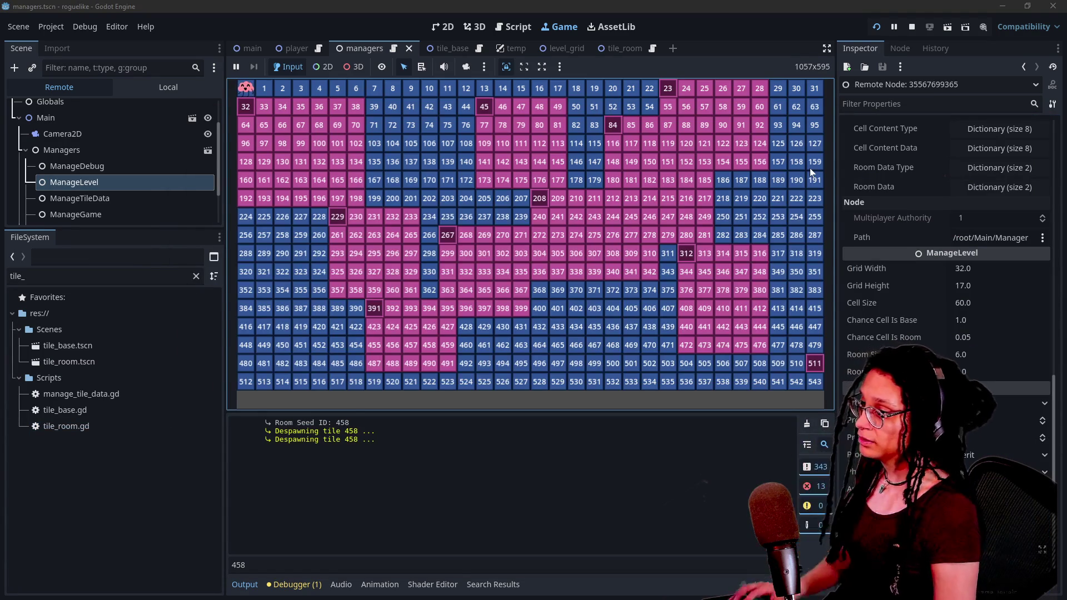
key("r")
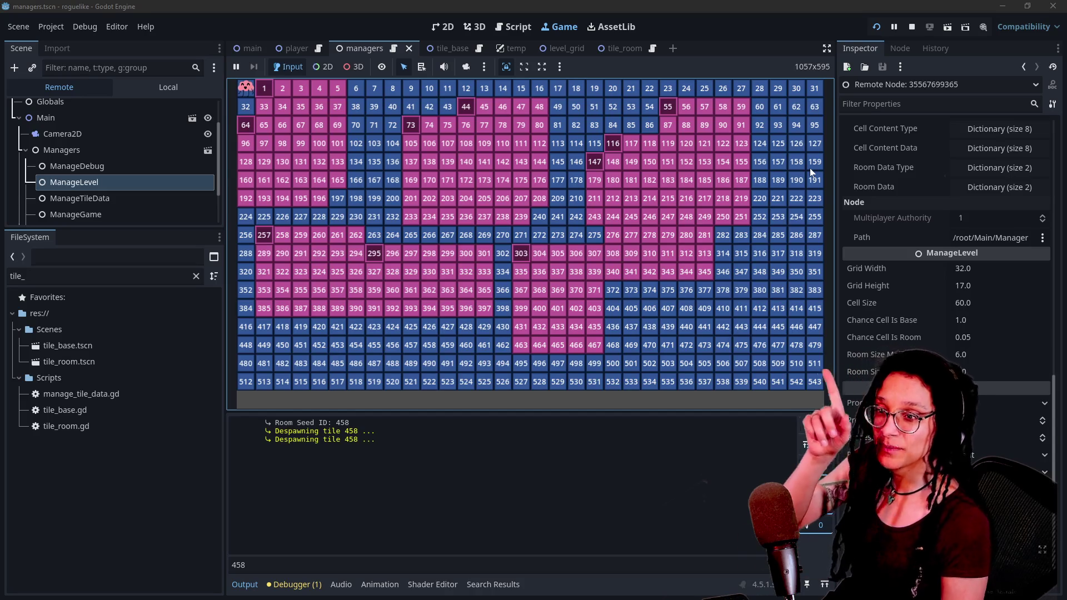
key("r")
key("r")
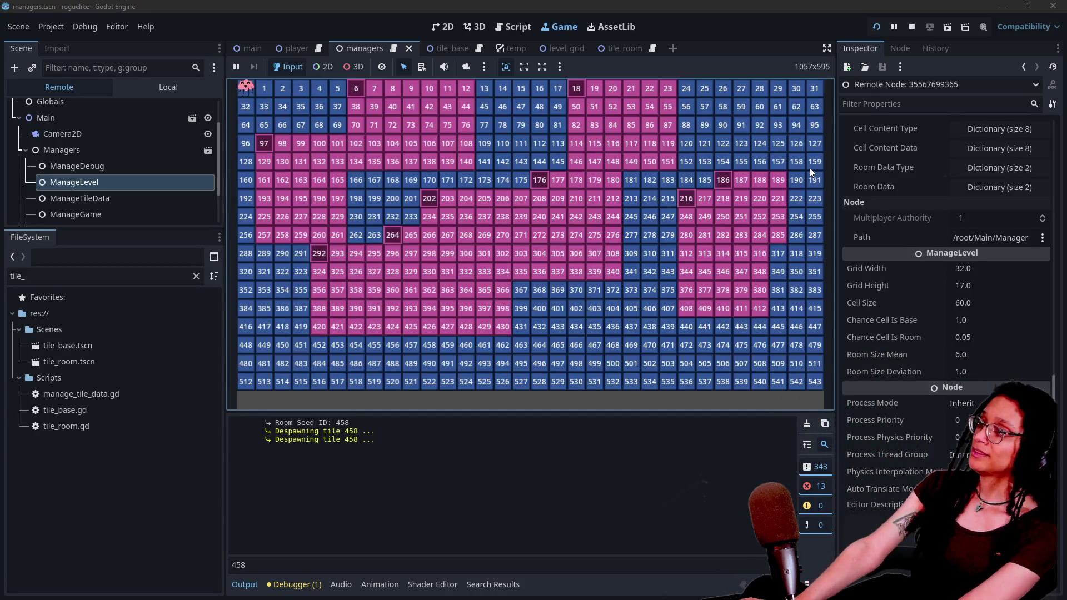
key("r")
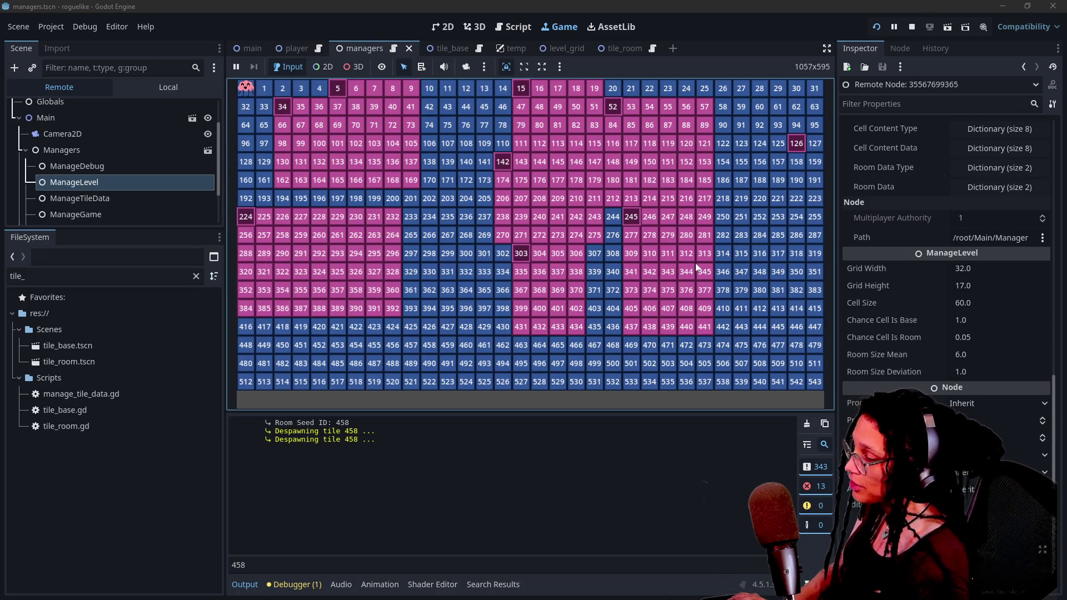
key("space")
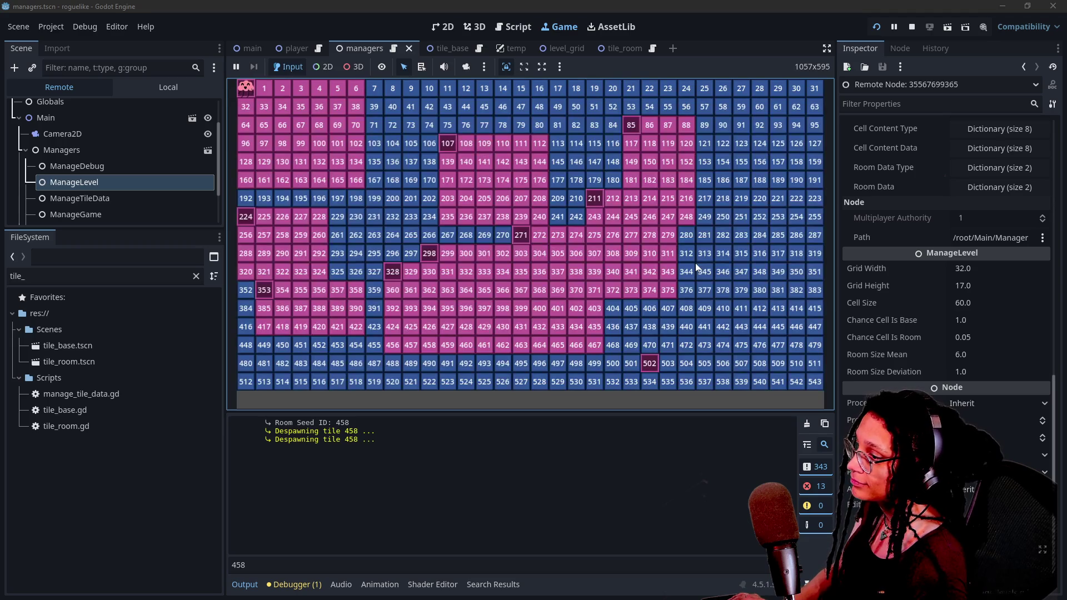
left_click(245, 565)
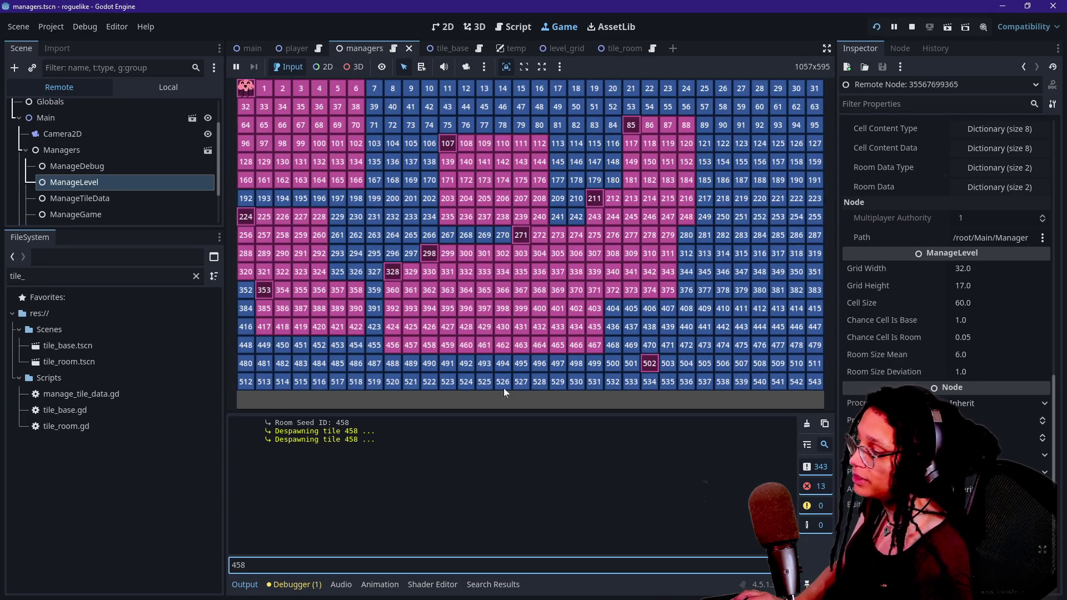